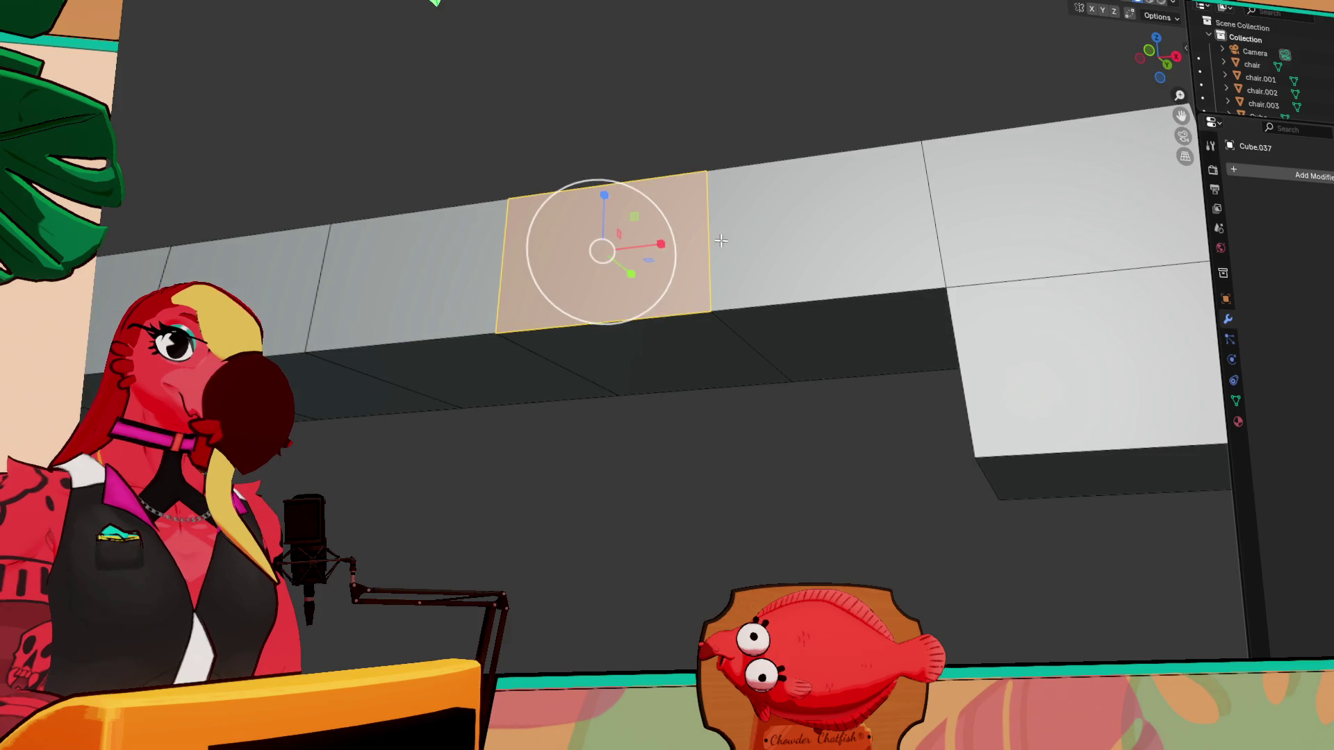
# - Try a single-segment bevel on the selected beam edges, then undo it
pyautogui.keyDown('shift'); pyautogui.click(750, 345); pyautogui.keyUp('shift')
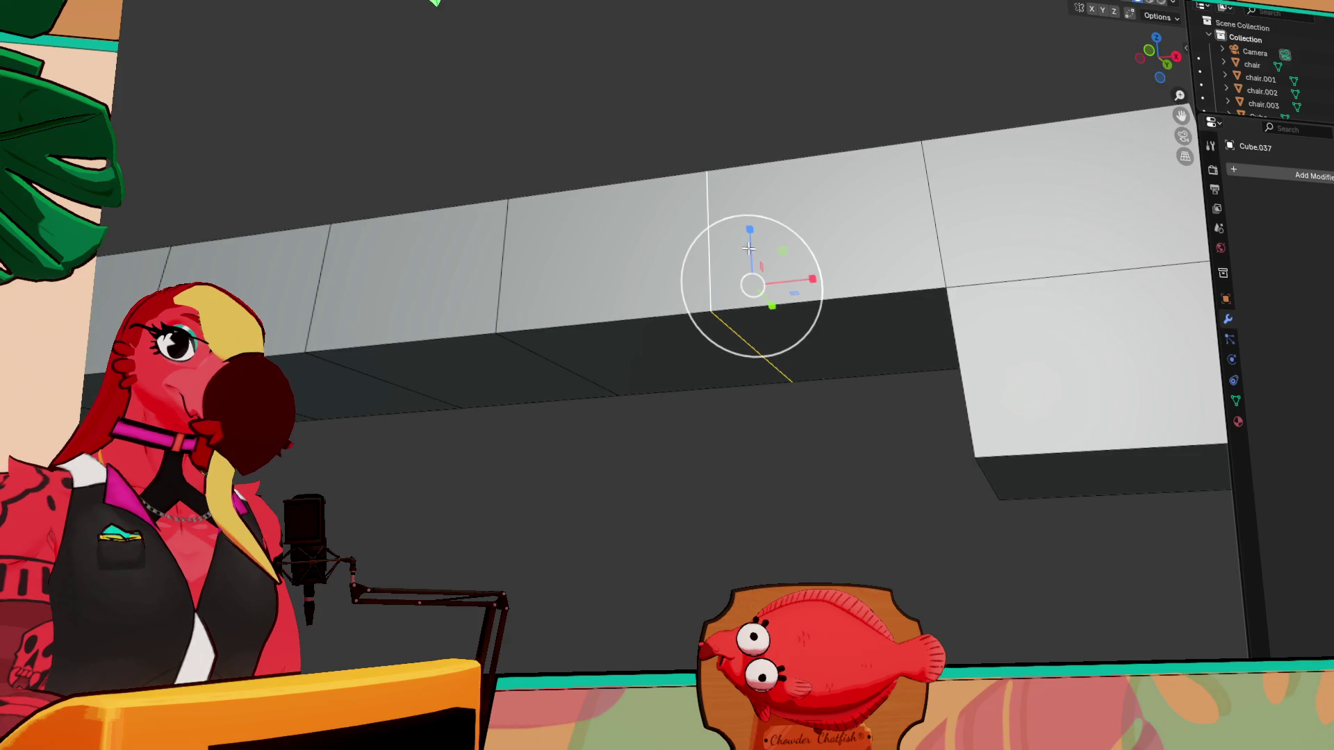
pyautogui.hotkey('ctrl', 'e')
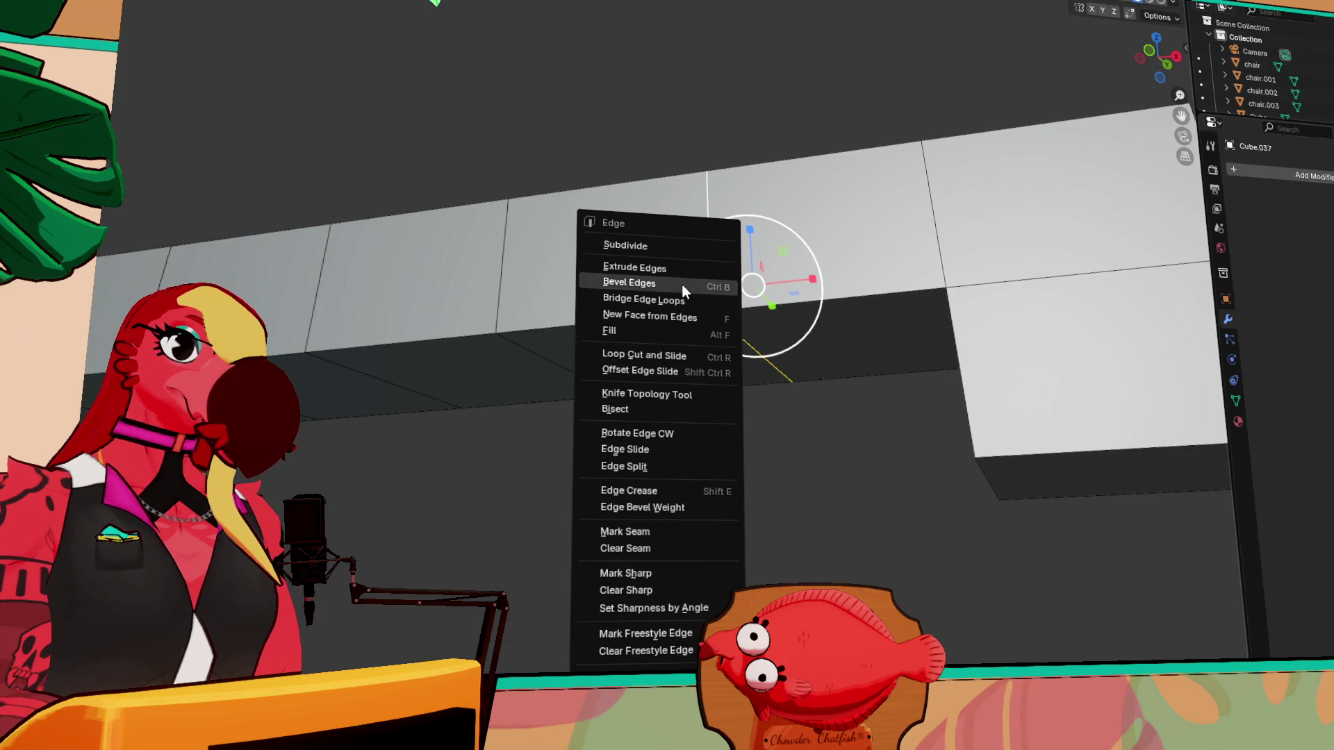
pyautogui.click(685, 283)
pyautogui.scroll(5, 775, 405)
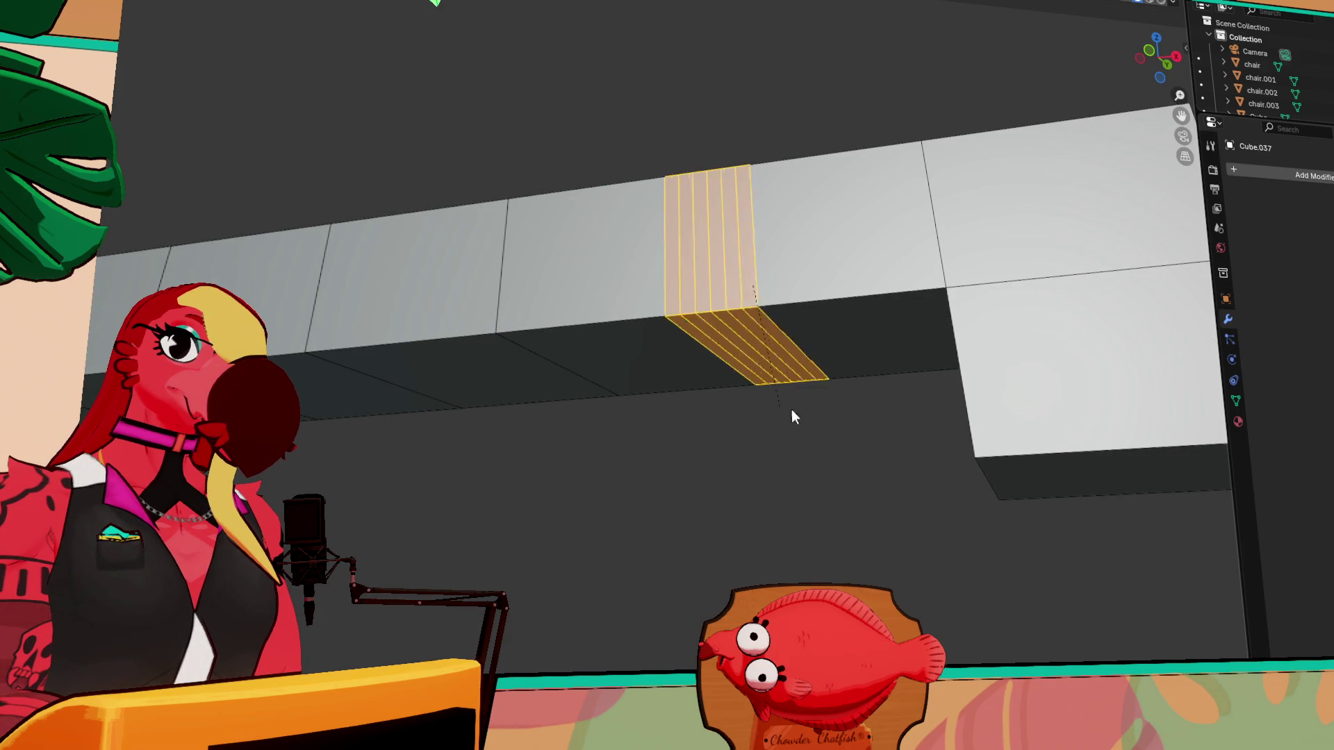
pyautogui.scroll(-5, 767, 382)
pyautogui.scroll(-1, 765, 382)
pyautogui.click(766, 382)
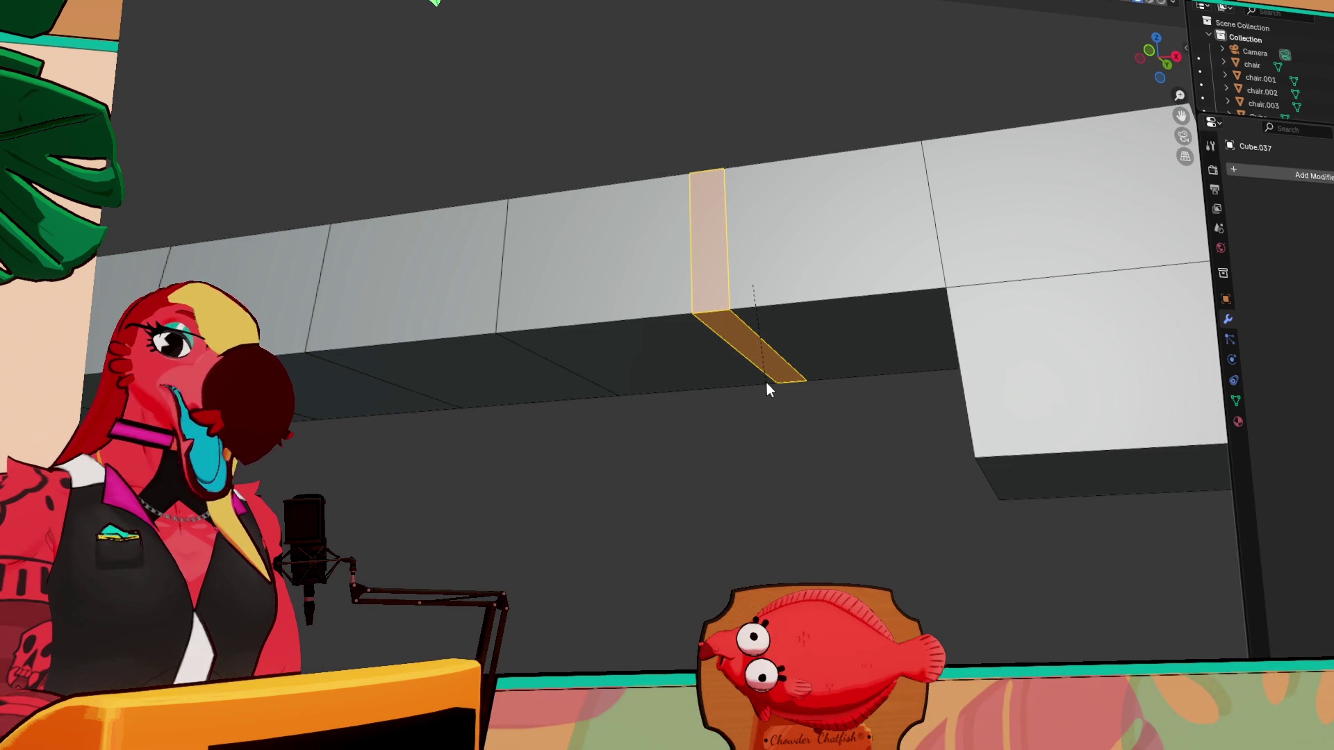
pyautogui.hotkey('shift', 'space')
pyautogui.press('s')
pyautogui.hotkey('ctrl', 'z')
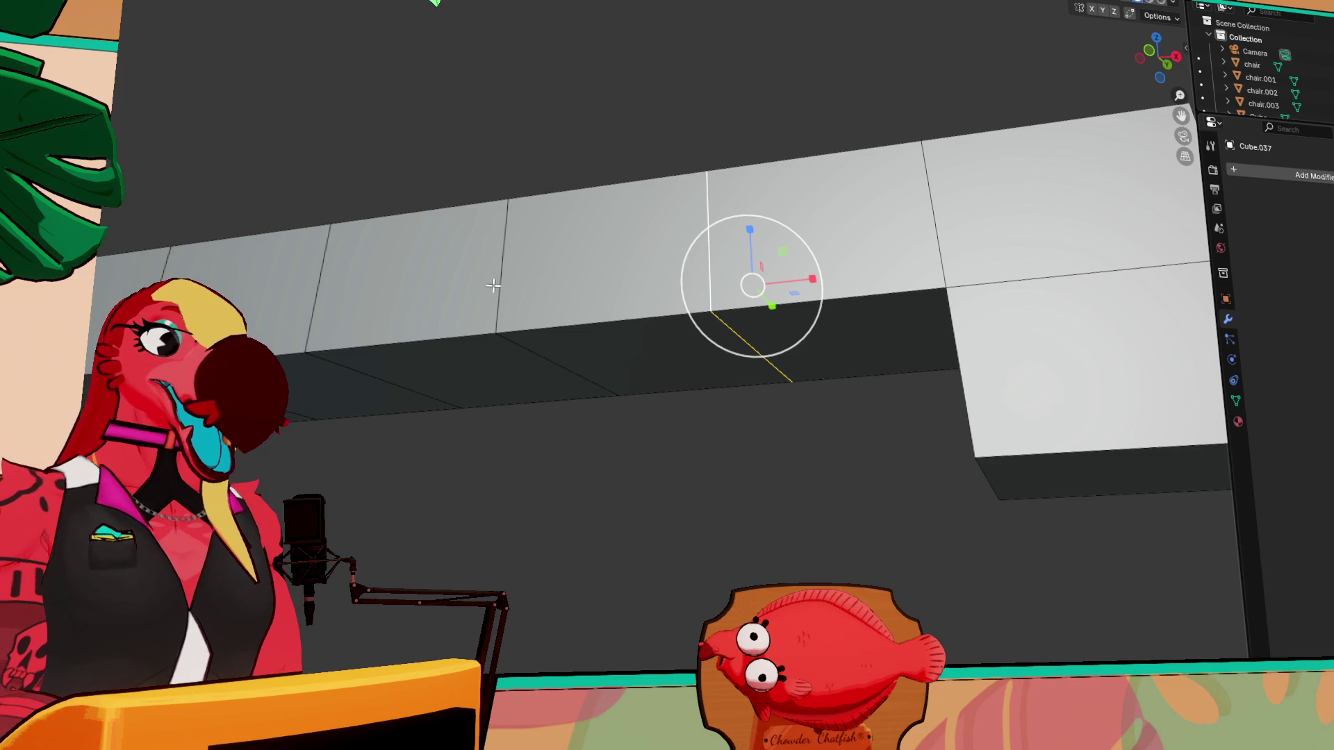
# - Pan along the beam, select several joint edges, then clear the selection
pyautogui.keyDown('shift'); pyautogui.moveTo(507, 262); pyautogui.dragTo(796, 271, button='middle'); pyautogui.keyUp('shift')
pyautogui.click(865, 291)
pyautogui.keyDown('shift'); pyautogui.click(1085, 291); pyautogui.keyUp('shift')
pyautogui.keyDown('shift'); pyautogui.click(670, 318); pyautogui.keyUp('shift')
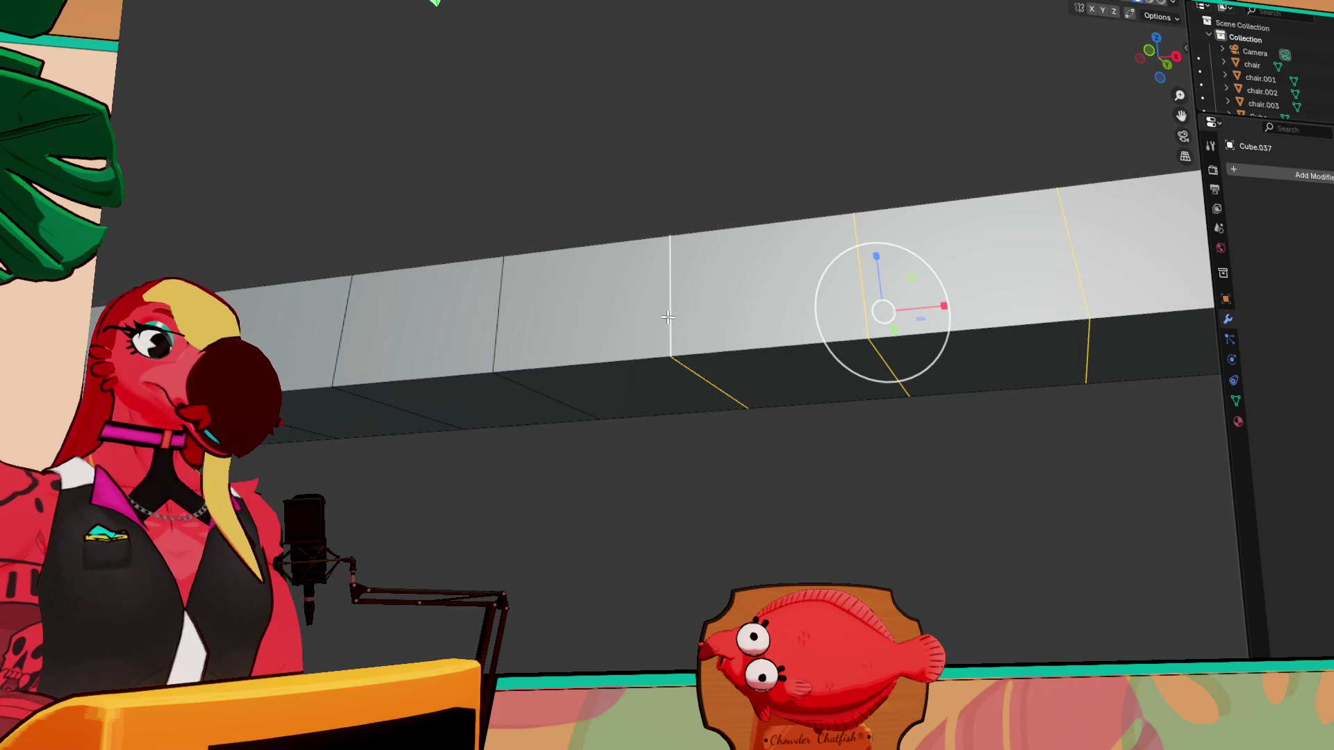
pyautogui.keyDown('shift'); pyautogui.click(496, 329); pyautogui.keyUp('shift')
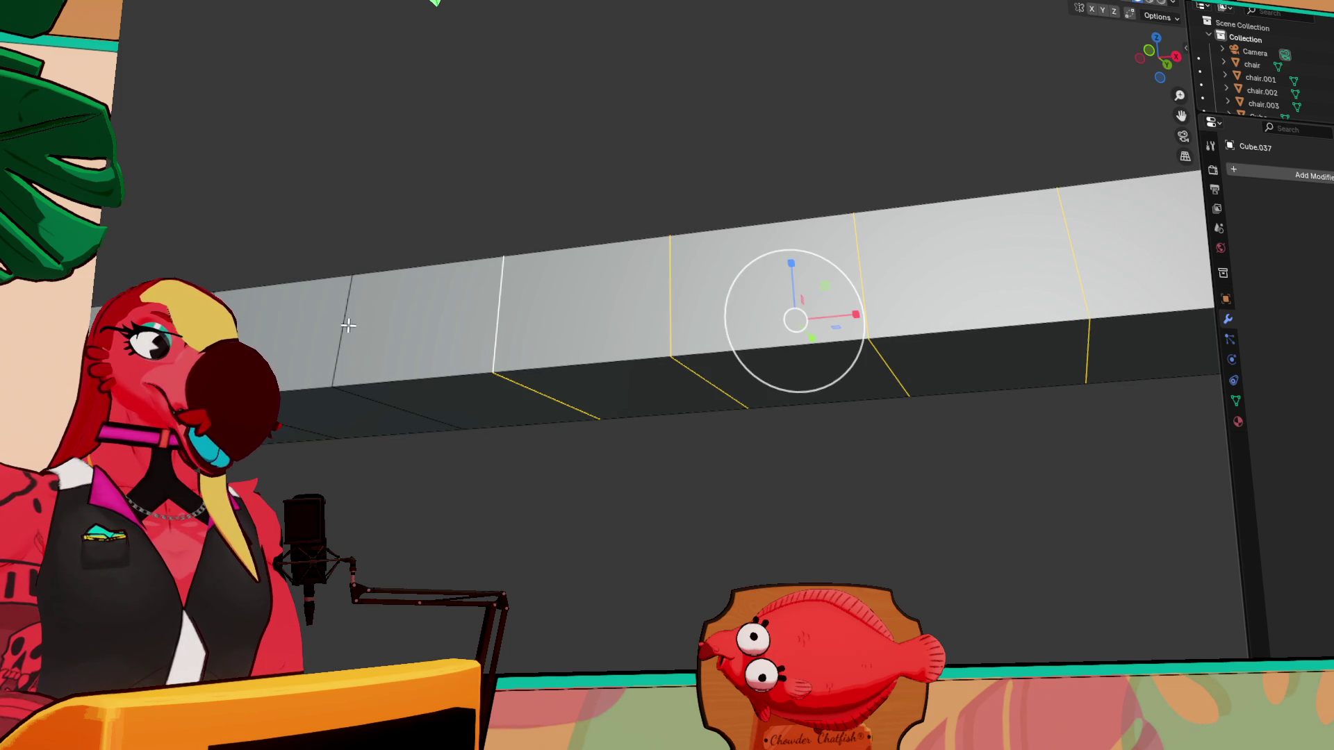
pyautogui.keyDown('shift'); pyautogui.click(341, 330); pyautogui.keyUp('shift')
pyautogui.moveTo(435, 214)
pyautogui.mouseDown()
pyautogui.moveTo(539, 169)
pyautogui.moveTo(456, 215)
pyautogui.mouseUp()
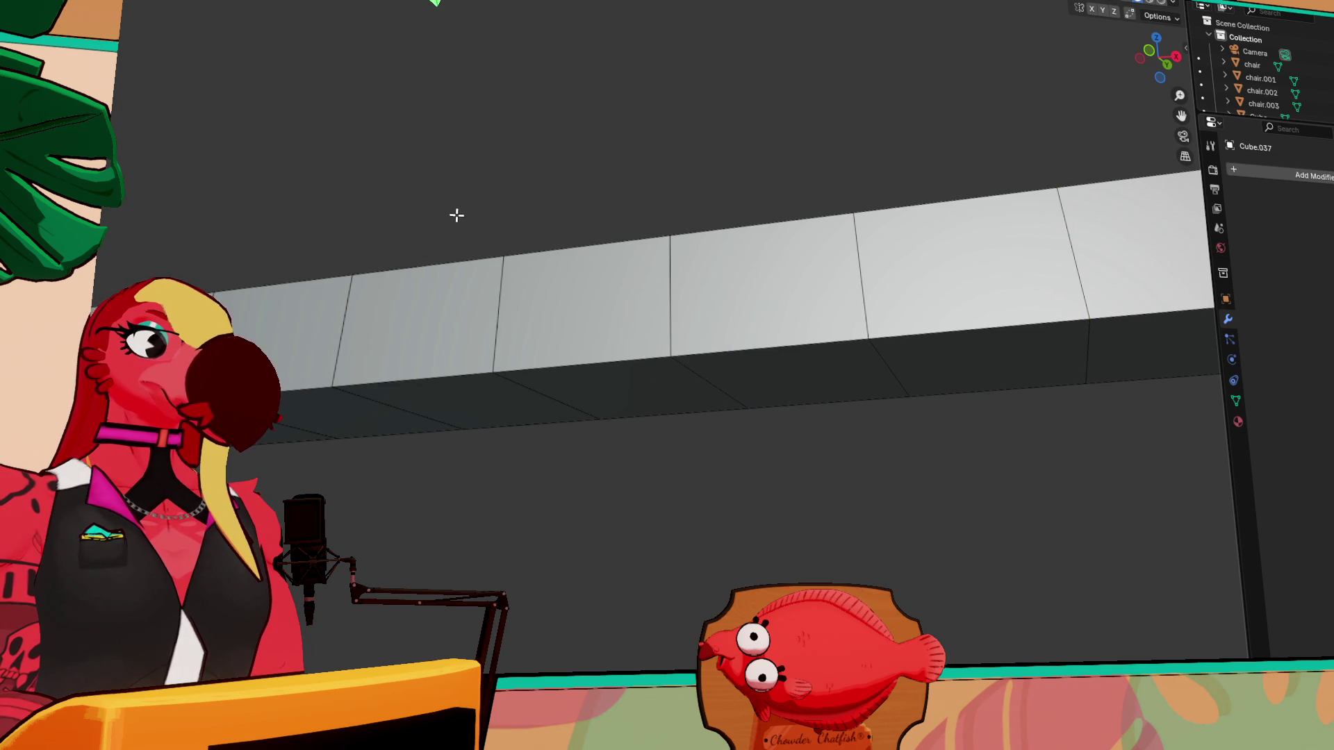
# - Select every vertical joint edge along the beam, orbiting to reach the far ones
pyautogui.click(1078, 285)
pyautogui.keyDown('shift'); pyautogui.click(864, 304); pyautogui.keyUp('shift')
pyautogui.keyDown('shift'); pyautogui.click(670, 322); pyautogui.keyUp('shift')
pyautogui.moveTo(587, 278)
pyautogui.mouseDown(button='middle')
pyautogui.moveTo(691, 212)
pyautogui.moveTo(845, 309)
pyautogui.mouseUp(button='middle')
pyautogui.keyDown('shift'); pyautogui.click(781, 358); pyautogui.keyUp('shift')
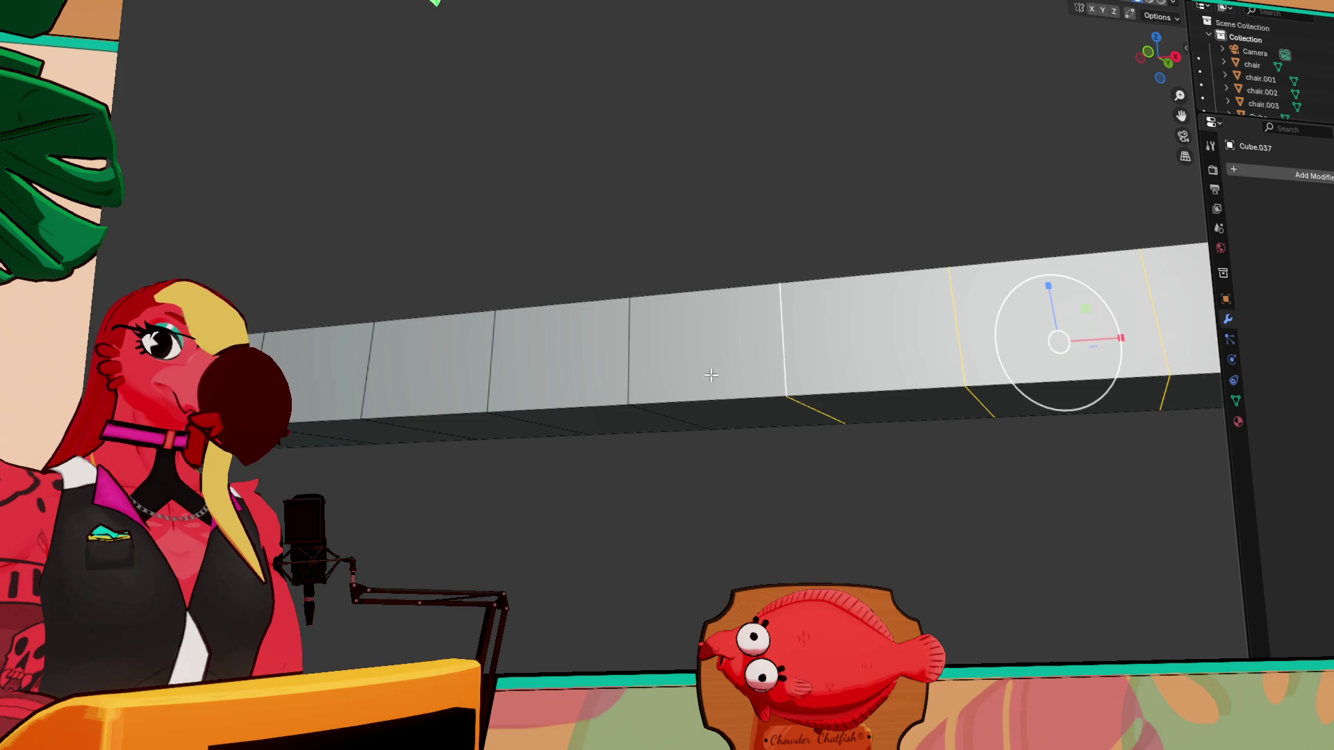
pyautogui.keyDown('shift'); pyautogui.click(629, 368); pyautogui.keyUp('shift')
pyautogui.keyDown('shift'); pyautogui.click(489, 374); pyautogui.keyUp('shift')
pyautogui.keyDown('shift'); pyautogui.click(367, 373); pyautogui.keyUp('shift')
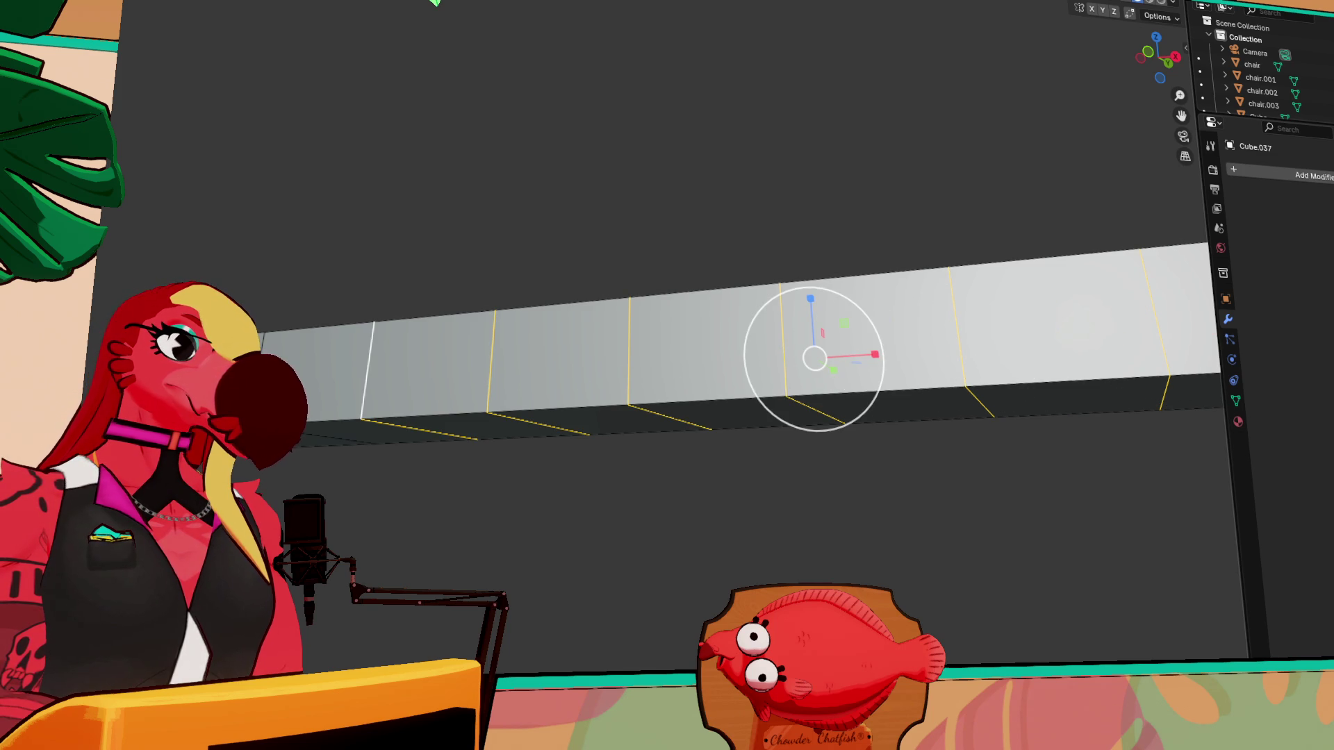
pyautogui.moveTo(661, 289); pyautogui.dragTo(774, 291, button='middle')
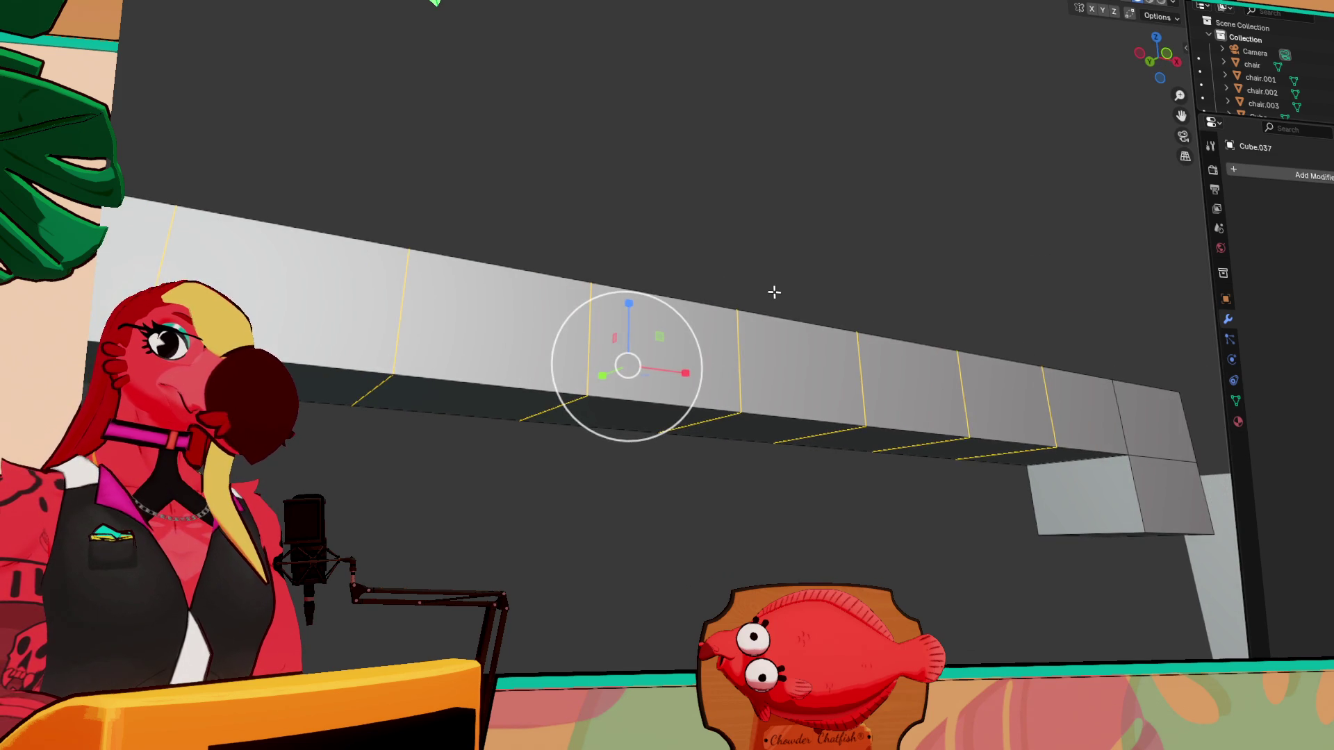
pyautogui.keyDown('shift'); pyautogui.click(1121, 421); pyautogui.keyUp('shift')
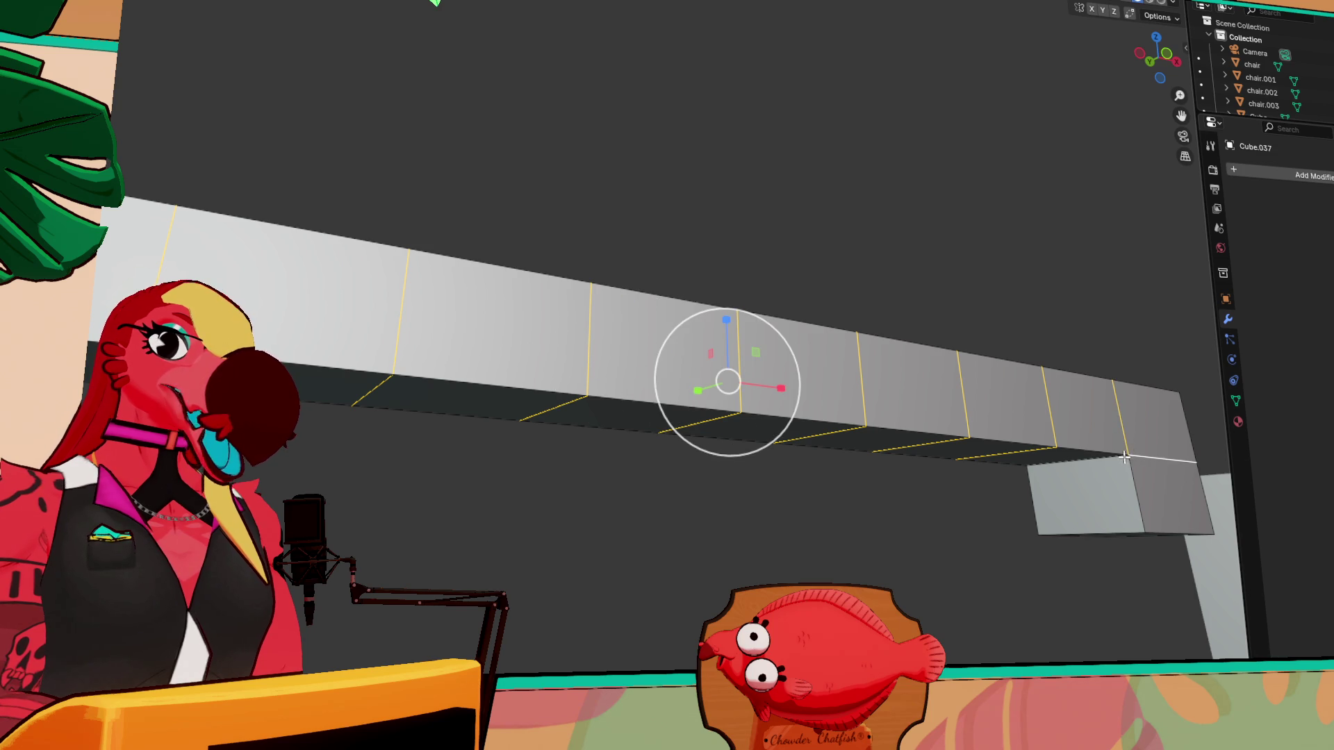
pyautogui.moveTo(1129, 456); pyautogui.dragTo(1023, 442, button='middle')
pyautogui.hotkey('ctrl', 'e')
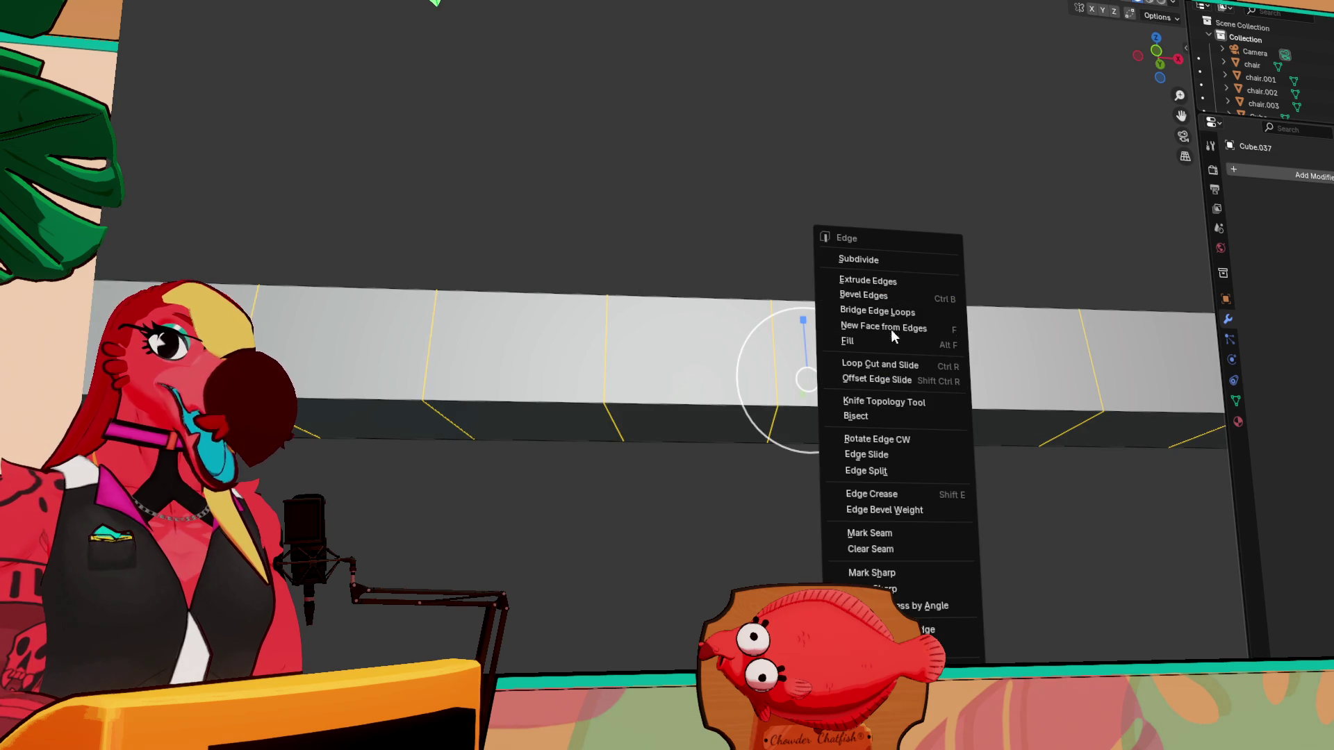
# - Bevel the selected joint edges and shift them vertically along Z
pyautogui.click(870, 289)
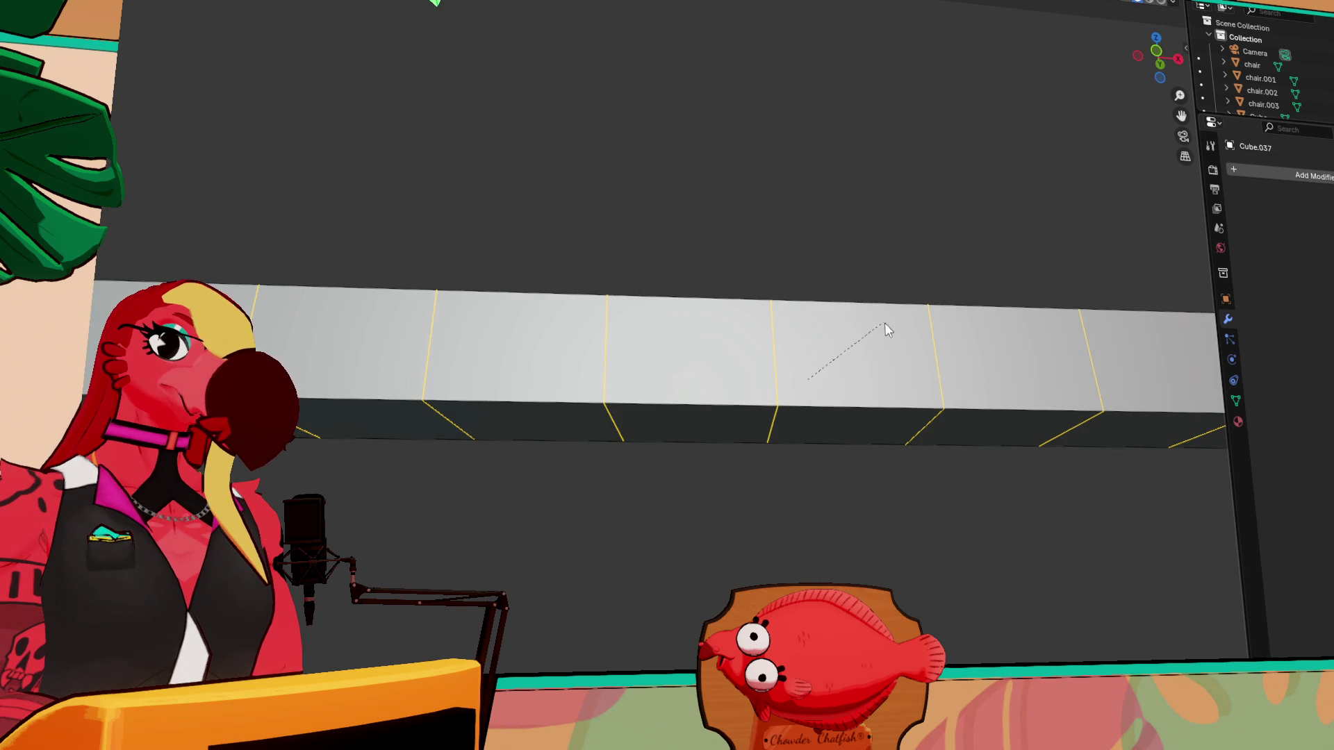
pyautogui.click(839, 268)
pyautogui.press('g')
pyautogui.press('z')
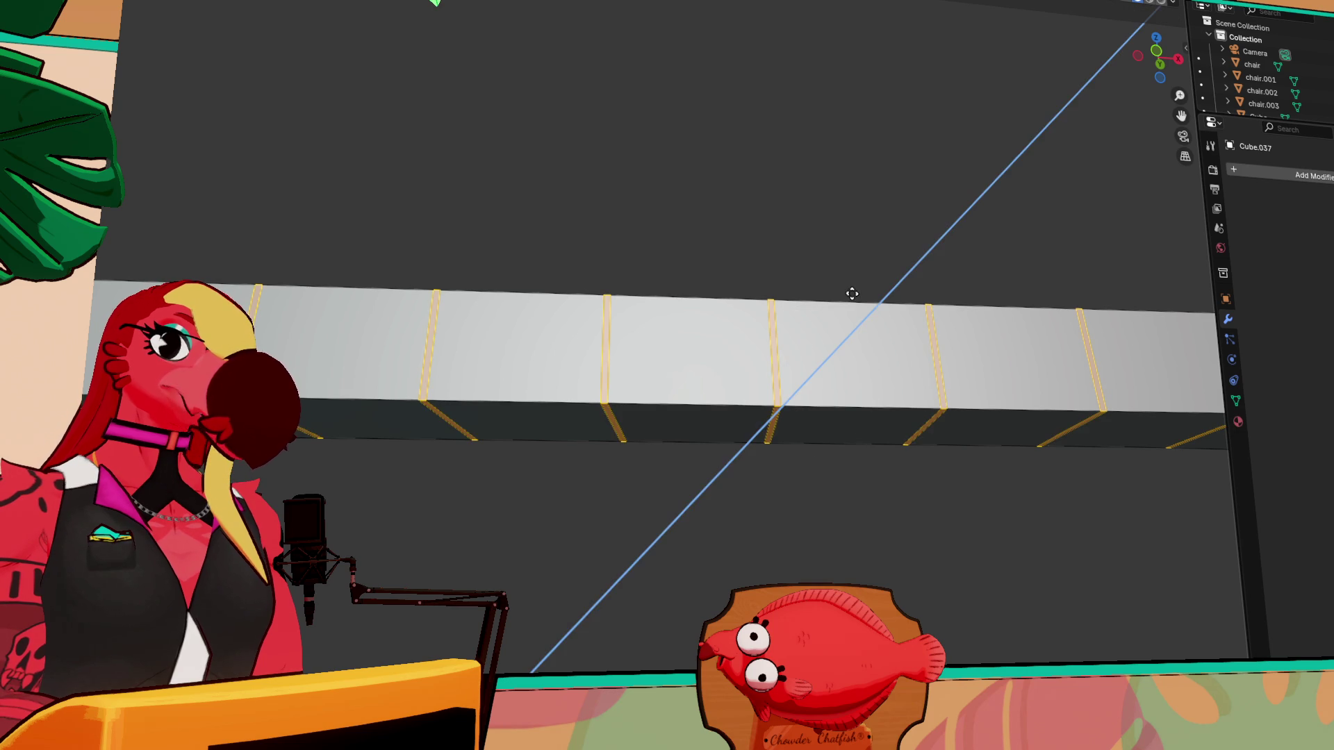
pyautogui.click(851, 299)
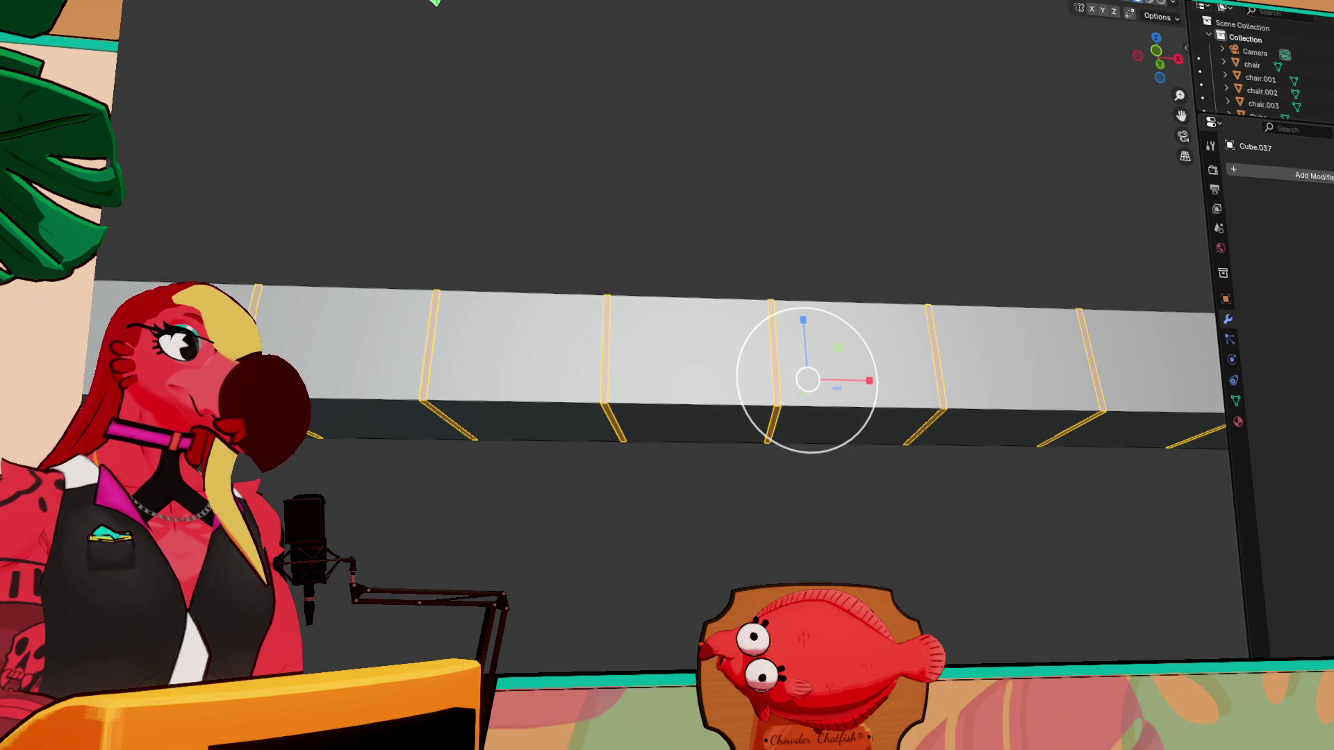
# - Attempt two more Z-axis moves of the edges, cancelling both
pyautogui.moveTo(774, 372)
pyautogui.mouseDown(button='middle')
pyautogui.moveTo(776, 265)
pyautogui.moveTo(812, 328)
pyautogui.mouseUp(button='middle')
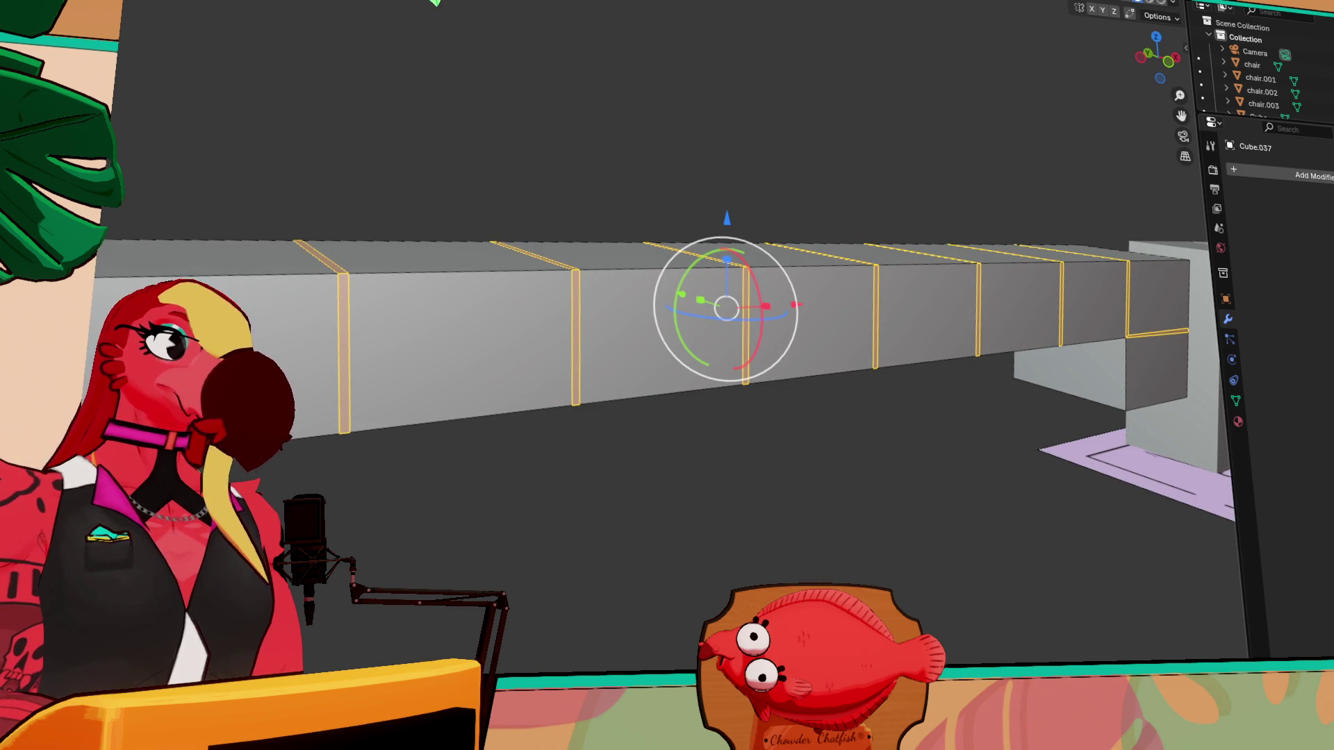
pyautogui.press('g')
pyautogui.press('z')
pyautogui.press('Escape')
pyautogui.press('g')
pyautogui.press('z')
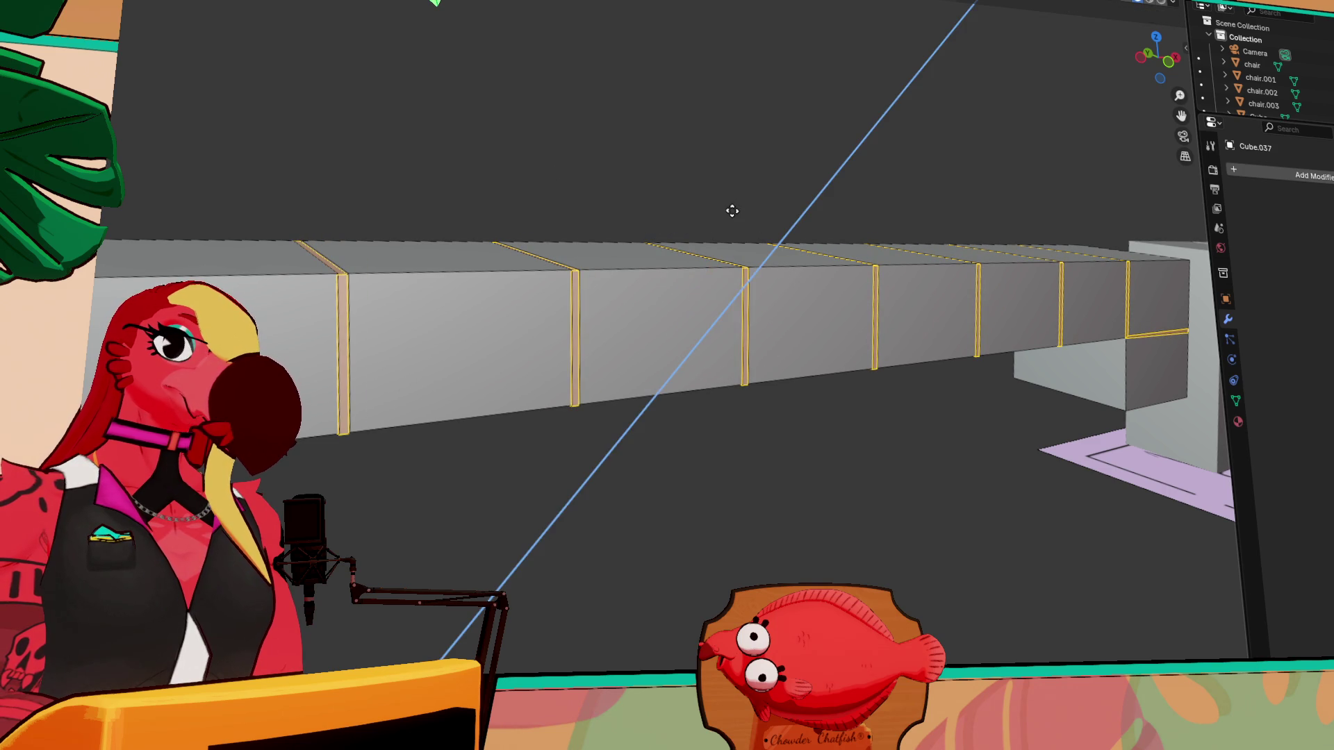
pyautogui.press('Escape')
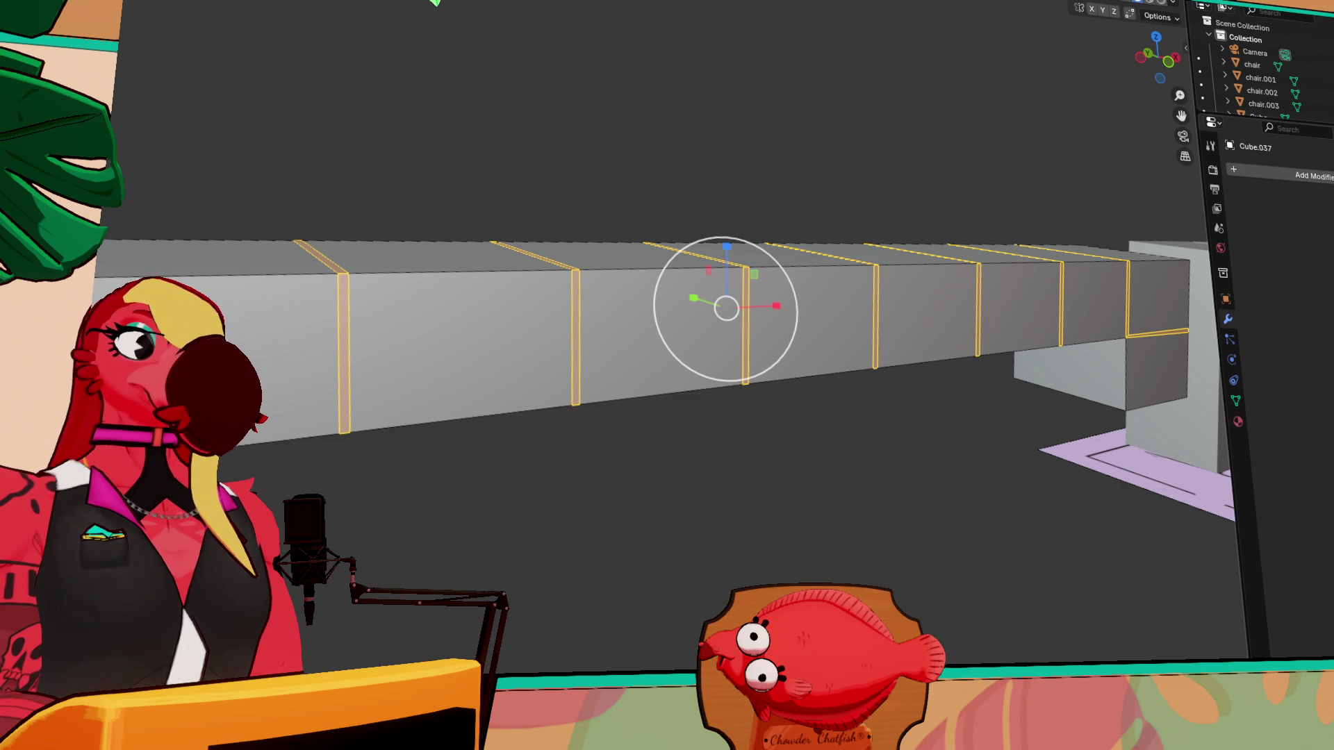
# - Rotate the beam slightly, undo the rotation, and switch to the scale tool
pyautogui.hotkey('shift', 'space')
pyautogui.press('t')
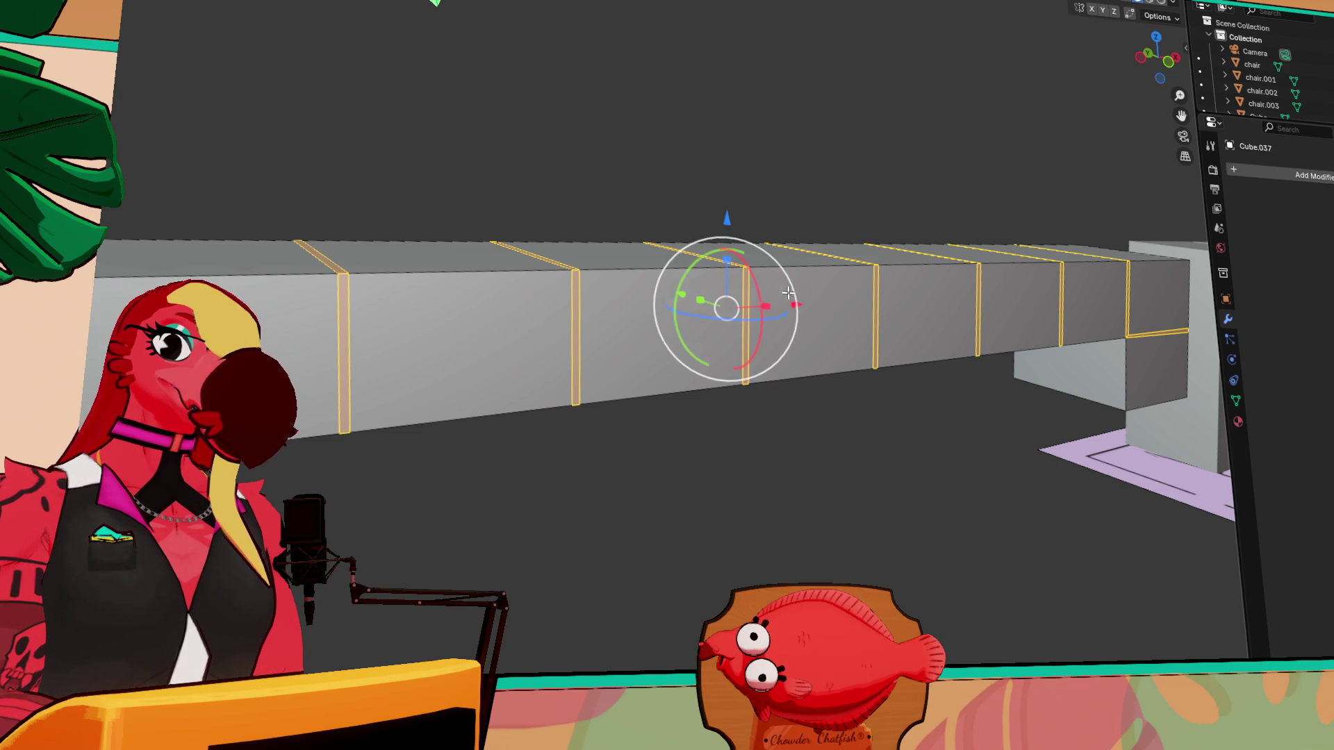
pyautogui.moveTo(788, 282)
pyautogui.mouseDown()
pyautogui.moveTo(749, 264)
pyautogui.moveTo(723, 291)
pyautogui.mouseUp()
pyautogui.hotkey('ctrl', 'z')
pyautogui.hotkey('ctrl', 'z')
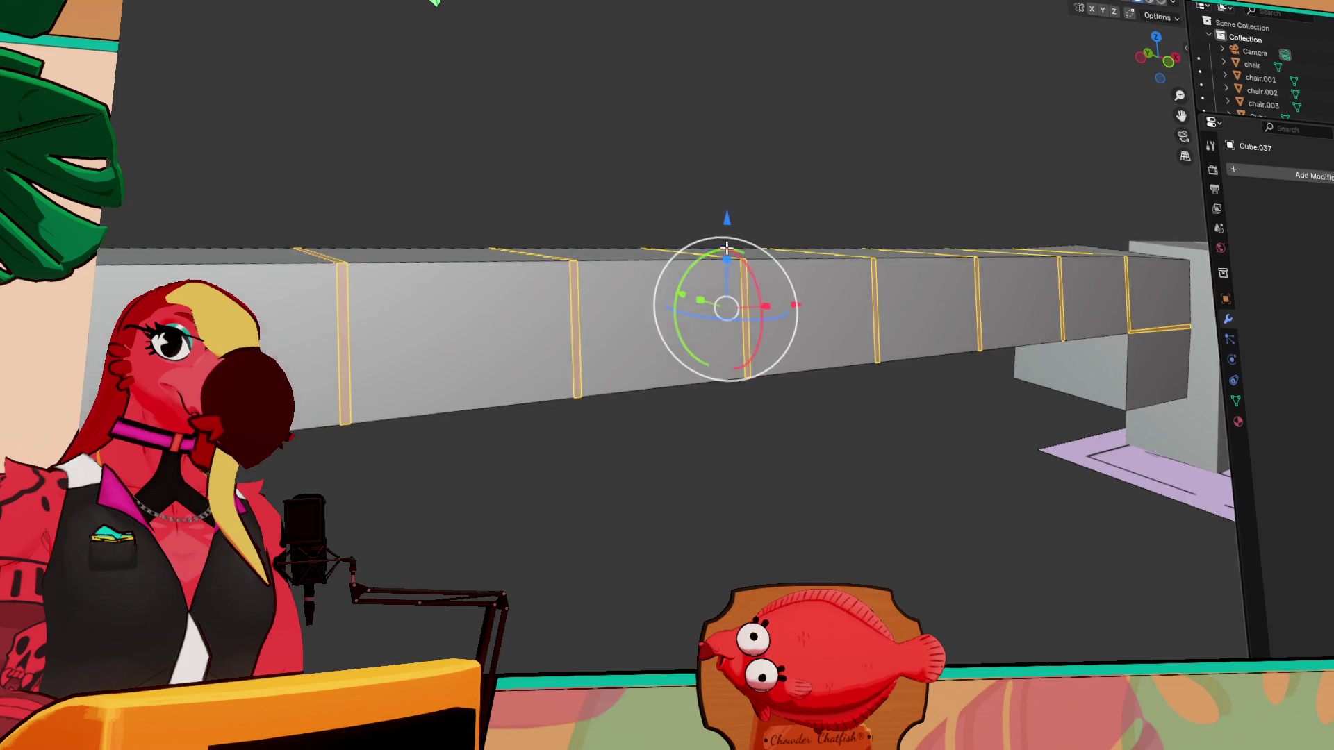
pyautogui.hotkey('shift', 'space')
pyautogui.press('s')
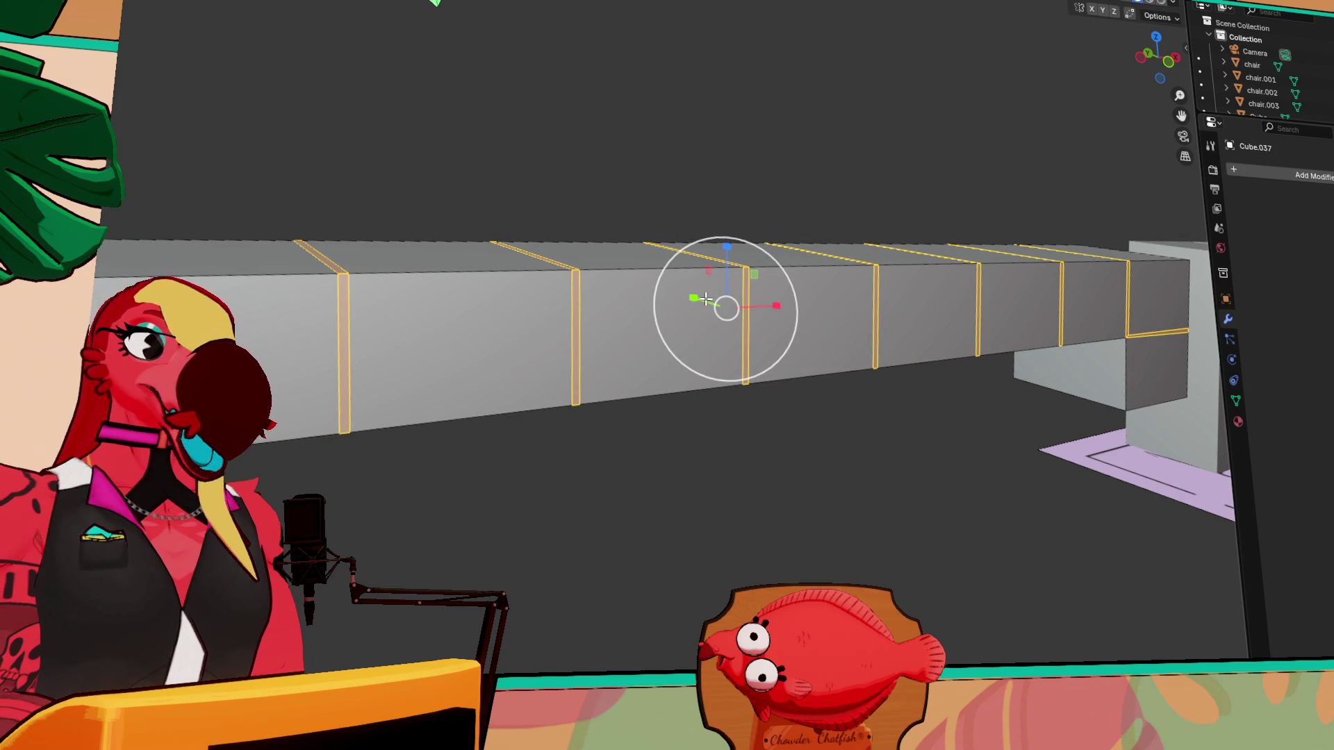
pyautogui.hotkey('ctrl', 'e')
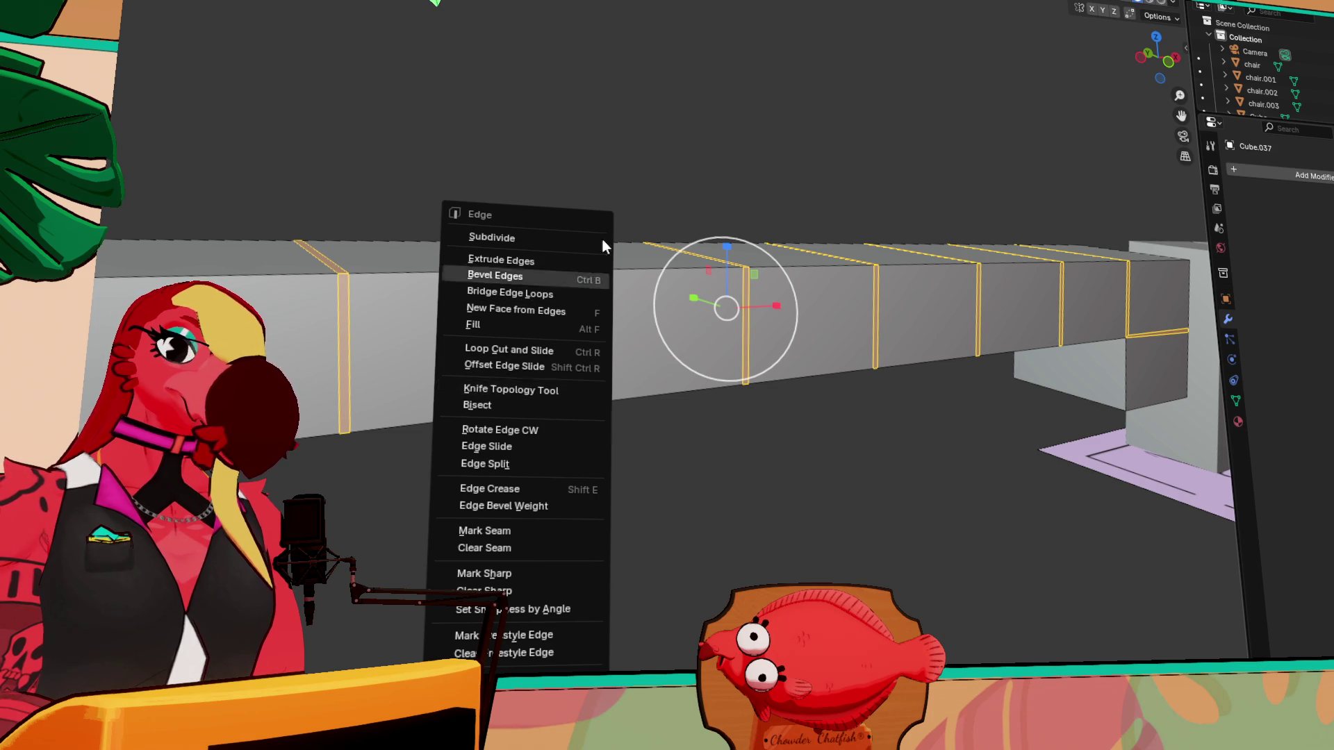
# - Extrude the bevelled joint faces a little outward along their normals
pyautogui.press('Escape')
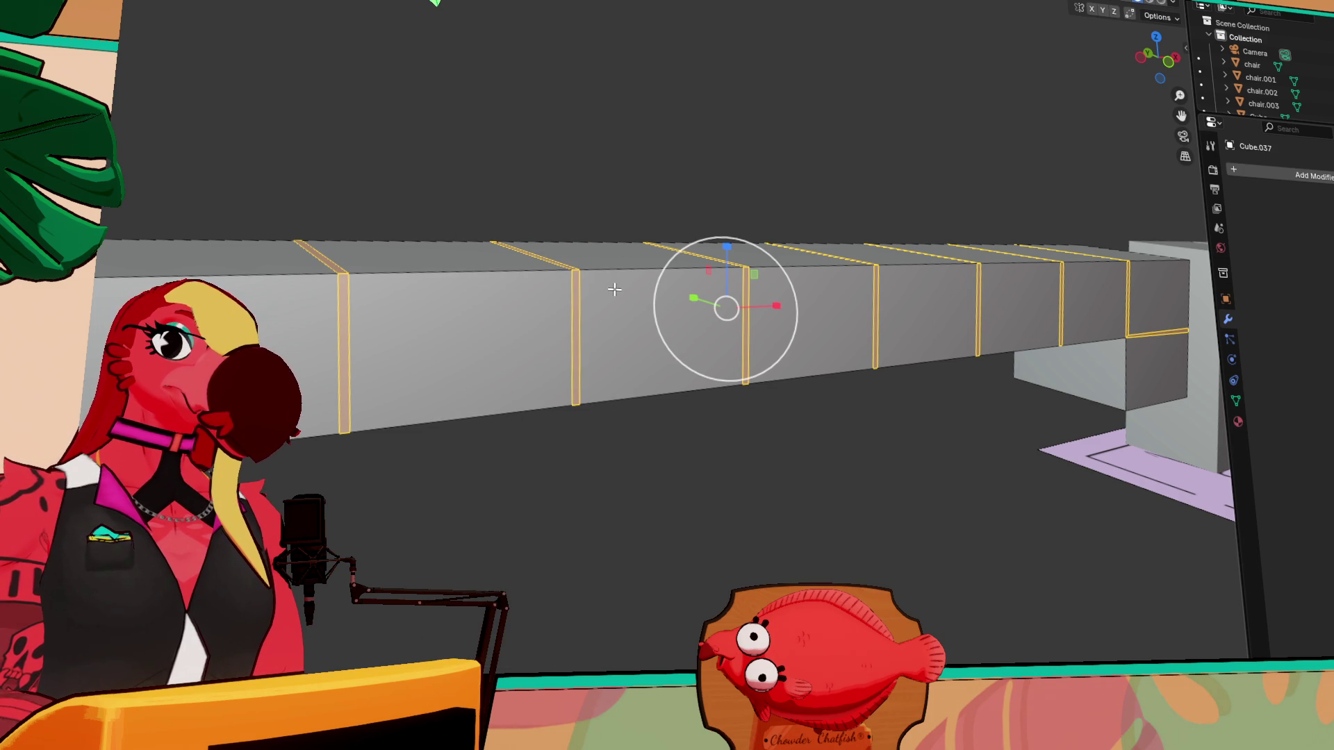
pyautogui.hotkey('ctrl', 'f')
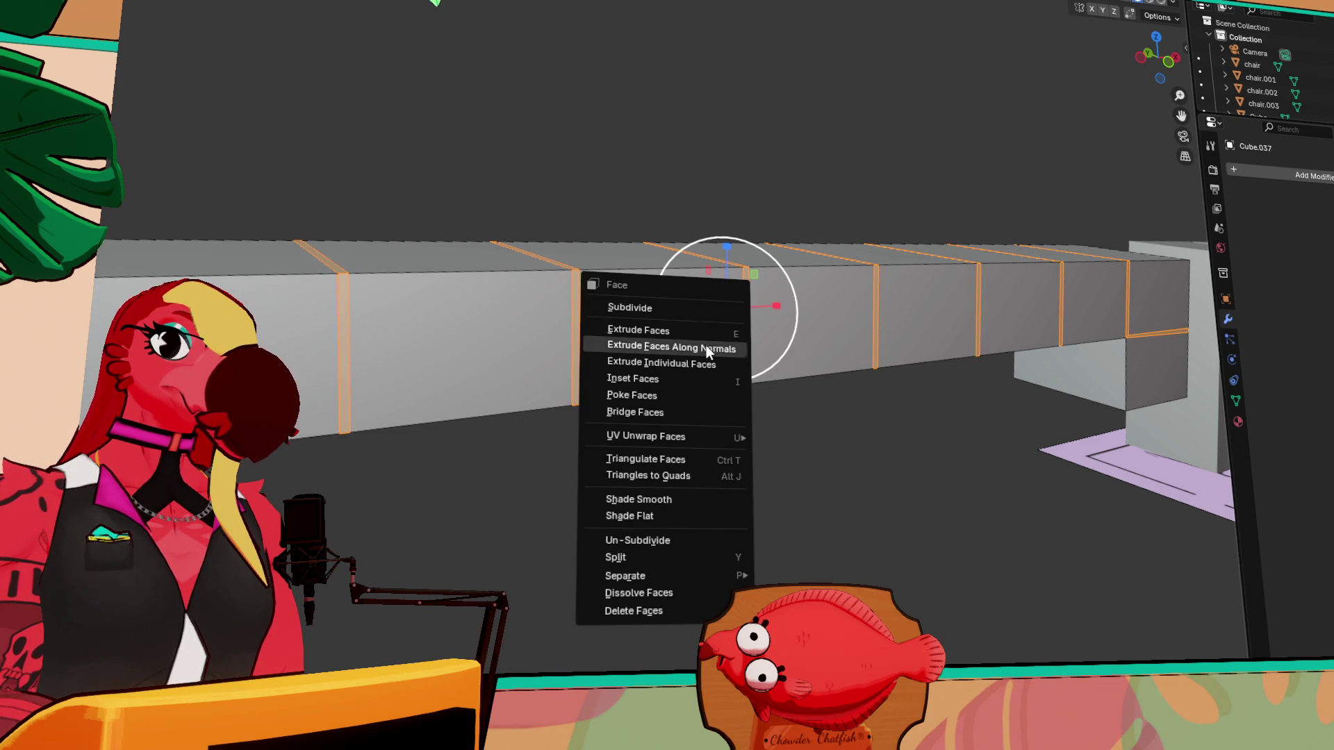
pyautogui.click(705, 345)
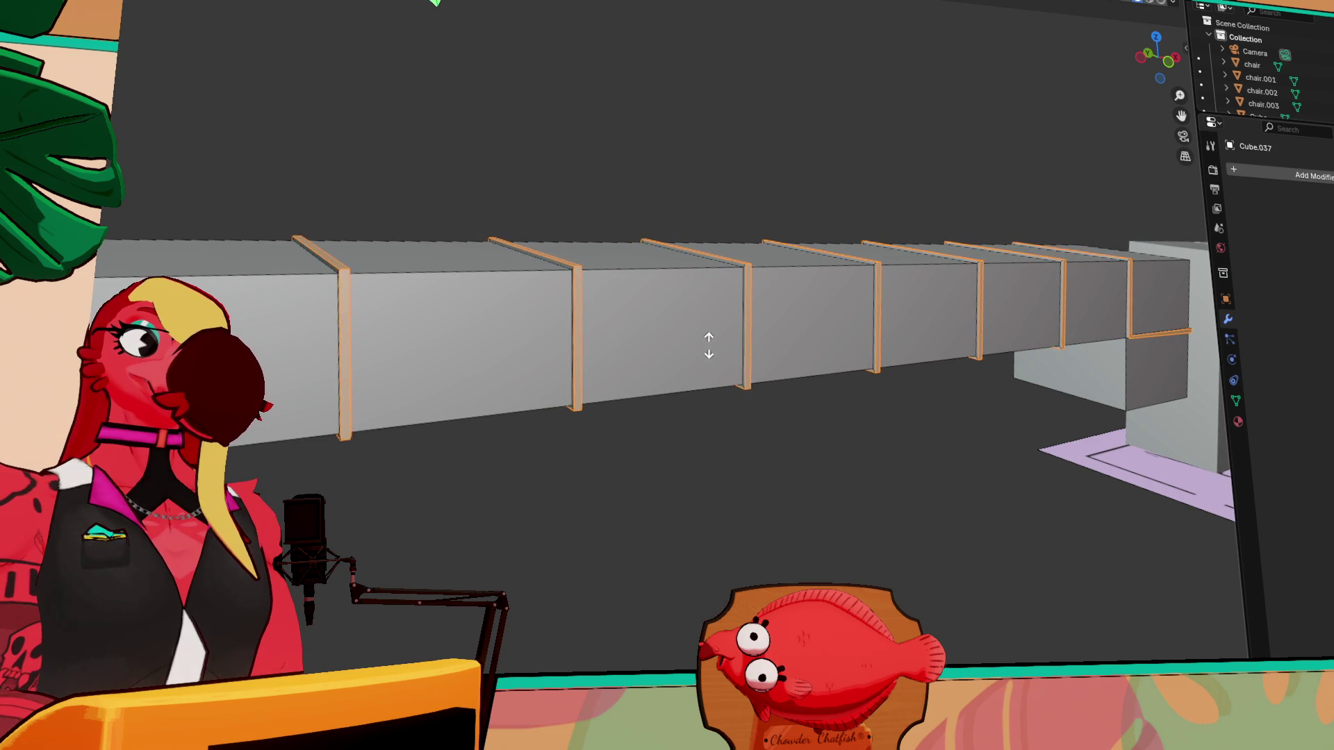
pyautogui.click(706, 347)
# - Deselect everything and orbit around the ducts to inspect the new ribs from below
pyautogui.moveTo(705, 351)
pyautogui.mouseDown(button='middle')
pyautogui.moveTo(858, 210)
pyautogui.moveTo(911, 188)
pyautogui.mouseUp(button='middle')
pyautogui.click(783, 196)
pyautogui.moveTo(782, 196); pyautogui.dragTo(716, 218, button='middle')
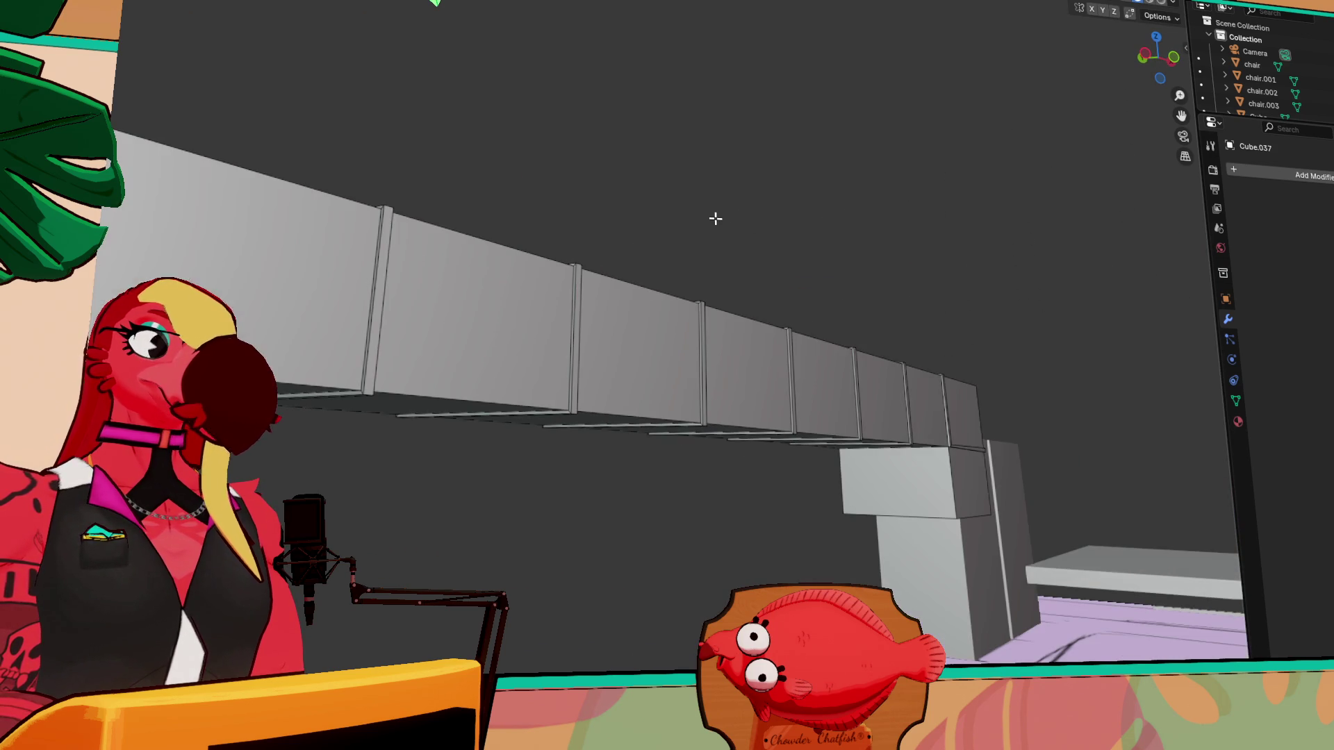
pyautogui.moveTo(673, 274)
pyautogui.mouseDown(button='middle')
pyautogui.moveTo(693, 264)
pyautogui.moveTo(697, 372)
pyautogui.moveTo(596, 462)
pyautogui.mouseUp(button='middle')
pyautogui.moveTo(984, 463)
pyautogui.mouseDown(button='middle')
pyautogui.moveTo(1220, 535)
pyautogui.moveTo(992, 322)
pyautogui.moveTo(1056, 323)
pyautogui.moveTo(548, 425)
pyautogui.moveTo(845, 434)
pyautogui.mouseUp(button='middle')
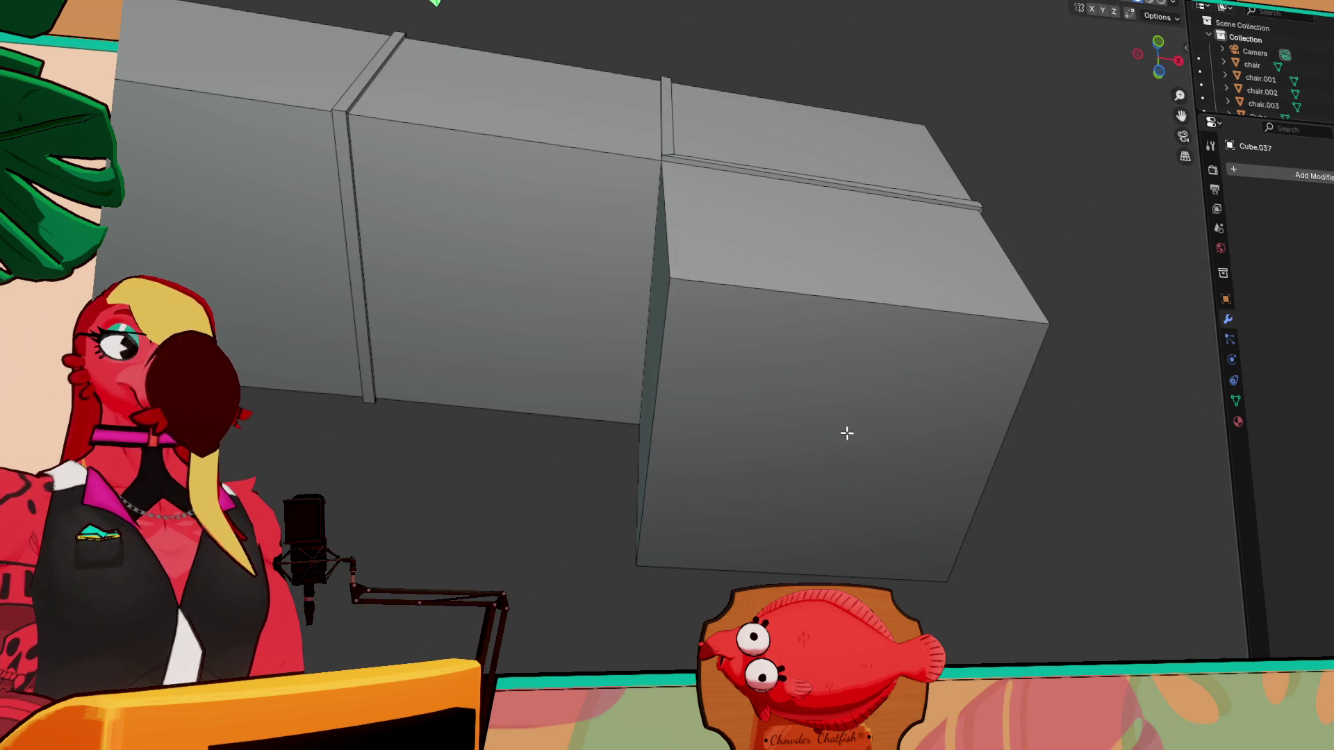
# - Extrude the duct's end face, scale it smaller, and extrude again to leave a thin rim
pyautogui.click(778, 418)
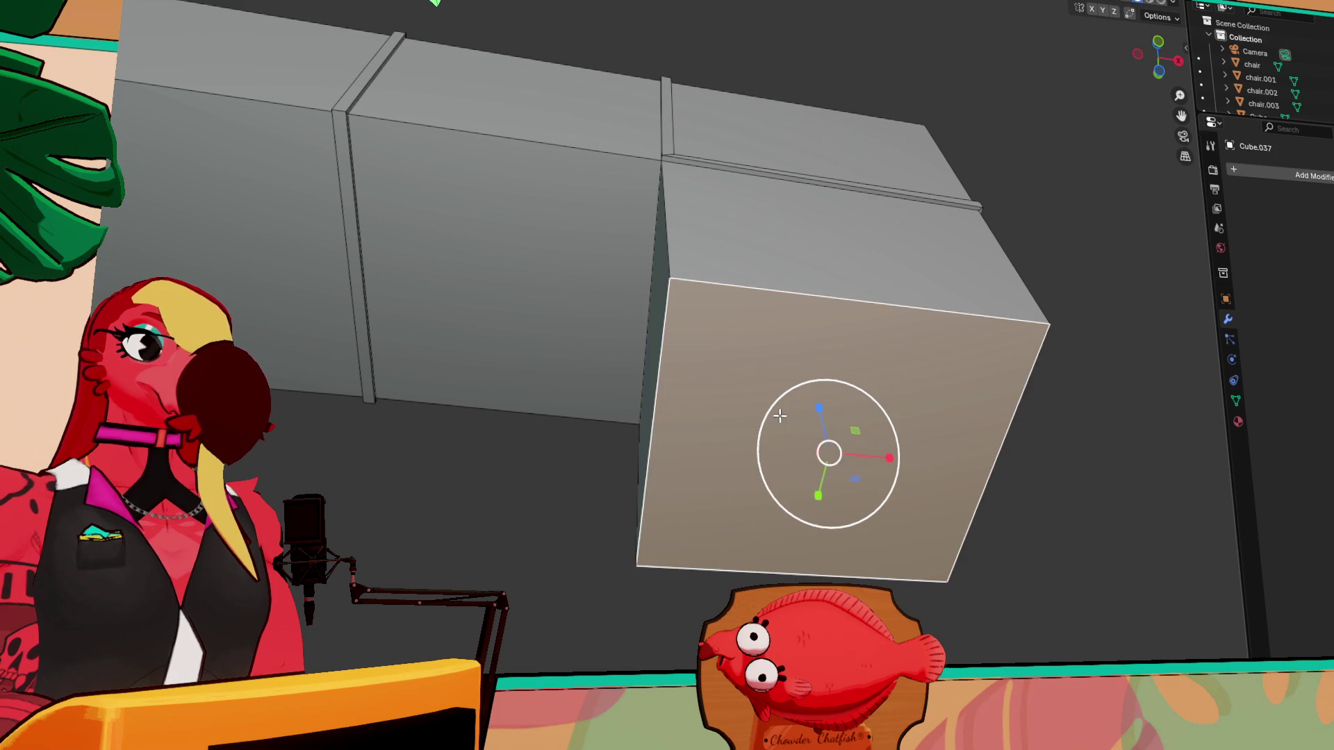
pyautogui.press('e')
pyautogui.click(754, 426)
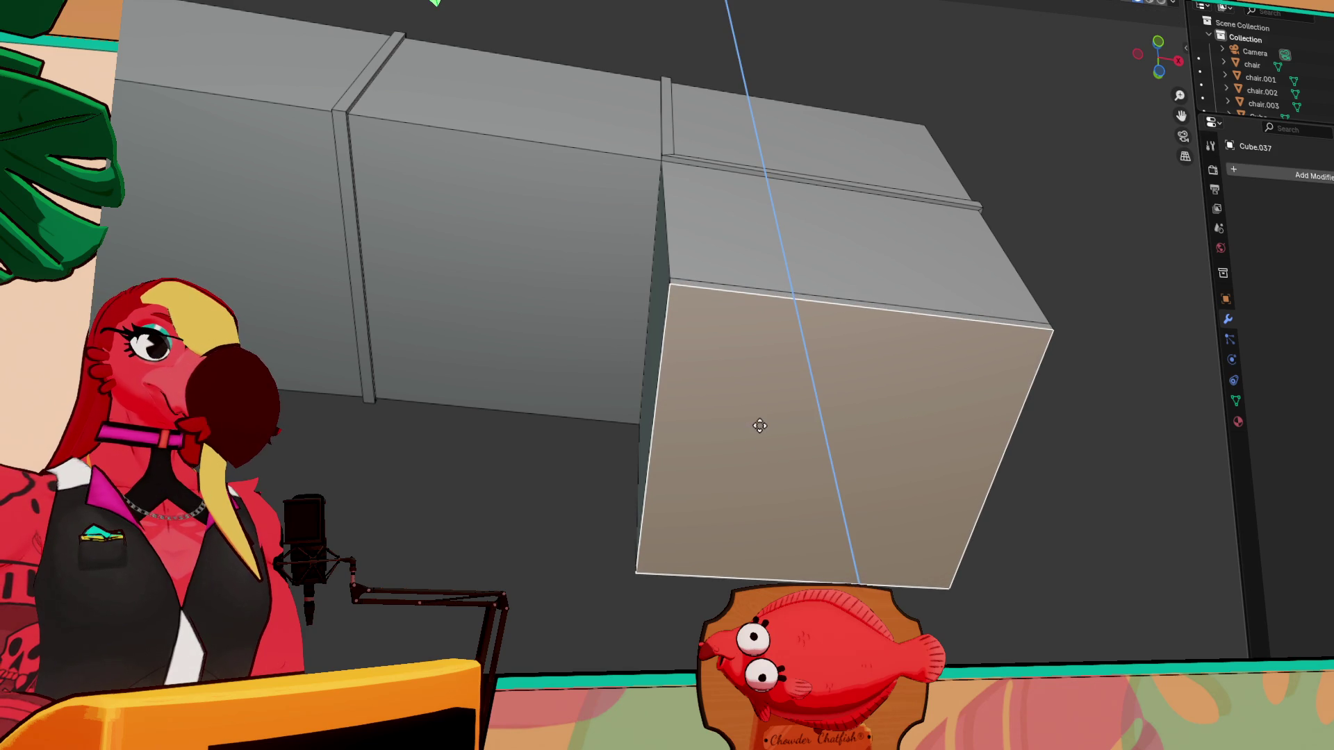
pyautogui.press('s')
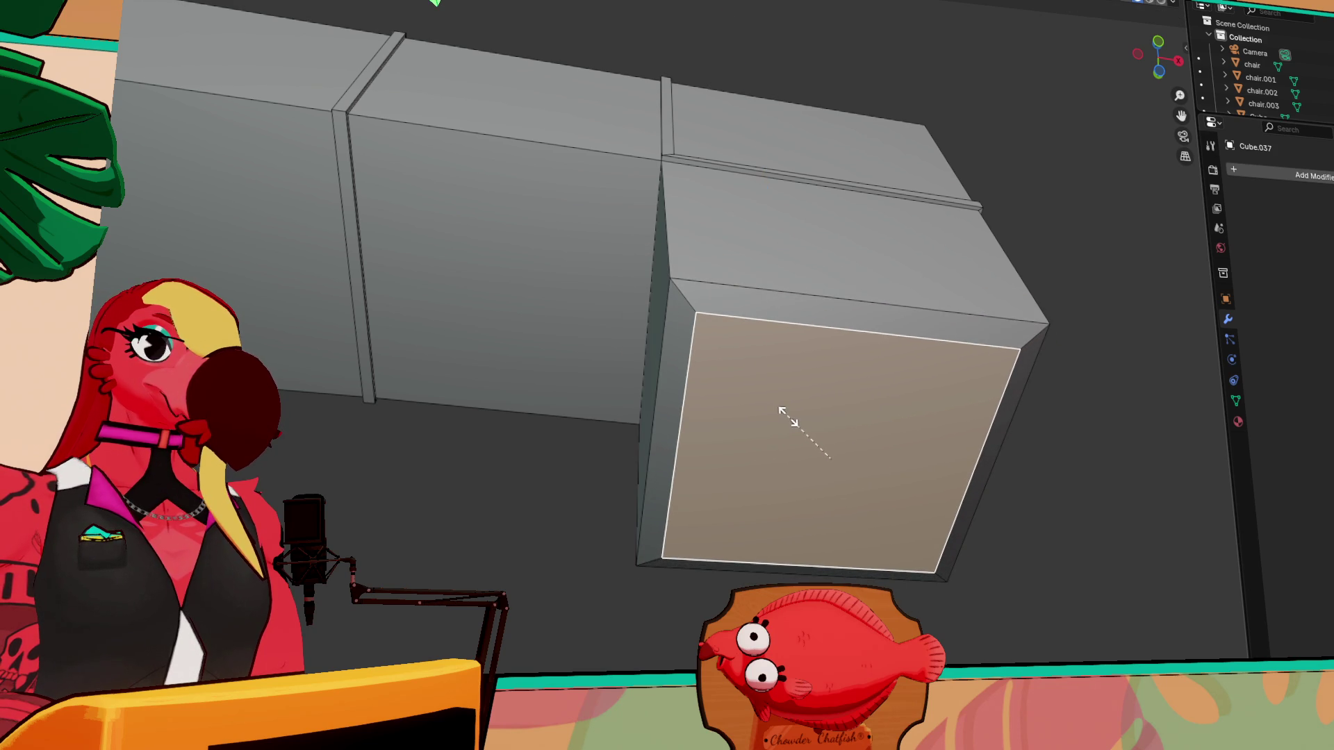
pyautogui.click(784, 411)
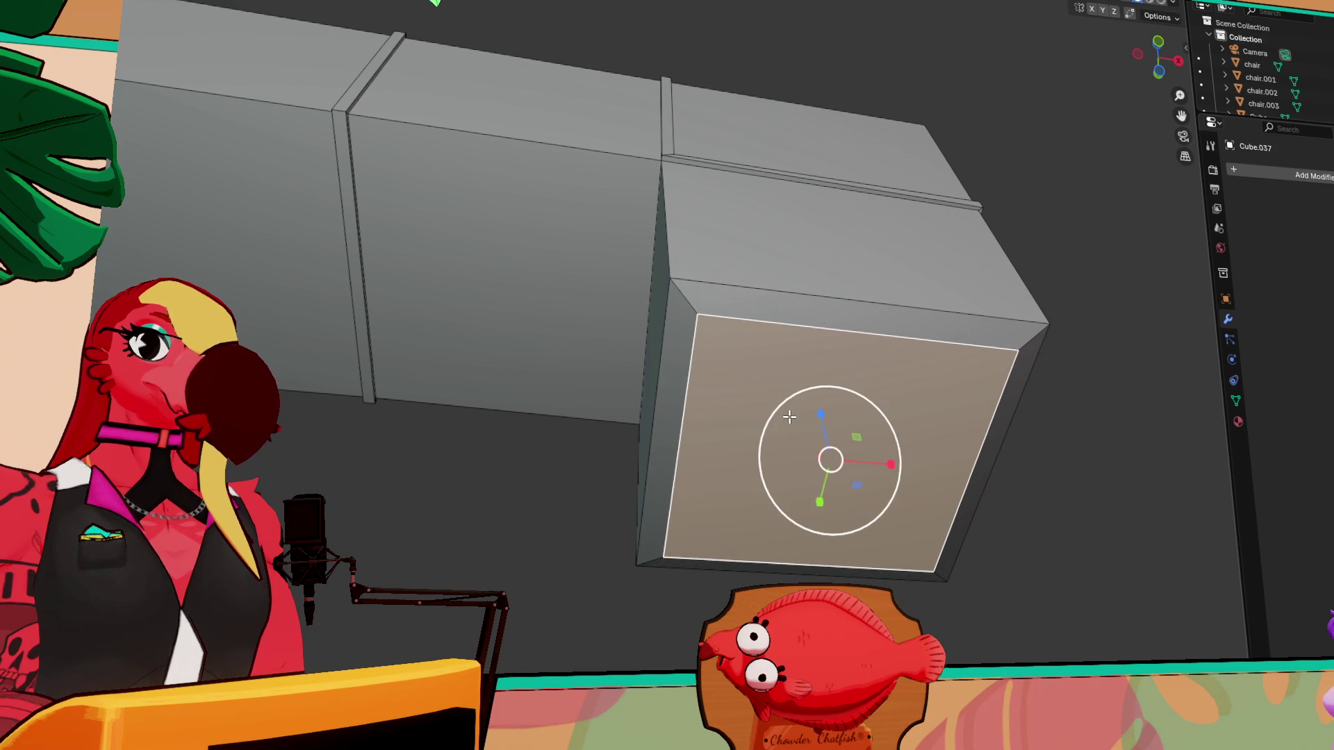
pyautogui.press('e')
pyautogui.click(785, 406)
pyautogui.moveTo(786, 406)
pyautogui.mouseDown(button='middle')
pyautogui.moveTo(1033, 434)
pyautogui.moveTo(1072, 477)
pyautogui.moveTo(1023, 518)
pyautogui.moveTo(611, 410)
pyautogui.moveTo(817, 476)
pyautogui.mouseUp(button='middle')
pyautogui.press('KP_Divide')
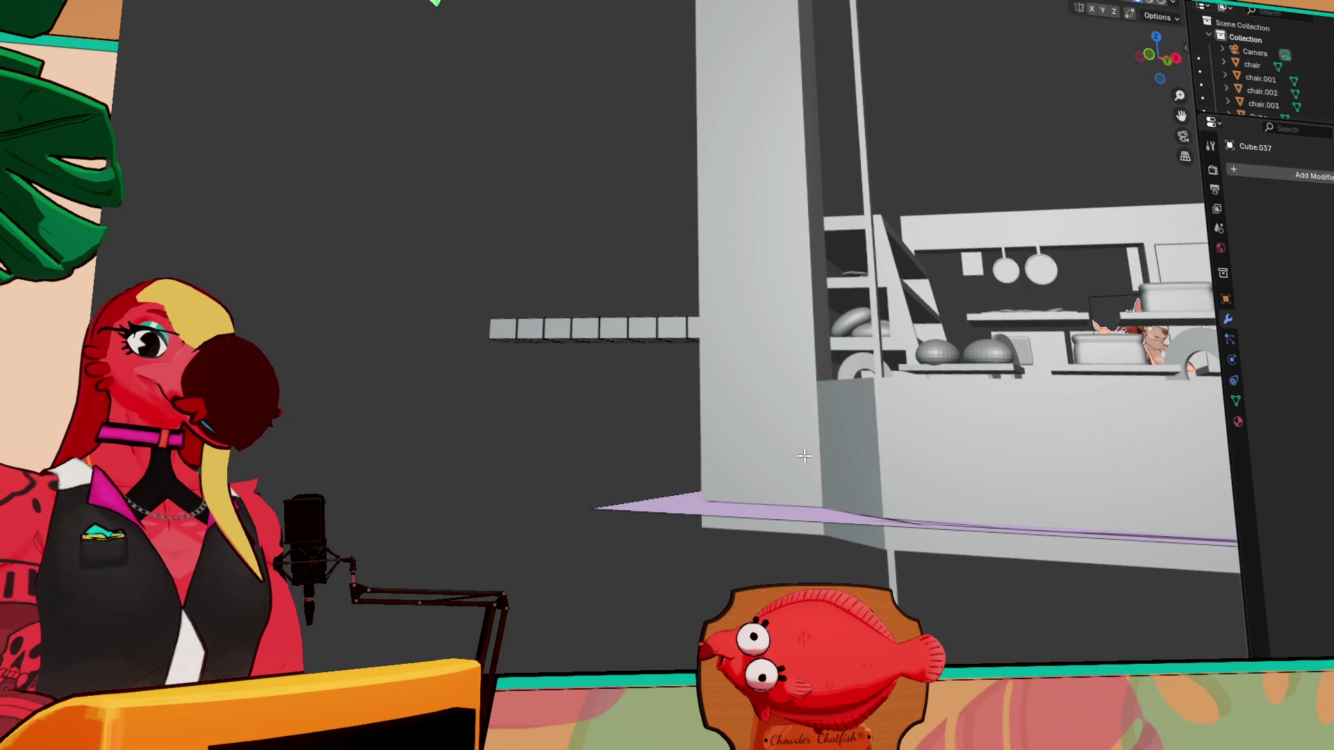
# - Rotate the cube row in top view to lie across the plan and place it over its sketched spot
pyautogui.moveTo(651, 359); pyautogui.dragTo(568, 378, button='middle')
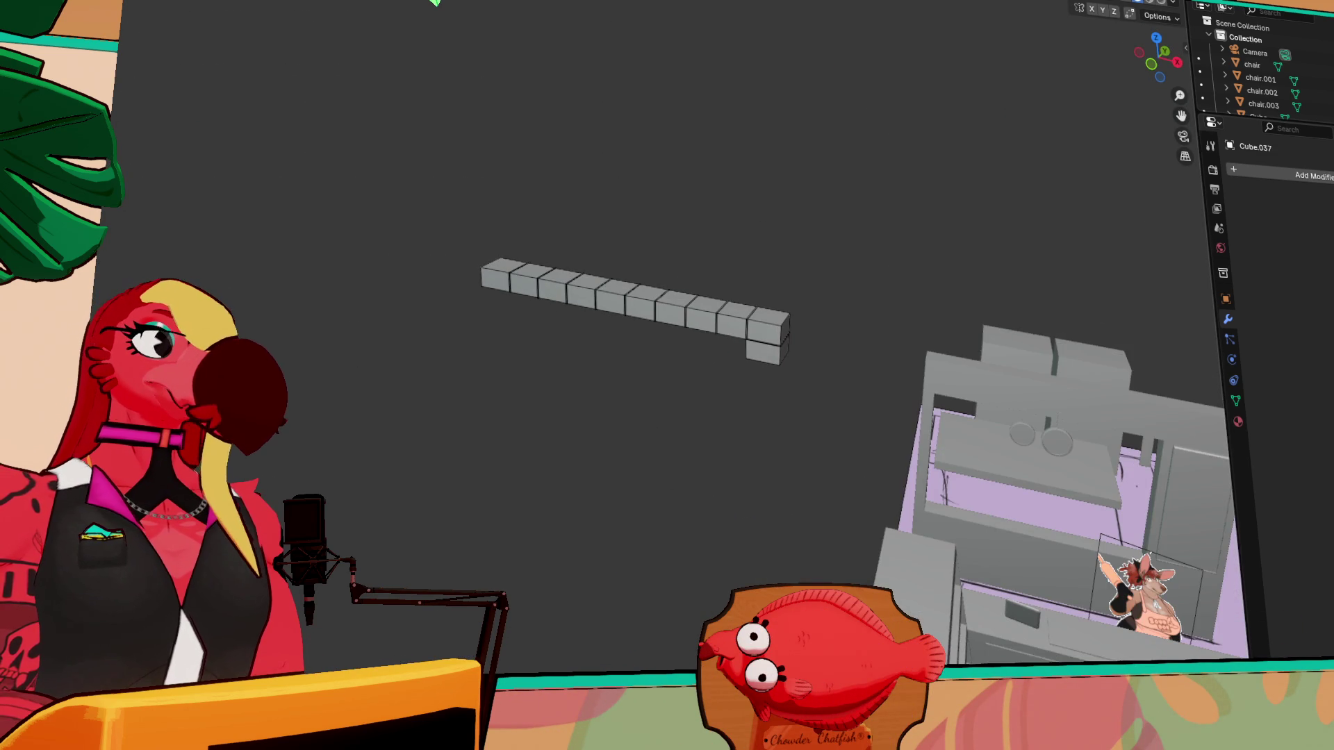
pyautogui.click(564, 273)
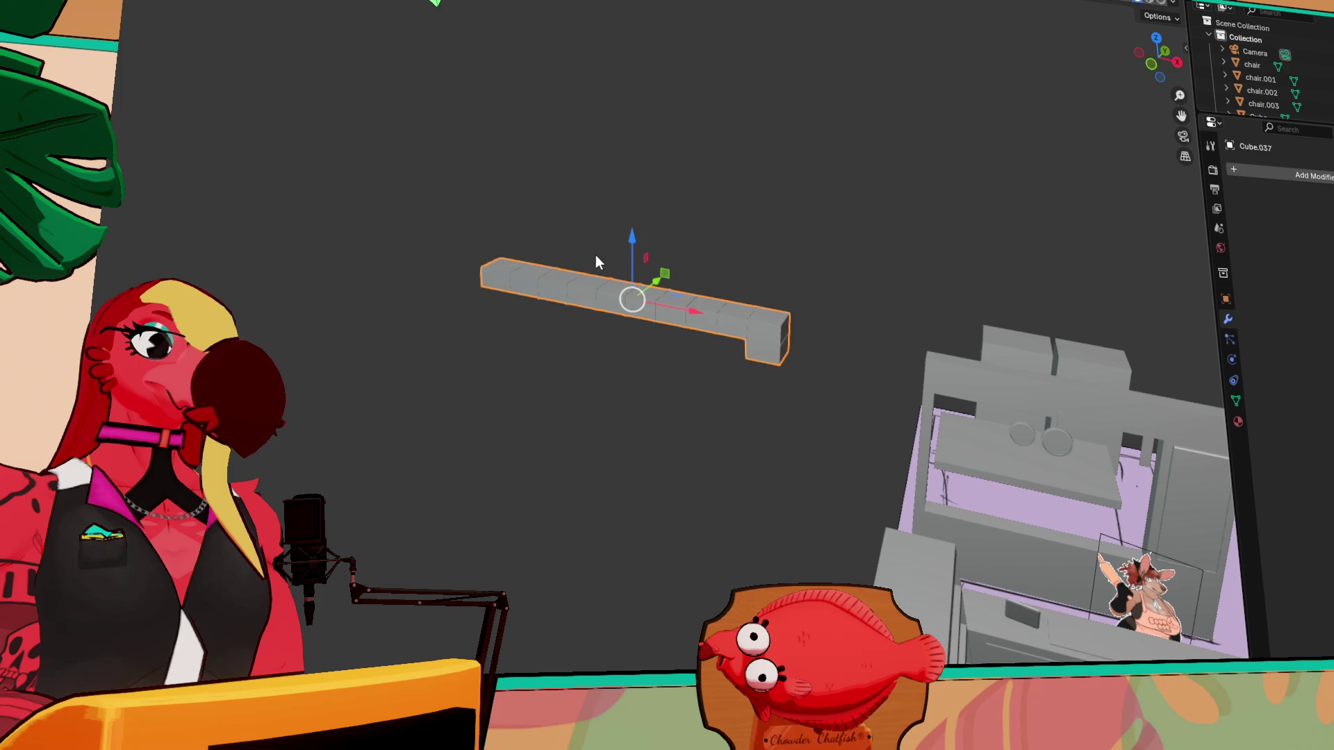
pyautogui.hotkey('shift', 'space')
pyautogui.press('r')
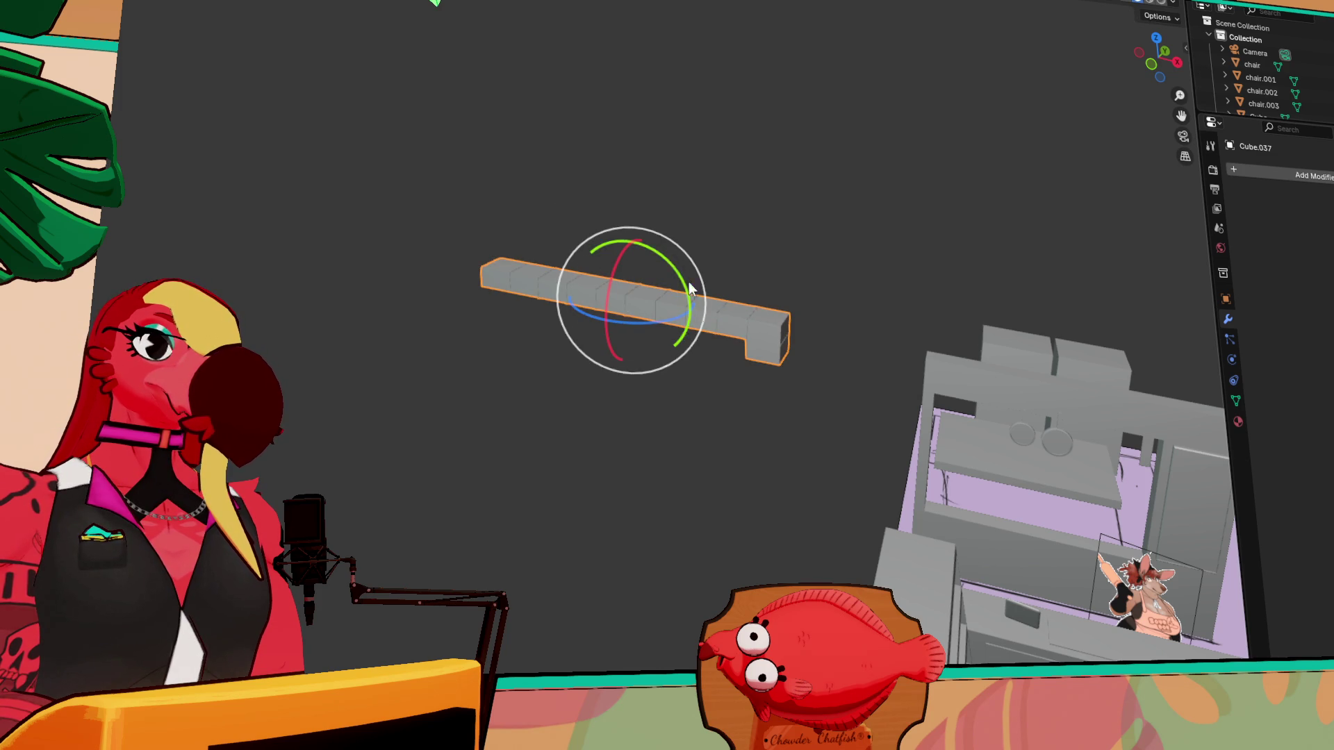
pyautogui.click(1153, 43)
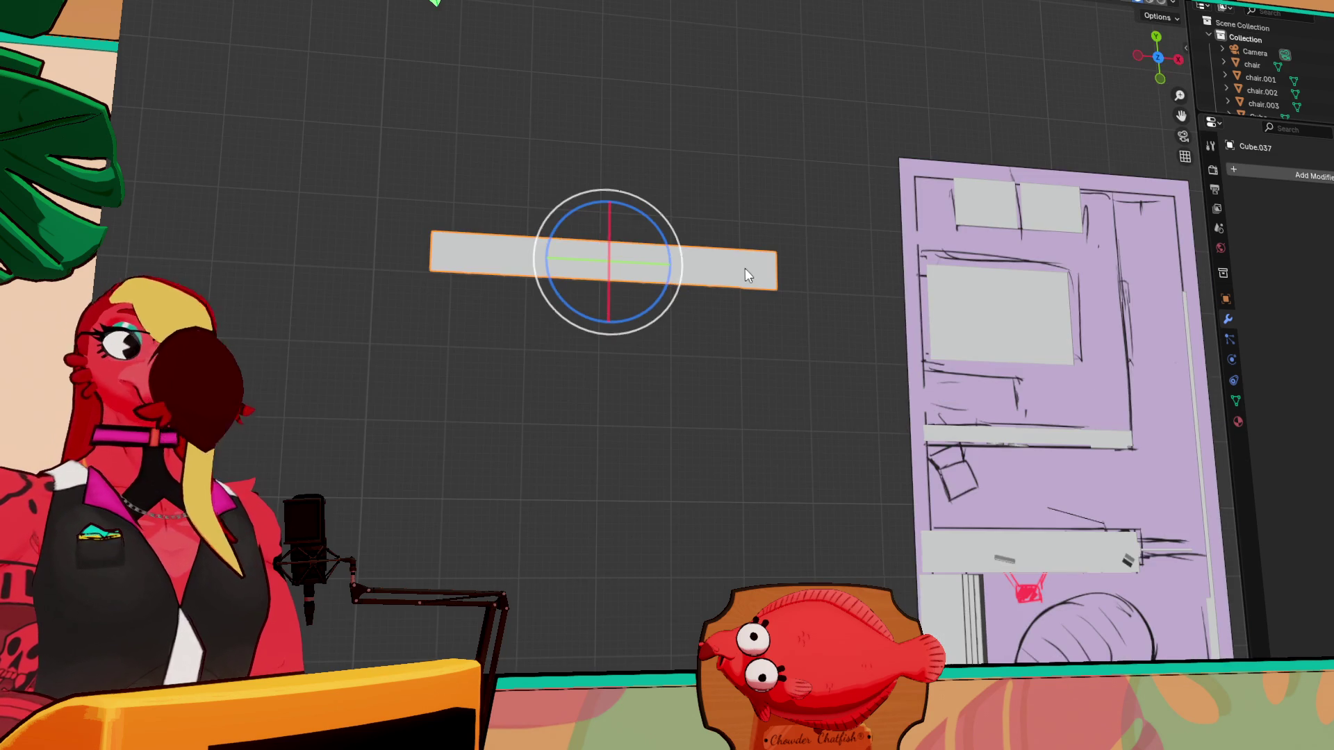
pyautogui.moveTo(652, 306)
pyautogui.mouseDown()
pyautogui.moveTo(277, 277)
pyautogui.moveTo(456, 114)
pyautogui.moveTo(500, 119)
pyautogui.moveTo(485, 134)
pyautogui.mouseUp()
pyautogui.press('g')
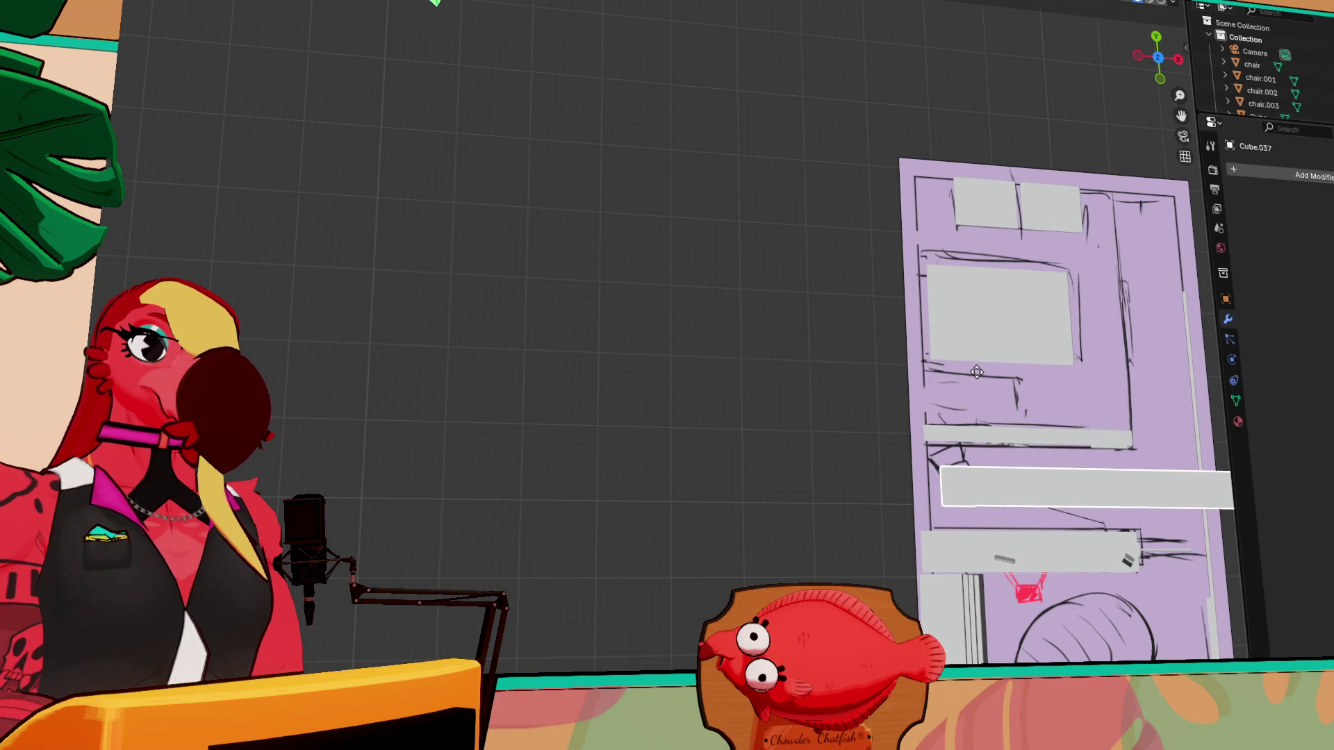
pyautogui.click(977, 374)
# - Frame the row and raise it above the counter as an overhead unit
pyautogui.press('`')
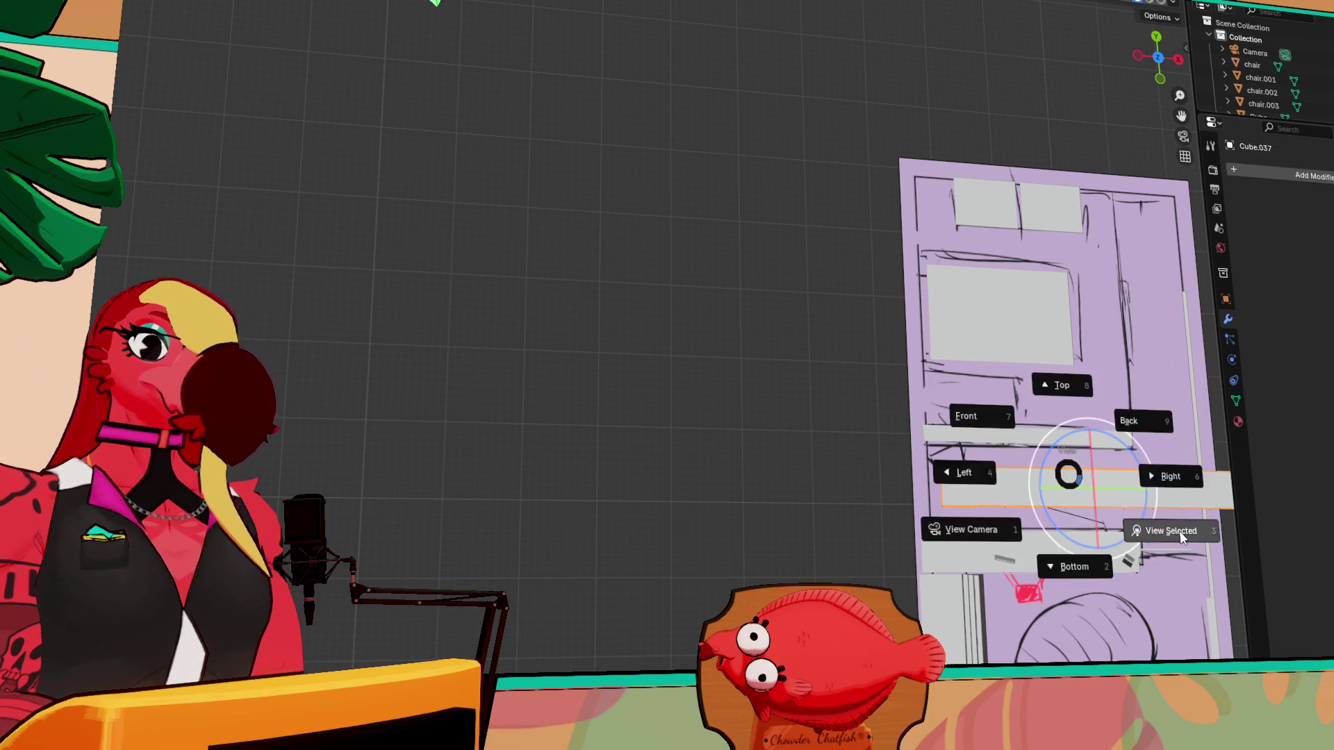
pyautogui.click(1164, 530)
pyautogui.moveTo(656, 387)
pyautogui.mouseDown(button='middle')
pyautogui.moveTo(660, 248)
pyautogui.moveTo(606, 265)
pyautogui.mouseUp(button='middle')
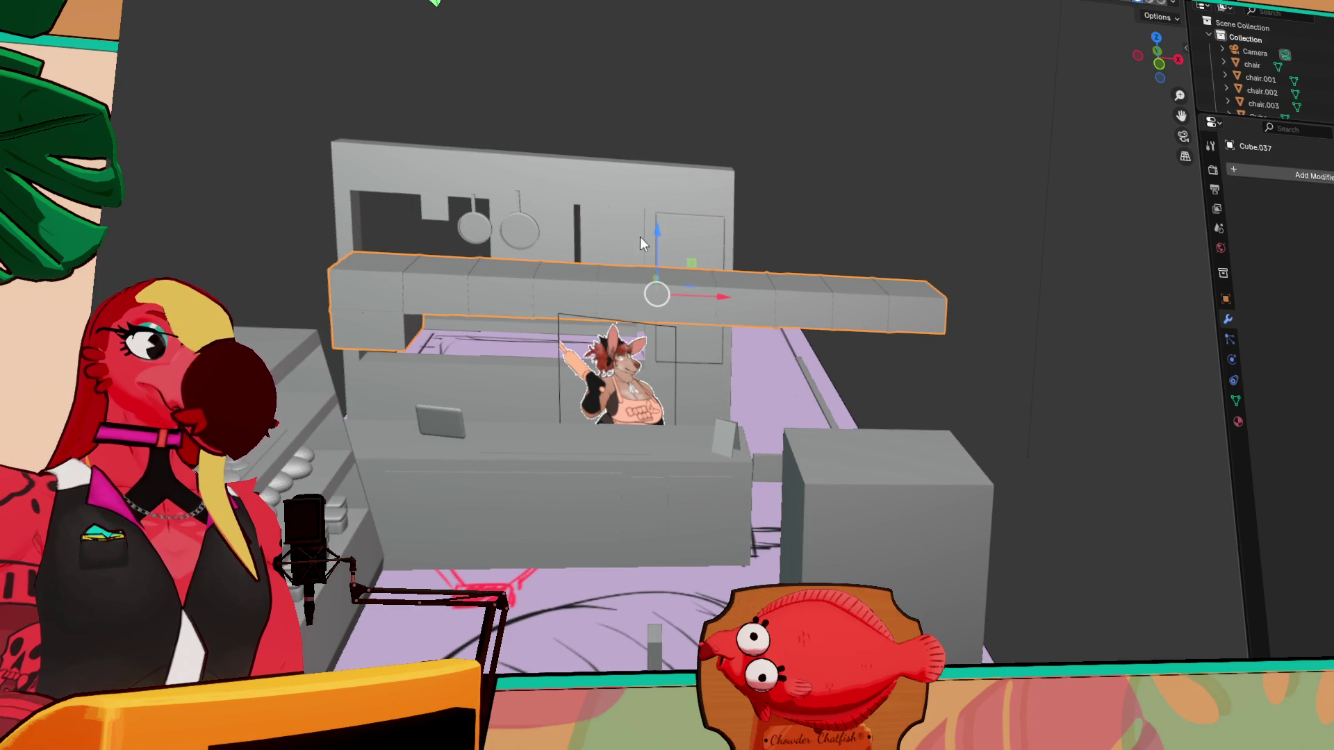
pyautogui.moveTo(655, 233); pyautogui.dragTo(653, 97)
pyautogui.scroll(2, 490, 403)
pyautogui.moveTo(490, 403)
pyautogui.mouseDown(button='middle')
pyautogui.moveTo(464, 368)
pyautogui.moveTo(394, 332)
pyautogui.mouseUp(button='middle')
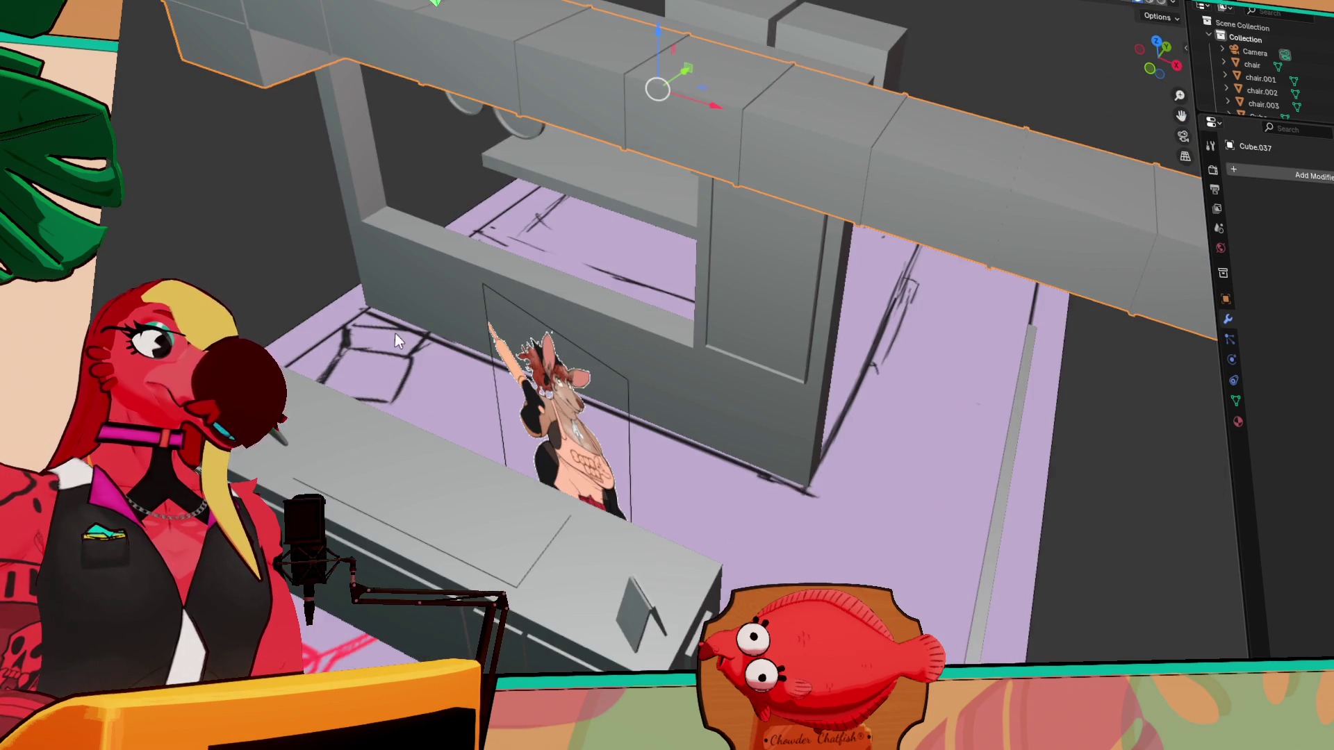
pyautogui.scroll(3, 392, 334)
pyautogui.scroll(-3, 531, 398)
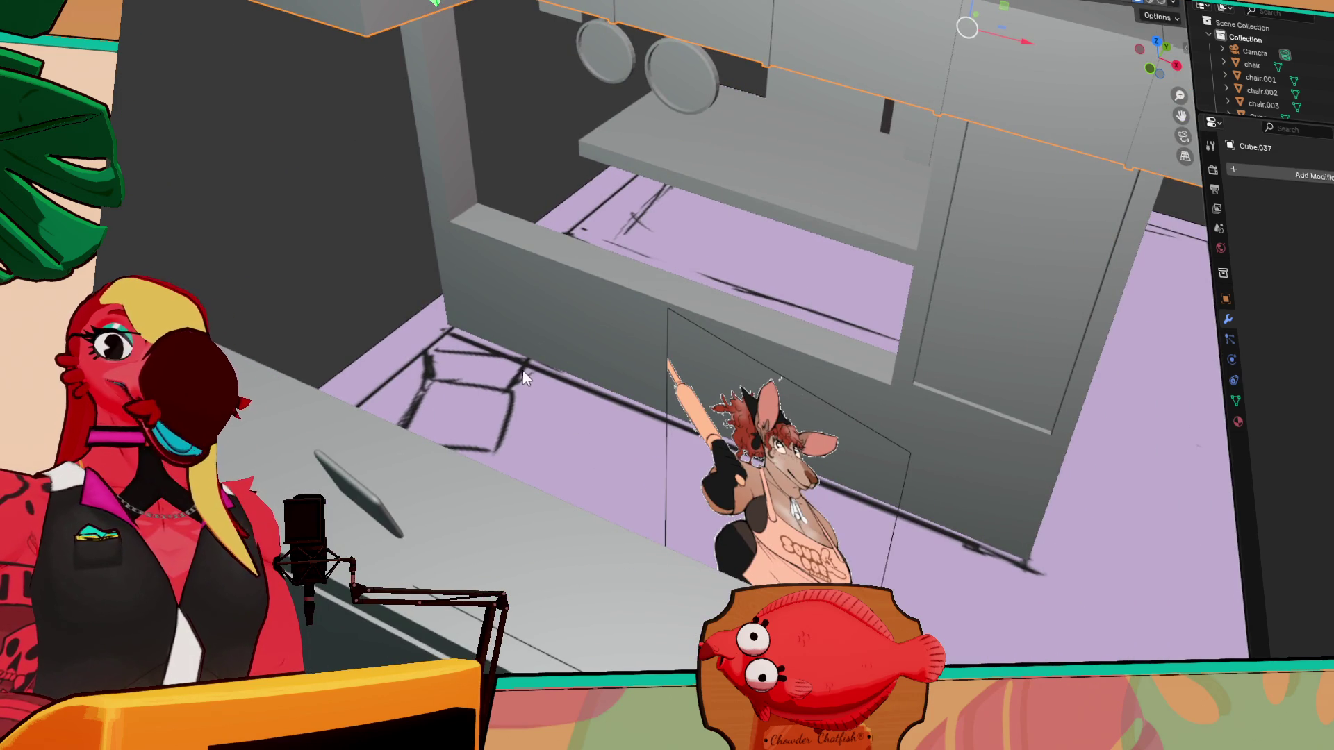
pyautogui.scroll(2, 373, 325)
pyautogui.moveTo(373, 325)
pyautogui.mouseDown(button='middle')
pyautogui.moveTo(375, 148)
pyautogui.moveTo(448, 182)
pyautogui.moveTo(531, 152)
pyautogui.moveTo(464, 153)
pyautogui.moveTo(636, 88)
pyautogui.moveTo(640, 171)
pyautogui.moveTo(590, 223)
pyautogui.moveTo(586, 164)
pyautogui.moveTo(780, 185)
pyautogui.moveTo(782, 169)
pyautogui.moveTo(623, 180)
pyautogui.mouseUp(button='middle')
pyautogui.scroll(-3, 461, 149)
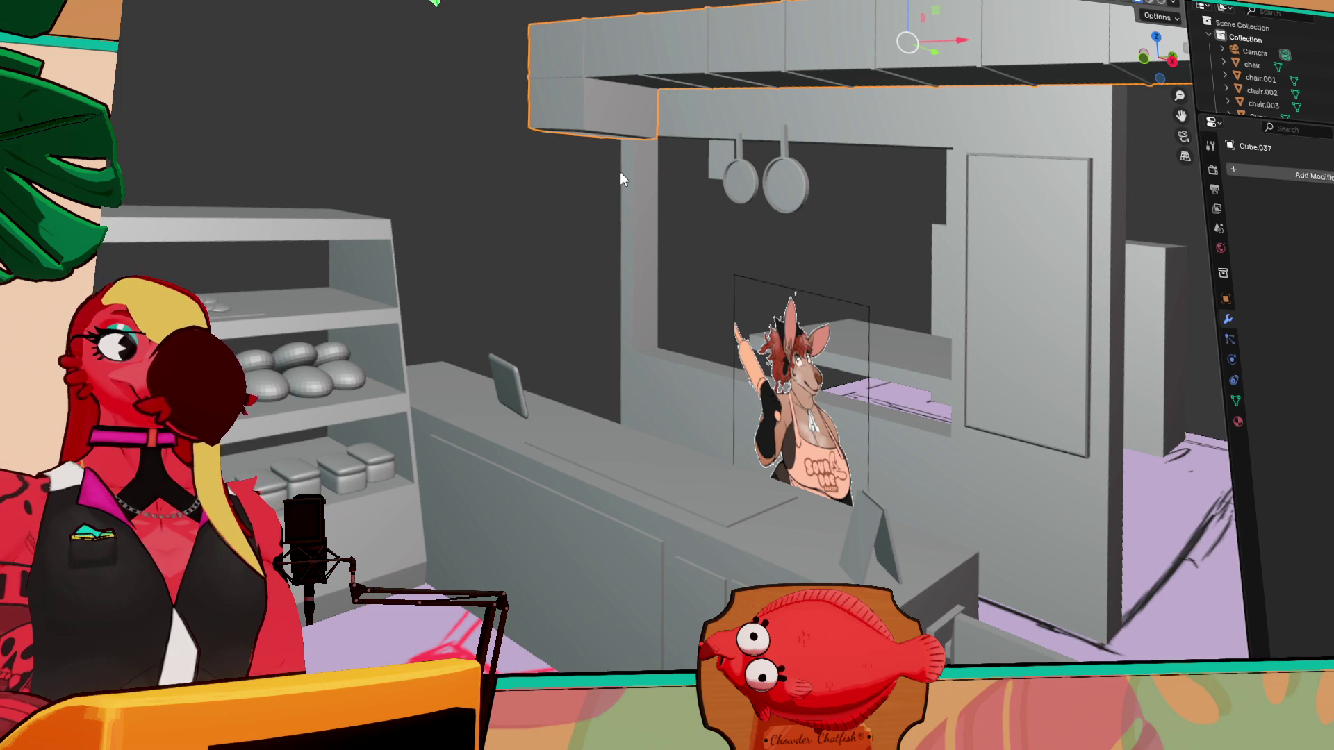
pyautogui.moveTo(620, 178)
pyautogui.mouseDown(button='middle')
pyautogui.moveTo(771, 271)
pyautogui.moveTo(556, 461)
pyautogui.moveTo(614, 444)
pyautogui.moveTo(501, 433)
pyautogui.moveTo(274, 478)
pyautogui.mouseUp(button='middle')
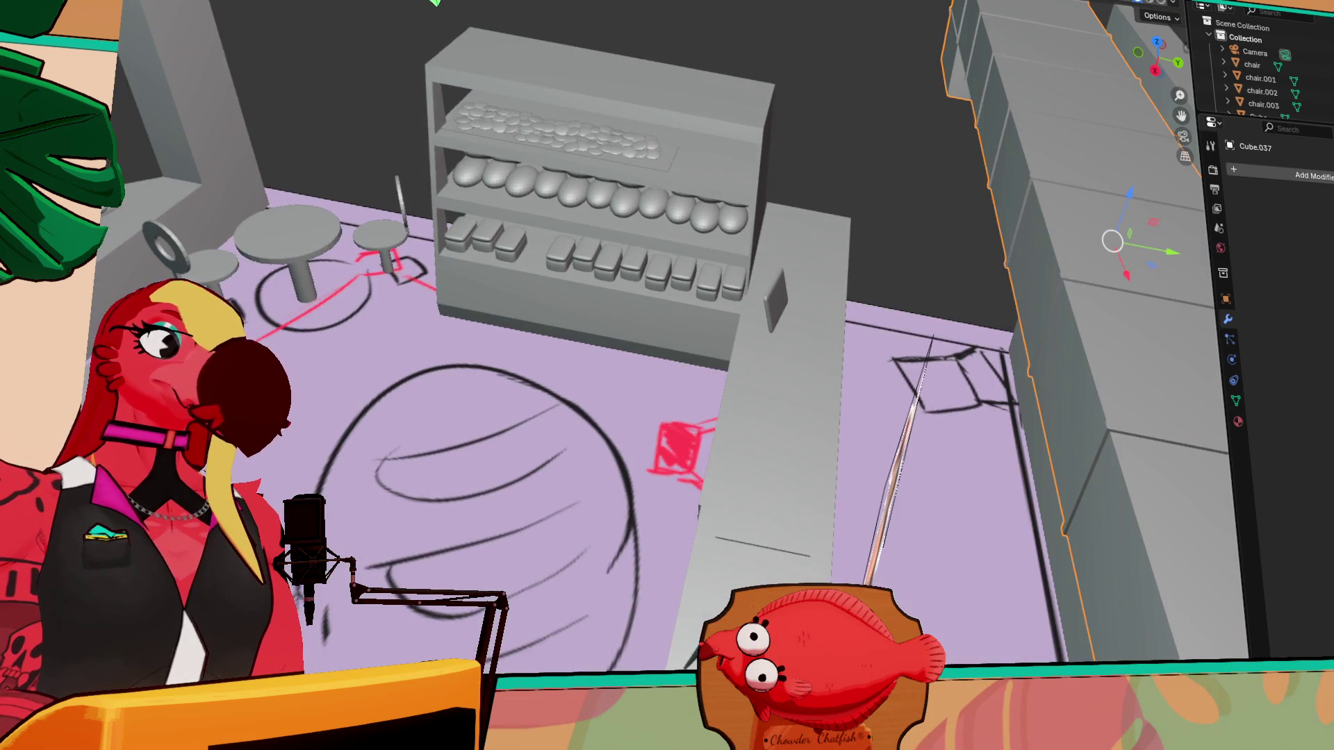
pyautogui.click(273, 478)
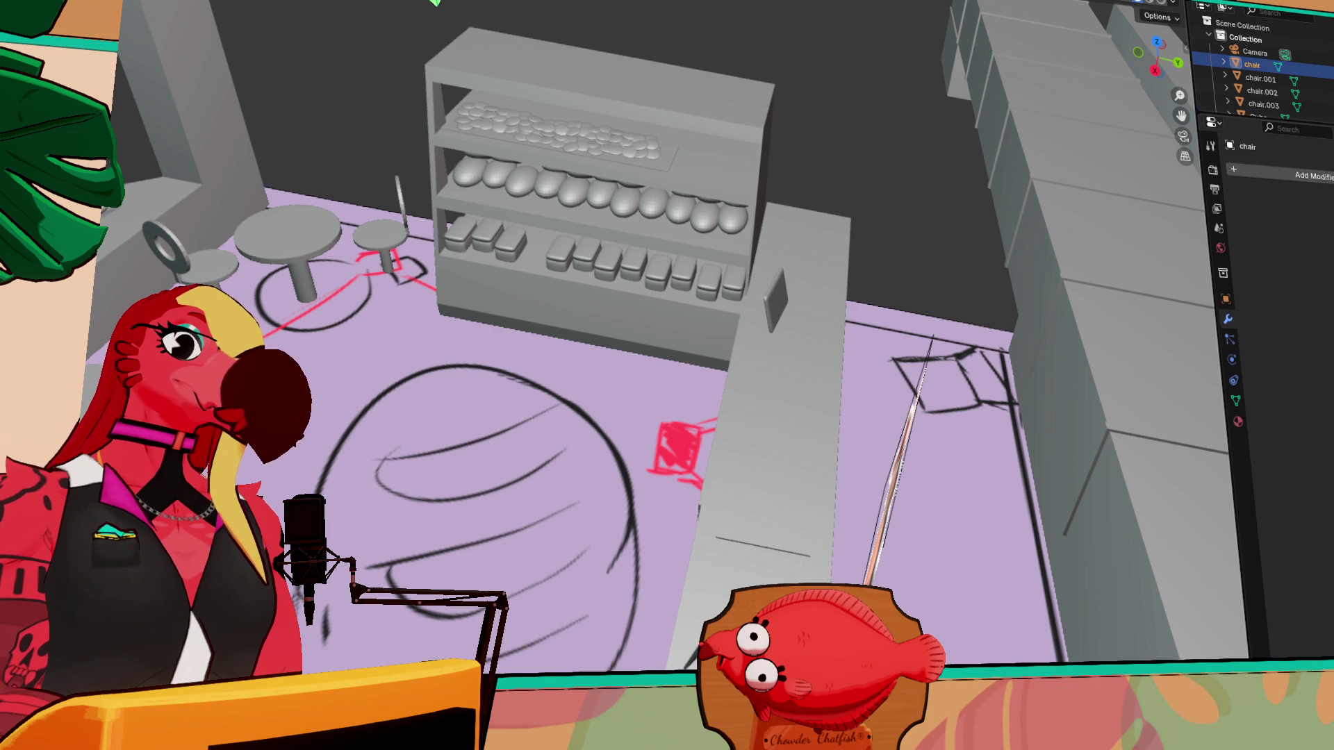
# - Move the chair near the counter end along X onto its spot and turn it around
pyautogui.click(972, 625)
pyautogui.press('g')
pyautogui.press('y')
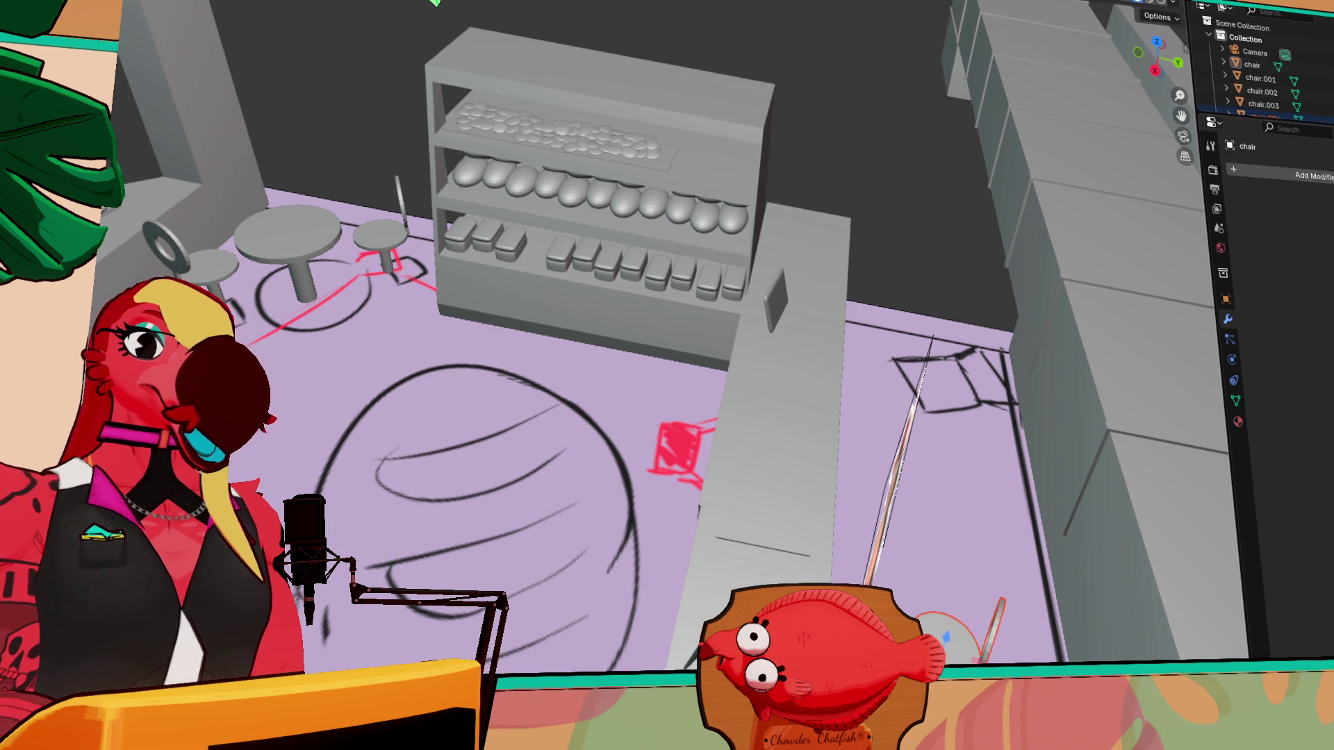
pyautogui.press('x')
pyautogui.click(944, 406)
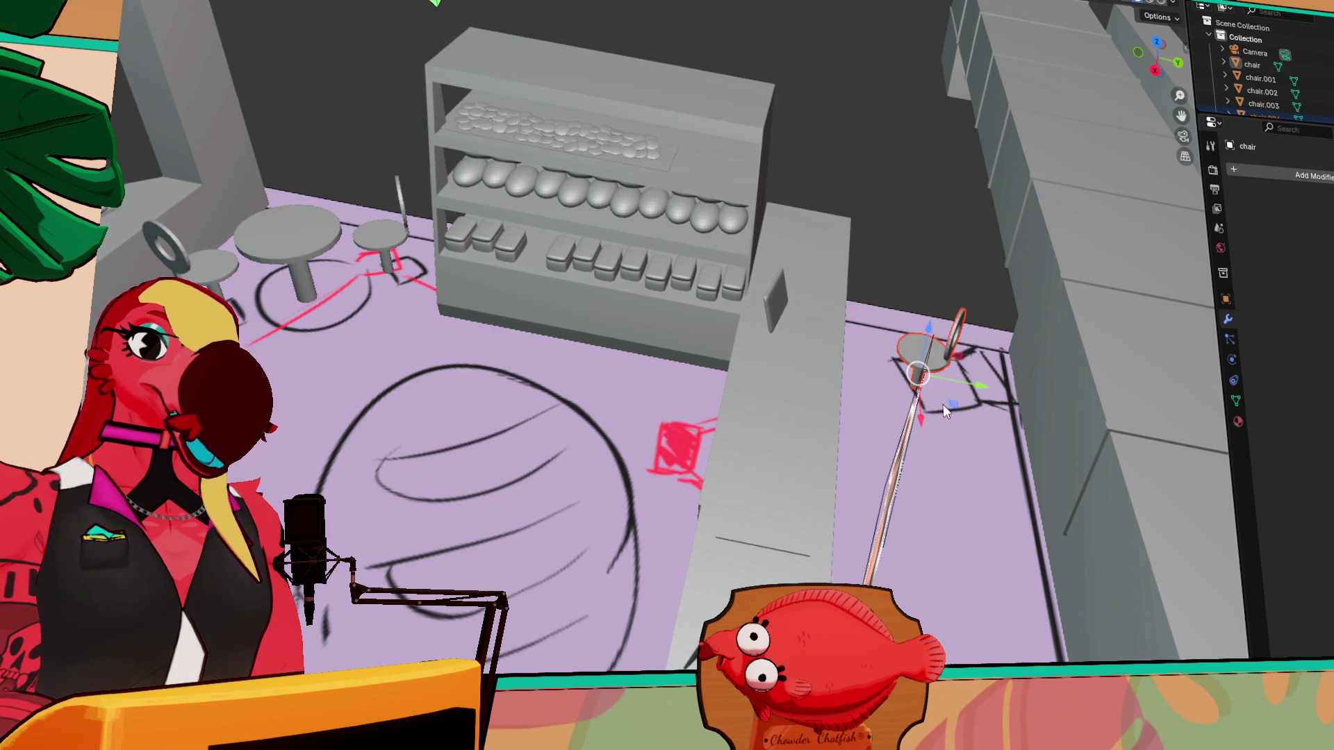
pyautogui.hotkey('shift', 'space')
pyautogui.press('r')
pyautogui.moveTo(942, 416); pyautogui.dragTo(1095, 379)
# - Select chair.002 and orbit to a high top-down view of the room
pyautogui.hotkey('shift', 'space')
pyautogui.press('g')
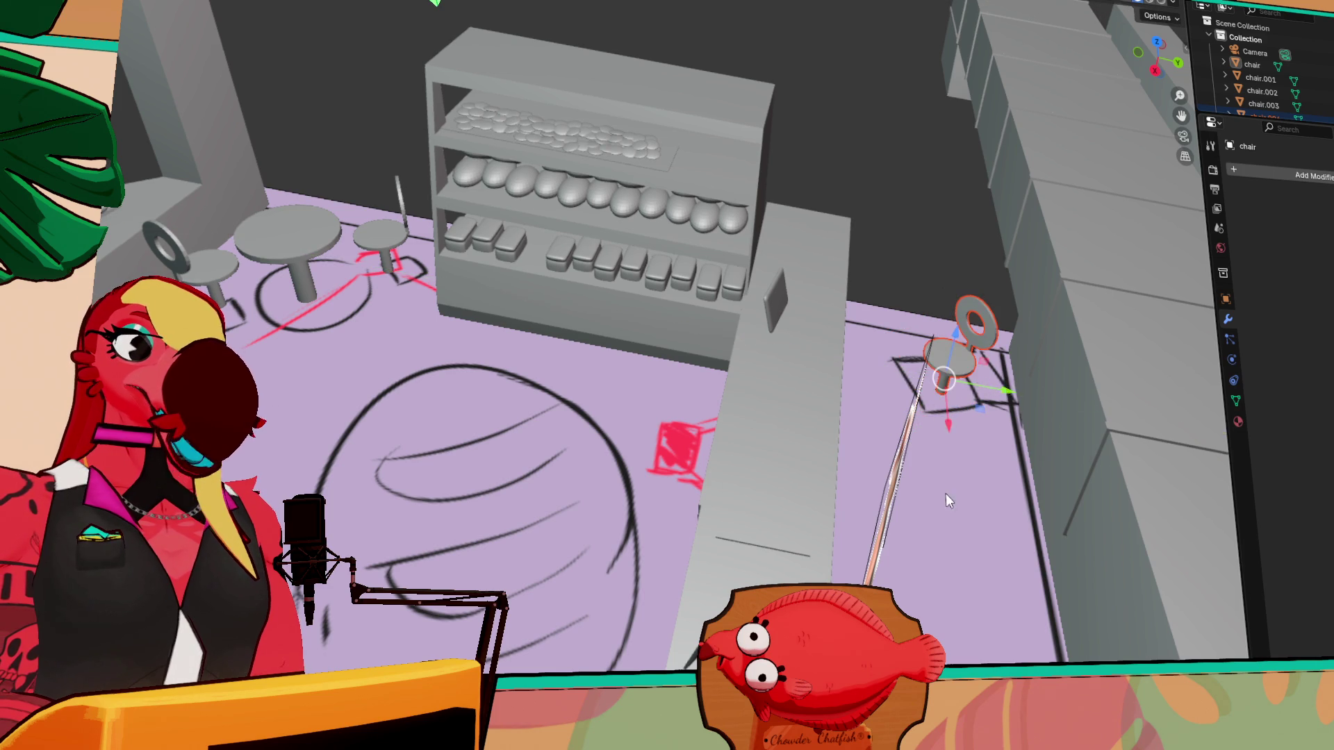
pyautogui.moveTo(952, 482); pyautogui.dragTo(1015, 497, button='middle')
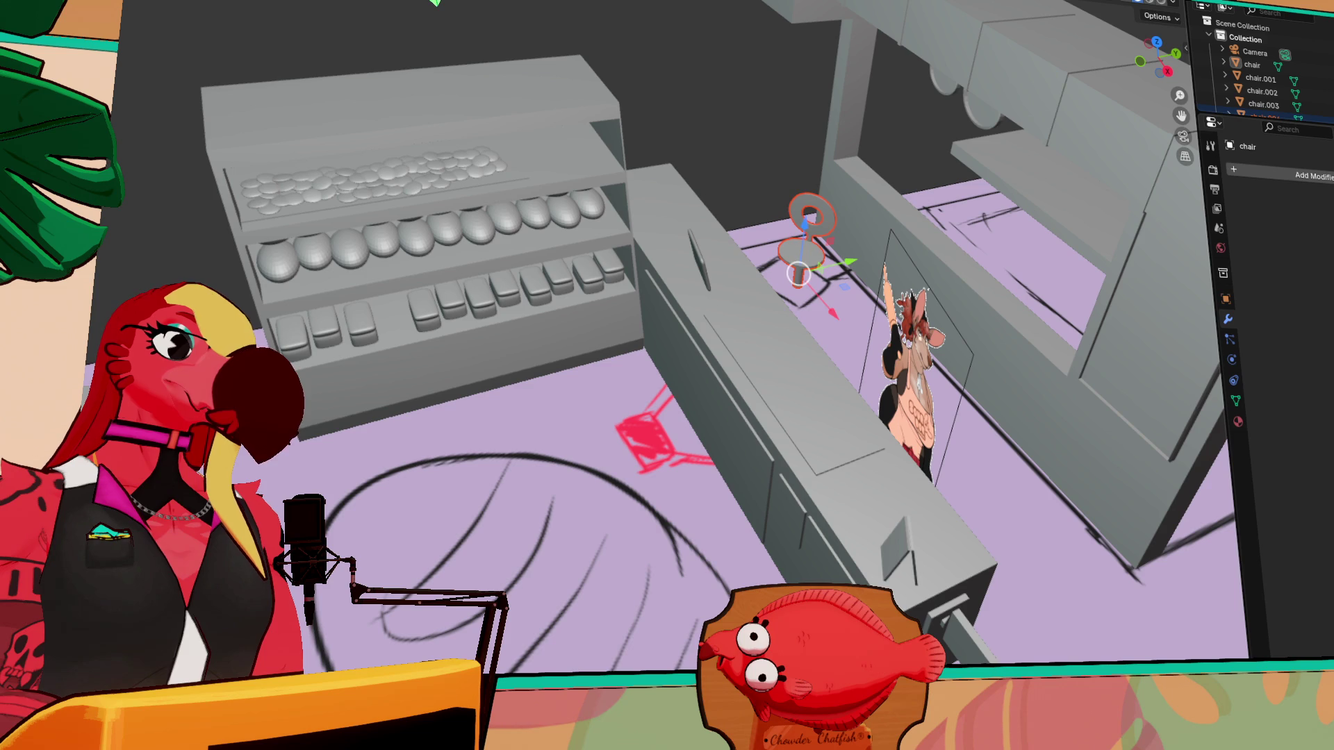
pyautogui.click(455, 455)
pyautogui.moveTo(514, 467)
pyautogui.mouseDown(button='middle')
pyautogui.moveTo(715, 539)
pyautogui.moveTo(522, 269)
pyautogui.moveTo(553, 250)
pyautogui.moveTo(831, 473)
pyautogui.moveTo(785, 451)
pyautogui.mouseUp(button='middle')
pyautogui.scroll(-3, 535, 273)
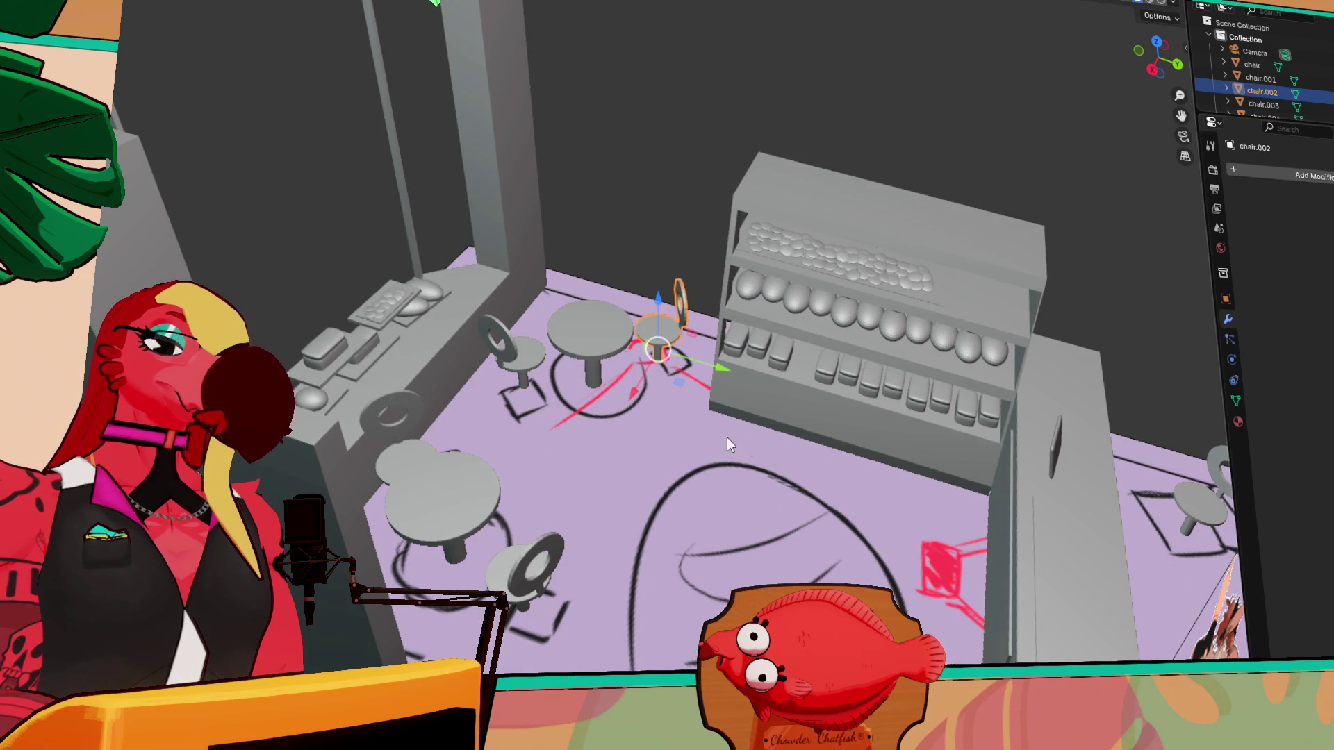
# - Undo the last change and rescale the thin strip from a top-down view
pyautogui.moveTo(642, 348); pyautogui.dragTo(859, 231, button='middle')
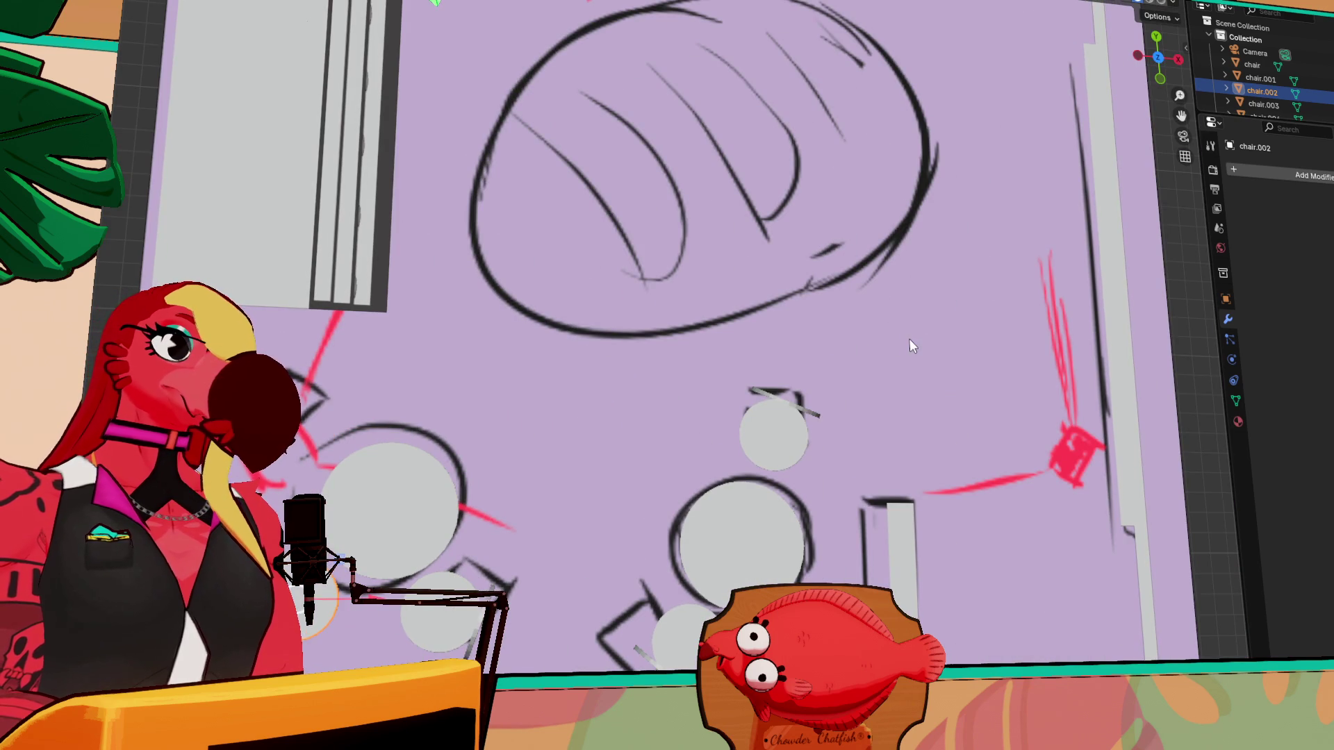
pyautogui.hotkey('ctrl', 'z')
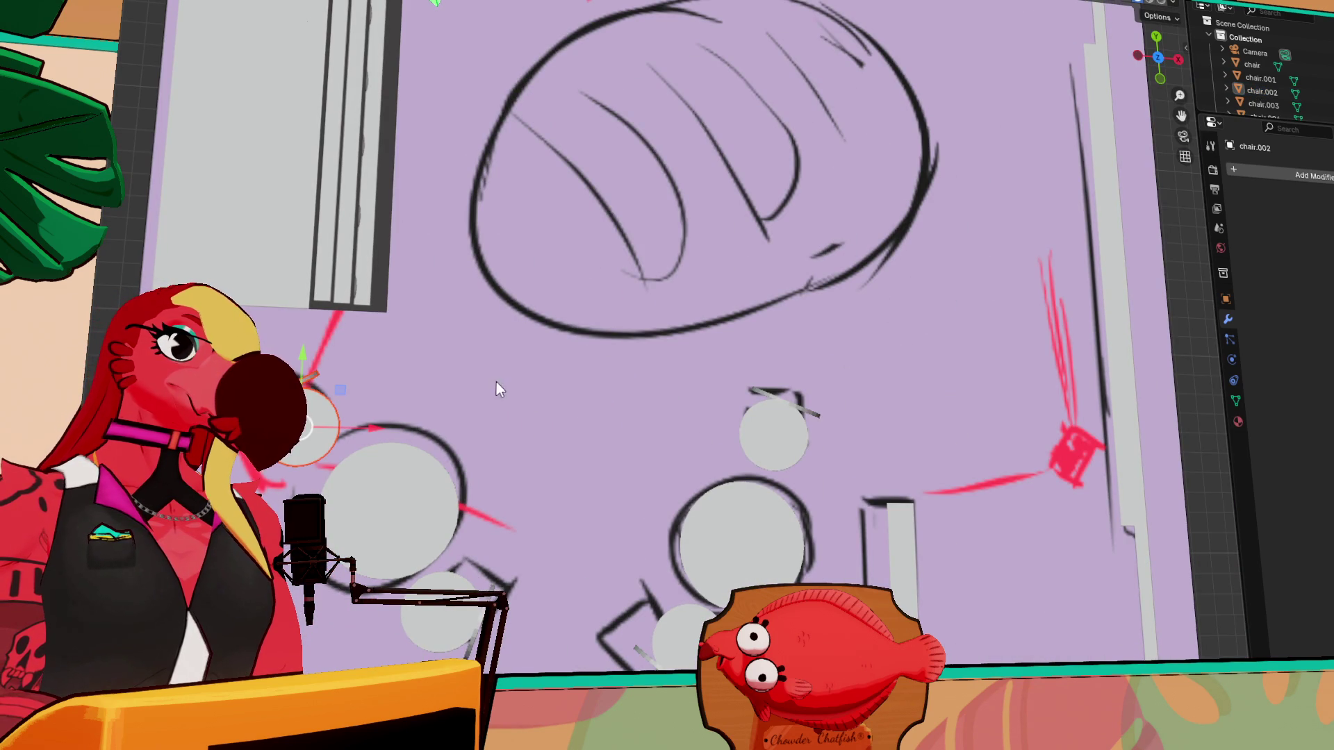
pyautogui.press('s')
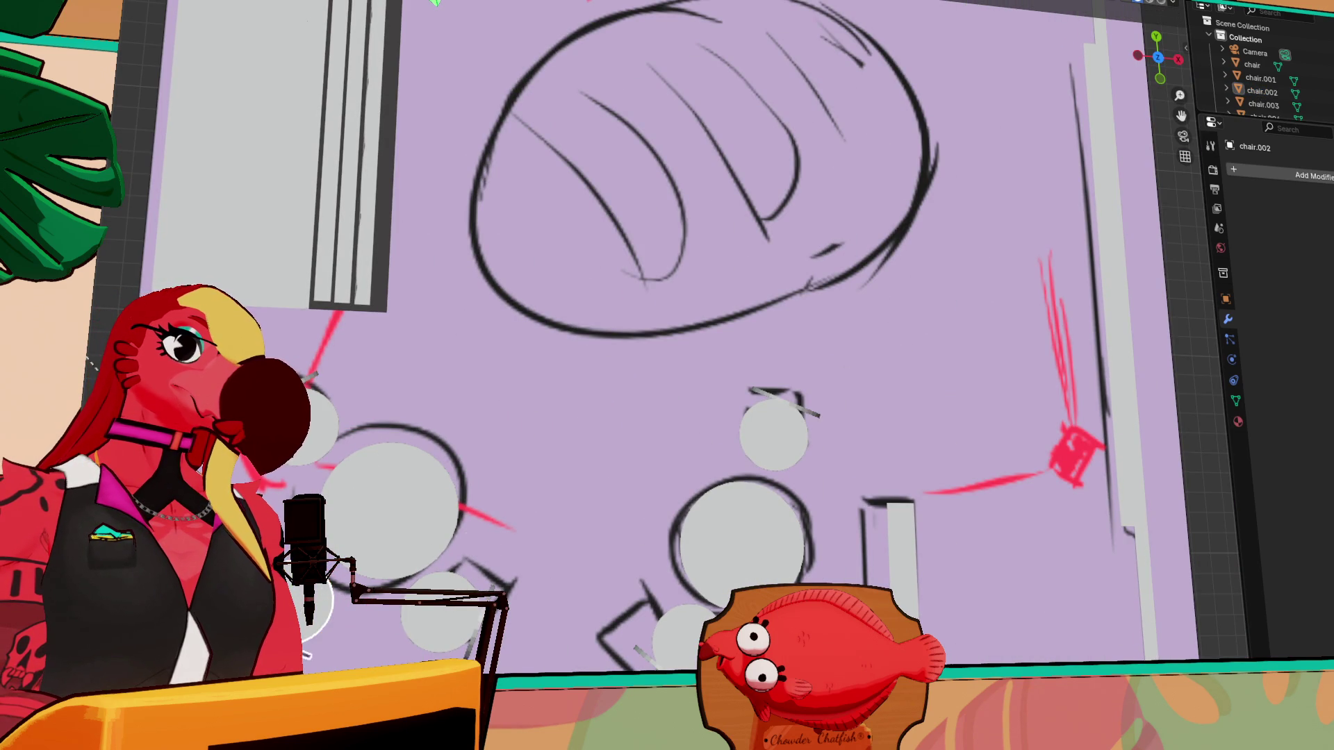
pyautogui.click(305, 653)
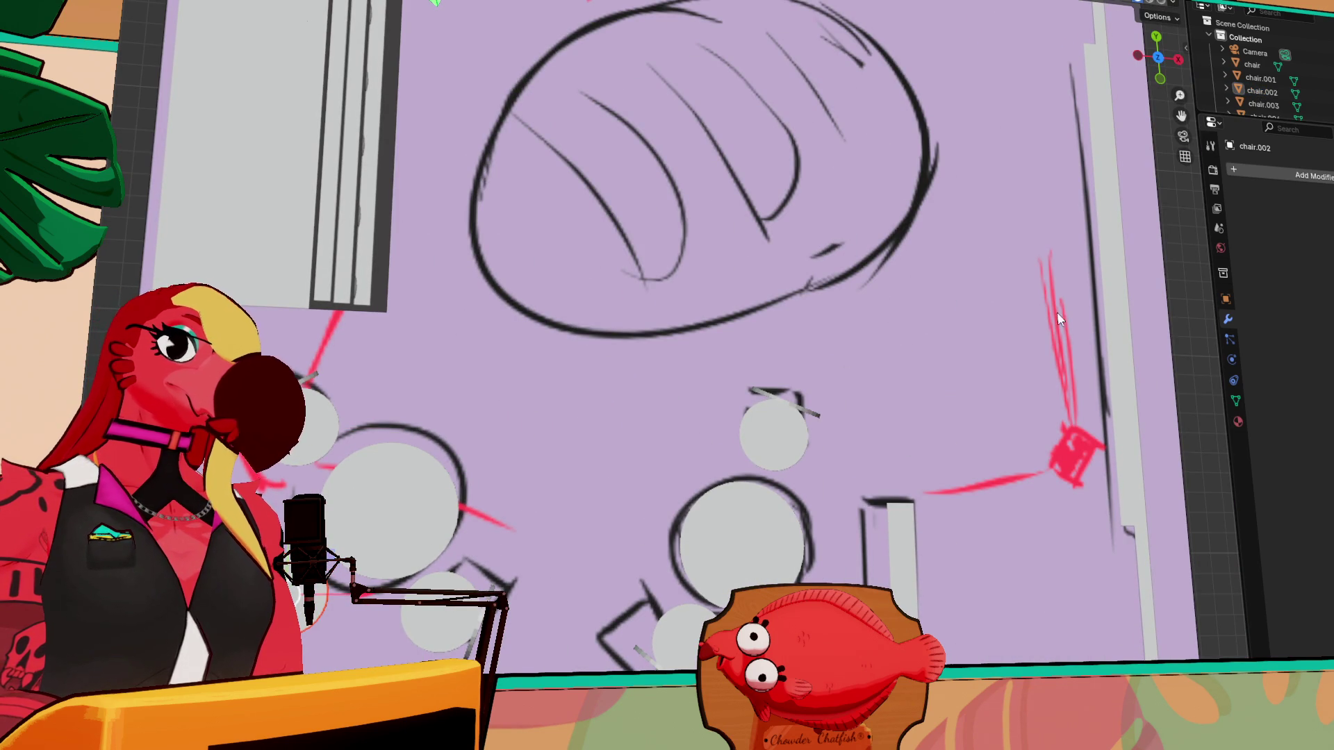
pyautogui.moveTo(1068, 370); pyautogui.dragTo(1051, 331, button='middle')
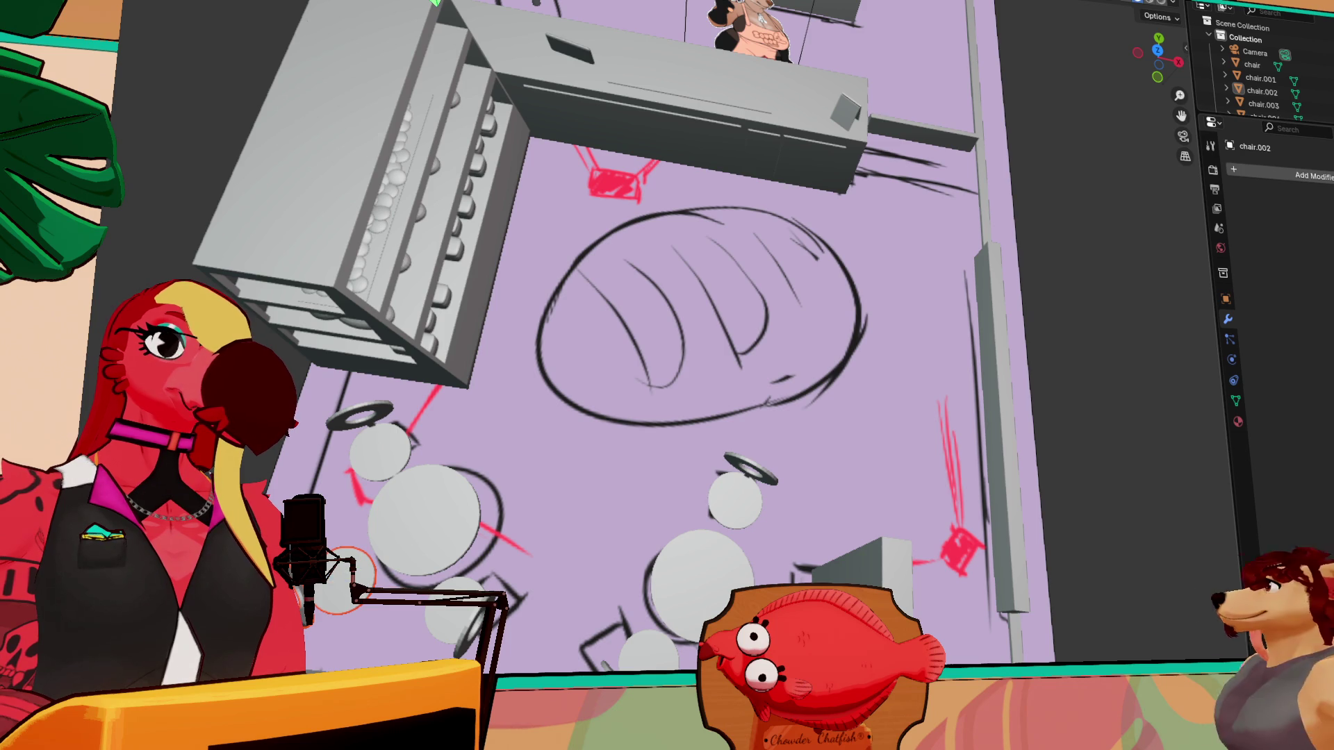
pyautogui.click(436, 2)
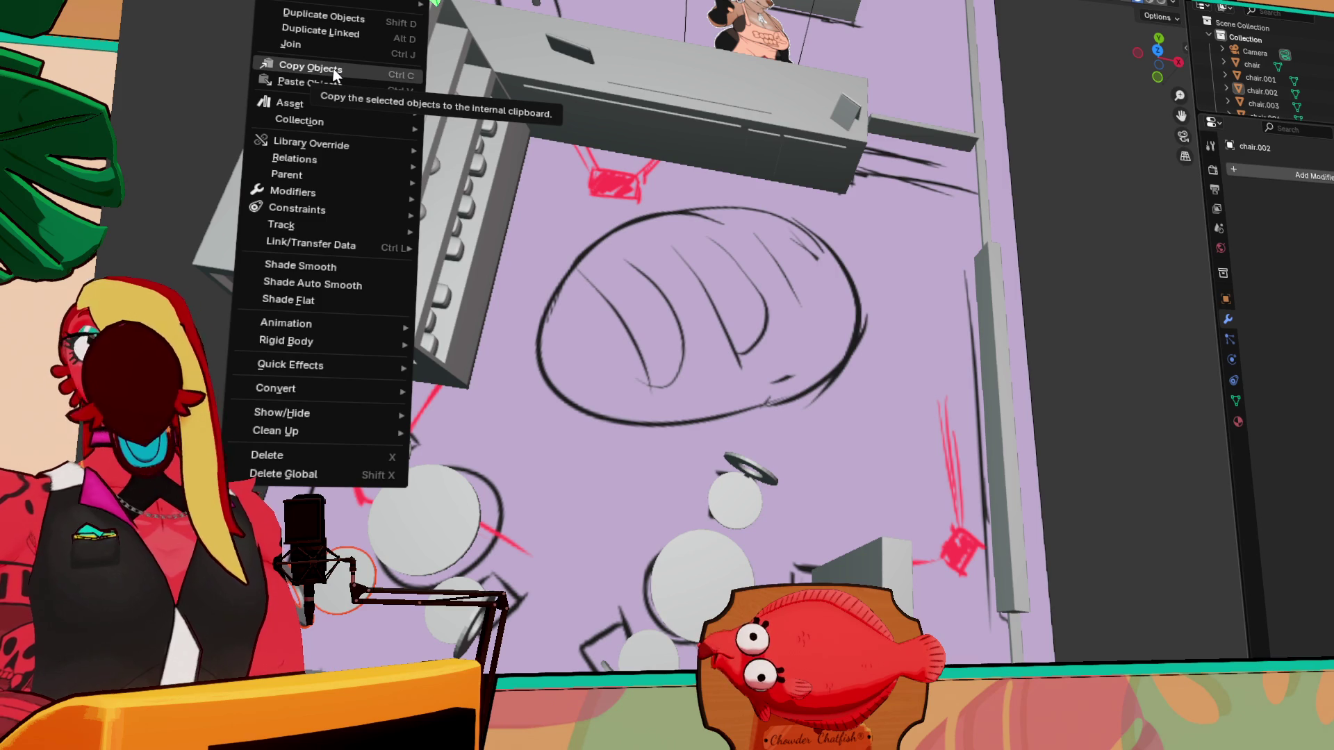
# - Add a cylinder, drag it into the middle of the room, then undo the move
pyautogui.moveTo(222, 2)
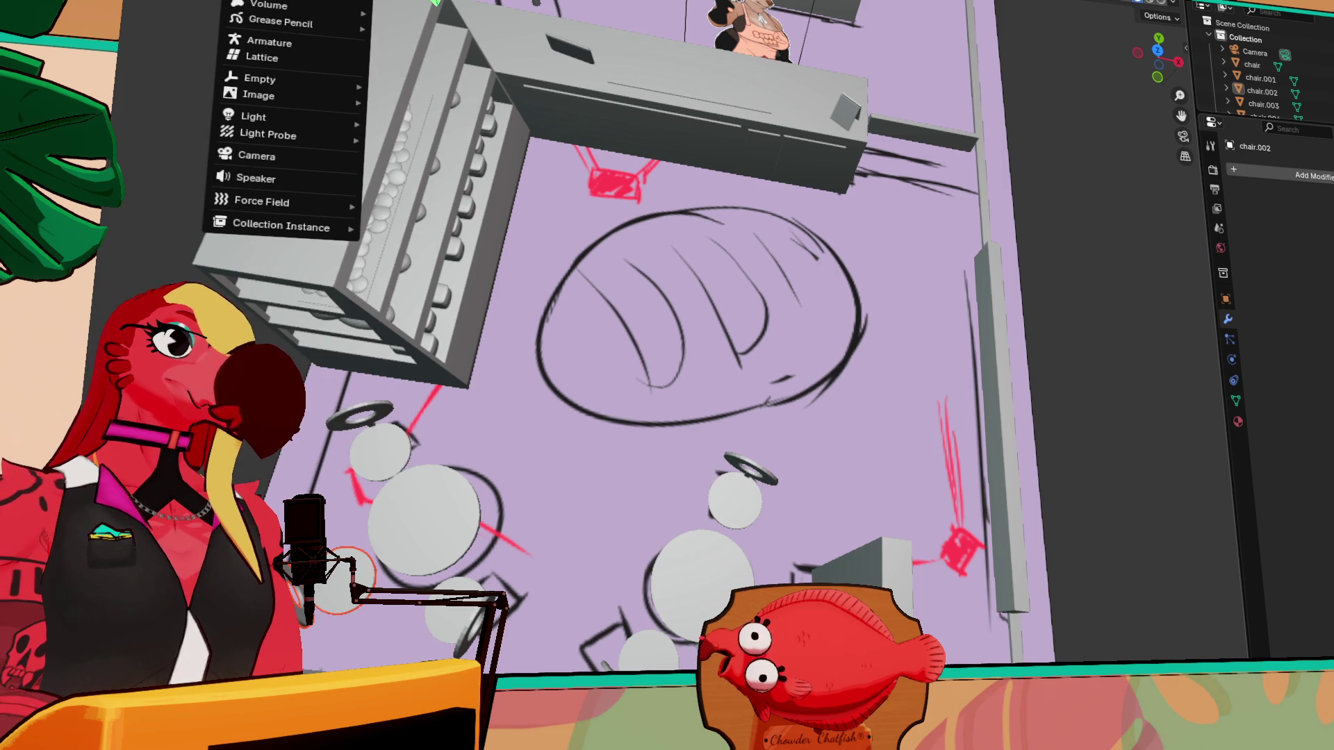
pyautogui.moveTo(292, 0)
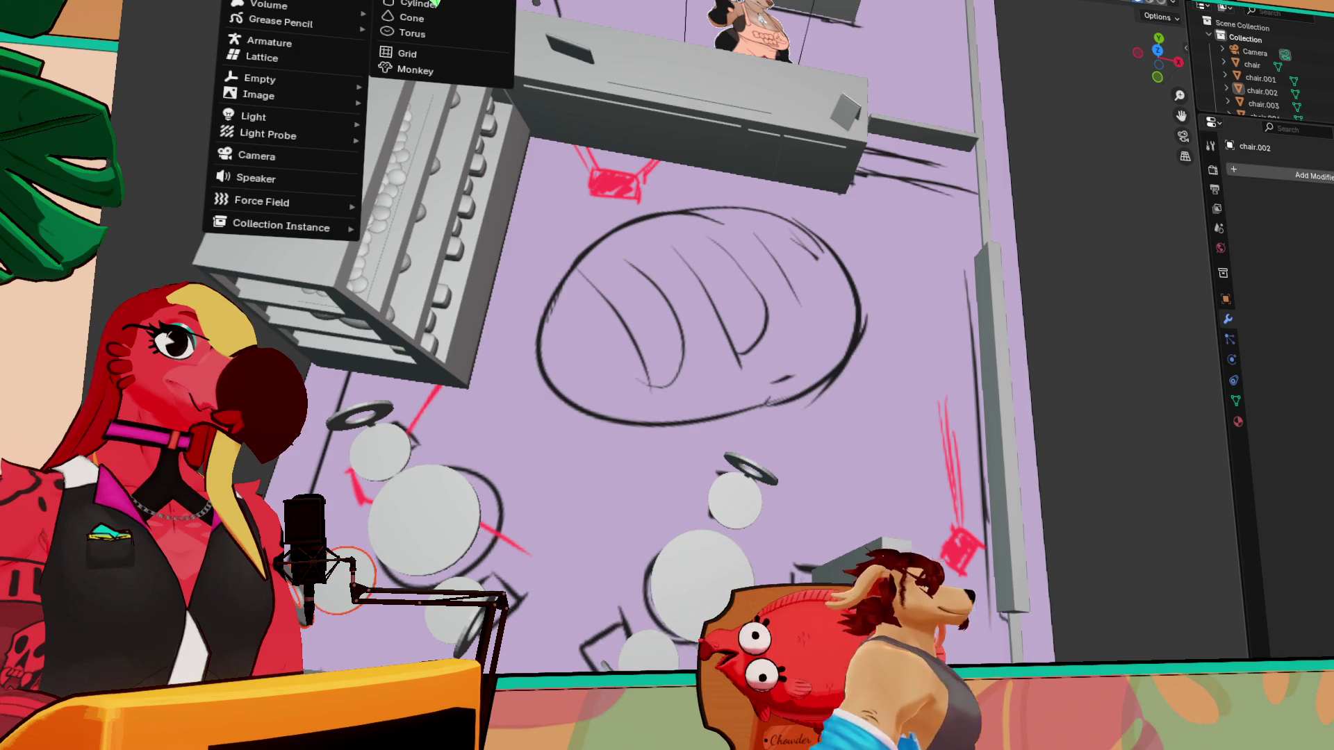
pyautogui.click(436, 3)
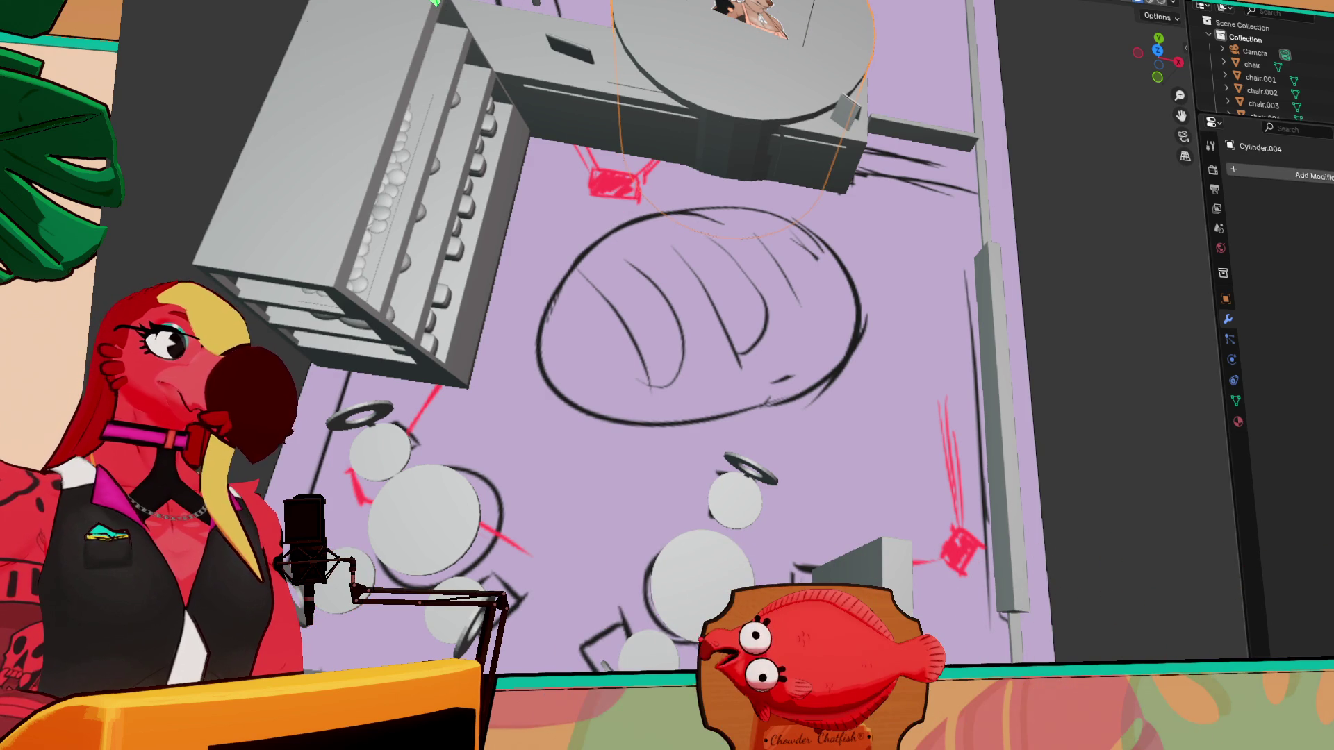
pyautogui.moveTo(737, 57); pyautogui.dragTo(872, 117, button='middle')
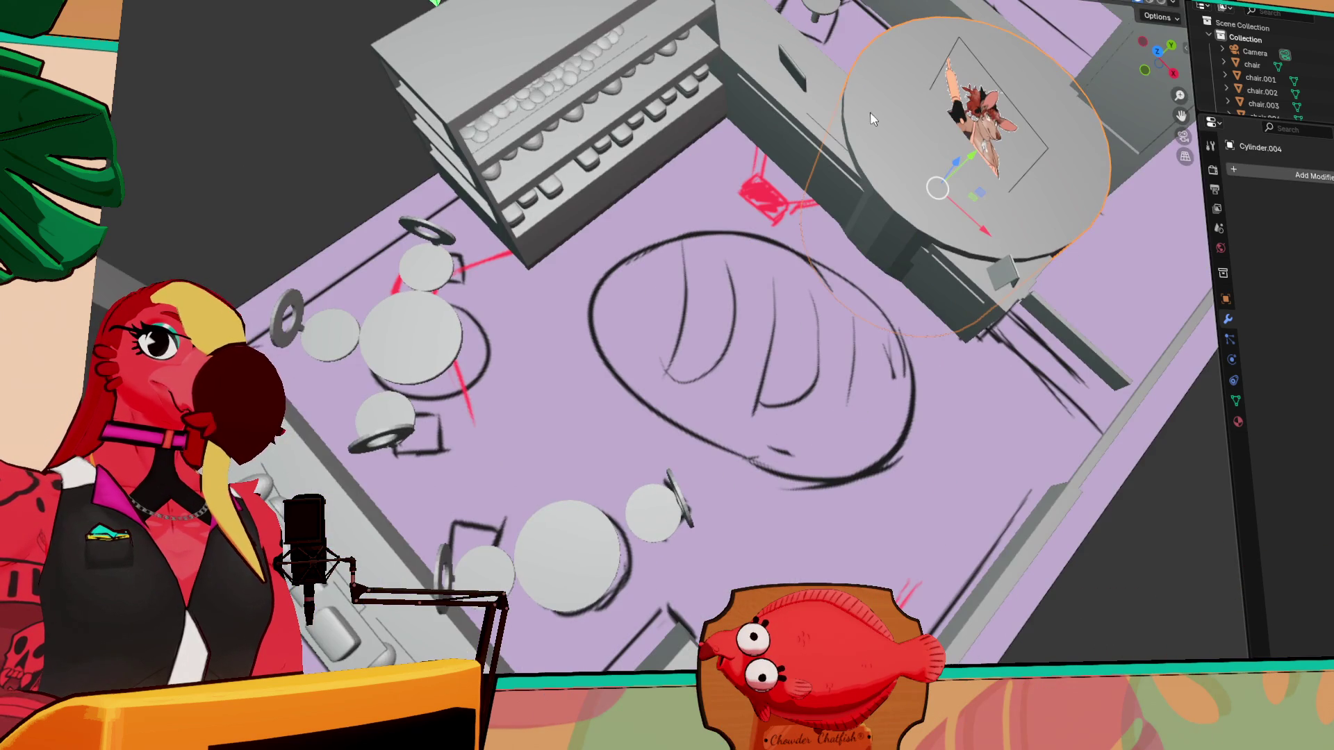
pyautogui.moveTo(976, 154)
pyautogui.mouseDown()
pyautogui.moveTo(722, 313)
pyautogui.moveTo(789, 281)
pyautogui.mouseUp()
pyautogui.moveTo(789, 282)
pyautogui.mouseDown(button='middle')
pyautogui.moveTo(817, 266)
pyautogui.moveTo(791, 476)
pyautogui.moveTo(752, 527)
pyautogui.mouseUp(button='middle')
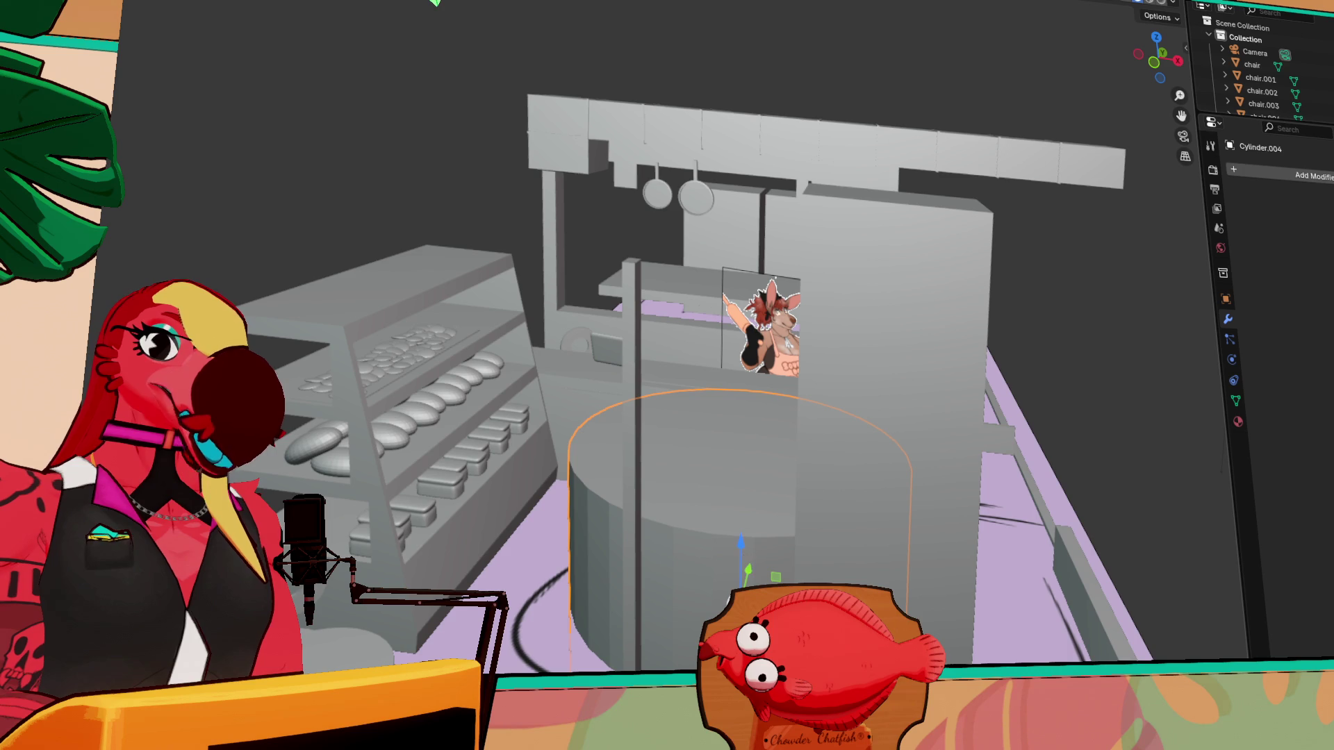
pyautogui.hotkey('ctrl', 'z')
# - Frame the cylinder and scale it along Z into a thin disc
pyautogui.press('KP_Decimal')
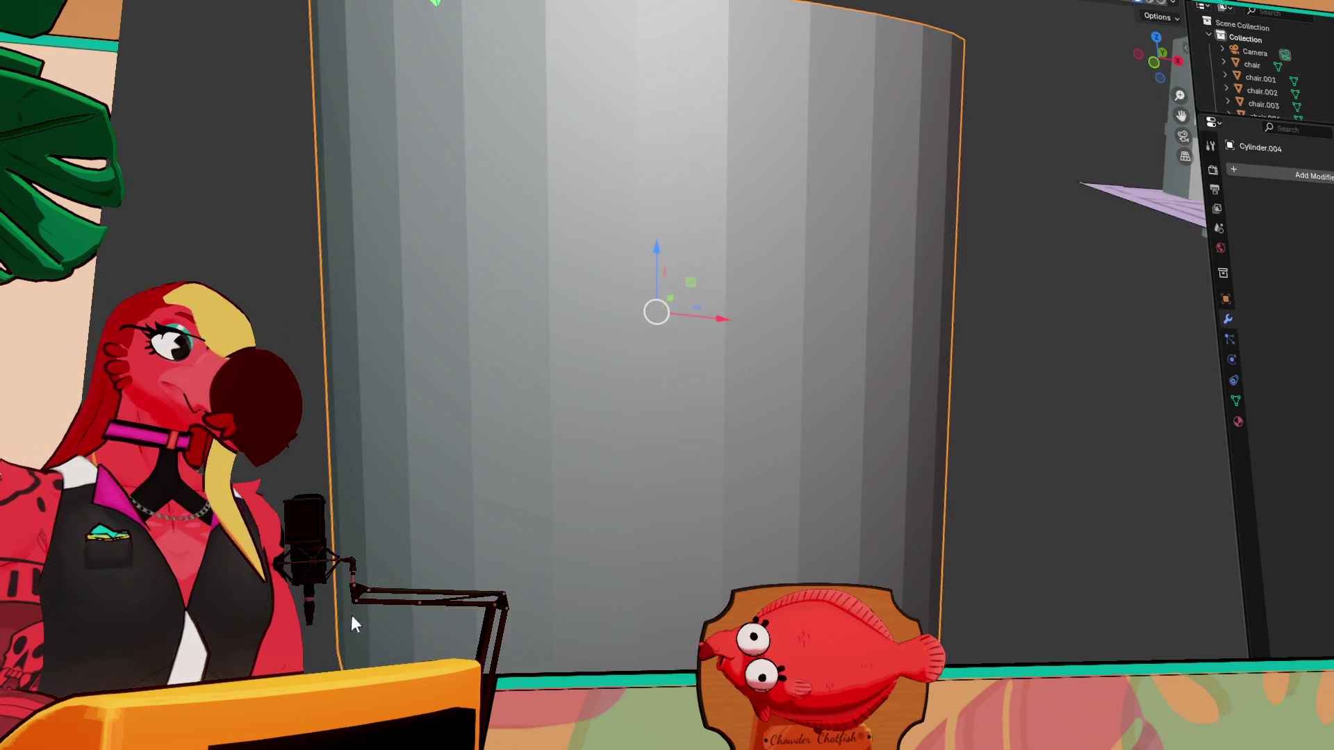
pyautogui.press('s')
pyautogui.press('z')
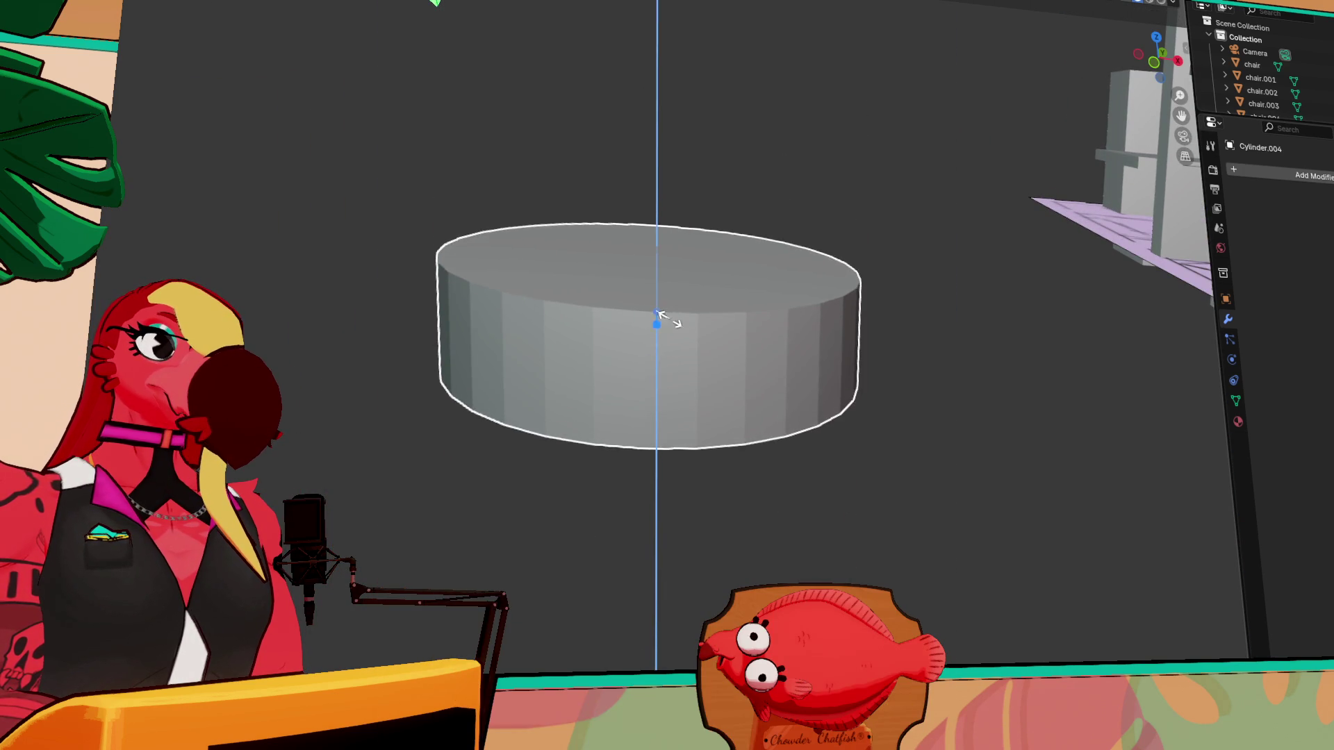
pyautogui.click(669, 335)
pyautogui.moveTo(657, 252)
pyautogui.mouseDown()
pyautogui.moveTo(655, 318)
pyautogui.moveTo(656, 297)
pyautogui.mouseUp()
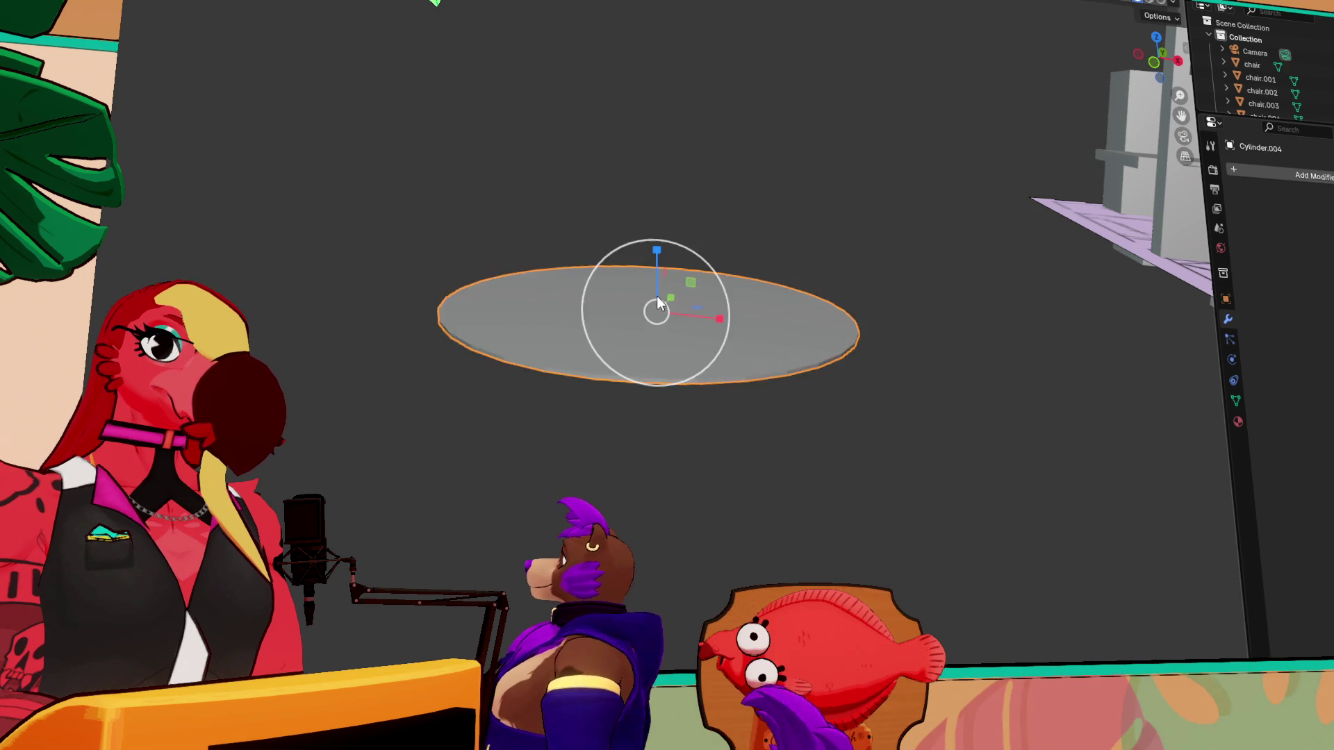
pyautogui.moveTo(657, 297); pyautogui.dragTo(666, 404, button='middle')
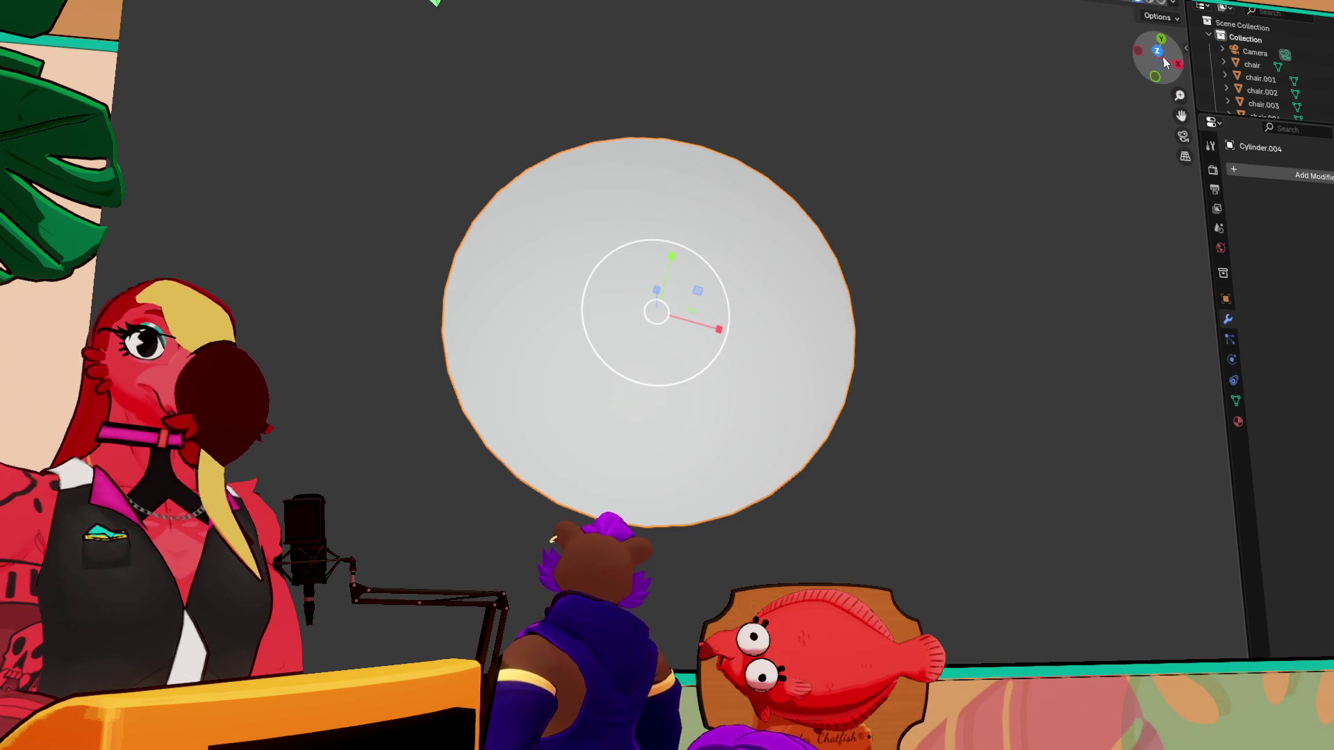
# - In top wireframe view, enter vertex edit mode and box-select the bottom-arc vertices
pyautogui.hotkey('shift', 'z')
pyautogui.press('KP_7')
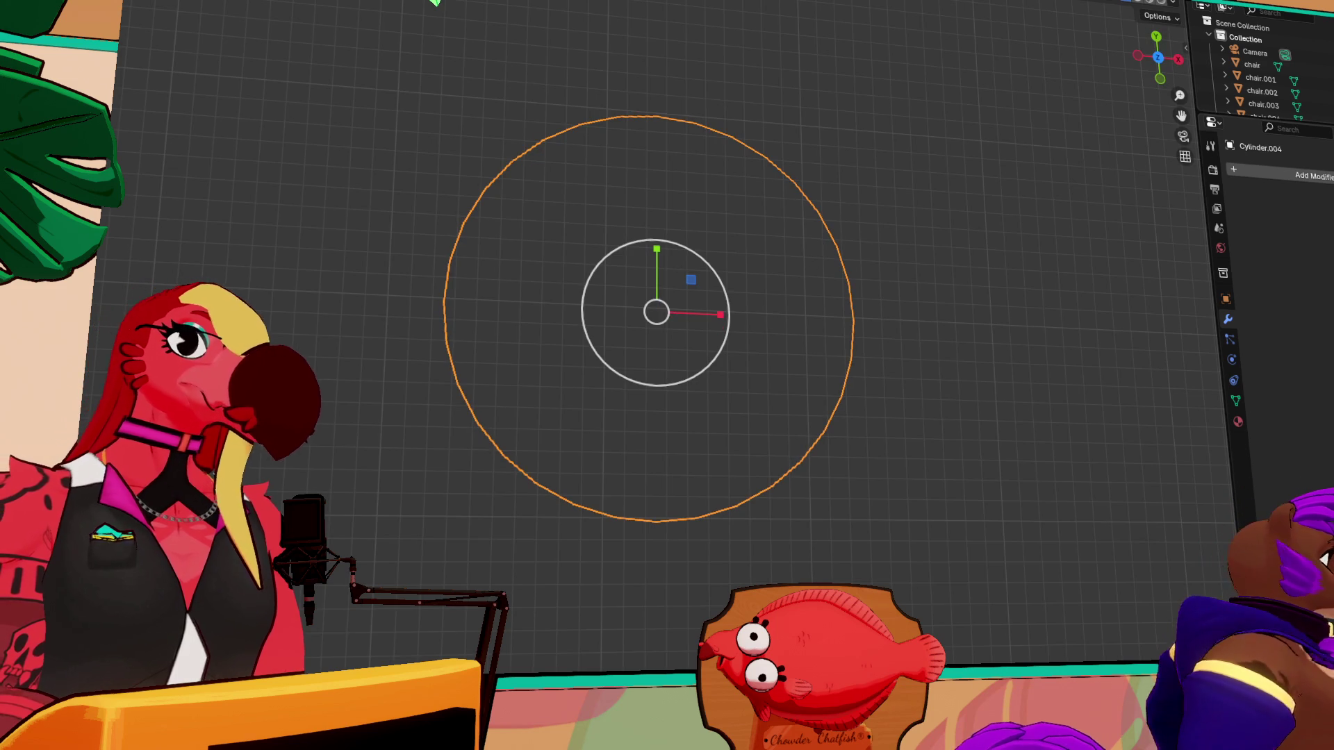
pyautogui.press('Tab')
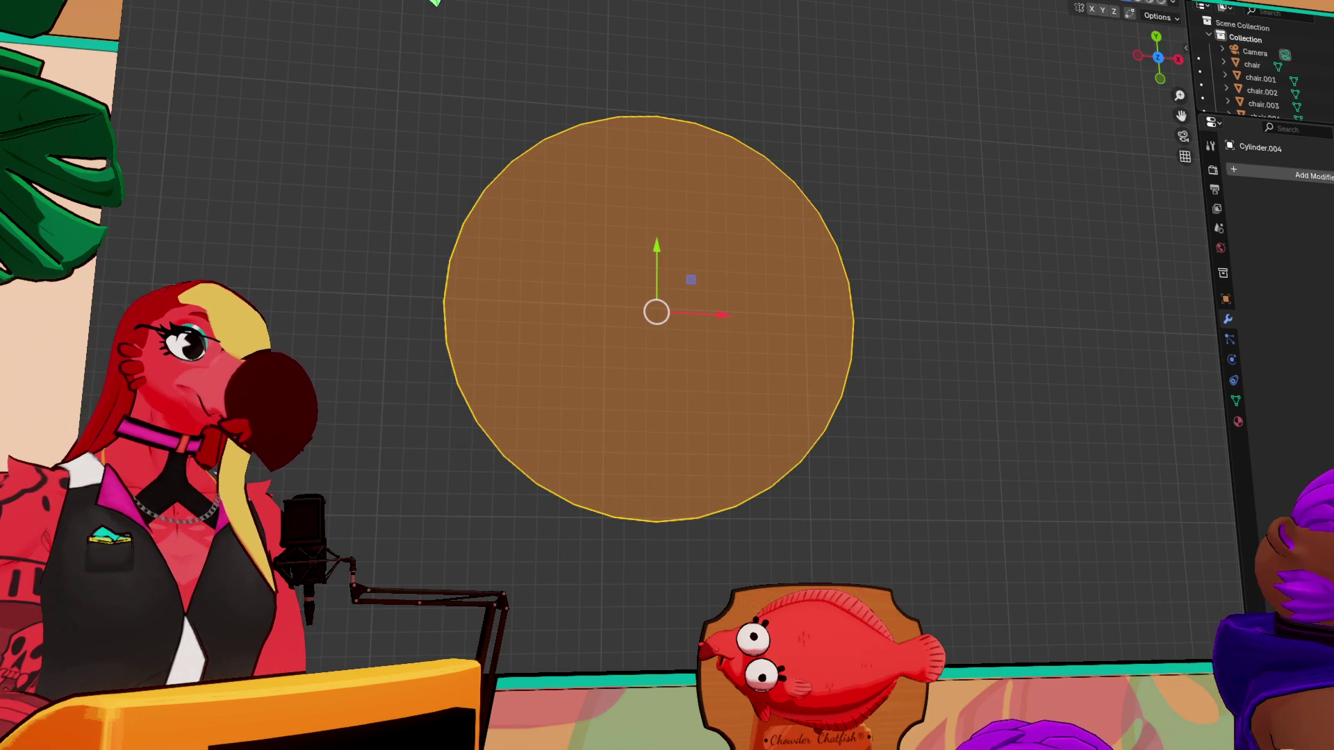
pyautogui.press('1')
pyautogui.moveTo(816, 575); pyautogui.dragTo(455, 382)
# - Raise the bottom arc and pull the left and upper-left vertices with proportional editing
pyautogui.press('g')
pyautogui.click(637, 385)
pyautogui.hotkey('ctrl', 'z')
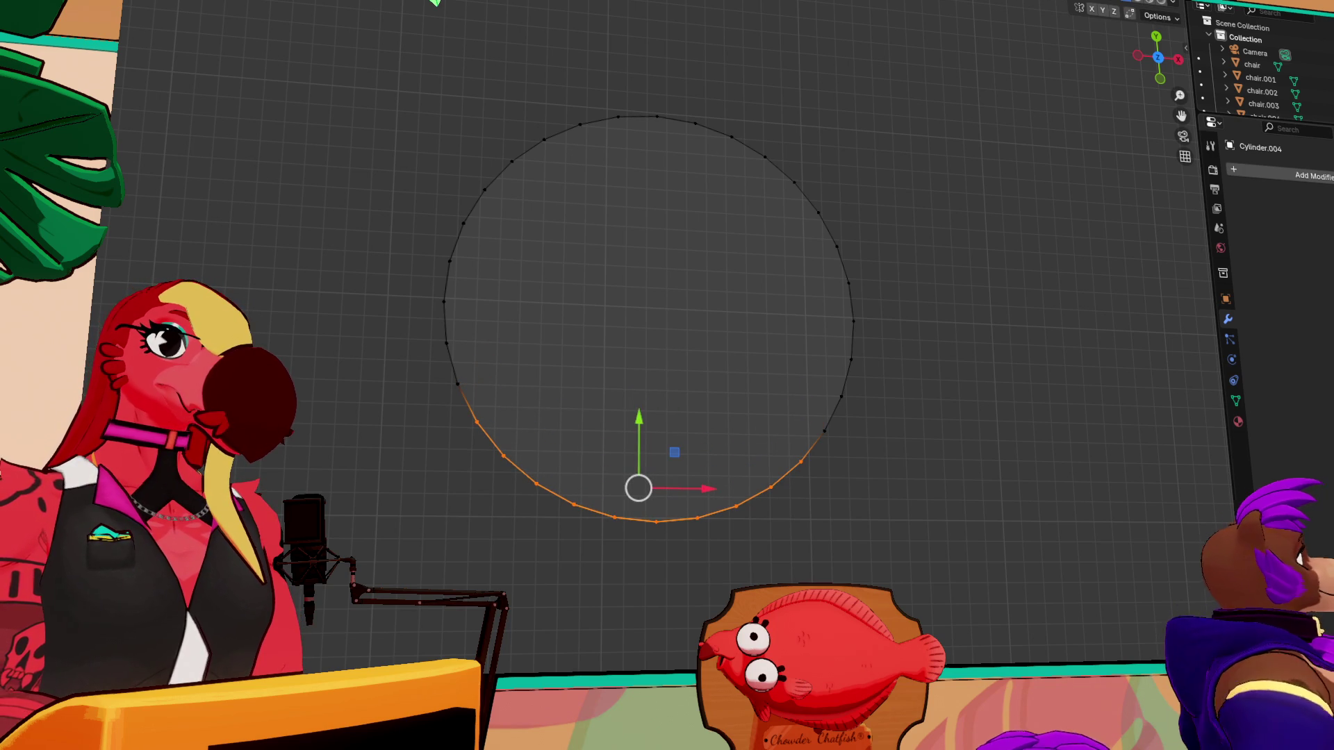
pyautogui.press('g')
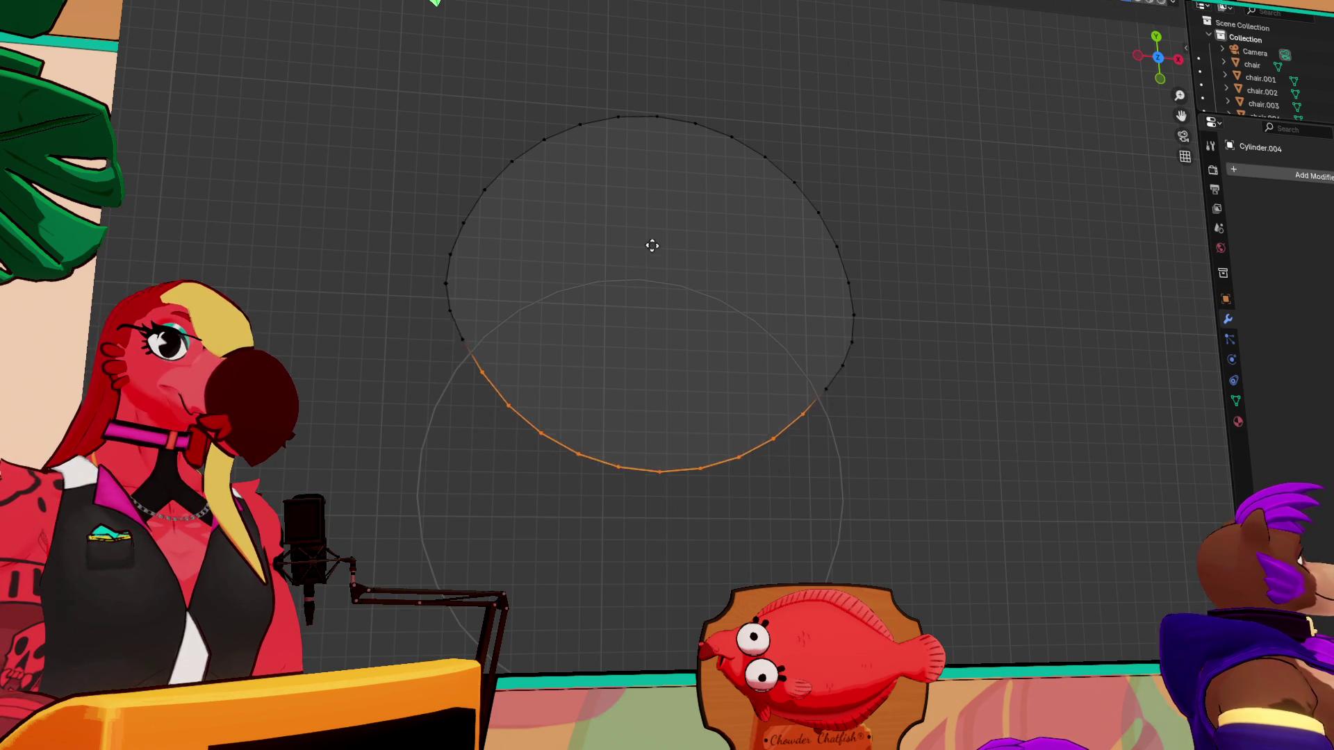
pyautogui.click(634, 249)
pyautogui.click(449, 256)
pyautogui.press('g')
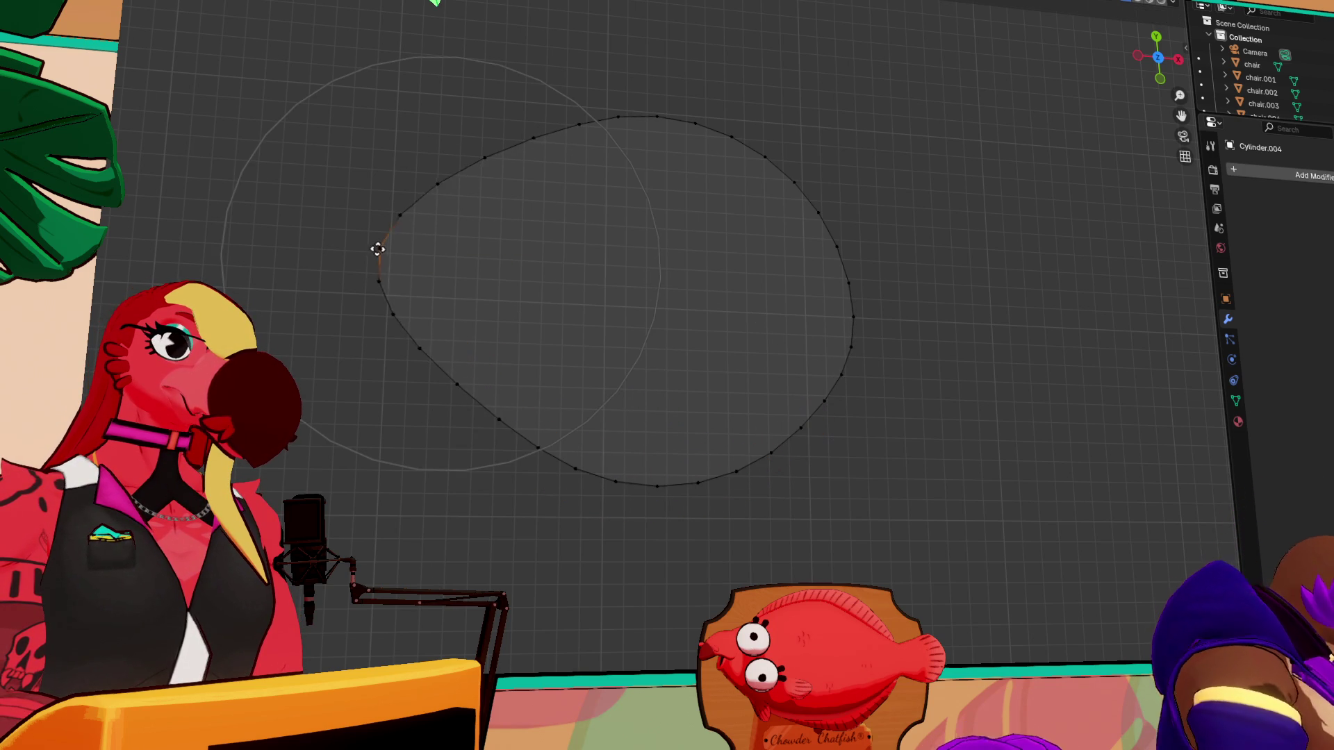
pyautogui.click(381, 244)
pyautogui.click(492, 160)
pyautogui.press('g')
pyautogui.click(476, 101)
# - Pull the top-arc vertices upward and shift the left edge inward with soft falloff
pyautogui.click(619, 105)
pyautogui.press('g')
pyautogui.click(619, 99)
pyautogui.click(661, 110)
pyautogui.press('g')
pyautogui.click(667, 96)
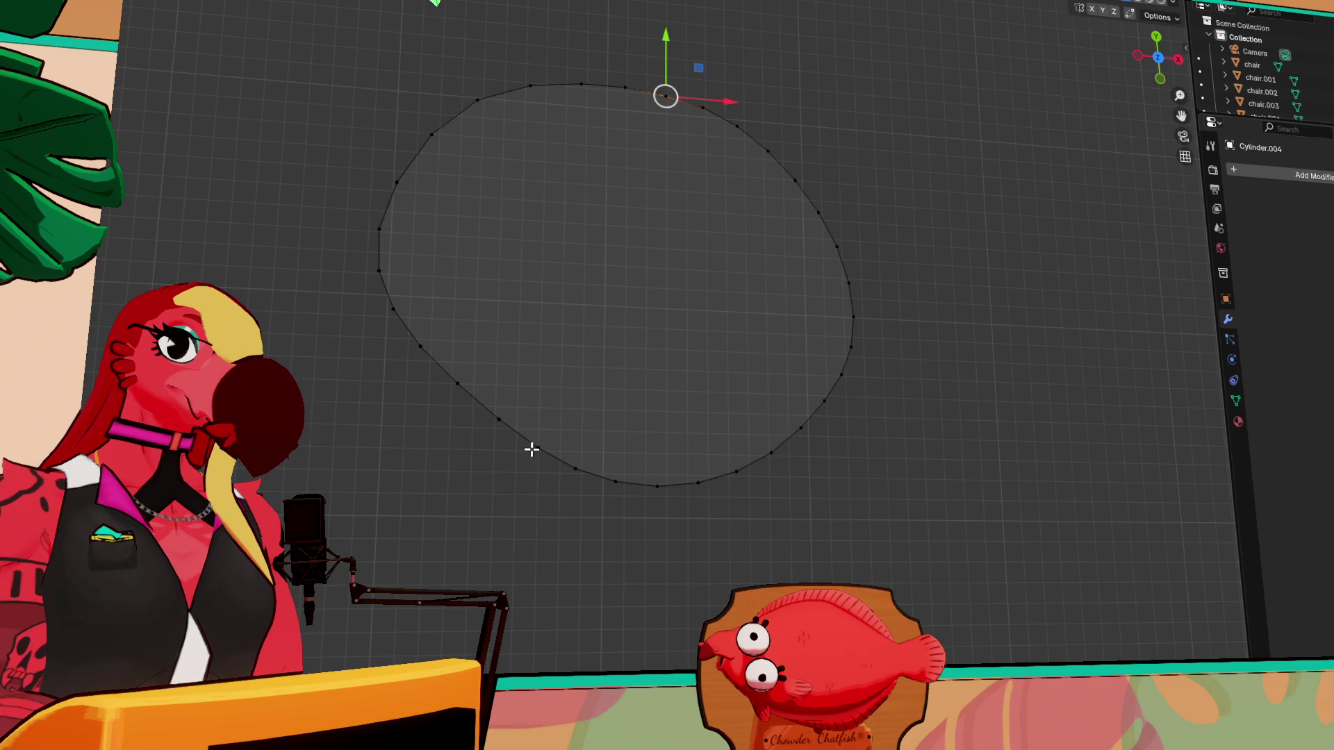
pyautogui.click(393, 309)
pyautogui.click(379, 278)
pyautogui.press('g')
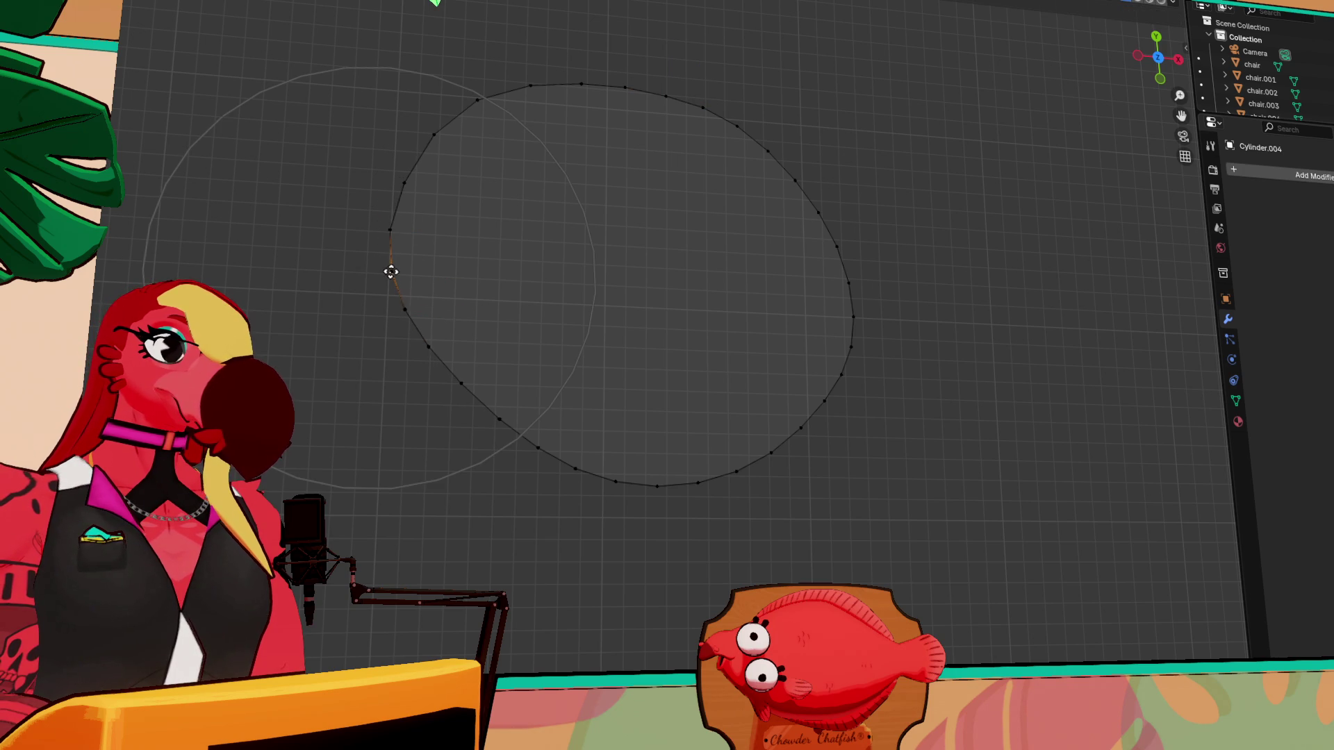
pyautogui.click(396, 268)
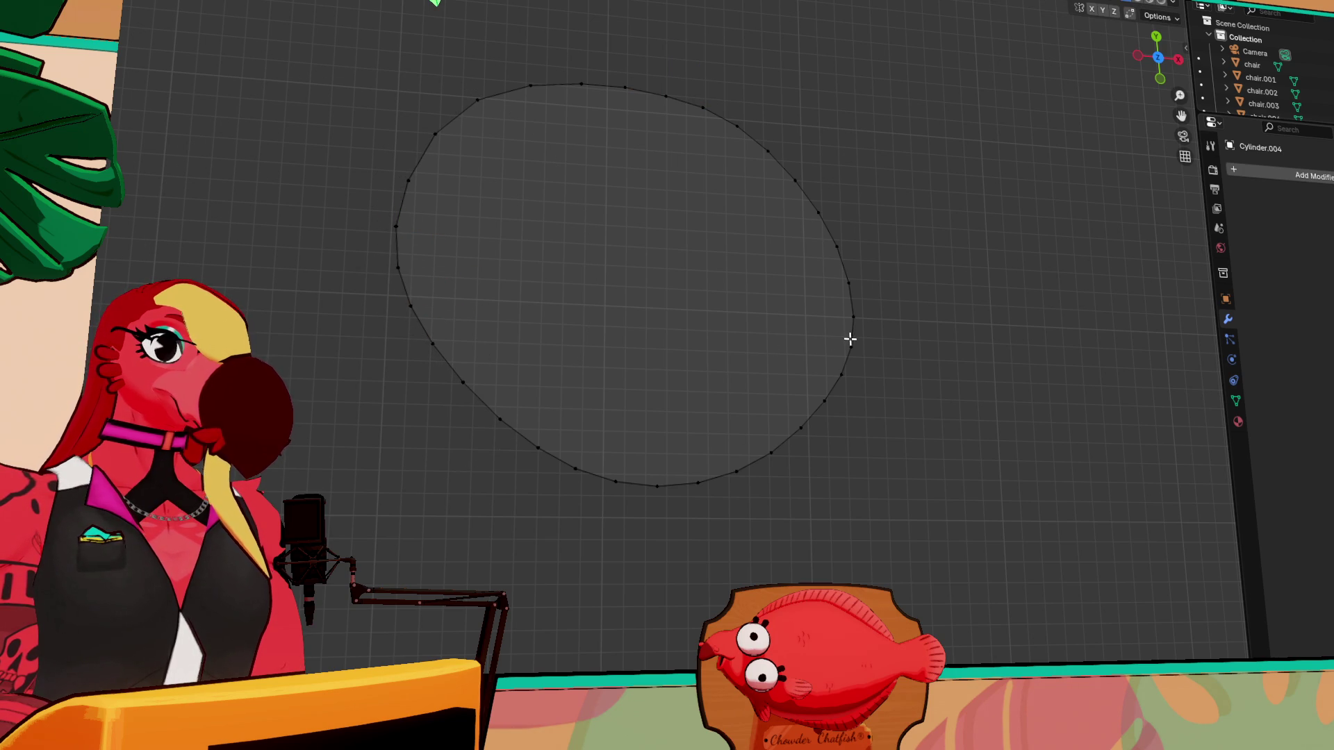
# - Undo the vertex edits back to the near-round circle
pyautogui.hotkey('ctrl', 'z')
pyautogui.hotkey('ctrl', 'z')
pyautogui.hotkey('ctrl', 'z')
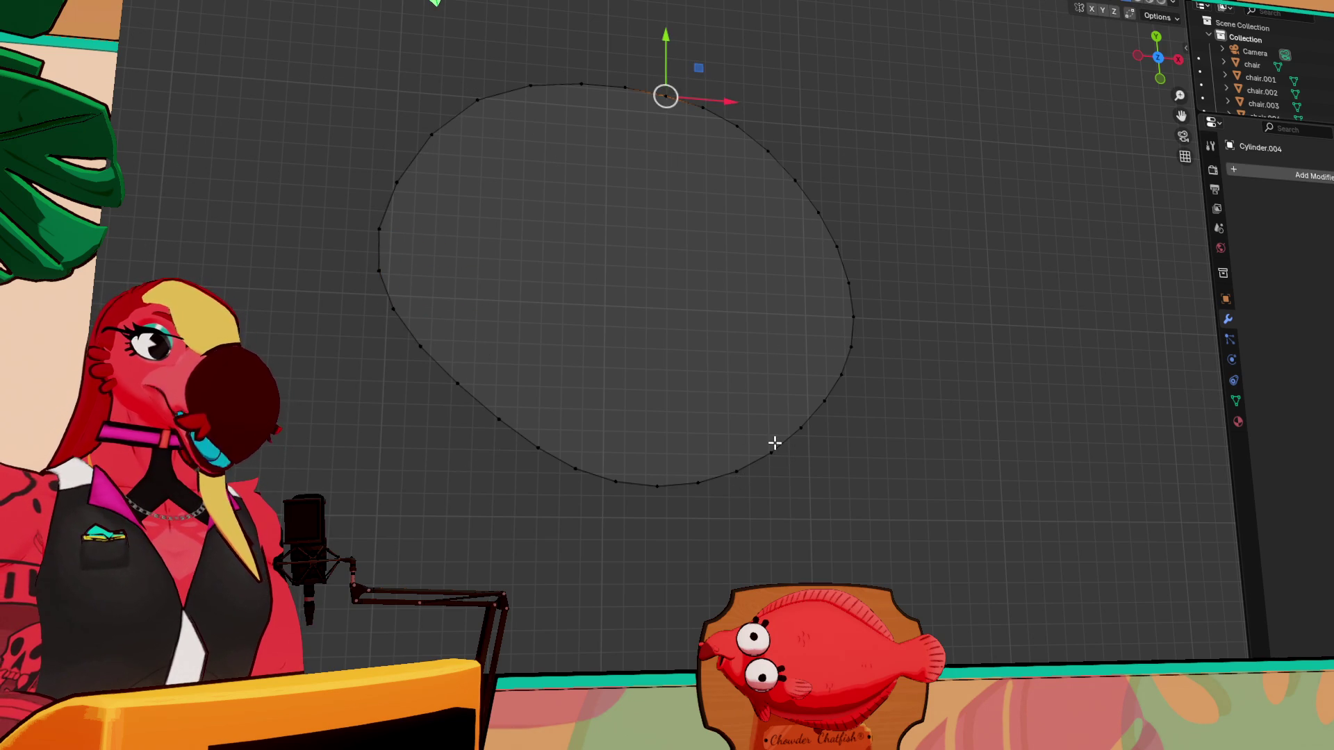
pyautogui.hotkey('ctrl', 'z')
pyautogui.hotkey('ctrl', 'z')
pyautogui.hotkey('ctrl', 'z')
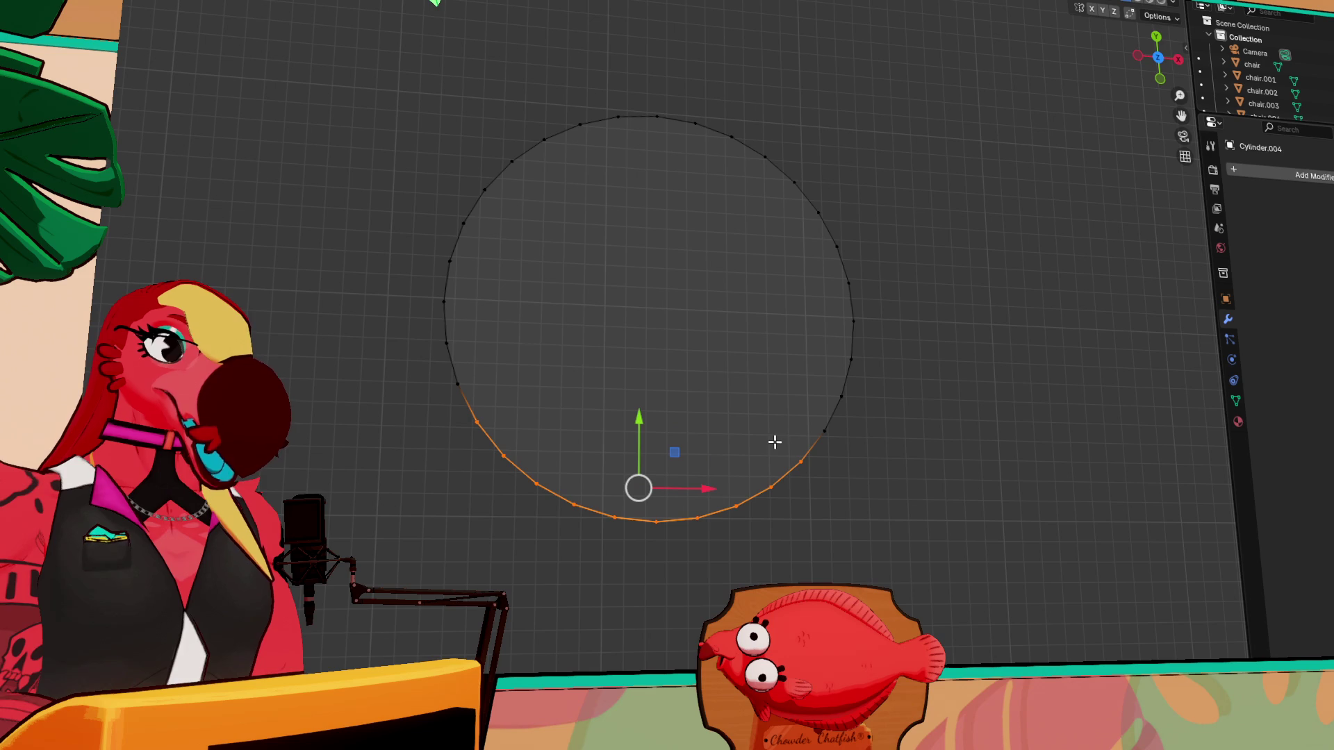
pyautogui.hotkey('ctrl', 'z')
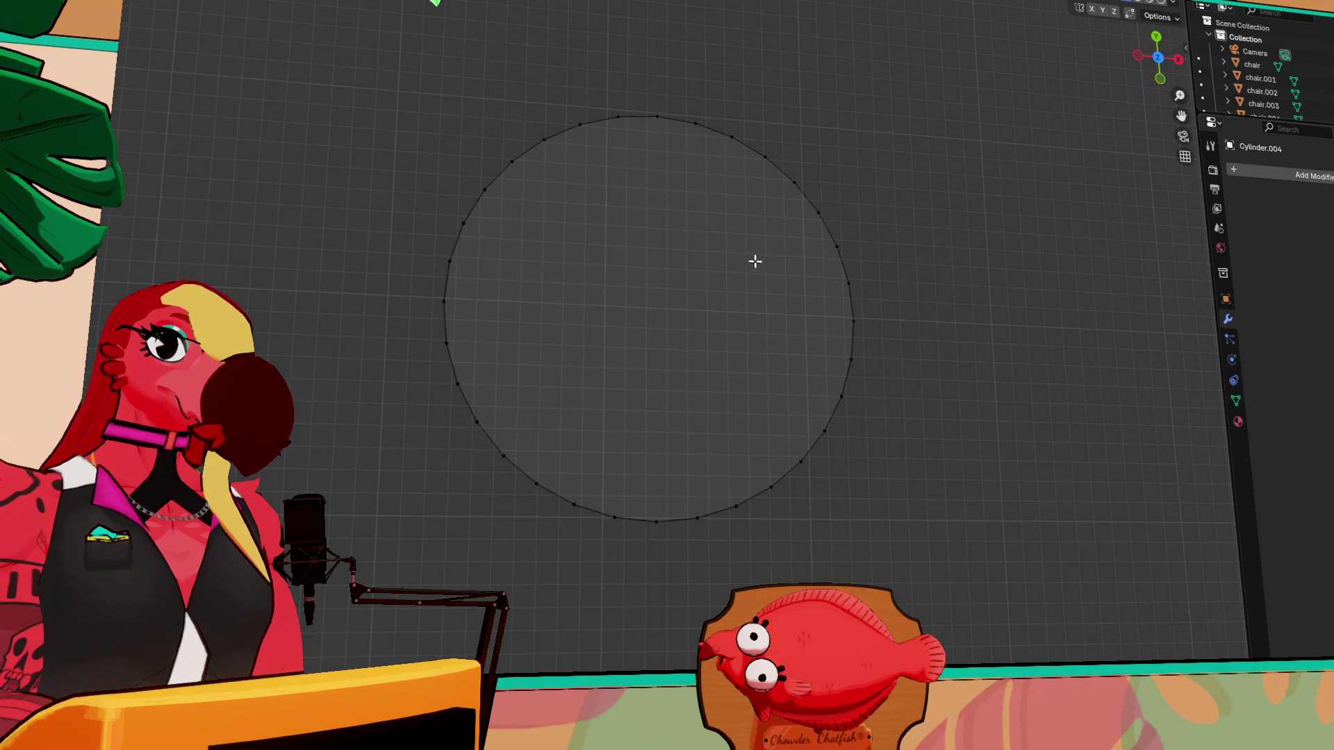
# - Box-select the circle's right half and push it outward into an oval
pyautogui.moveTo(969, 100); pyautogui.dragTo(621, 621)
pyautogui.press('g')
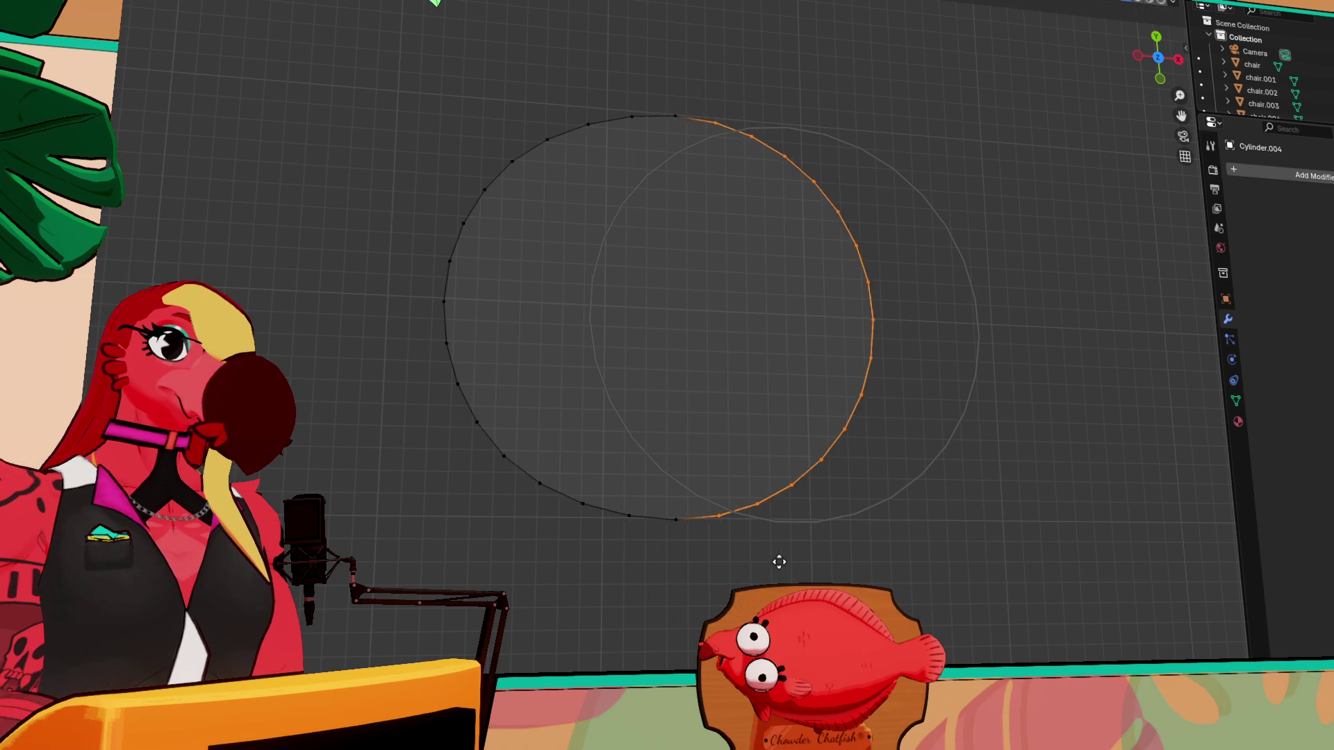
pyautogui.click(875, 566)
pyautogui.click(1047, 544)
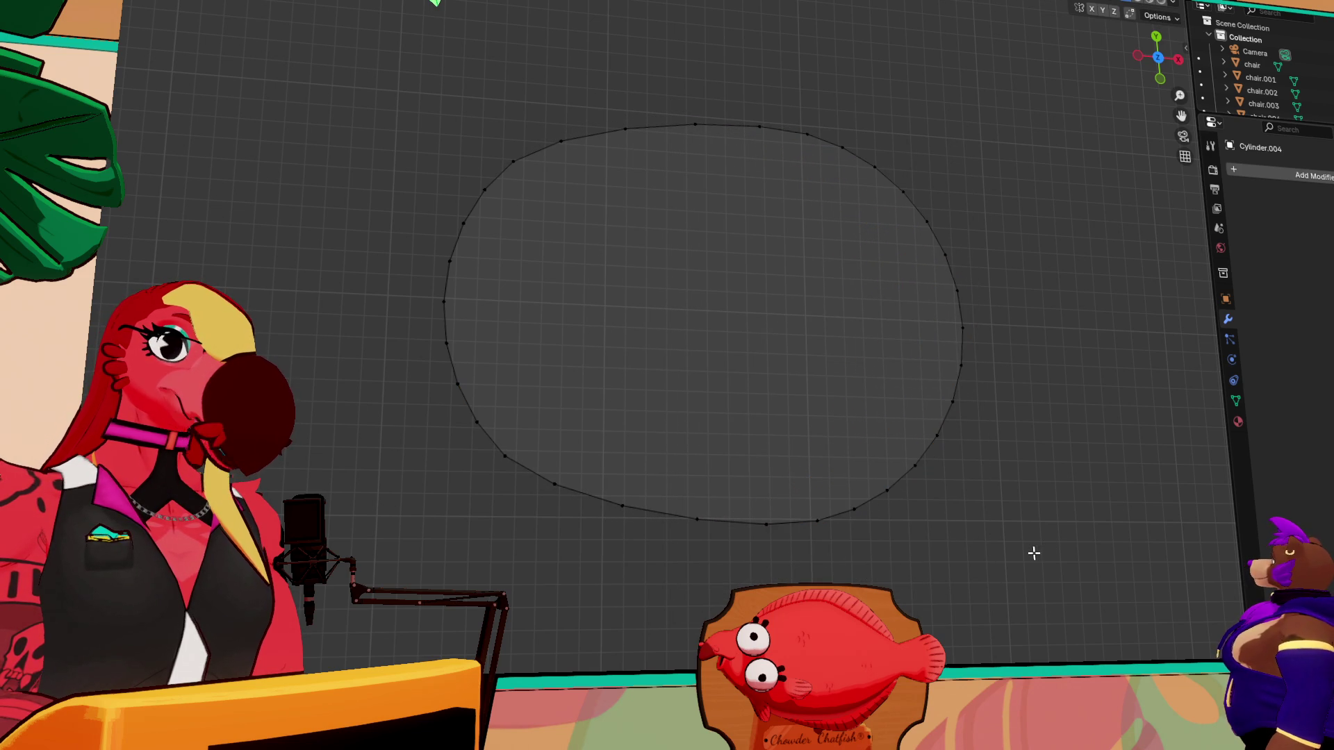
pyautogui.moveTo(950, 530)
pyautogui.mouseDown(button='middle')
pyautogui.moveTo(855, 506)
pyautogui.moveTo(962, 376)
pyautogui.moveTo(828, 378)
pyautogui.moveTo(965, 107)
pyautogui.mouseUp(button='middle')
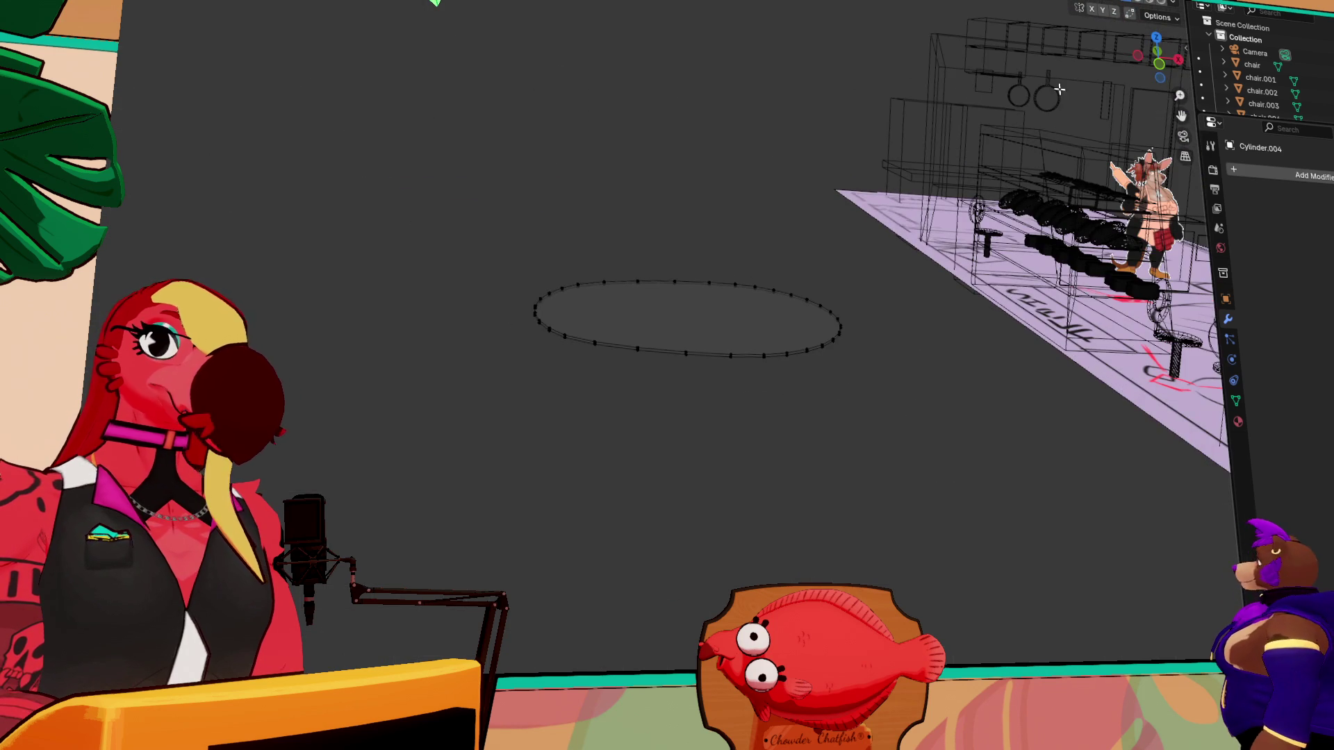
# - Return to solid shading and move the oval disc onto the floor's oval drawing
pyautogui.hotkey('shift', 'z')
pyautogui.click(706, 331)
pyautogui.moveTo(798, 319)
pyautogui.mouseDown(button='middle')
pyautogui.moveTo(706, 331)
pyautogui.moveTo(720, 419)
pyautogui.moveTo(778, 459)
pyautogui.mouseUp(button='middle')
pyautogui.moveTo(839, 496)
pyautogui.mouseDown(button='middle')
pyautogui.moveTo(854, 528)
pyautogui.moveTo(917, 486)
pyautogui.moveTo(869, 453)
pyautogui.mouseUp(button='middle')
pyautogui.hotkey('shift', 'space')
pyautogui.press('g')
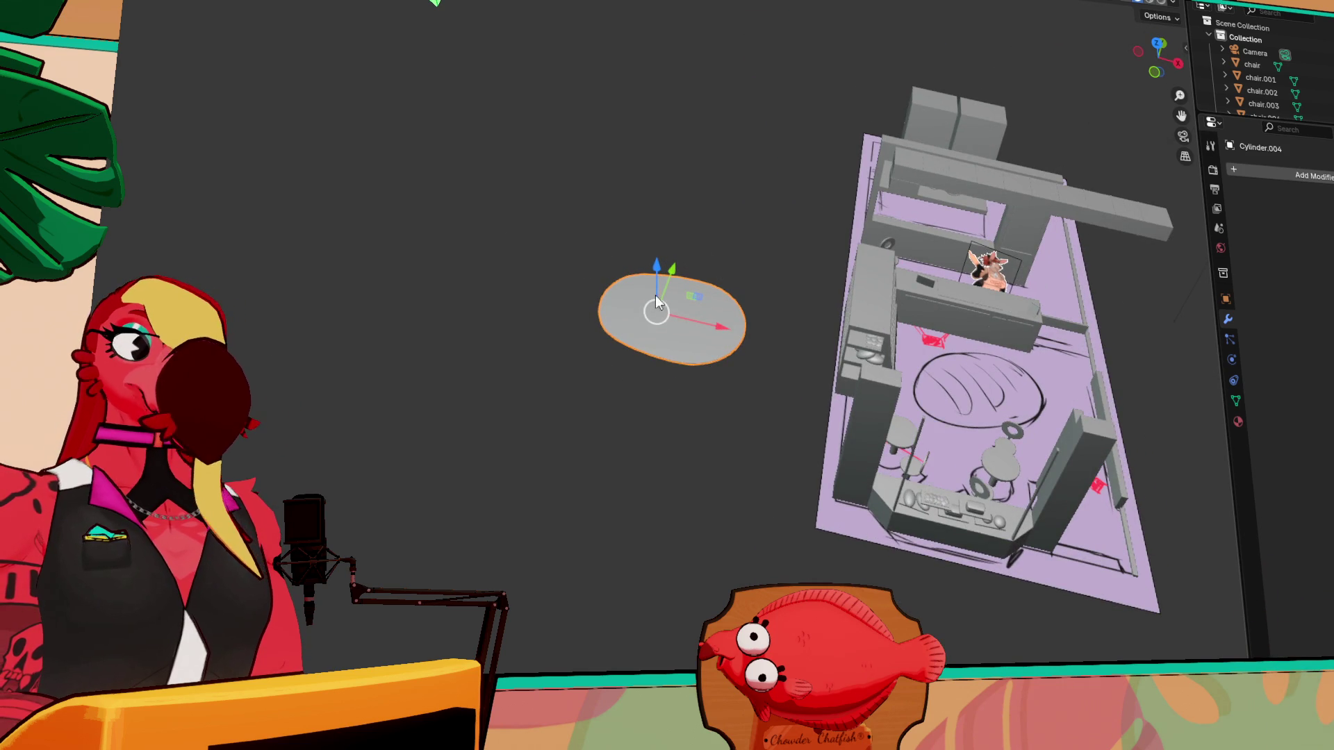
pyautogui.moveTo(715, 331)
pyautogui.mouseDown()
pyautogui.moveTo(994, 364)
pyautogui.moveTo(987, 339)
pyautogui.moveTo(1080, 367)
pyautogui.mouseUp()
# - Rotate the oval around Z to match the floor drawing, checking from top view
pyautogui.hotkey('shift', 'space')
pyautogui.press('r')
pyautogui.moveTo(935, 412); pyautogui.dragTo(1072, 385)
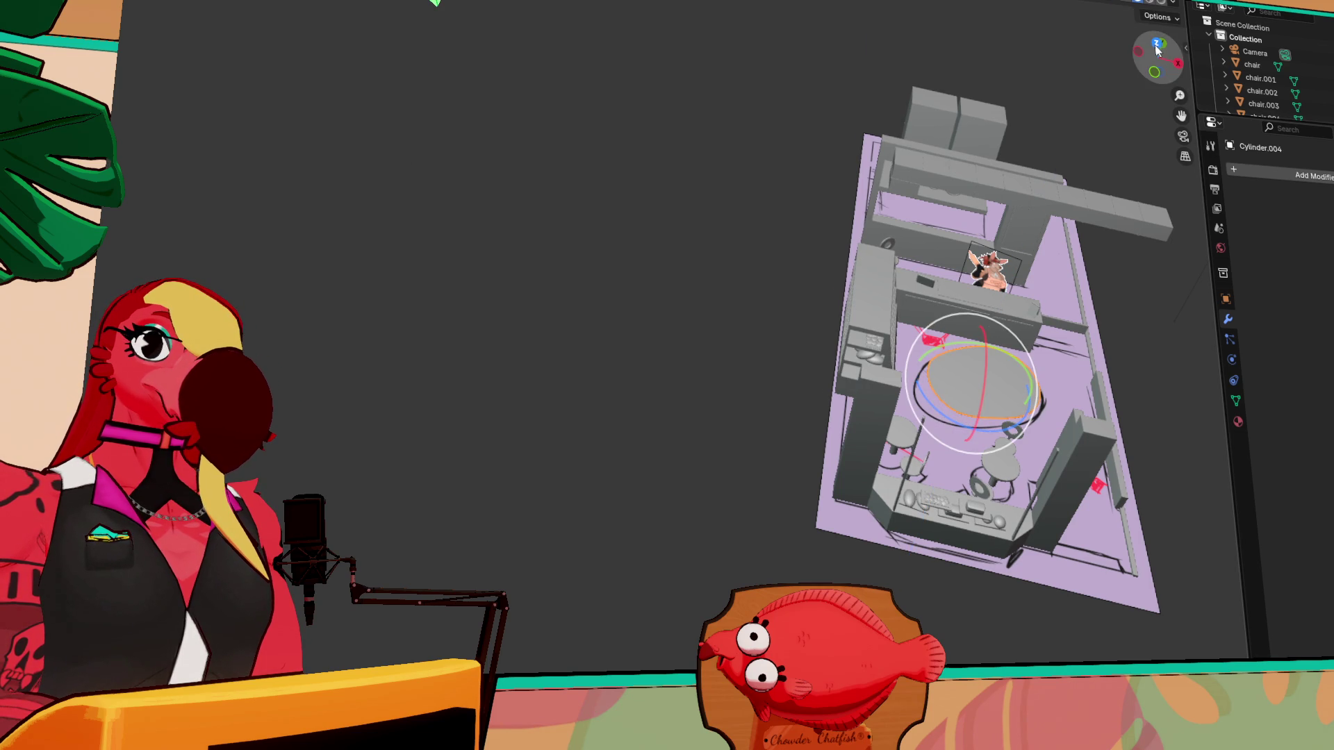
pyautogui.click(1158, 43)
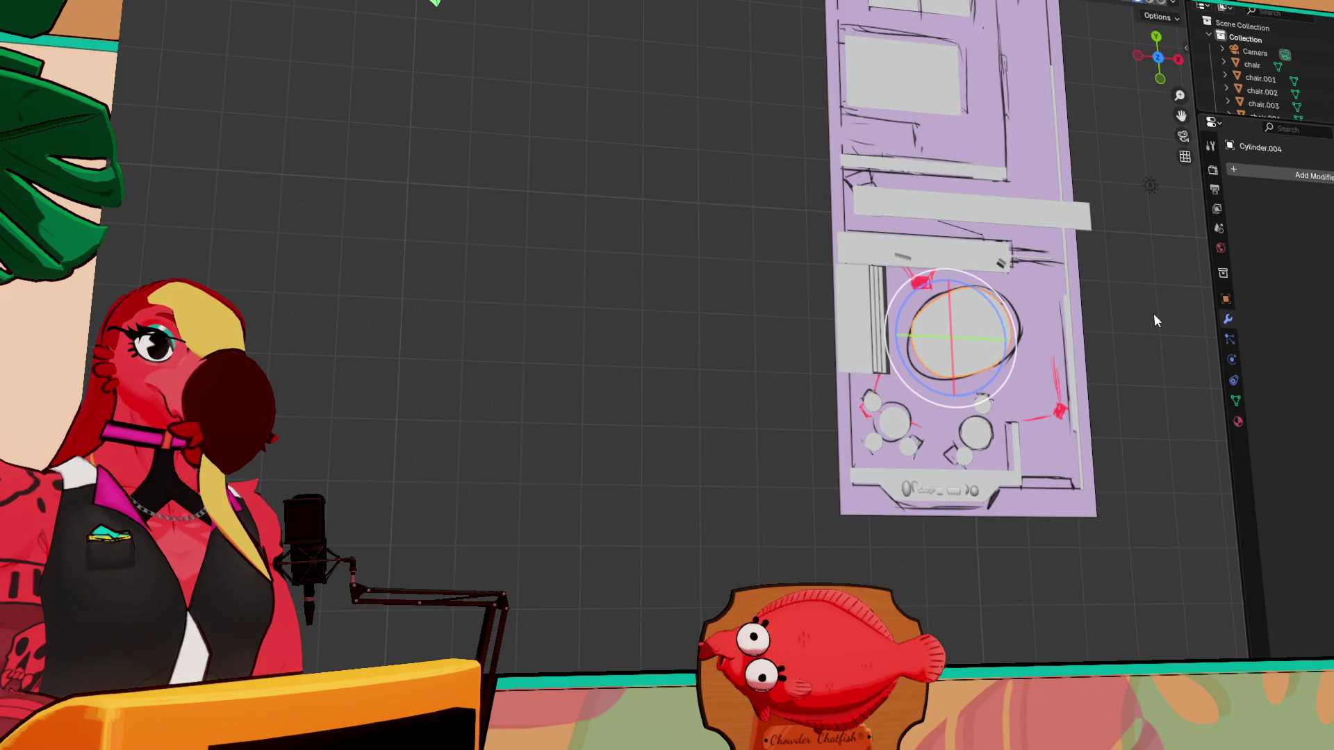
pyautogui.moveTo(1101, 438)
pyautogui.mouseDown(button='middle')
pyautogui.moveTo(1068, 292)
pyautogui.moveTo(990, 305)
pyautogui.moveTo(1048, 368)
pyautogui.moveTo(852, 286)
pyautogui.moveTo(899, 331)
pyautogui.moveTo(781, 331)
pyautogui.moveTo(516, 455)
pyautogui.moveTo(735, 380)
pyautogui.mouseUp(button='middle')
# - Zoom and orbit to a high, close front view of the display case top
pyautogui.scroll(3, 899, 331)
pyautogui.moveTo(664, 407)
pyautogui.mouseDown(button='middle')
pyautogui.moveTo(718, 312)
pyautogui.moveTo(721, 276)
pyautogui.mouseUp(button='middle')
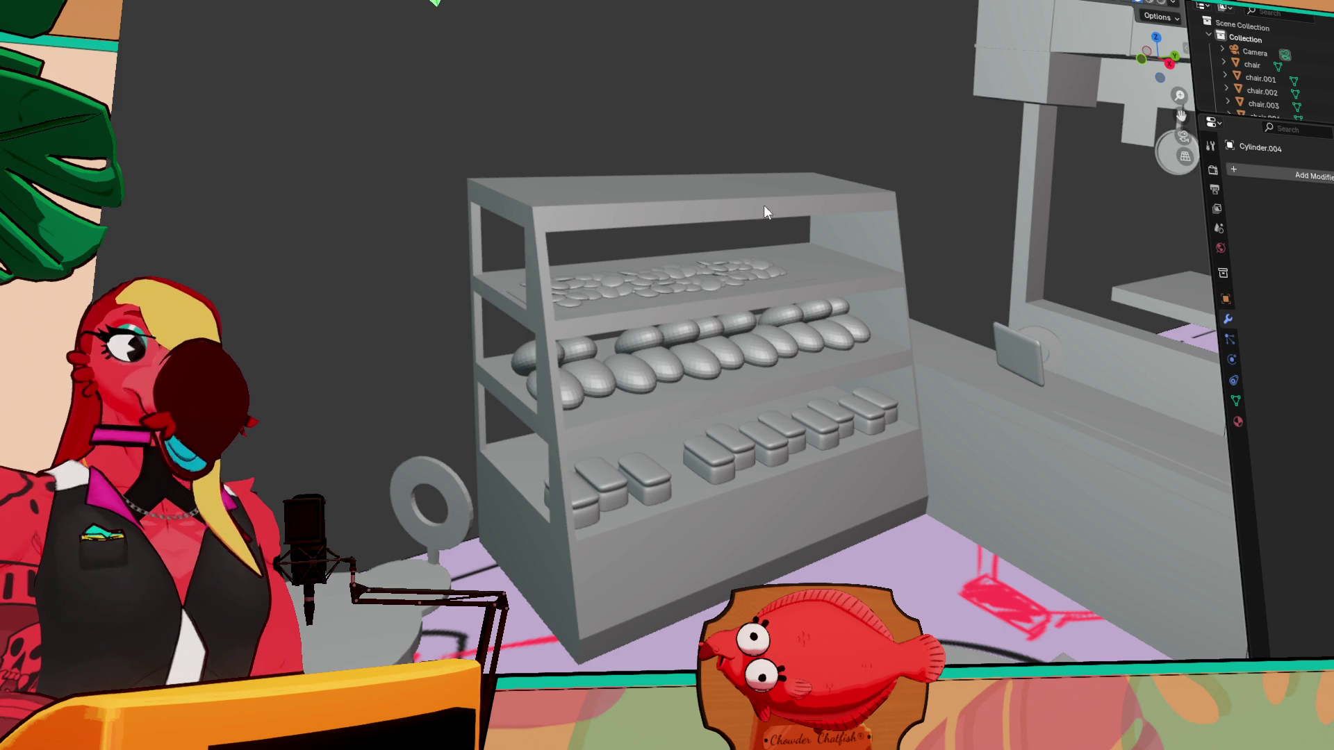
pyautogui.scroll(2, 769, 195)
pyautogui.moveTo(587, 179); pyautogui.dragTo(548, 314, button='middle')
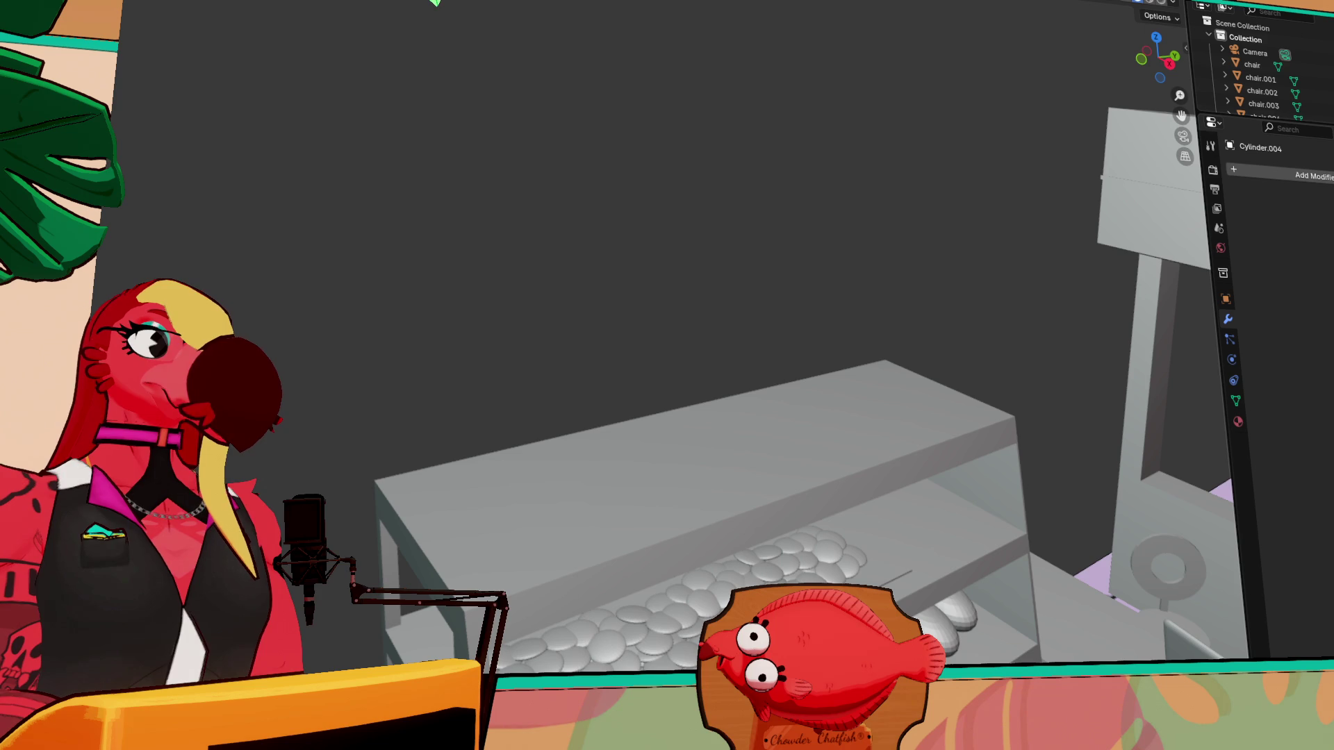
# - Draw a box on top of the display case with the Add Cube tool
pyautogui.moveTo(864, 444)
pyautogui.mouseDown()
pyautogui.moveTo(916, 368)
pyautogui.moveTo(894, 373)
pyautogui.mouseUp()
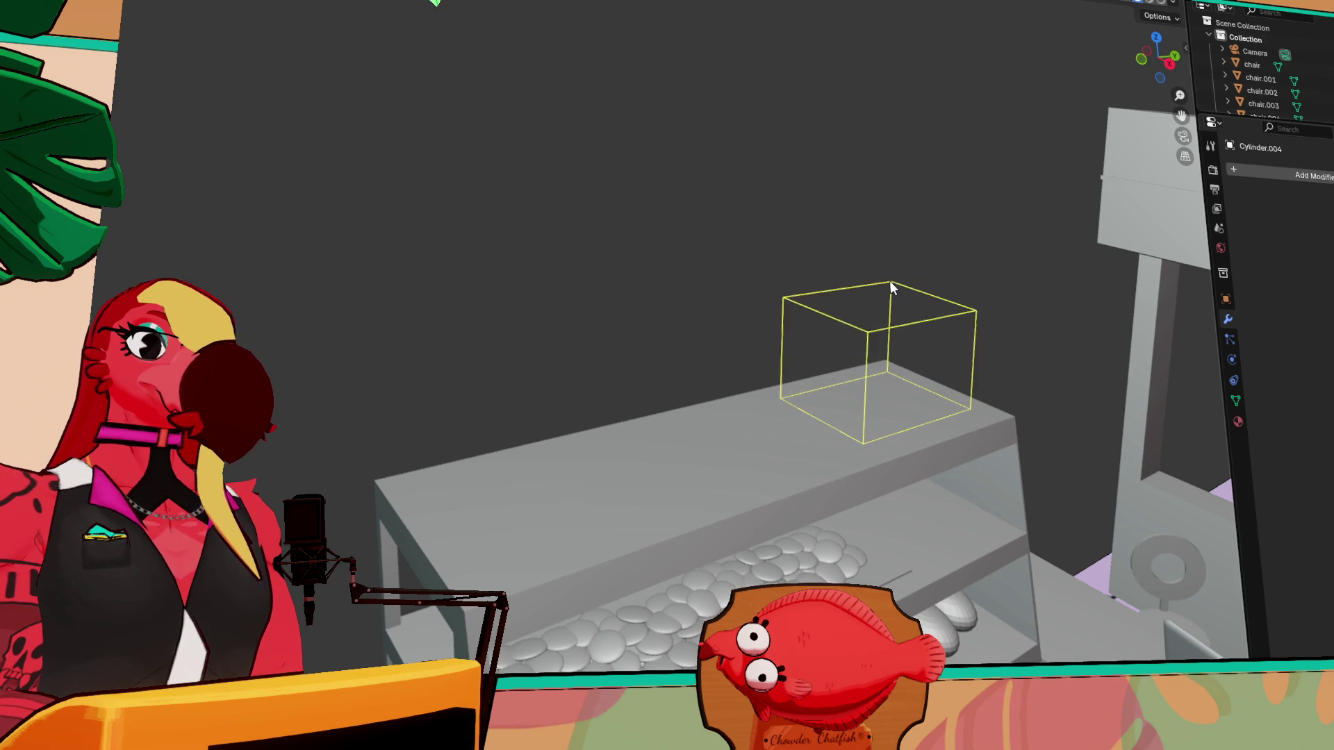
pyautogui.click(889, 281)
pyautogui.moveTo(1100, 265); pyautogui.dragTo(1041, 266, button='middle')
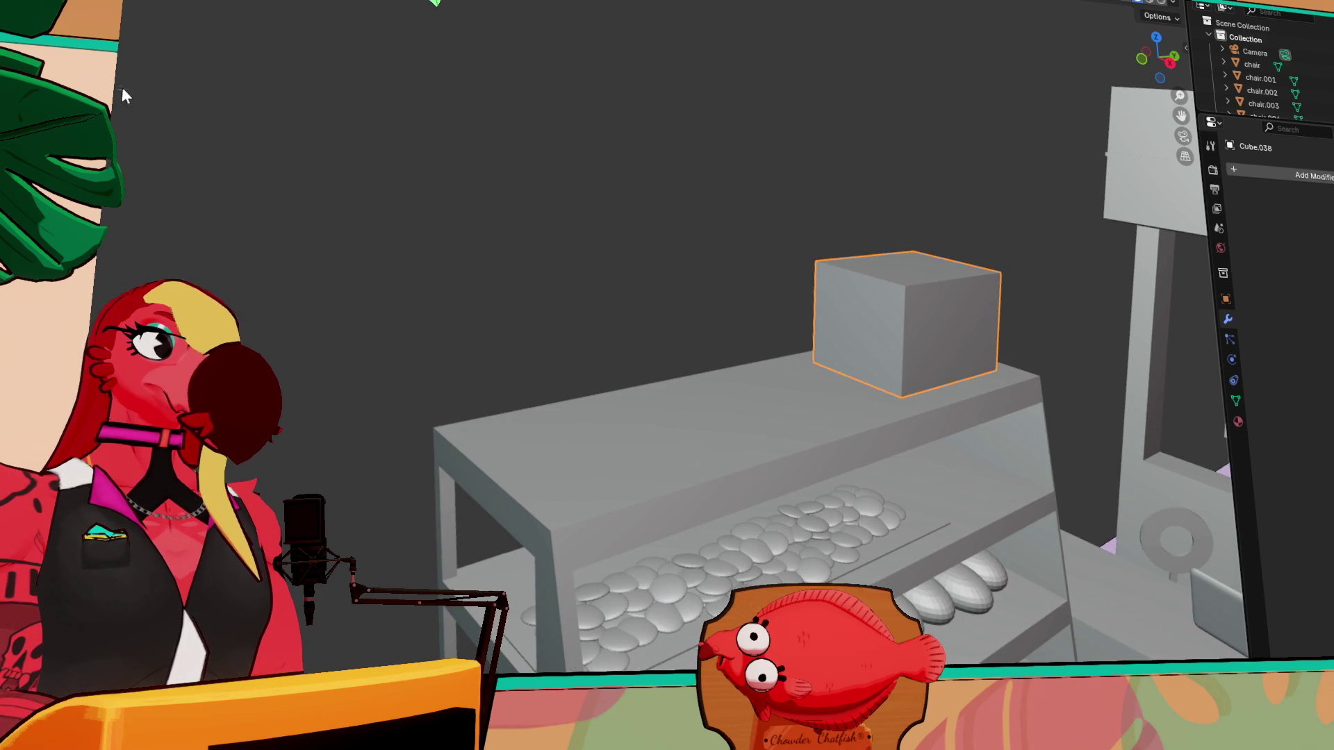
# - Add a second smaller box, Cube.039, at the right end of the top shelf
pyautogui.moveTo(153, 148)
pyautogui.mouseDown(button='middle')
pyautogui.moveTo(544, 244)
pyautogui.moveTo(768, 256)
pyautogui.moveTo(842, 394)
pyautogui.moveTo(586, 243)
pyautogui.moveTo(764, 396)
pyautogui.moveTo(929, 281)
pyautogui.moveTo(832, 301)
pyautogui.mouseUp(button='middle')
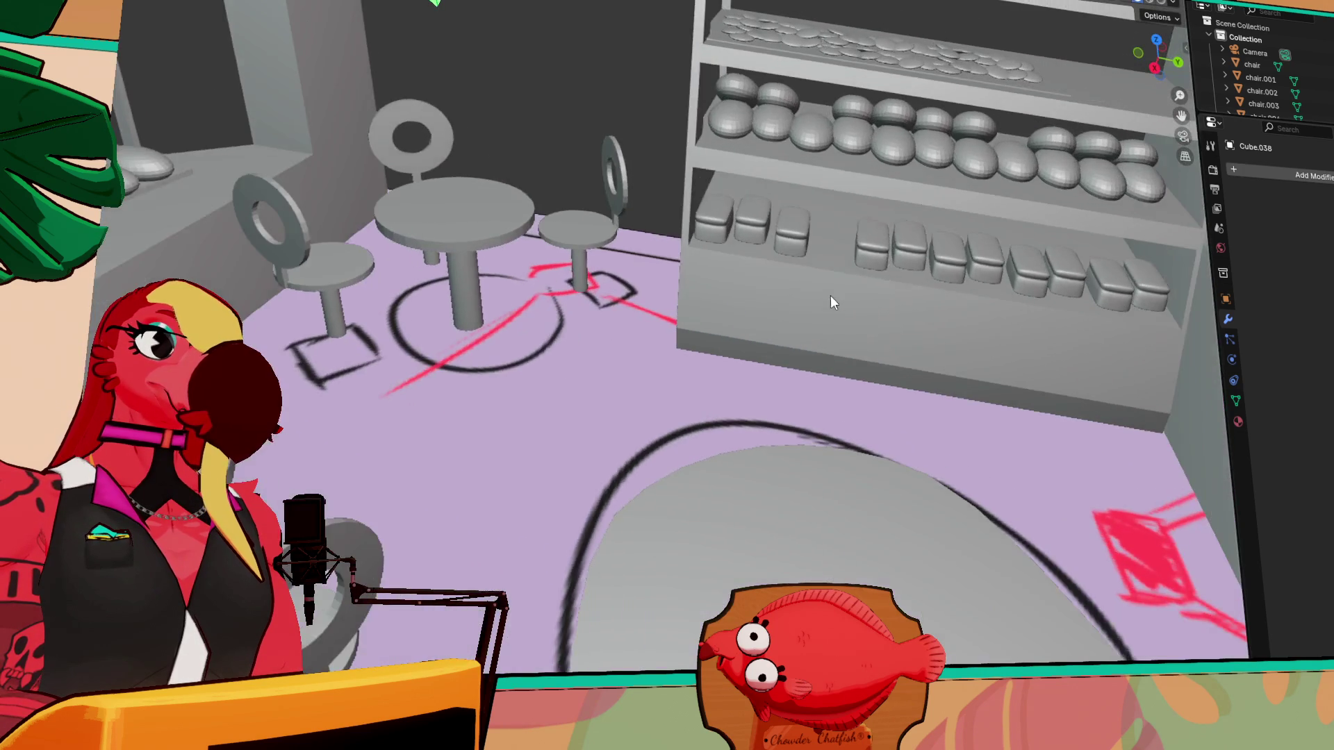
pyautogui.moveTo(944, 297)
pyautogui.mouseDown(button='middle')
pyautogui.moveTo(851, 382)
pyautogui.moveTo(926, 260)
pyautogui.mouseUp(button='middle')
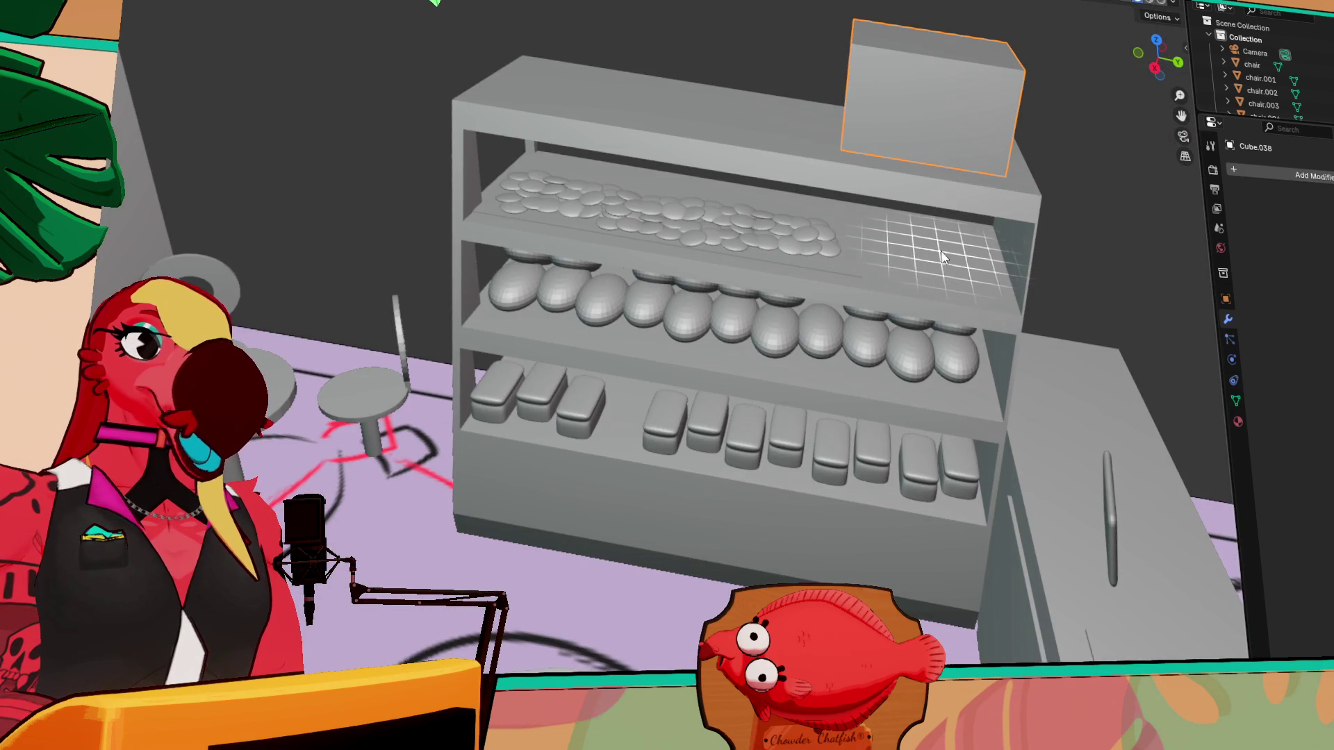
pyautogui.moveTo(952, 244); pyautogui.dragTo(1014, 302)
pyautogui.click(1011, 259)
pyautogui.moveTo(1041, 340); pyautogui.dragTo(1063, 359, button='middle')
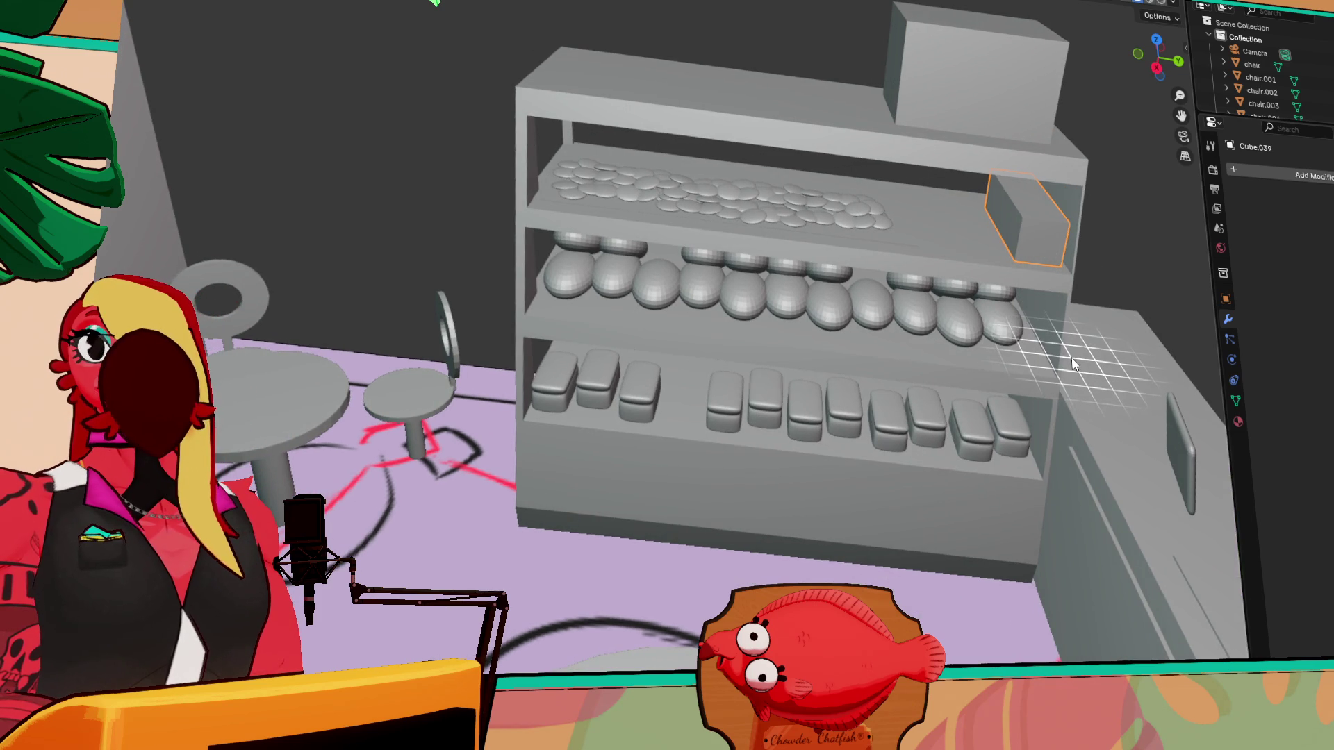
pyautogui.moveTo(1063, 435)
pyautogui.mouseDown(button='middle')
pyautogui.moveTo(1078, 465)
pyautogui.moveTo(801, 368)
pyautogui.moveTo(823, 396)
pyautogui.moveTo(989, 401)
pyautogui.moveTo(479, 257)
pyautogui.mouseUp(button='middle')
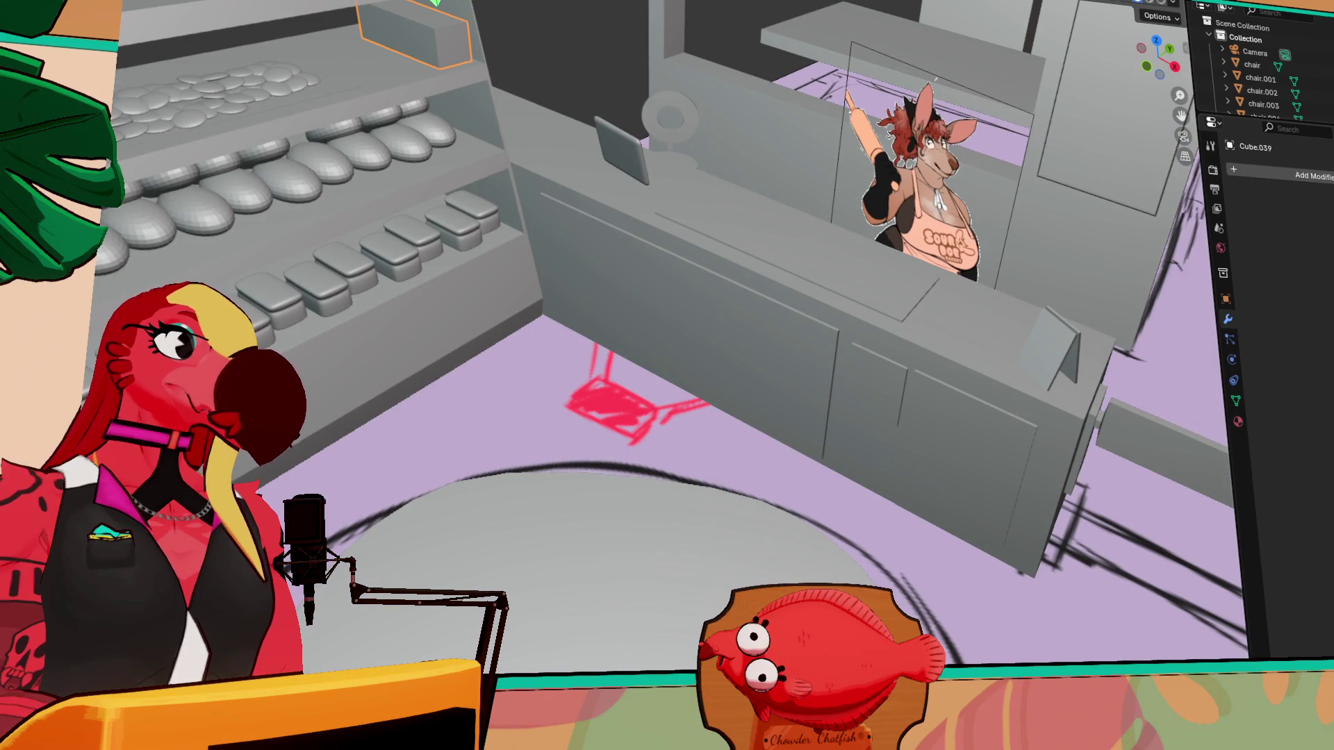
# - Add a cylinder mesh and raise it above the counter
pyautogui.hotkey('shift', 'a')
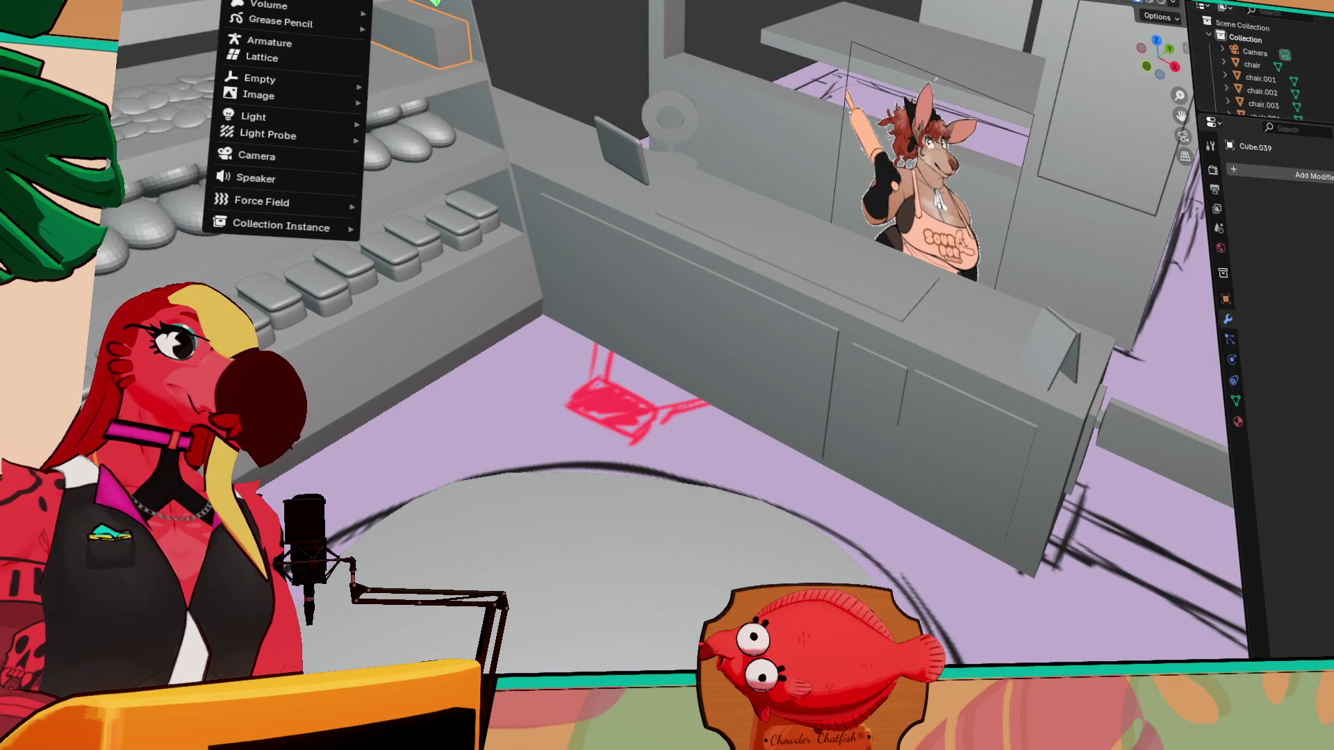
pyautogui.moveTo(436, 2)
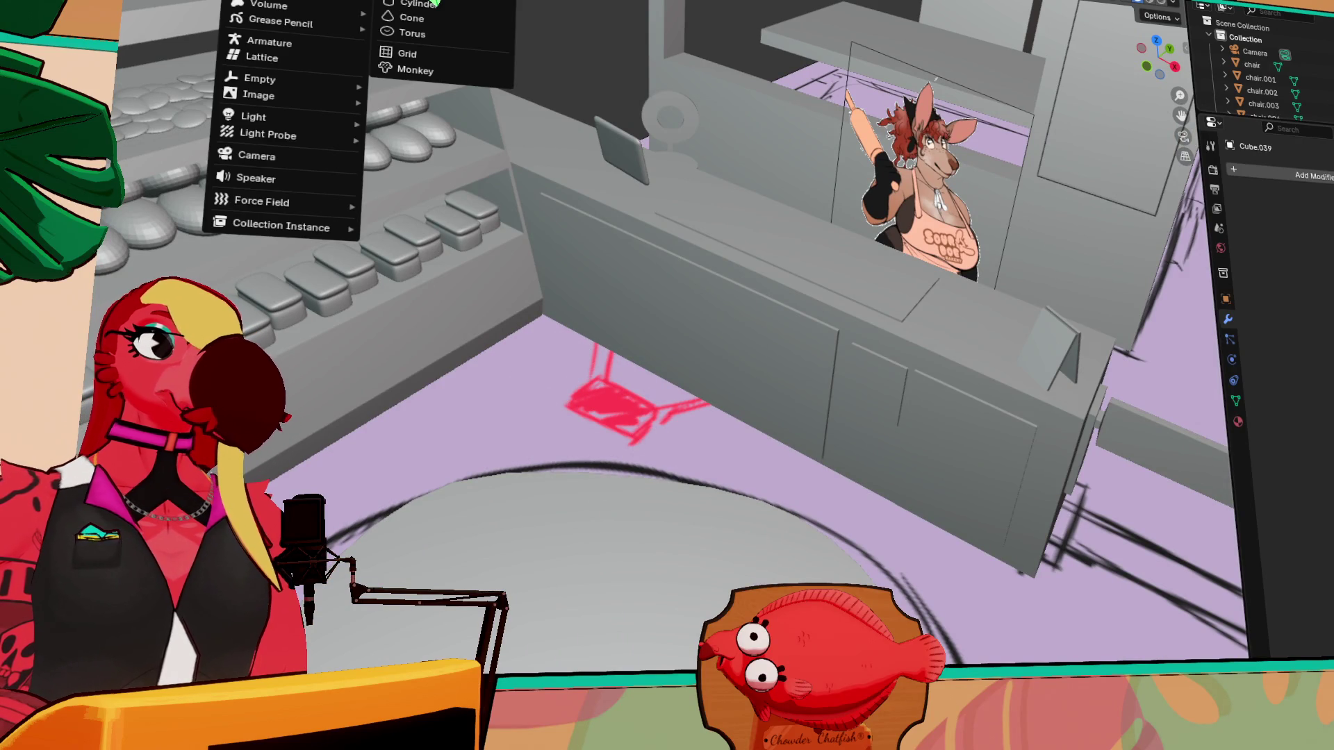
pyautogui.click(432, 3)
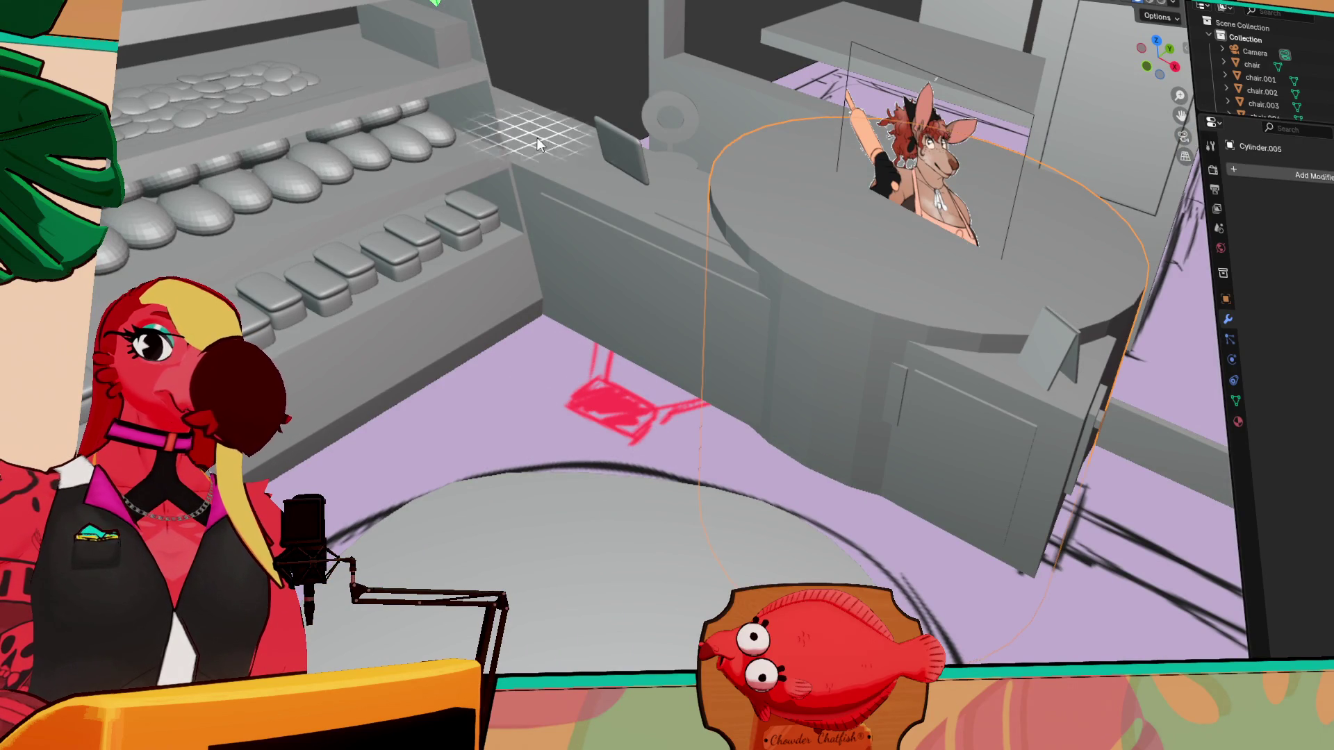
pyautogui.scroll(-6, 545, 186)
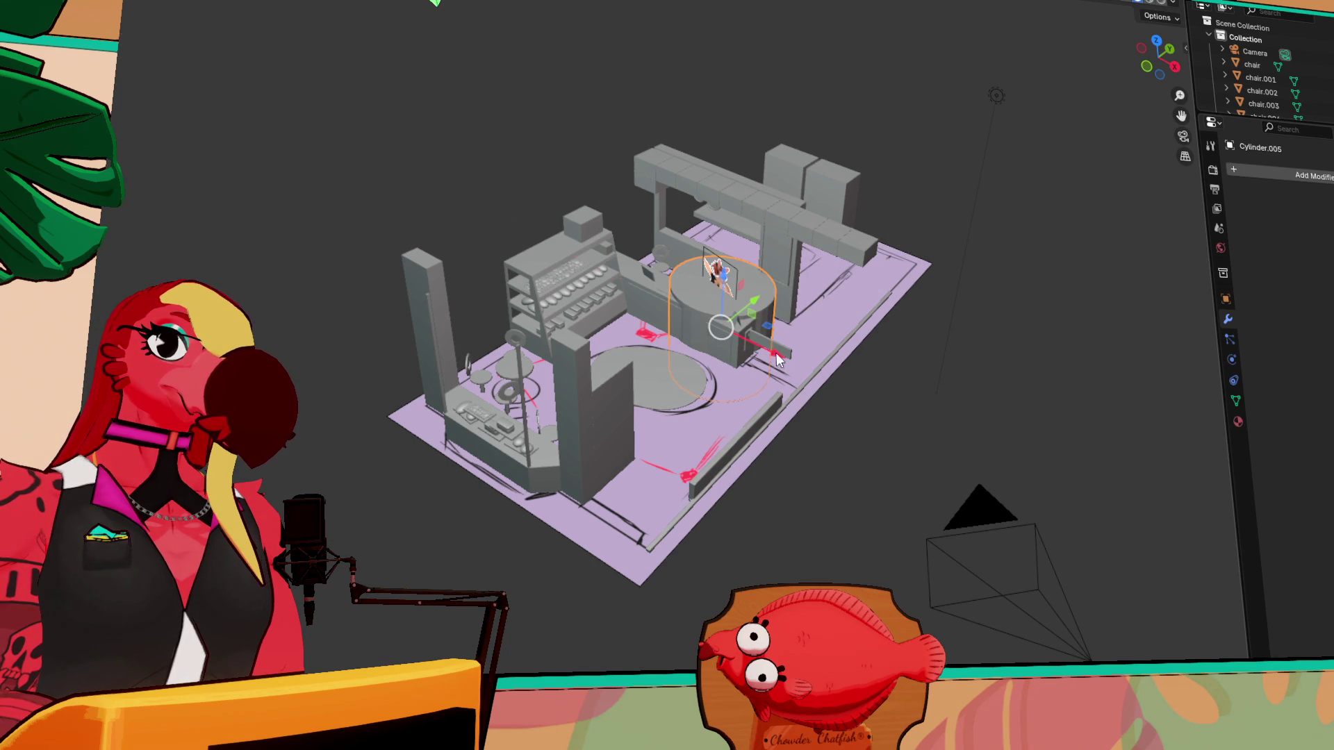
pyautogui.moveTo(705, 274); pyautogui.dragTo(628, 155)
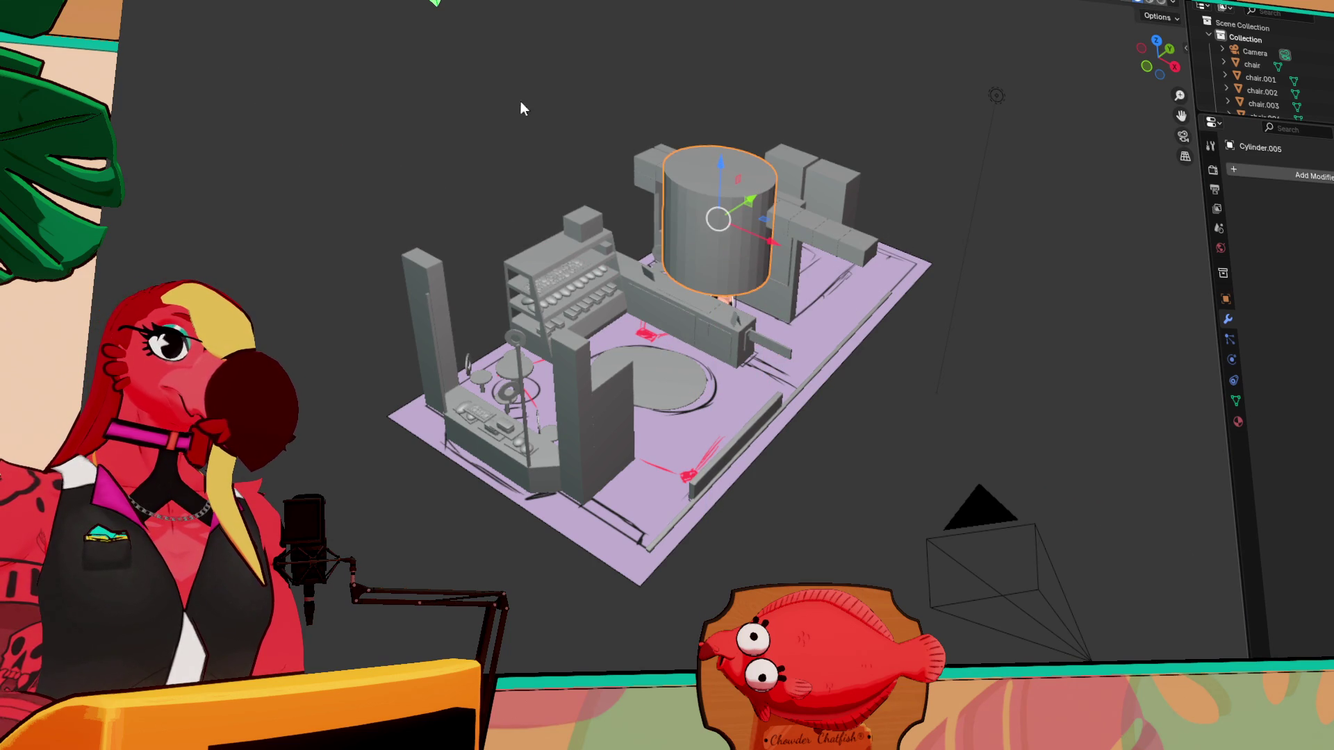
# - Flatten the cylinder along Z into a thin disc and frame the view on it
pyautogui.press('s')
pyautogui.press('z')
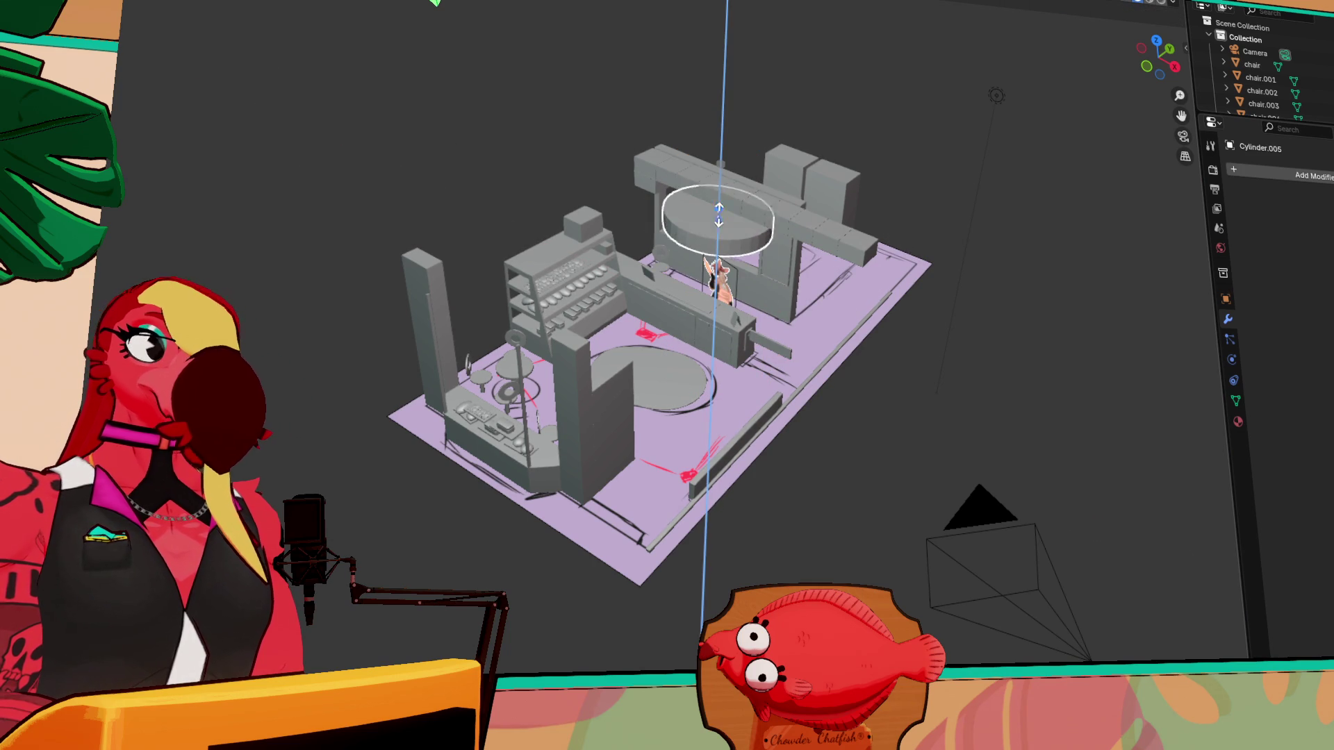
pyautogui.click(718, 218)
pyautogui.scroll(3, 721, 223)
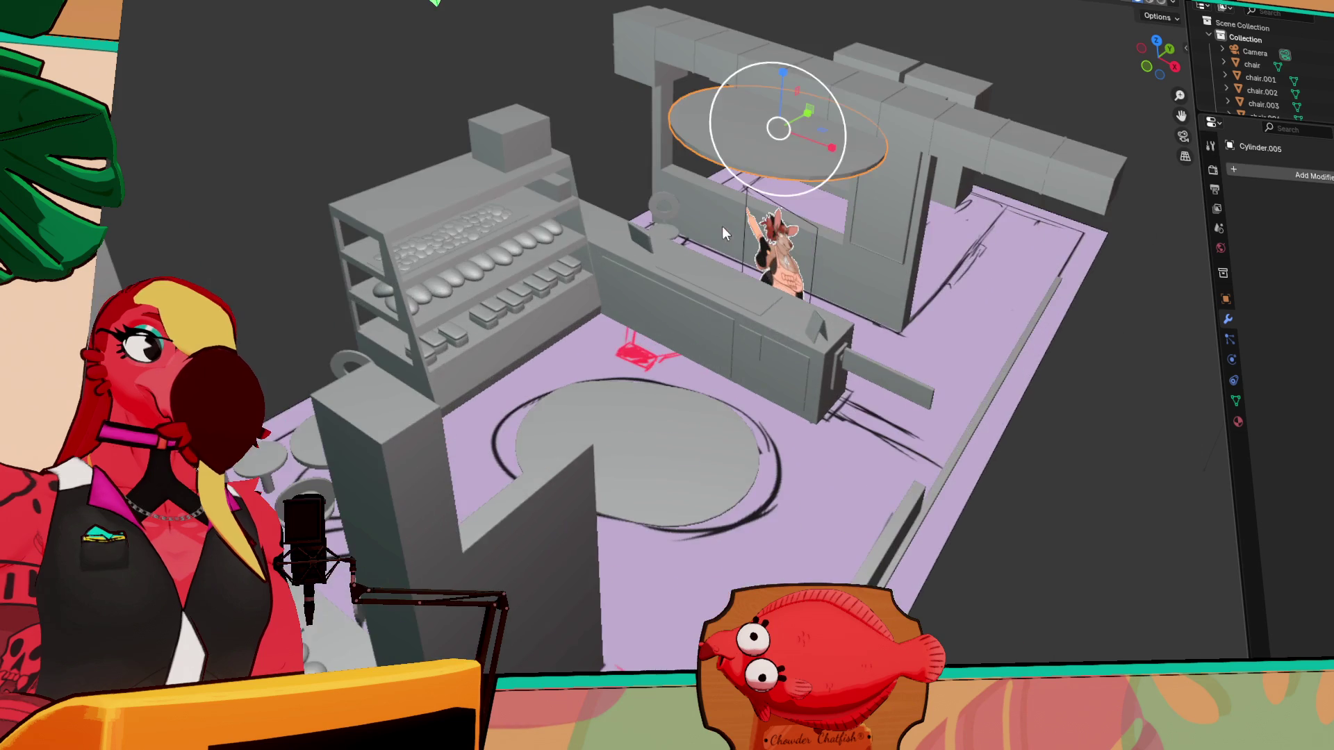
pyautogui.press('`')
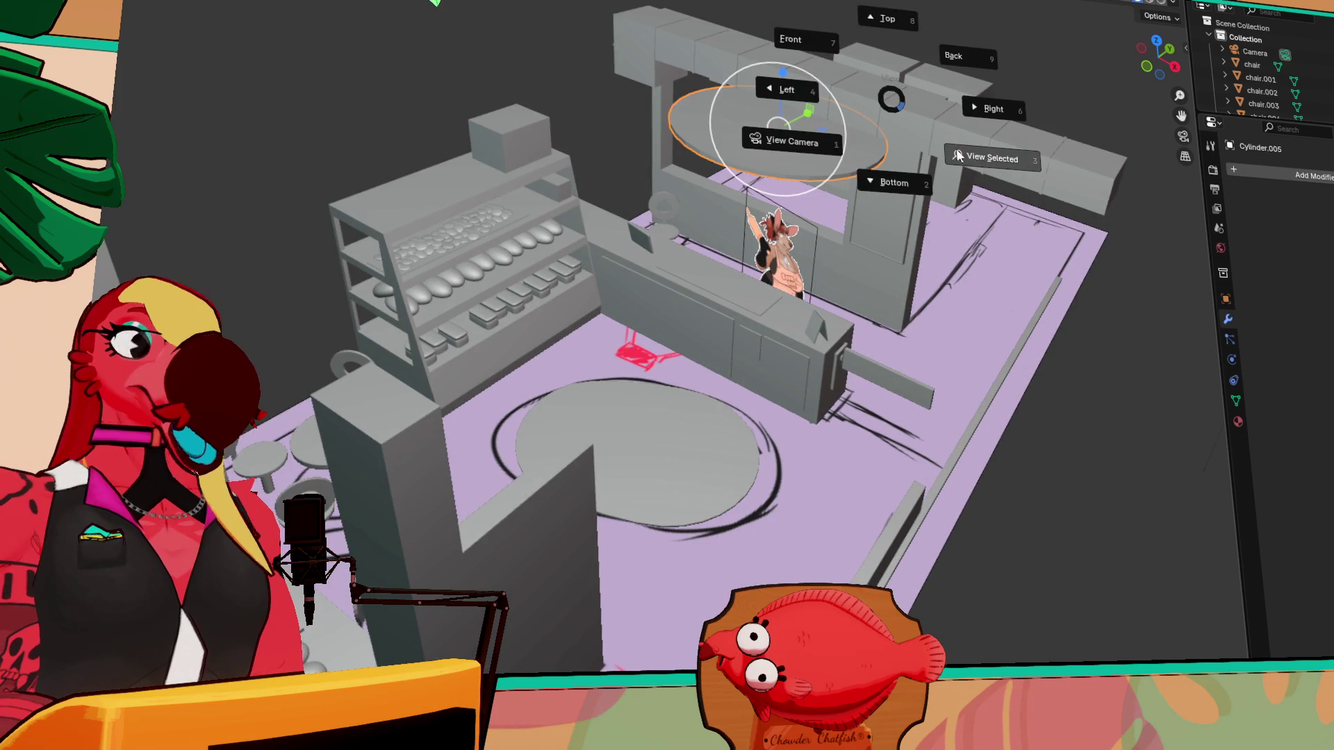
pyautogui.click(977, 164)
pyautogui.moveTo(872, 327)
pyautogui.mouseDown(button='middle')
pyautogui.moveTo(795, 185)
pyautogui.moveTo(700, 274)
pyautogui.moveTo(677, 157)
pyautogui.moveTo(643, 157)
pyautogui.mouseUp(button='middle')
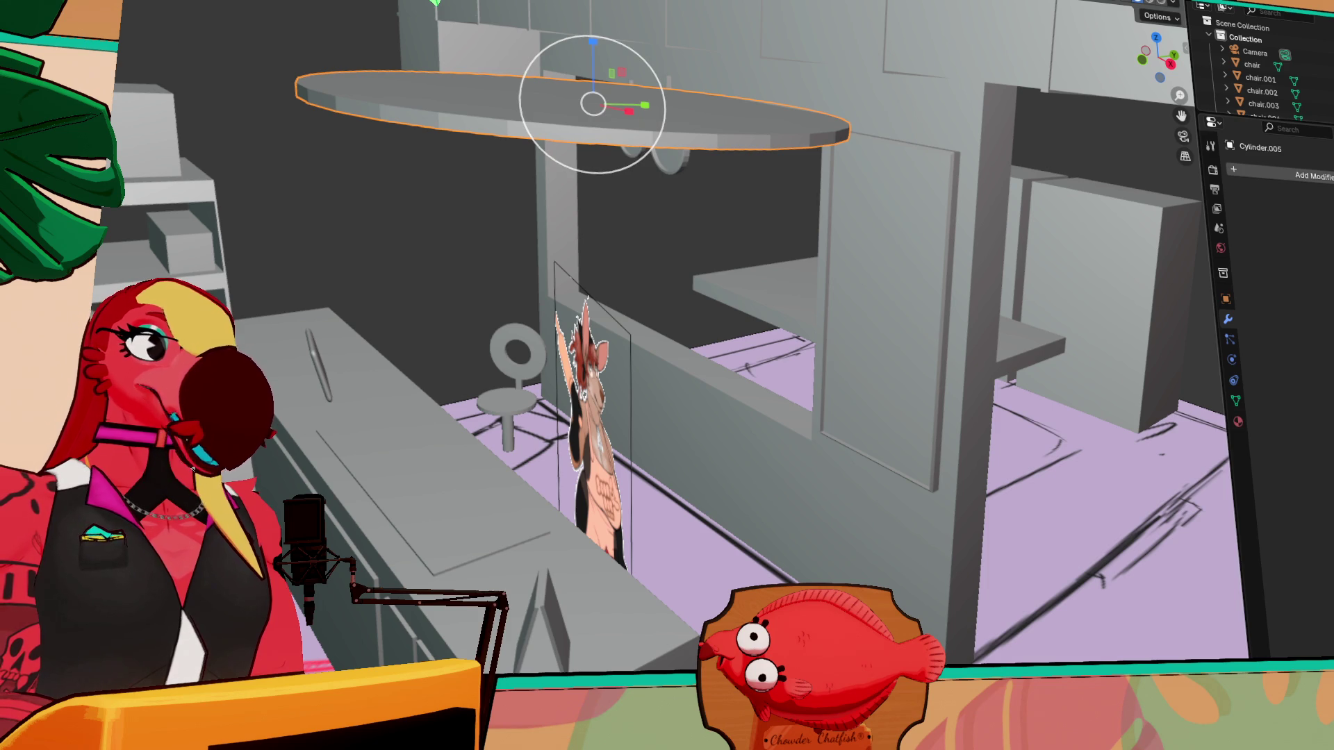
# - Scale the disc down to a small tabletop and reposition it near the counter
pyautogui.hotkey('shift', 'space')
pyautogui.press('g')
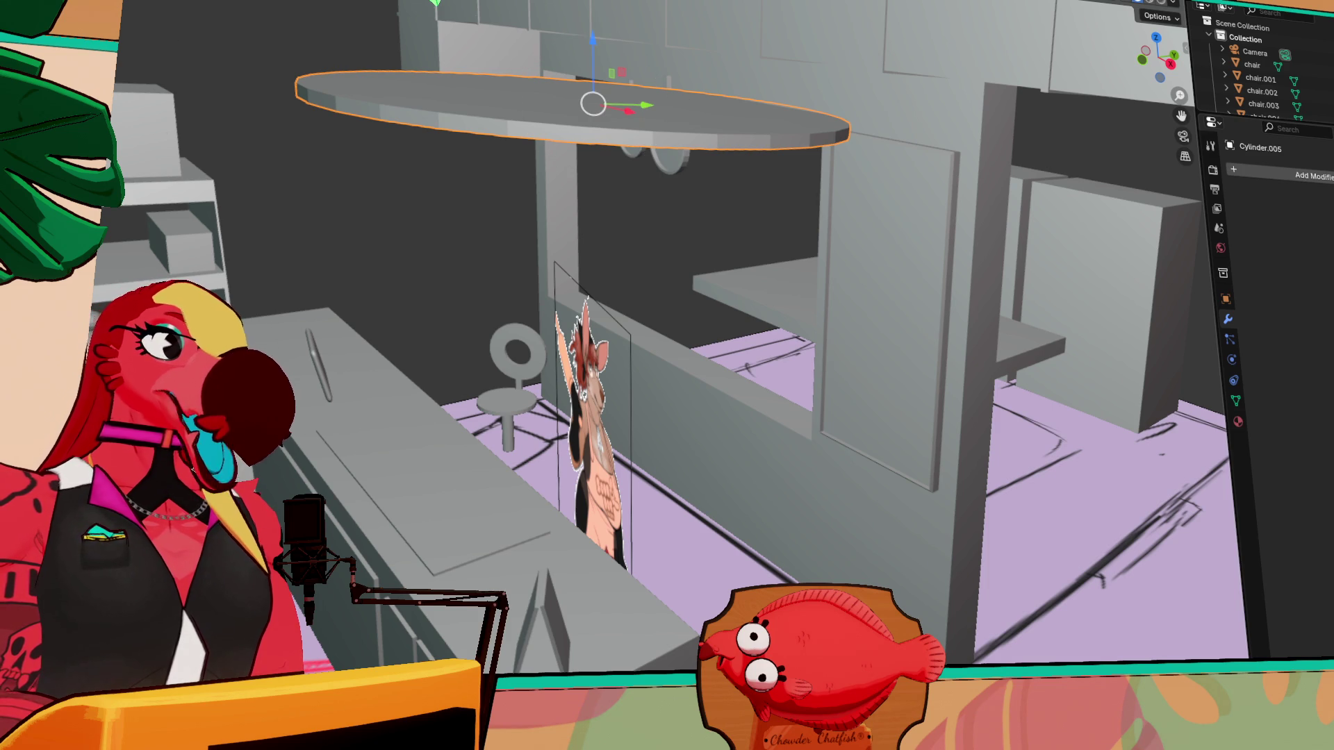
pyautogui.hotkey('shift', 'space')
pyautogui.press('s')
pyautogui.moveTo(645, 59); pyautogui.dragTo(620, 94)
pyautogui.moveTo(619, 95)
pyautogui.mouseDown(button='middle')
pyautogui.moveTo(693, 146)
pyautogui.moveTo(711, 203)
pyautogui.mouseUp(button='middle')
pyautogui.scroll(-3, 694, 135)
pyautogui.scroll(5, 528, 113)
pyautogui.moveTo(528, 112); pyautogui.dragTo(681, 194, button='middle')
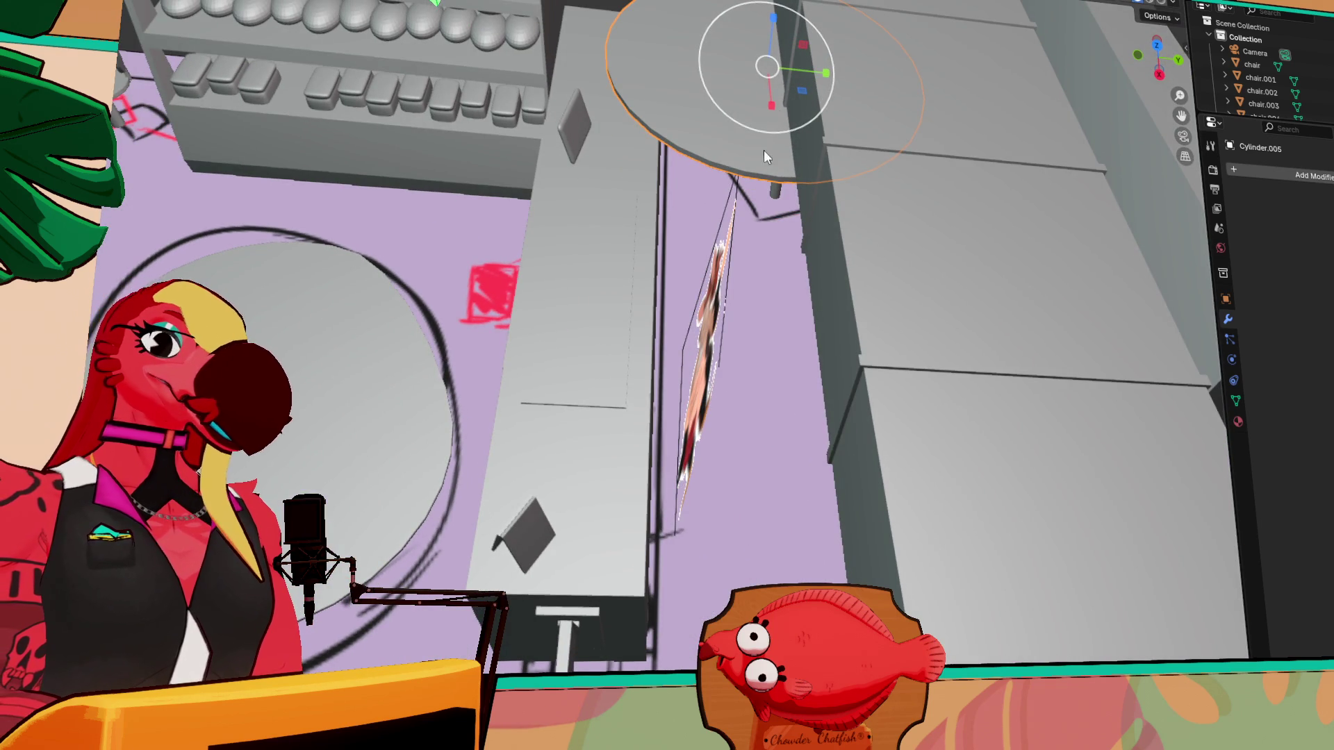
pyautogui.moveTo(751, 166); pyautogui.dragTo(823, 341)
pyautogui.scroll(-5, 823, 341)
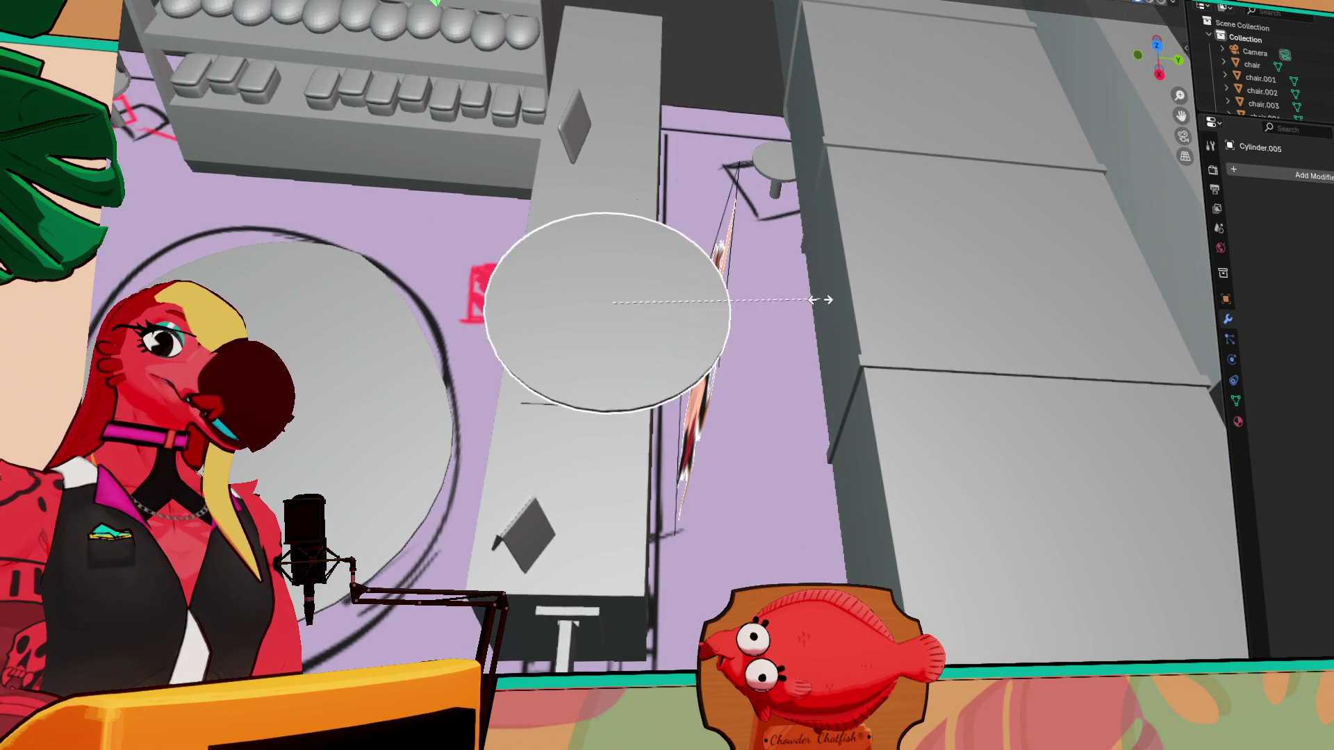
pyautogui.moveTo(628, 326); pyautogui.dragTo(646, 328, button='middle')
pyautogui.scroll(7, 646, 328)
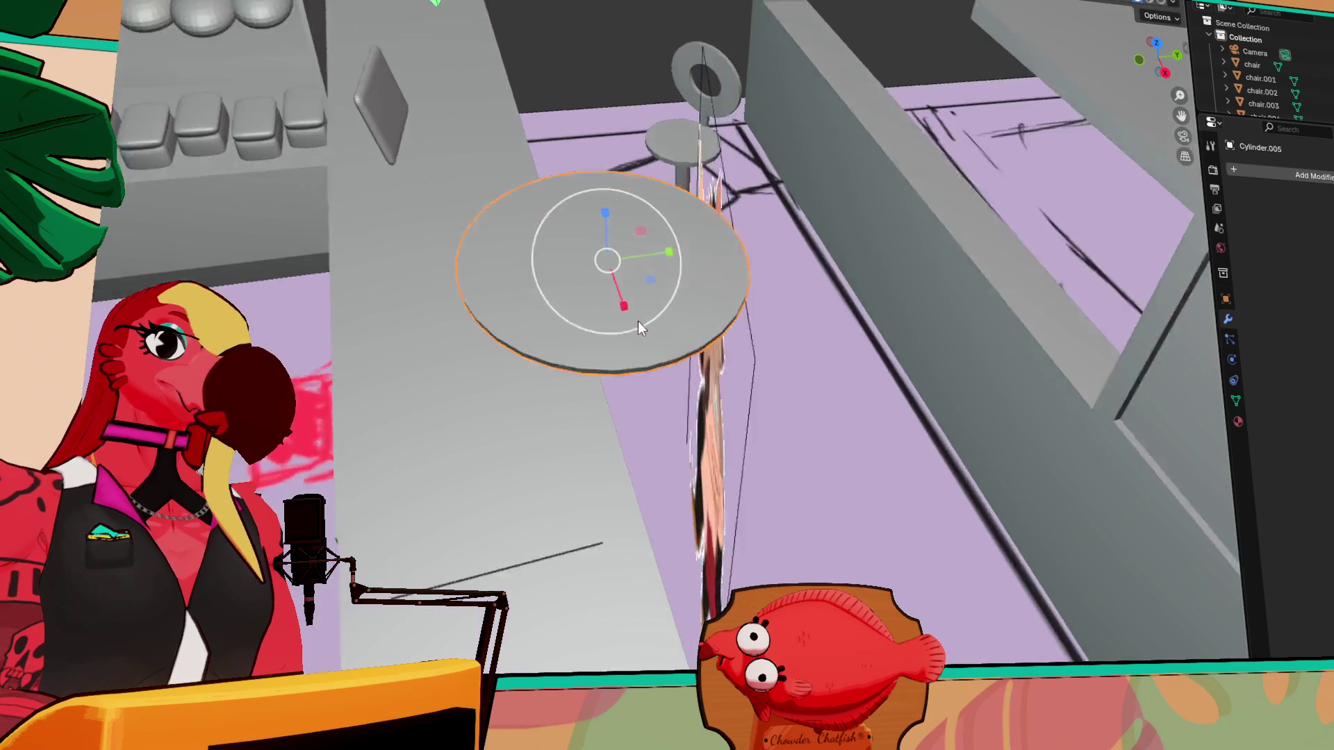
# - In Edit Mode, try resizing and stretching the tabletop along Y, cancelling both
pyautogui.press('Tab')
pyautogui.press('Tab')
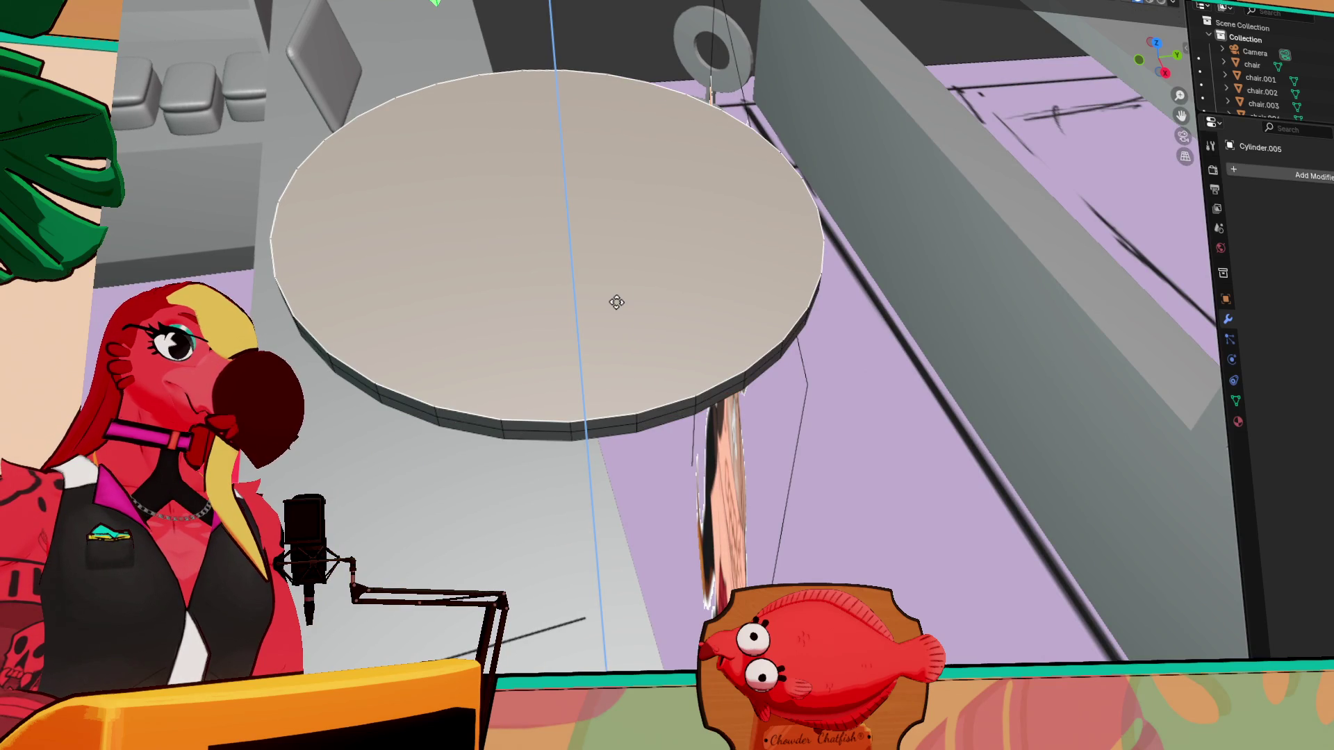
pyautogui.press('s')
pyautogui.rightClick(658, 278)
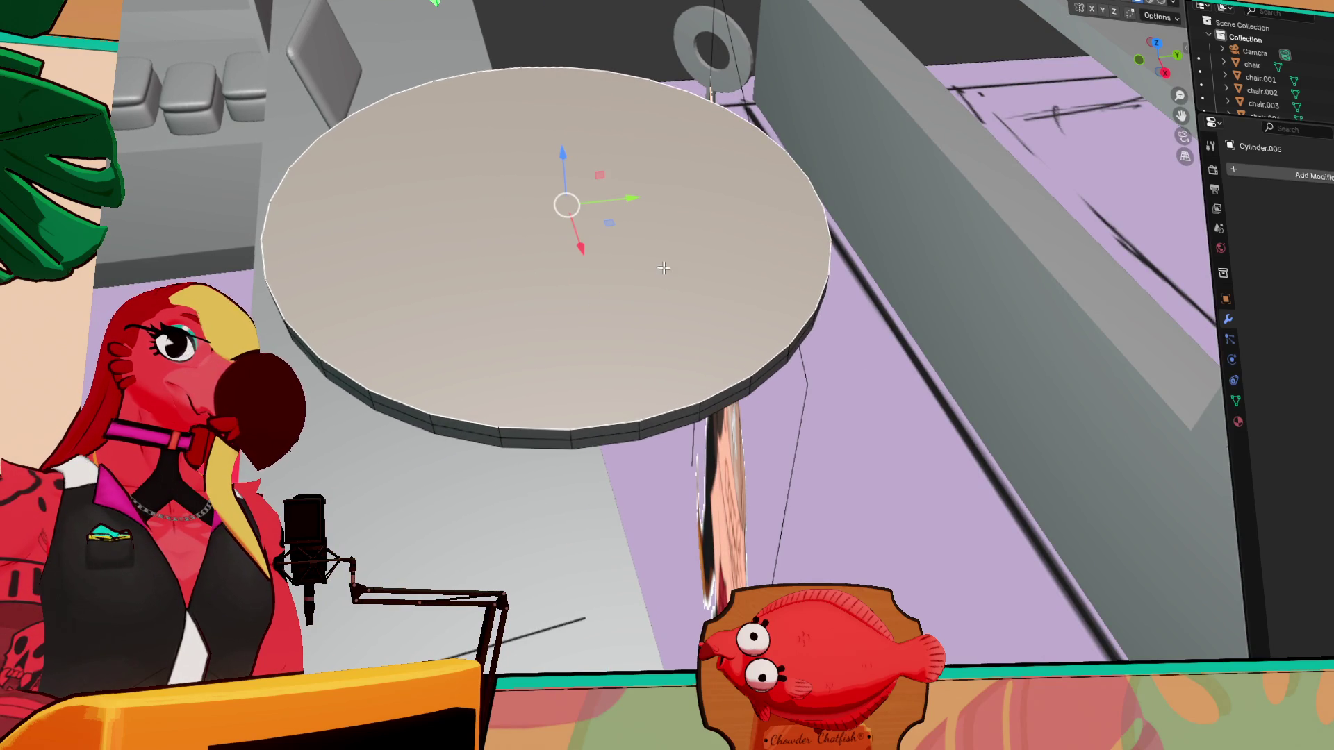
pyautogui.moveTo(605, 283); pyautogui.dragTo(683, 188, button='middle')
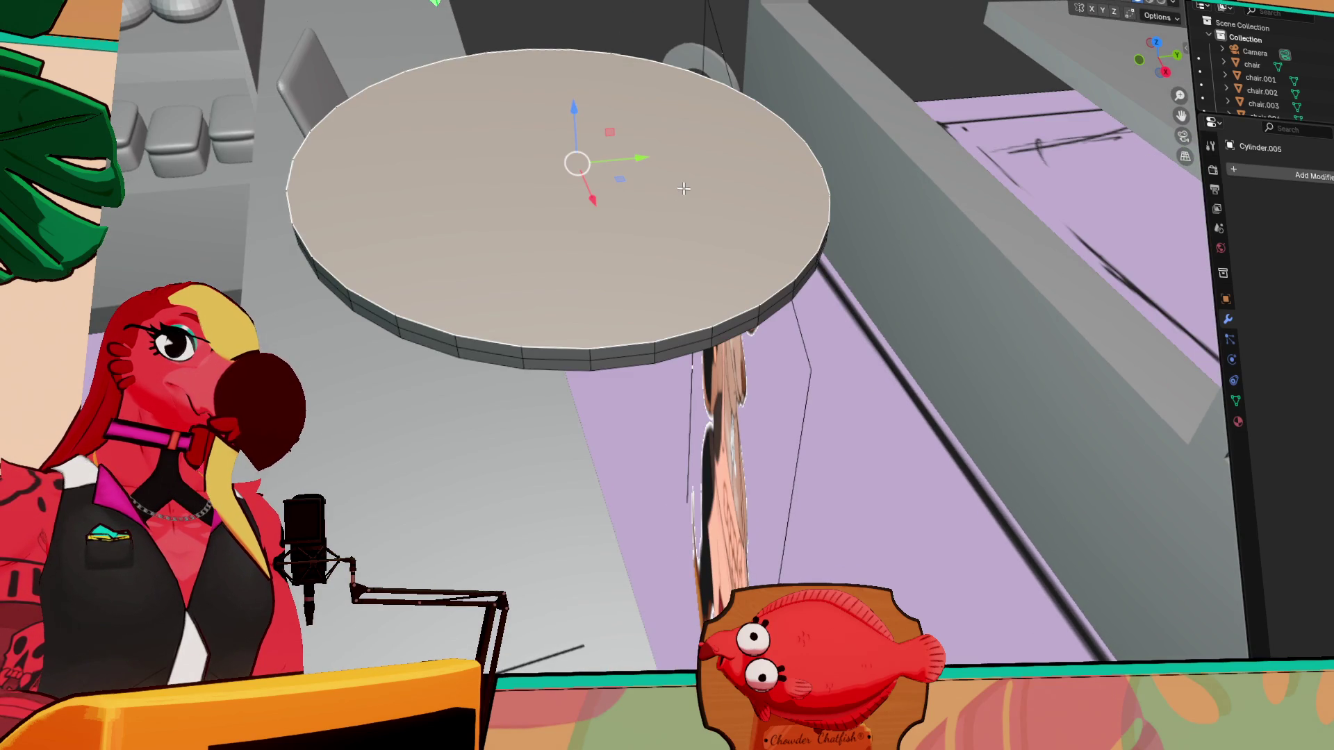
pyautogui.hotkey('shift', 'space')
pyautogui.press('s')
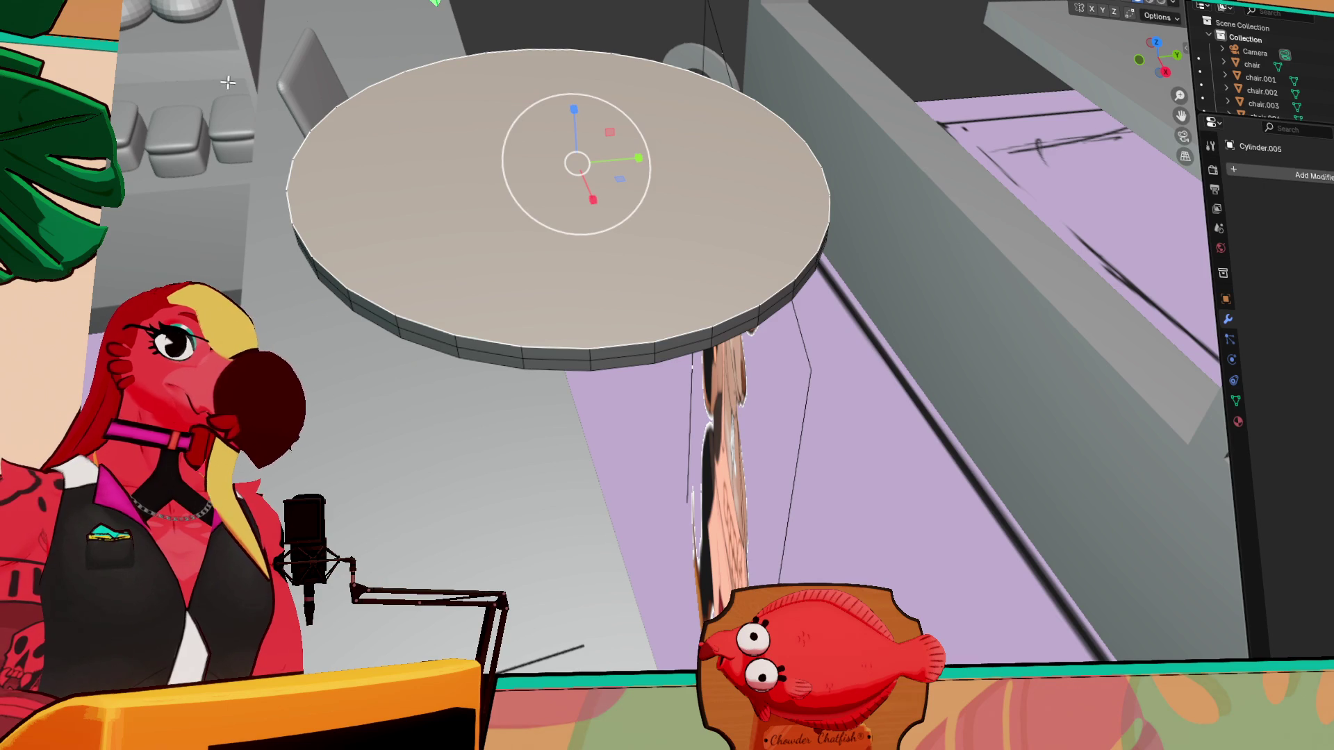
pyautogui.press('s')
pyautogui.press('y')
pyautogui.rightClick(664, 244)
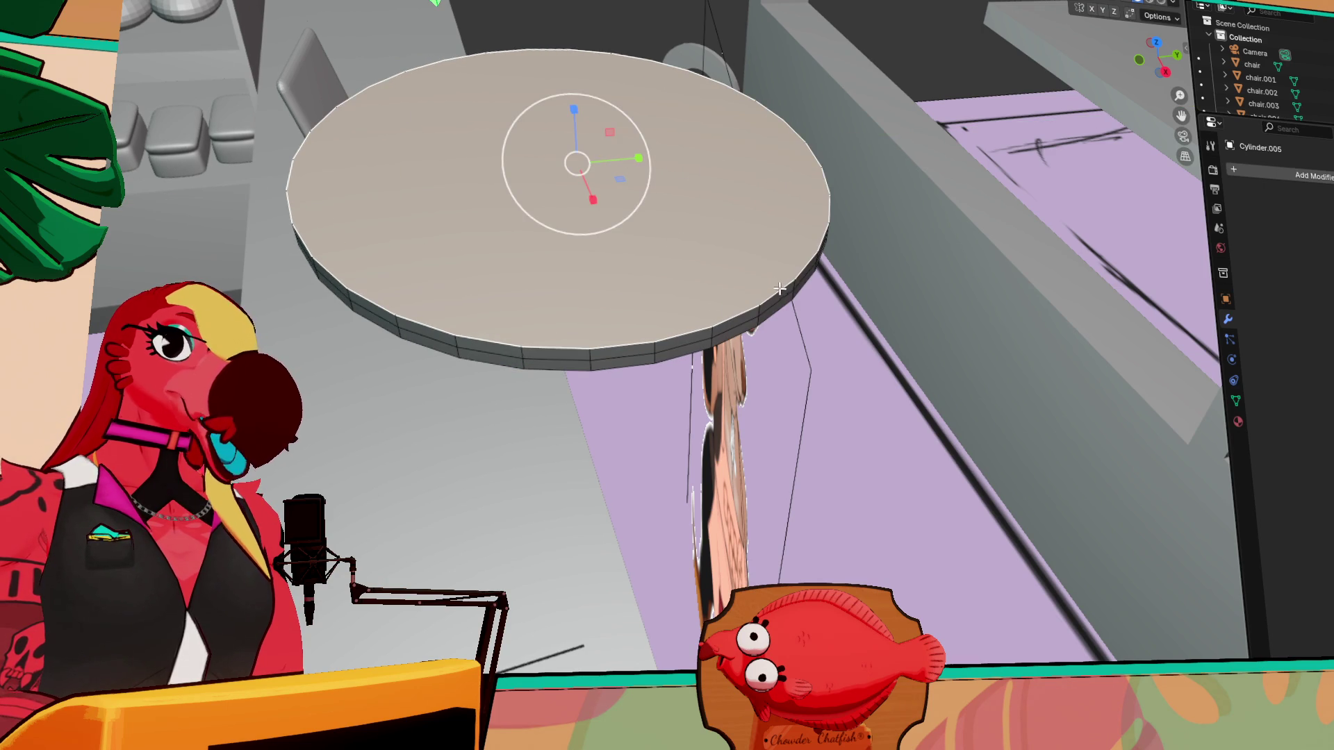
# - Change the tabletop's thickness with S Z, then revert to the thinner version
pyautogui.hotkey('ctrl', 'z')
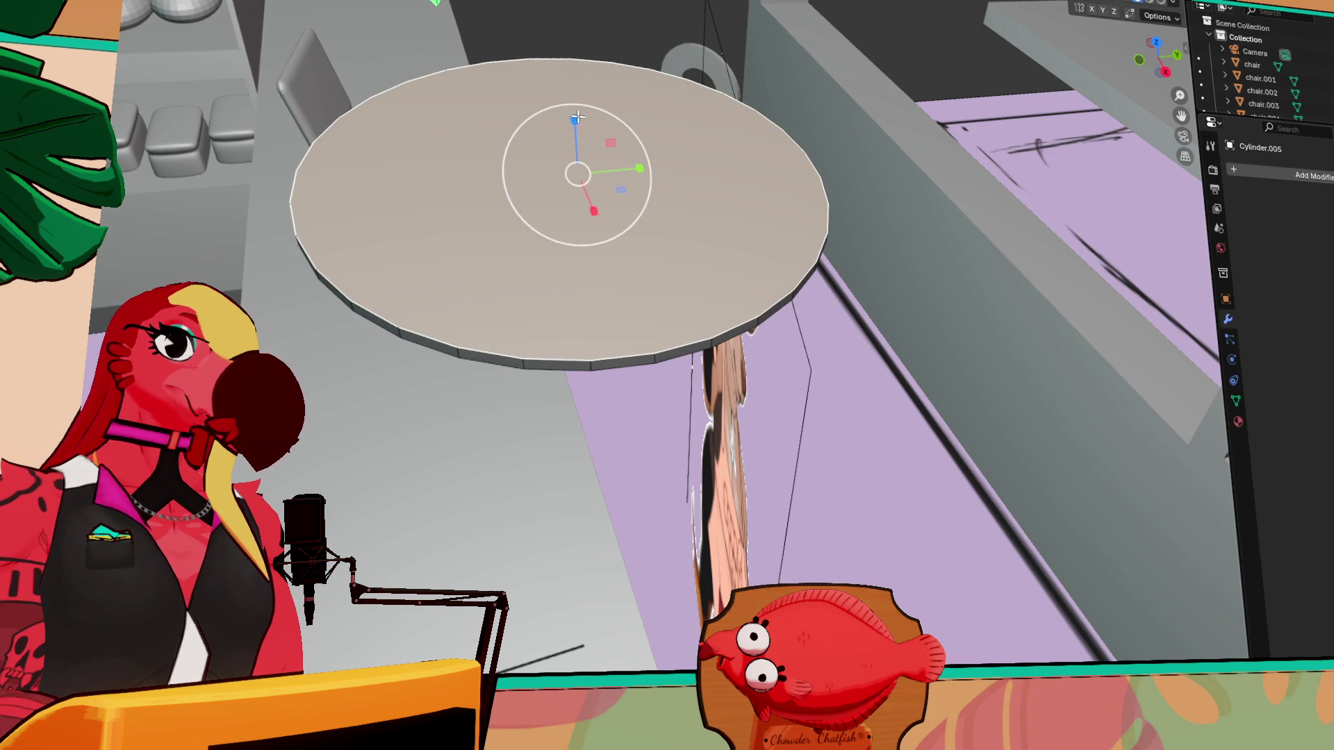
pyautogui.press('s')
pyautogui.press('z')
pyautogui.click(549, 316)
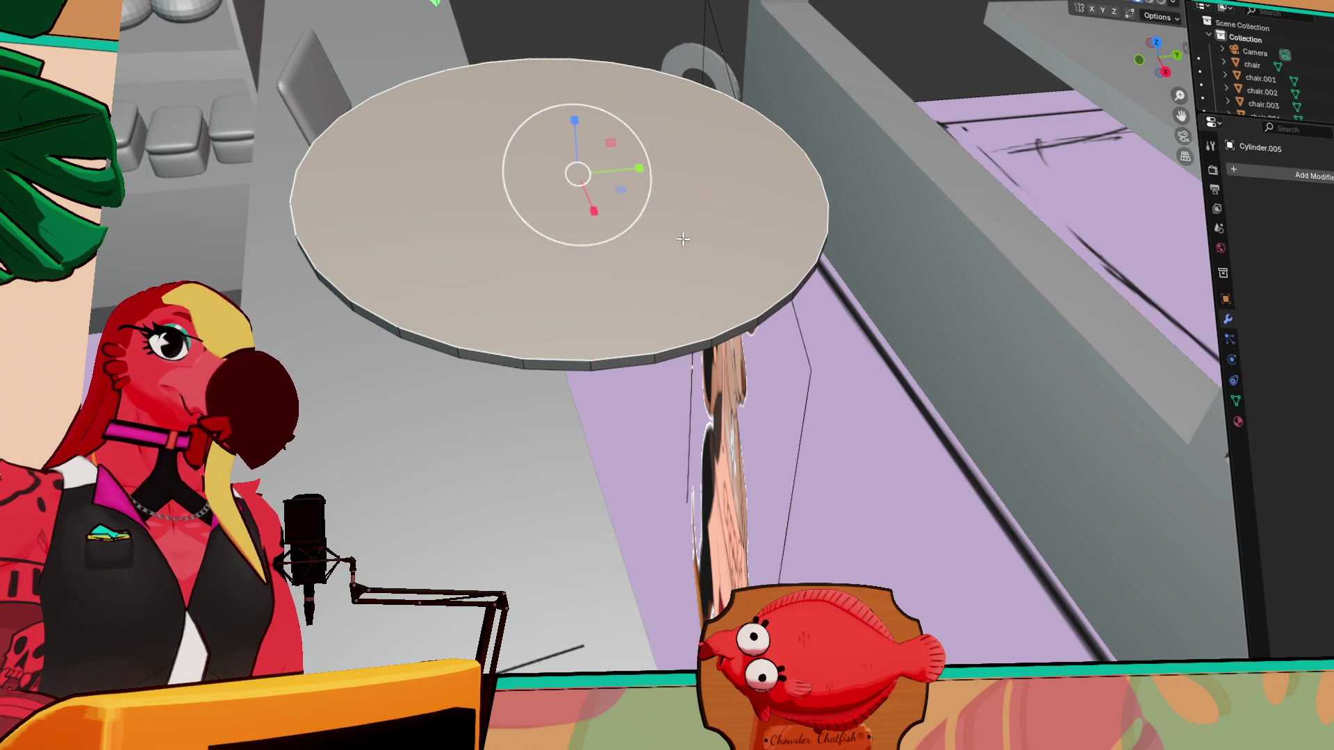
pyautogui.press('g')
pyautogui.press('Escape')
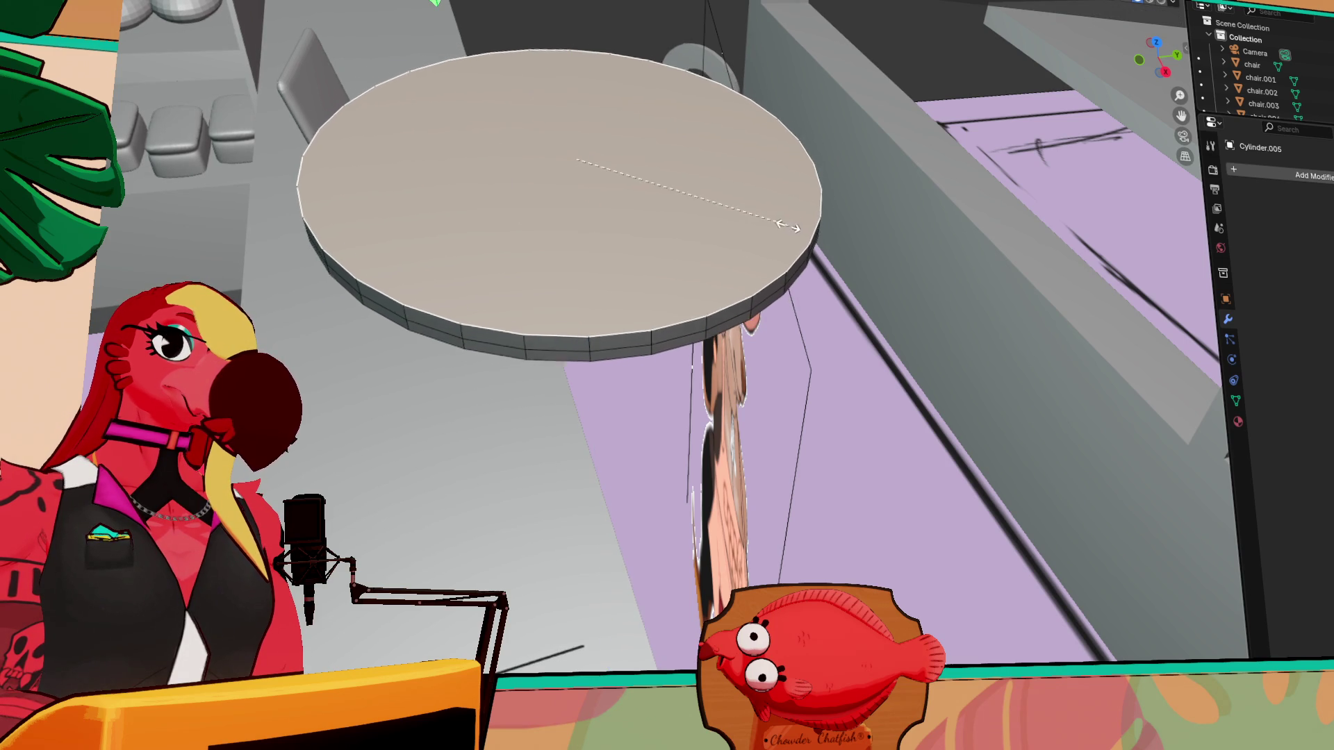
pyautogui.hotkey('ctrl', 'z')
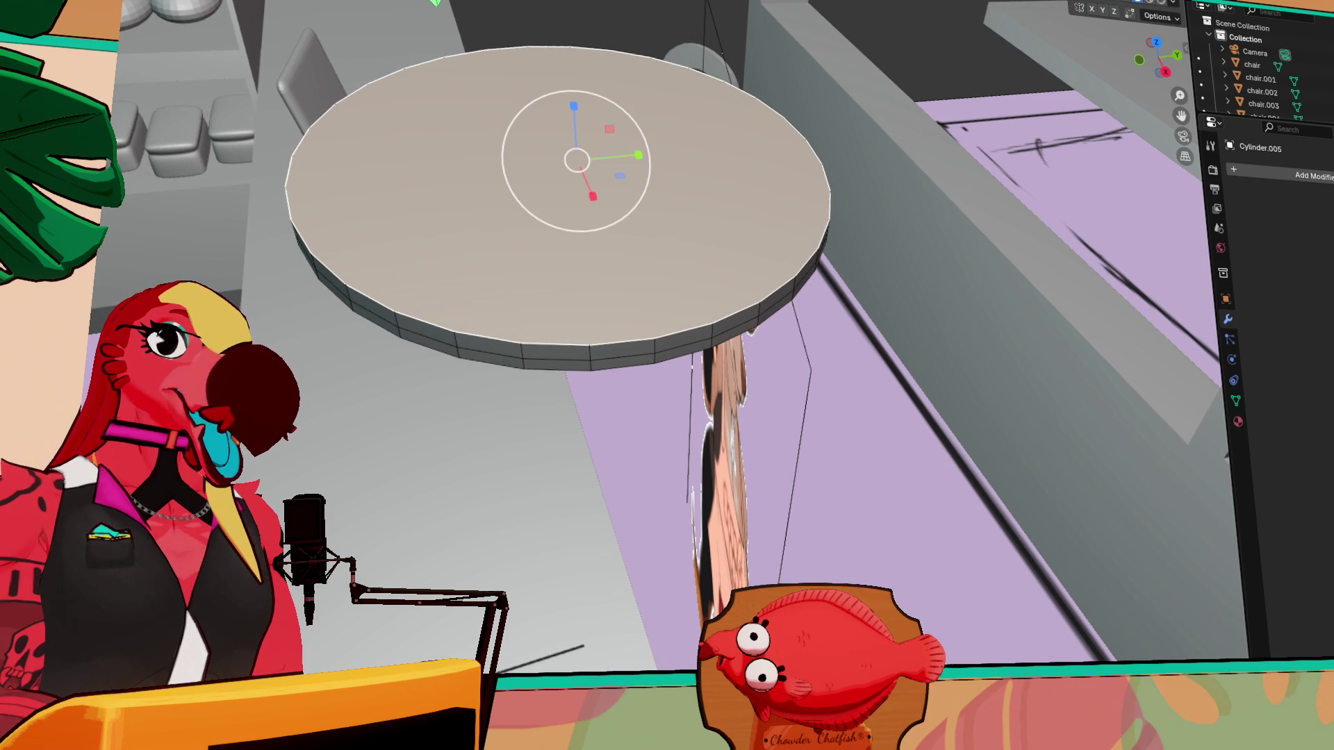
# - Inset the top face to leave a rim and start sinking the centre face
pyautogui.press('i')
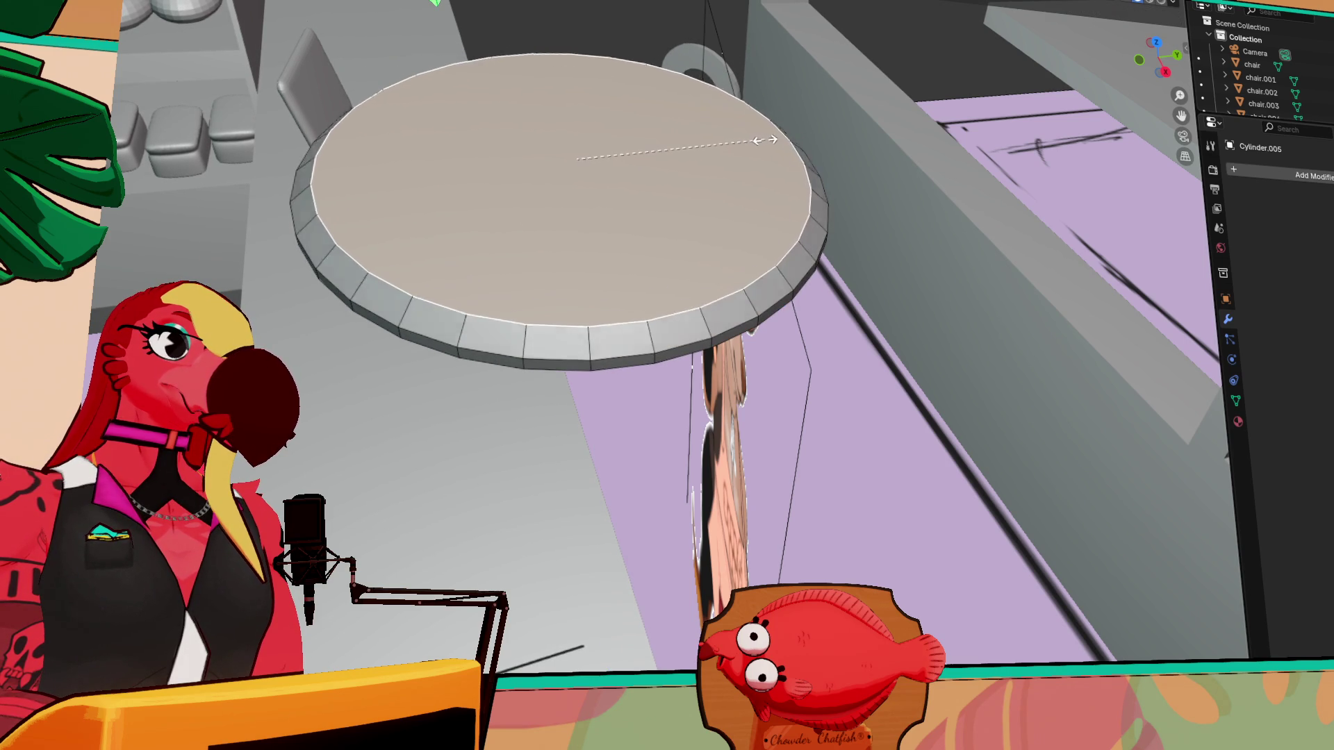
pyautogui.click(736, 148)
pyautogui.press('e')
pyautogui.press('Escape')
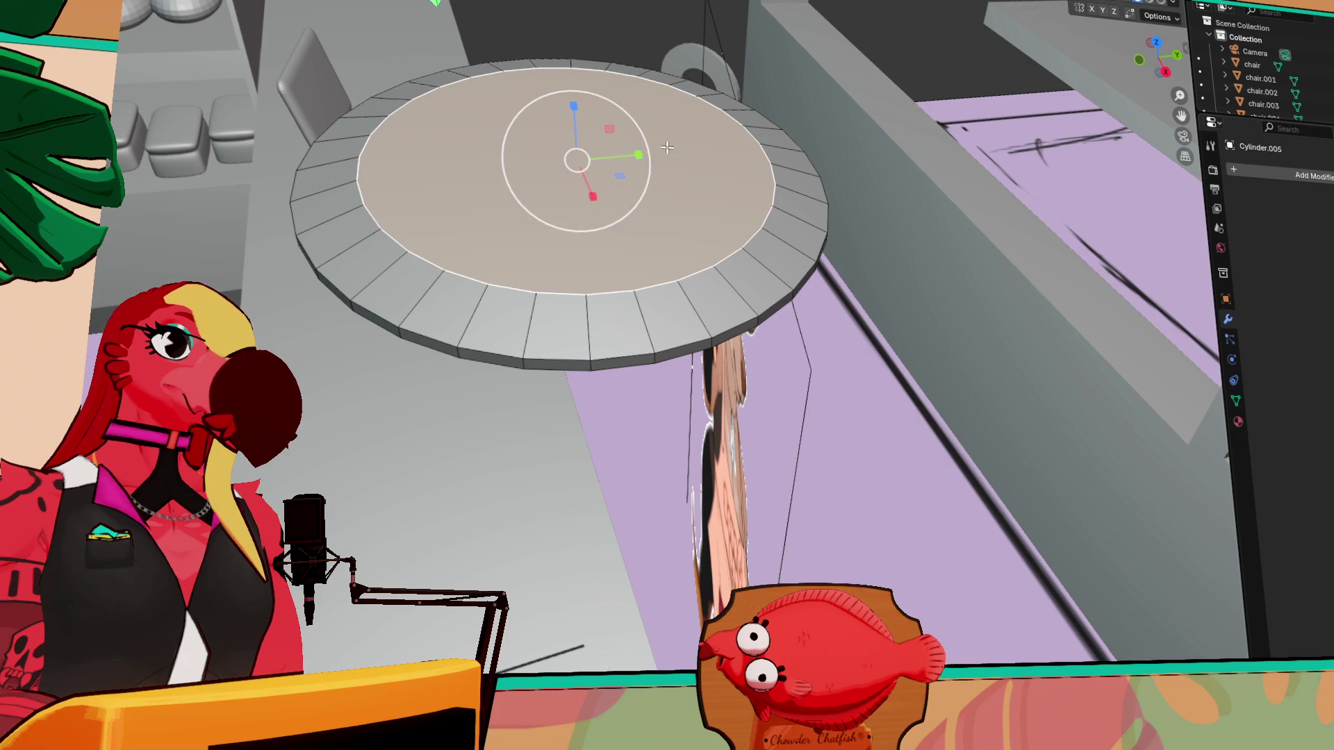
pyautogui.hotkey('shift', 'space')
pyautogui.press('g')
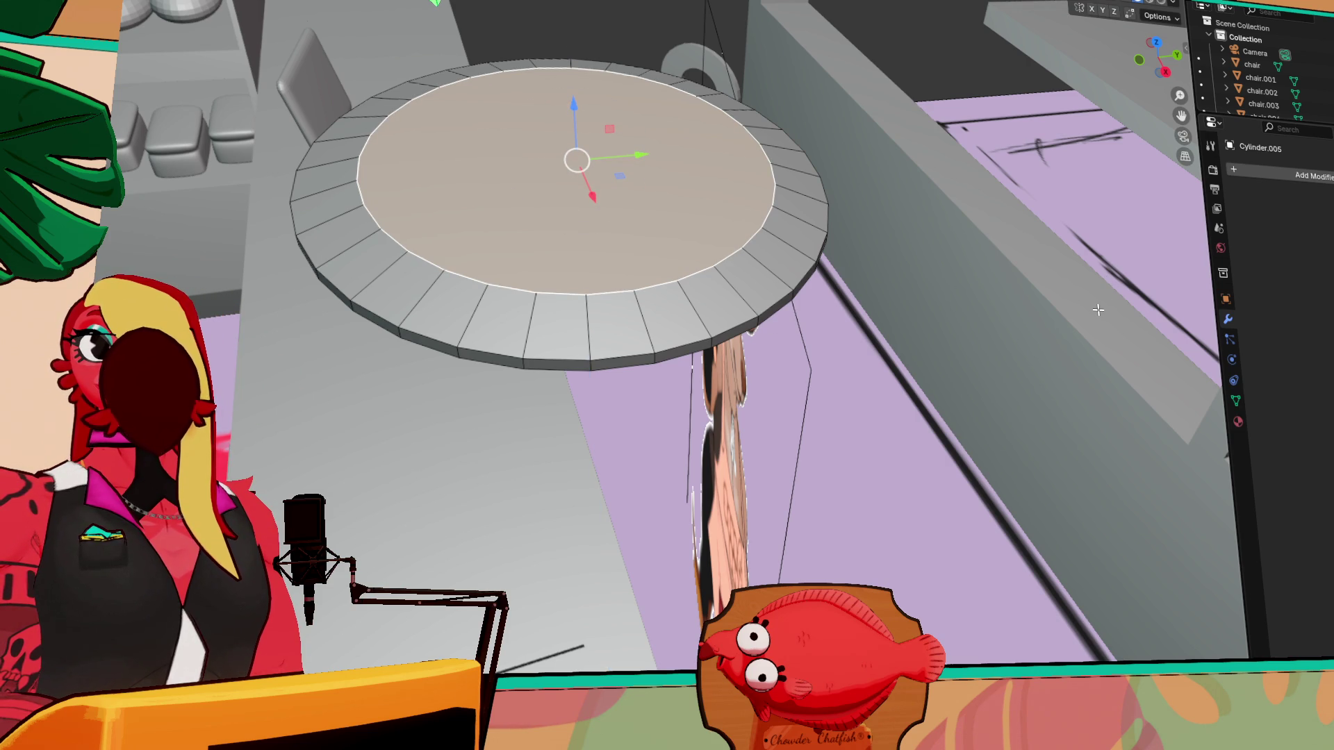
pyautogui.moveTo(566, 95); pyautogui.dragTo(568, 132)
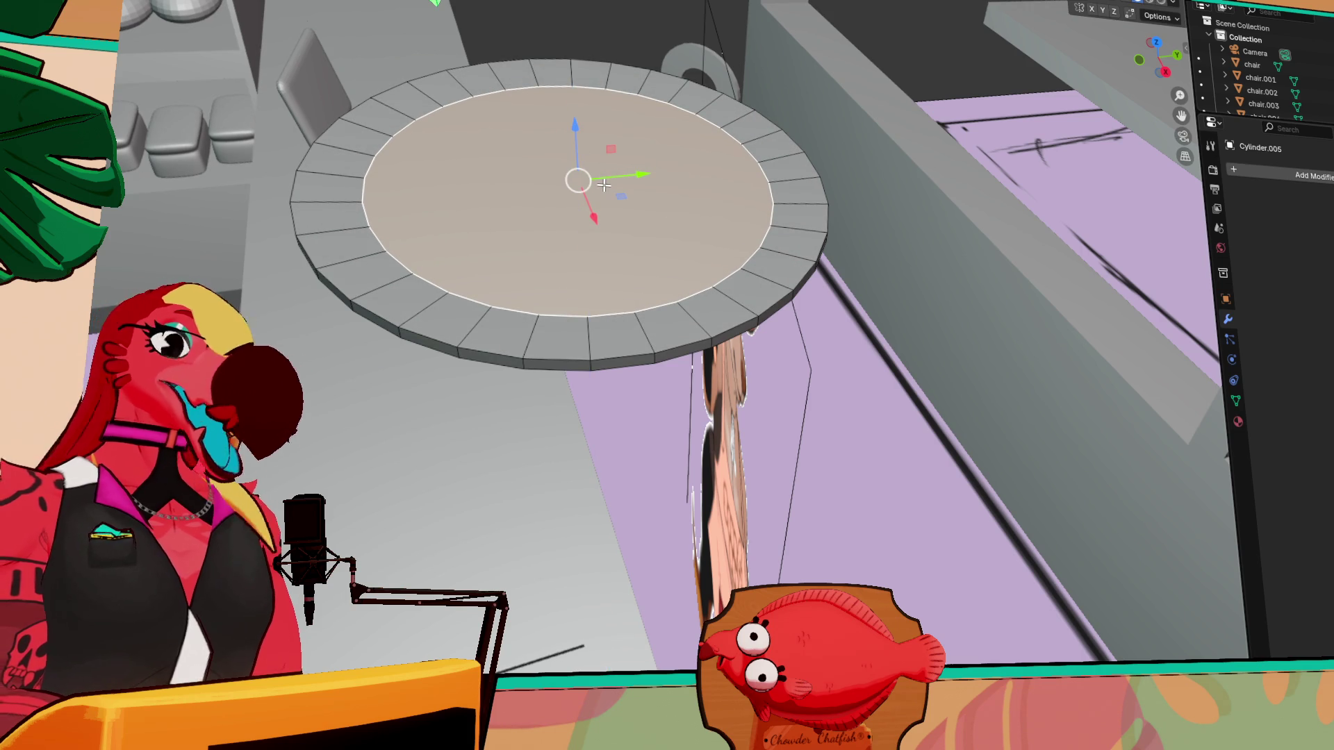
# - Return to Object Mode and lower the dish toward the table
pyautogui.moveTo(543, 146); pyautogui.dragTo(607, 178, button='middle')
pyautogui.moveTo(829, 257)
pyautogui.mouseDown(button='middle')
pyautogui.moveTo(771, 251)
pyautogui.moveTo(712, 276)
pyautogui.moveTo(643, 257)
pyautogui.mouseUp(button='middle')
pyautogui.press('Tab')
pyautogui.moveTo(562, 196); pyautogui.dragTo(819, 244, button='middle')
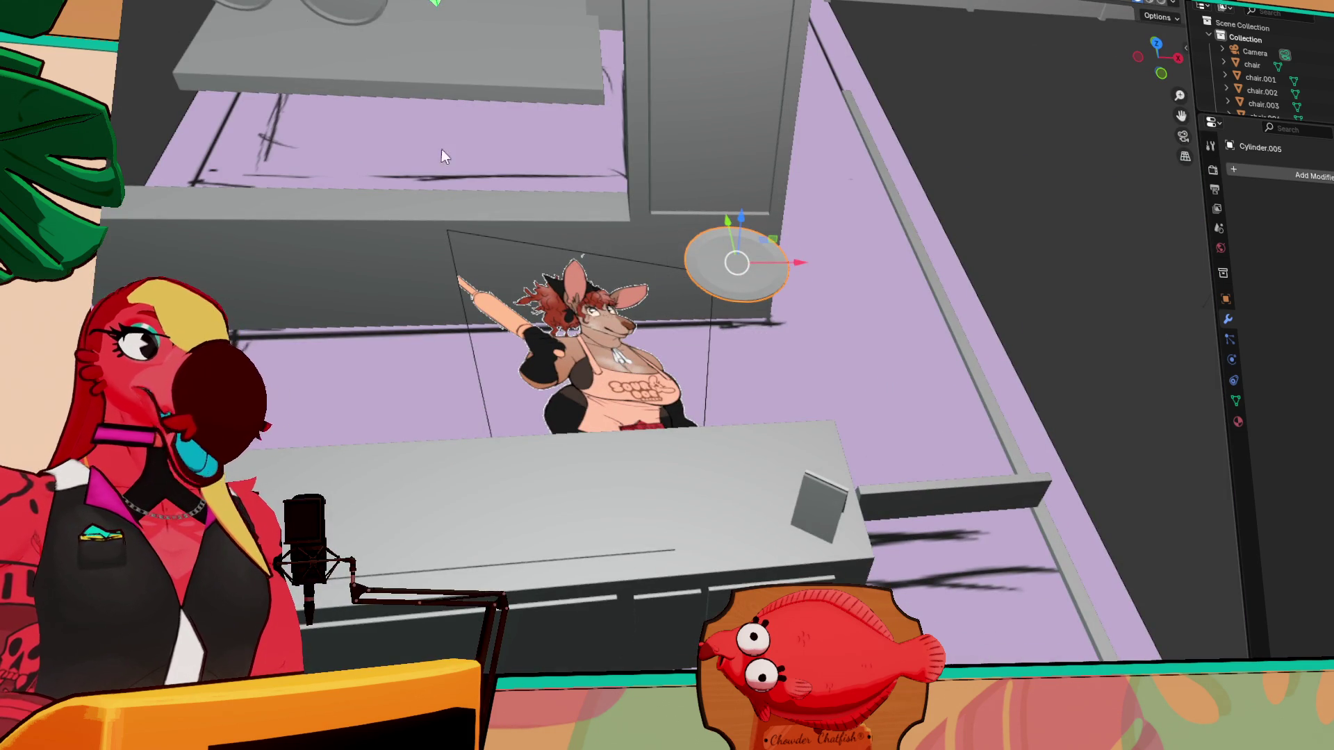
pyautogui.moveTo(742, 226)
pyautogui.mouseDown()
pyautogui.moveTo(742, 440)
pyautogui.moveTo(742, 389)
pyautogui.moveTo(742, 410)
pyautogui.mouseUp()
pyautogui.moveTo(742, 410); pyautogui.dragTo(771, 410, button='middle')
pyautogui.press('KP_Decimal')
# - Shift the dish along Y and lower it until it rests on the counter beside the sign
pyautogui.scroll(-2, 898, 481)
pyautogui.moveTo(898, 481)
pyautogui.mouseDown(button='middle')
pyautogui.moveTo(964, 448)
pyautogui.moveTo(795, 511)
pyautogui.moveTo(680, 311)
pyautogui.mouseUp(button='middle')
pyautogui.moveTo(710, 290); pyautogui.dragTo(472, 344)
pyautogui.scroll(-3, 472, 344)
pyautogui.moveTo(472, 345)
pyautogui.mouseDown(button='middle')
pyautogui.moveTo(319, 81)
pyautogui.moveTo(332, 65)
pyautogui.moveTo(691, 535)
pyautogui.moveTo(595, 339)
pyautogui.moveTo(776, 454)
pyautogui.moveTo(750, 134)
pyautogui.moveTo(695, 150)
pyautogui.mouseUp(button='middle')
pyautogui.scroll(3, 332, 64)
pyautogui.scroll(-4, 764, 292)
pyautogui.moveTo(656, 249); pyautogui.dragTo(656, 262)
pyautogui.moveTo(659, 269)
pyautogui.mouseDown(button='middle')
pyautogui.moveTo(653, 250)
pyautogui.moveTo(656, 307)
pyautogui.moveTo(637, 314)
pyautogui.moveTo(656, 222)
pyautogui.mouseUp(button='middle')
pyautogui.scroll(3, 656, 307)
pyautogui.scroll(-4, 647, 295)
pyautogui.moveTo(656, 219); pyautogui.dragTo(653, 282)
pyautogui.moveTo(653, 282)
pyautogui.mouseDown(button='middle')
pyautogui.moveTo(541, 323)
pyautogui.moveTo(564, 311)
pyautogui.moveTo(455, 235)
pyautogui.moveTo(638, 436)
pyautogui.moveTo(473, 251)
pyautogui.mouseUp(button='middle')
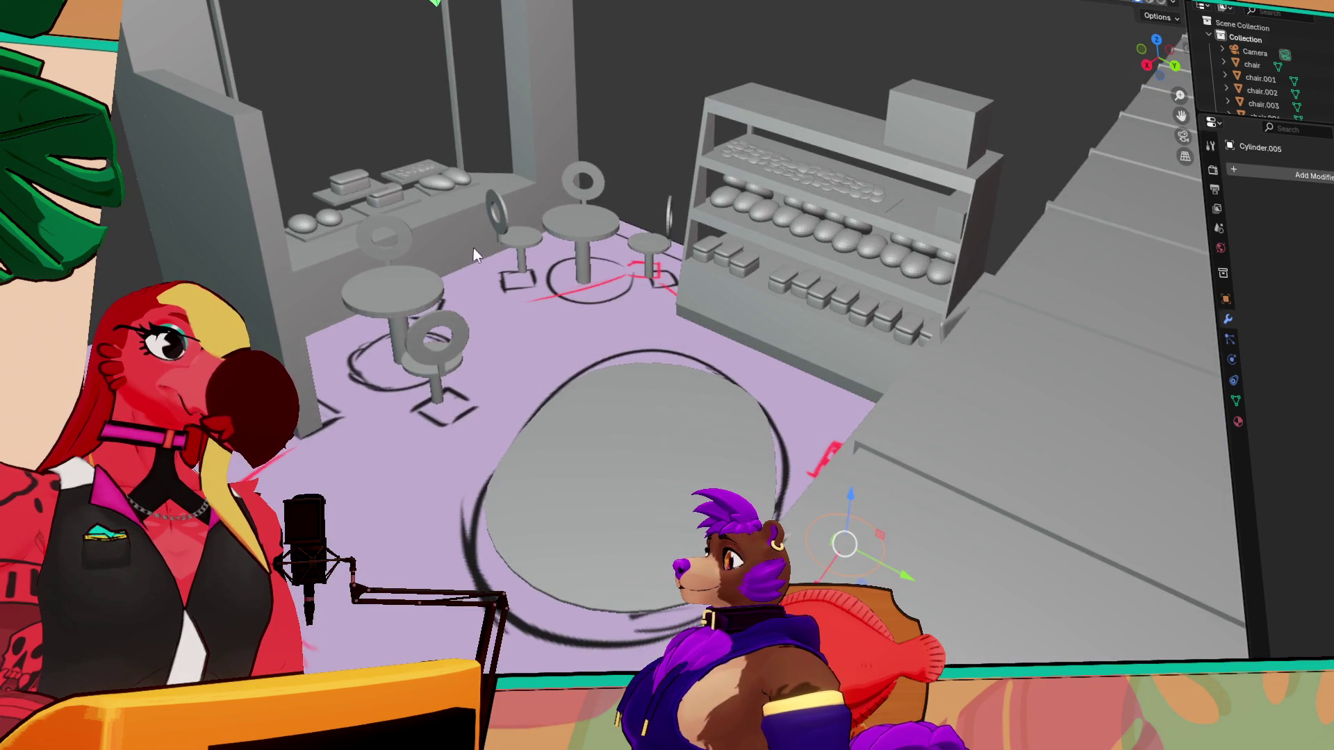
# - Frame the bread roll, then select the five buns on the small table
pyautogui.click(351, 179)
pyautogui.click(431, 170)
pyautogui.scroll(5, 431, 165)
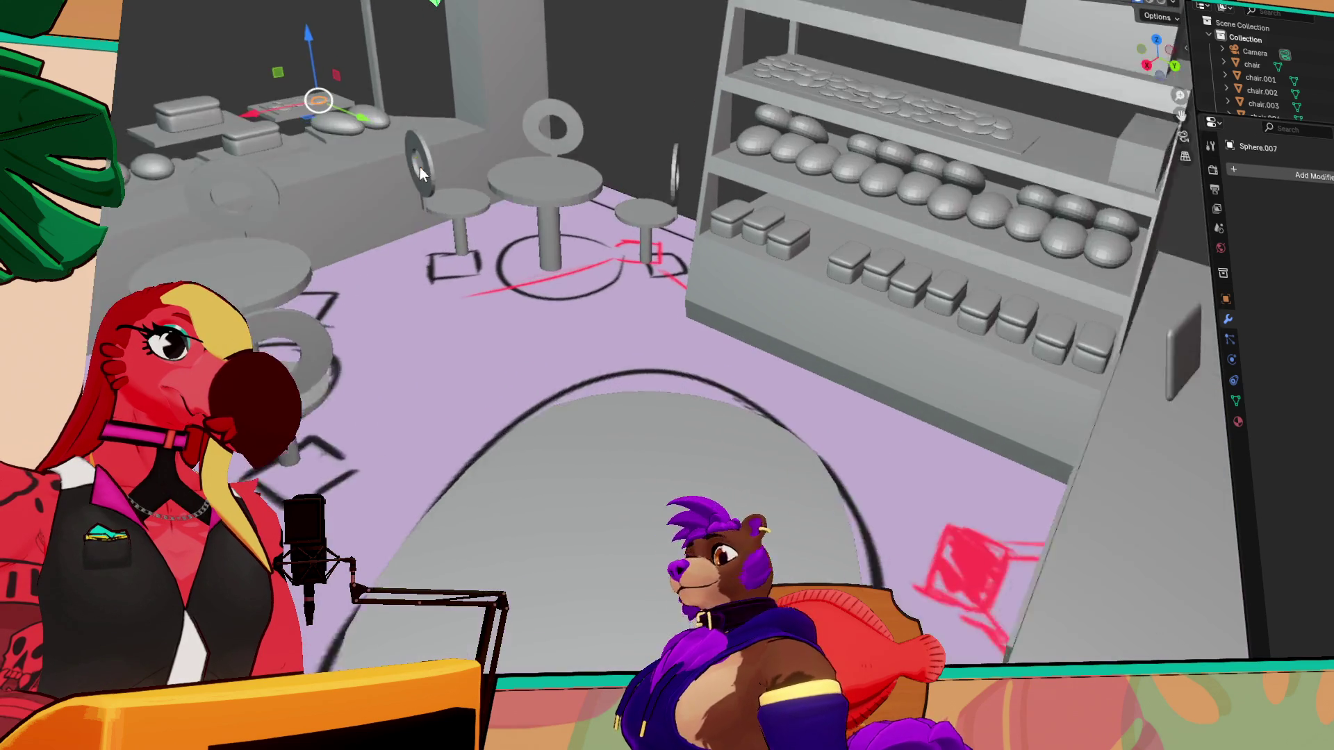
pyautogui.press('`')
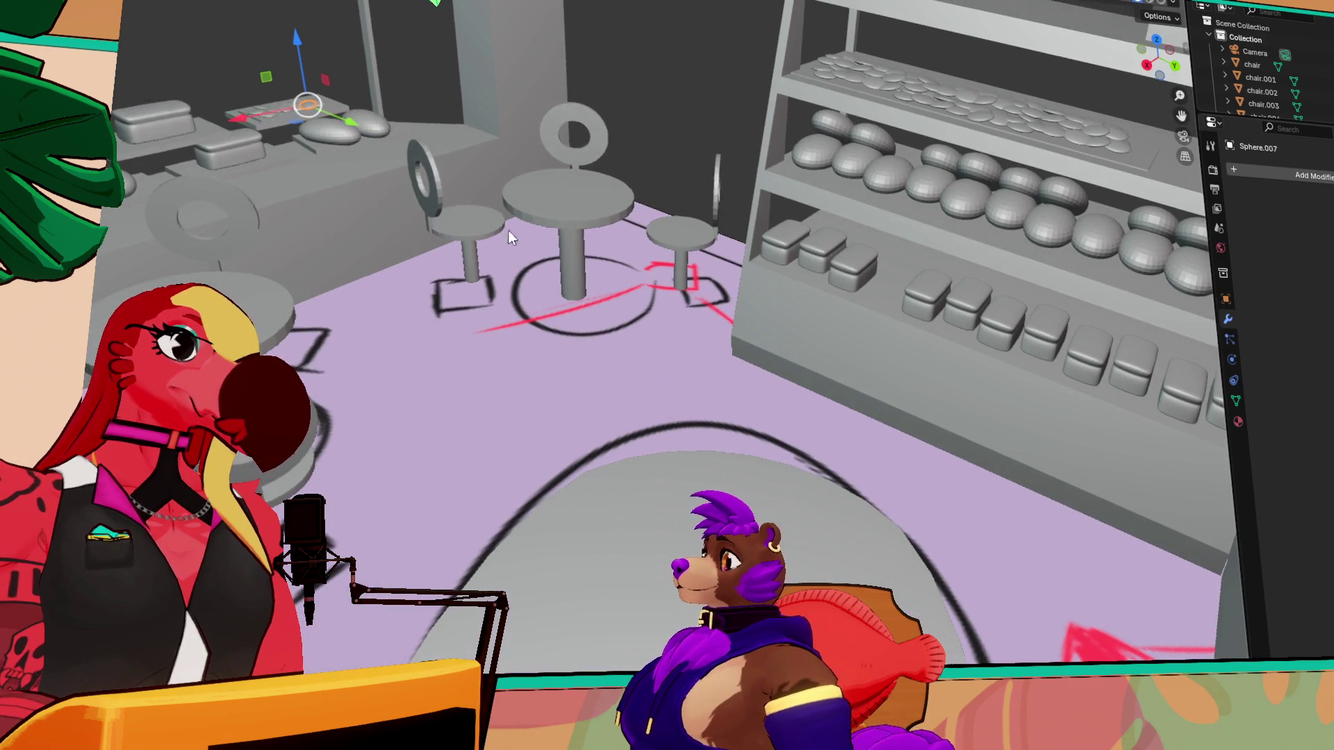
pyautogui.click(515, 234)
pyautogui.scroll(-4, 375, 253)
pyautogui.click(495, 284)
pyautogui.keyDown('shift'); pyautogui.click(494, 278); pyautogui.keyUp('shift')
pyautogui.keyDown('shift'); pyautogui.click(364, 386); pyautogui.keyUp('shift')
pyautogui.keyDown('shift'); pyautogui.click(347, 452); pyautogui.keyUp('shift')
pyautogui.keyDown('shift'); pyautogui.click(691, 261); pyautogui.keyUp('shift')
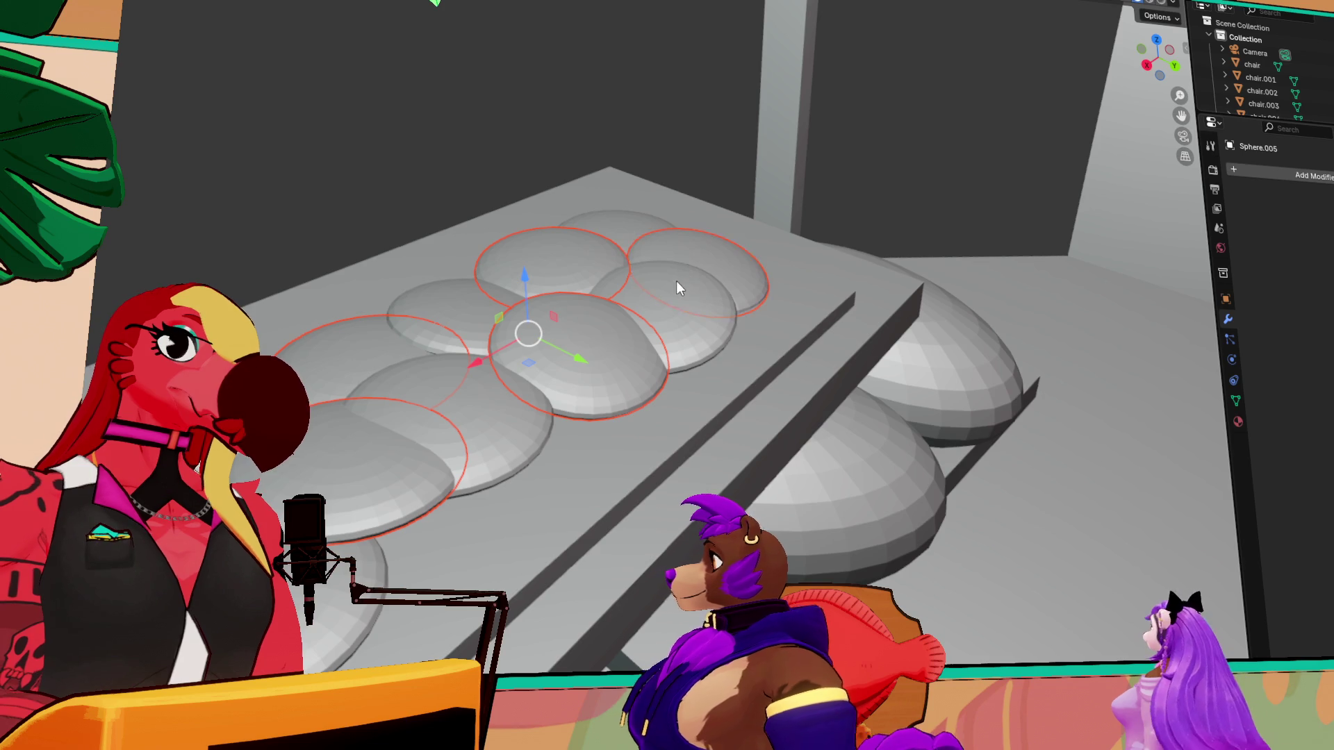
# - Move the five selected buns along the Y axis toward the back counter
pyautogui.scroll(-5, 680, 276)
pyautogui.moveTo(633, 329); pyautogui.dragTo(793, 375, button='middle')
pyautogui.press('g')
pyautogui.press('y')
pyautogui.click(820, 418)
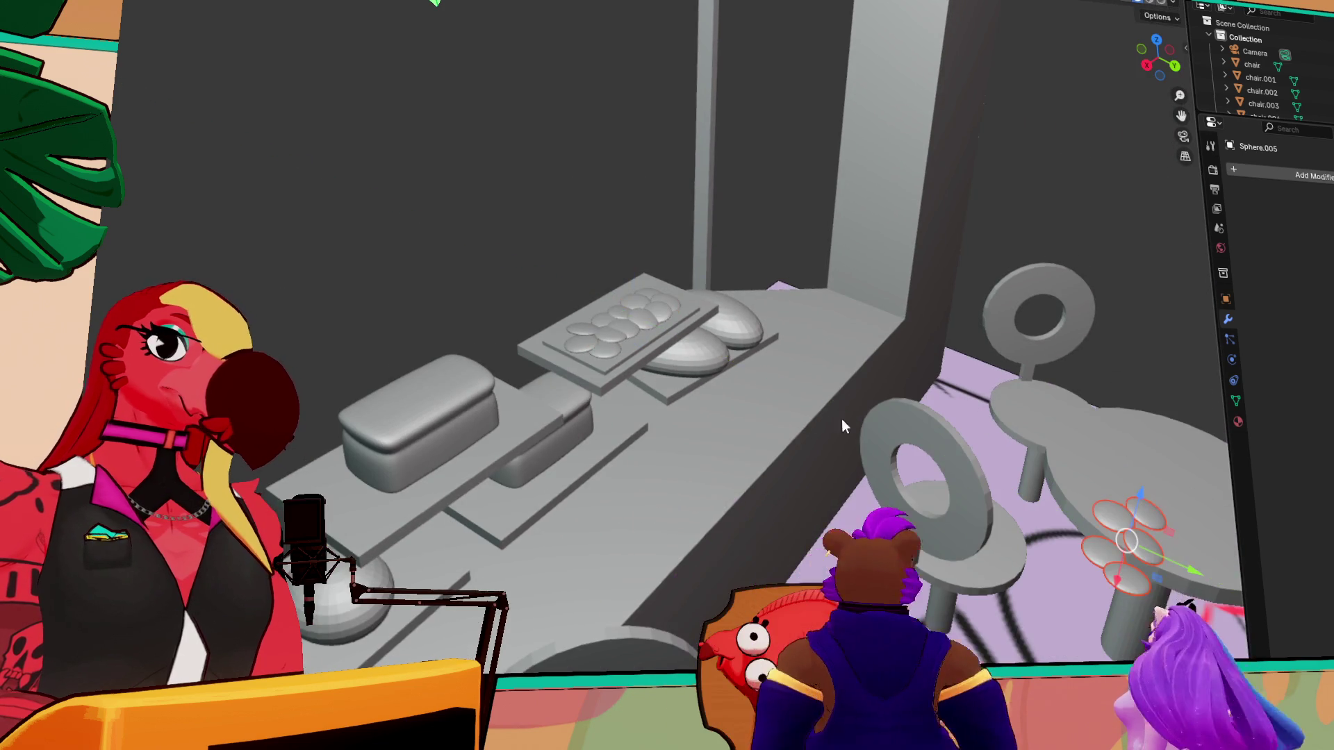
pyautogui.moveTo(819, 418); pyautogui.dragTo(1093, 384, button='middle')
pyautogui.press('`')
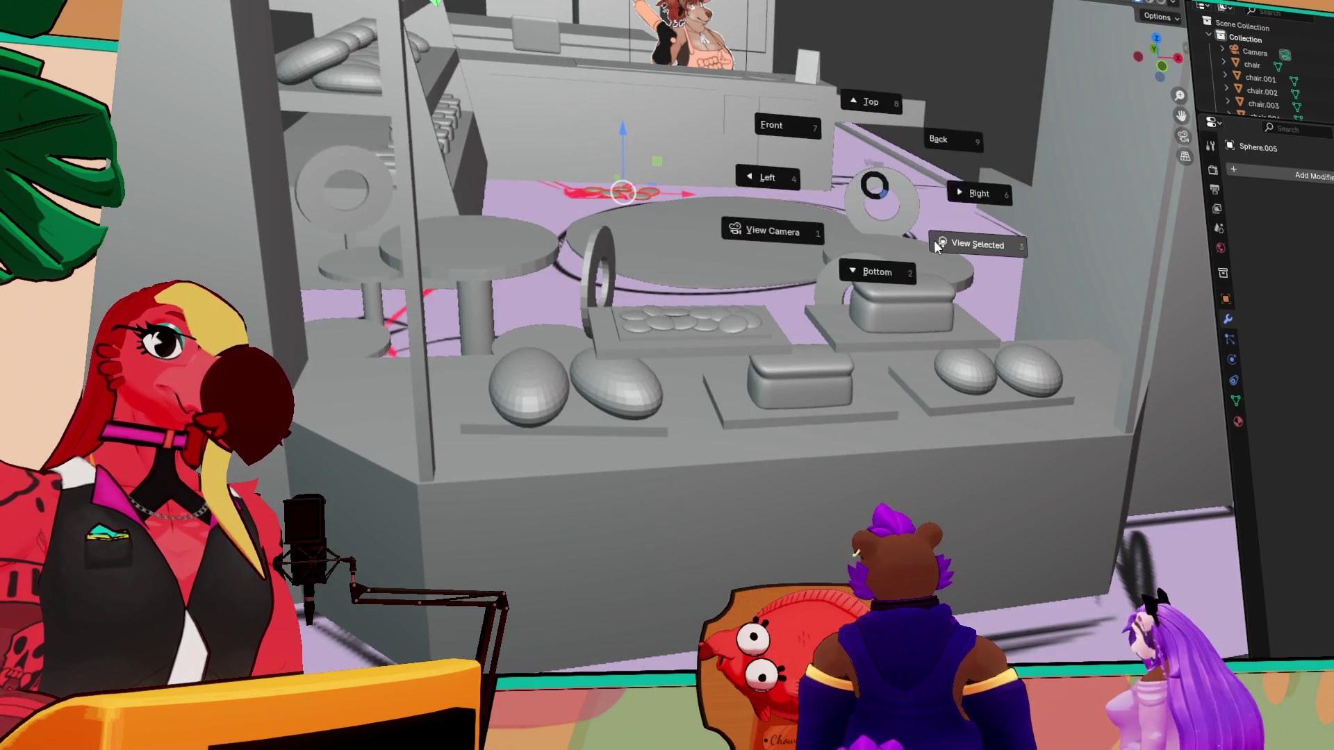
pyautogui.click(978, 244)
# - Carry the buns over to the back counter and raise them onto the round plate
pyautogui.moveTo(913, 176)
pyautogui.mouseDown(button='middle')
pyautogui.moveTo(828, 231)
pyautogui.moveTo(861, 231)
pyautogui.mouseUp(button='middle')
pyautogui.scroll(-5, 861, 231)
pyautogui.moveTo(956, 236)
pyautogui.mouseDown(button='middle')
pyautogui.moveTo(665, 307)
pyautogui.moveTo(586, 356)
pyautogui.mouseUp(button='middle')
pyautogui.moveTo(588, 290)
pyautogui.mouseDown()
pyautogui.moveTo(896, 97)
pyautogui.moveTo(1069, 166)
pyautogui.mouseUp()
pyautogui.press('KP_Decimal')
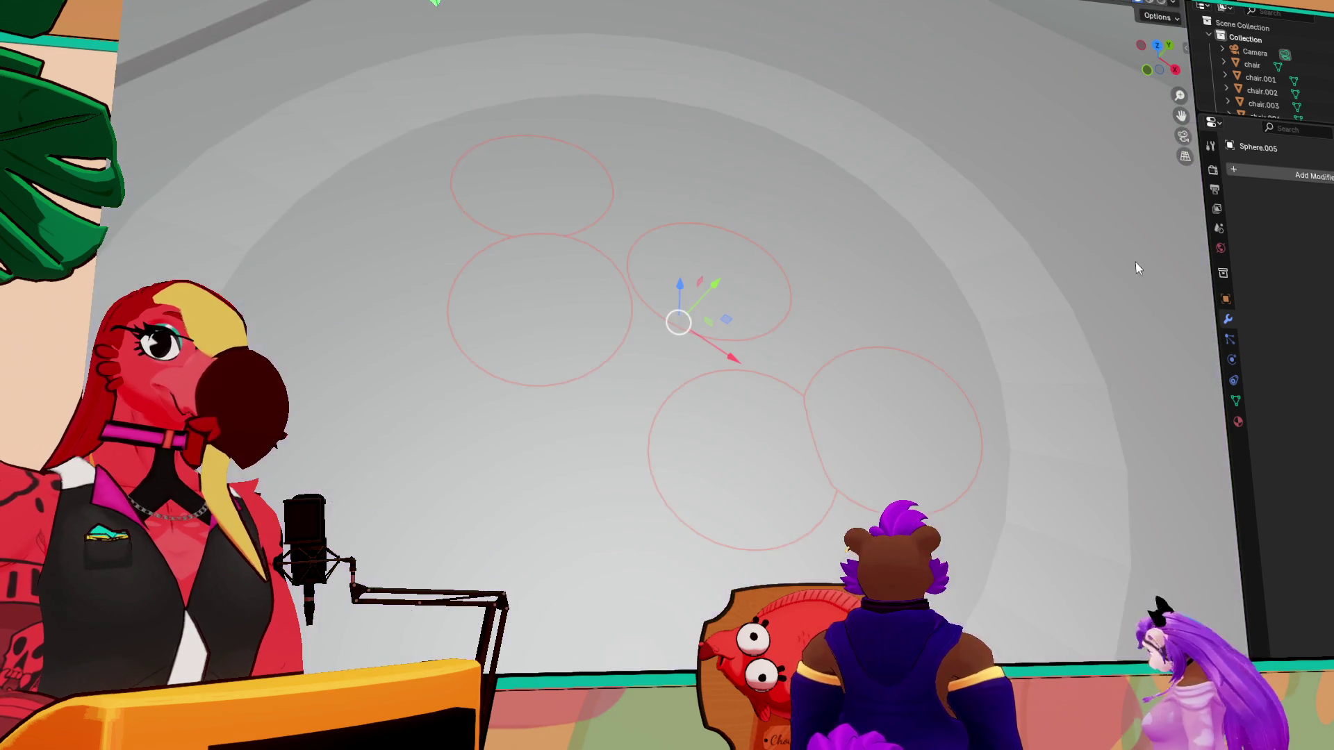
pyautogui.scroll(-3, 1126, 268)
pyautogui.moveTo(665, 276)
pyautogui.mouseDown()
pyautogui.moveTo(703, 258)
pyautogui.moveTo(673, 284)
pyautogui.mouseUp()
# - Rotate the buns around the vertical axis and shift the left bun into place on the plate
pyautogui.hotkey('shift', 'space')
pyautogui.press('r')
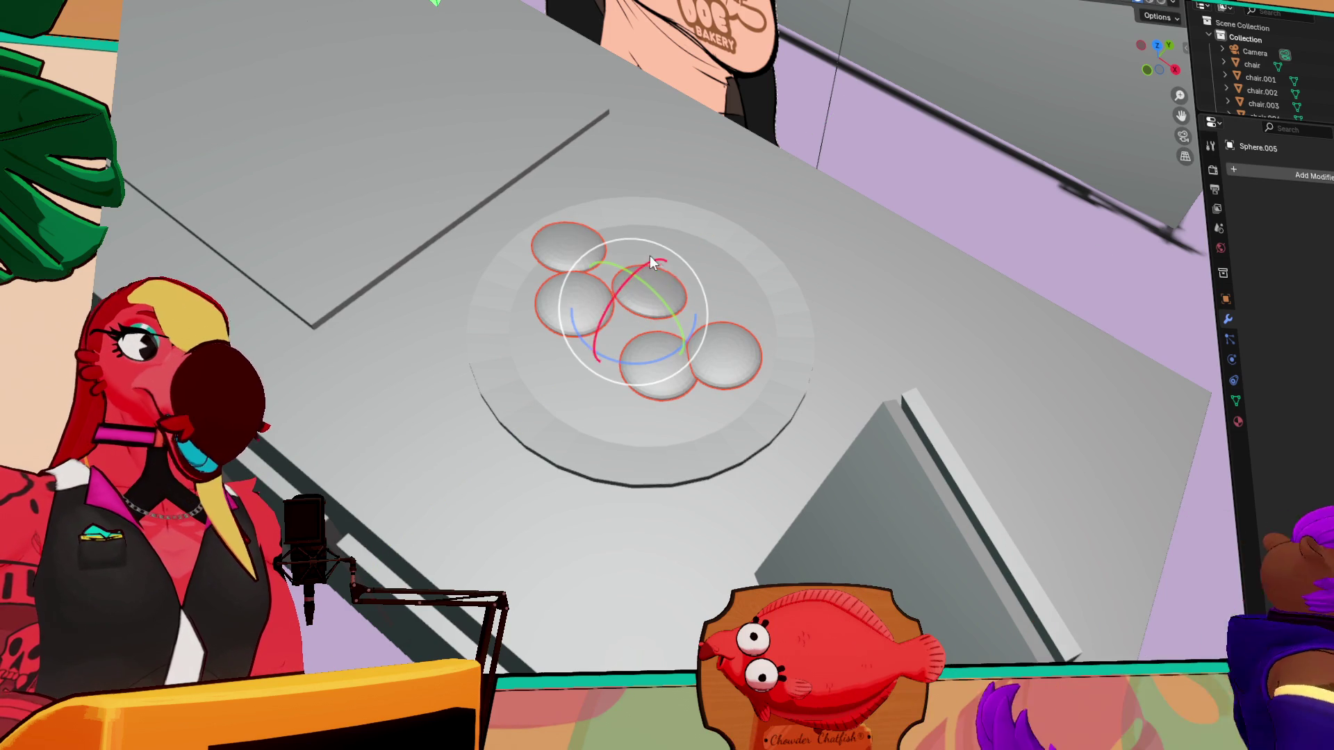
pyautogui.moveTo(683, 332)
pyautogui.mouseDown()
pyautogui.moveTo(639, 254)
pyautogui.moveTo(496, 262)
pyautogui.moveTo(511, 249)
pyautogui.moveTo(496, 291)
pyautogui.moveTo(545, 309)
pyautogui.mouseUp()
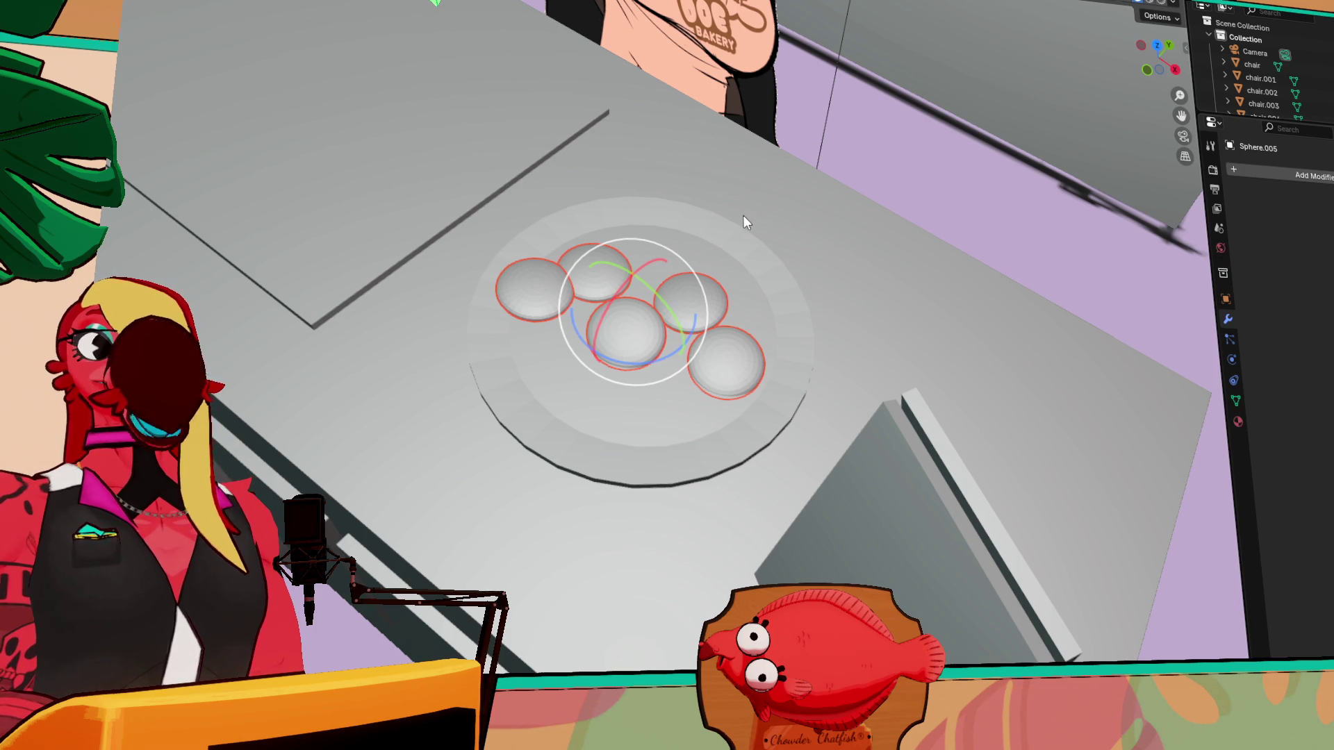
pyautogui.click(530, 291)
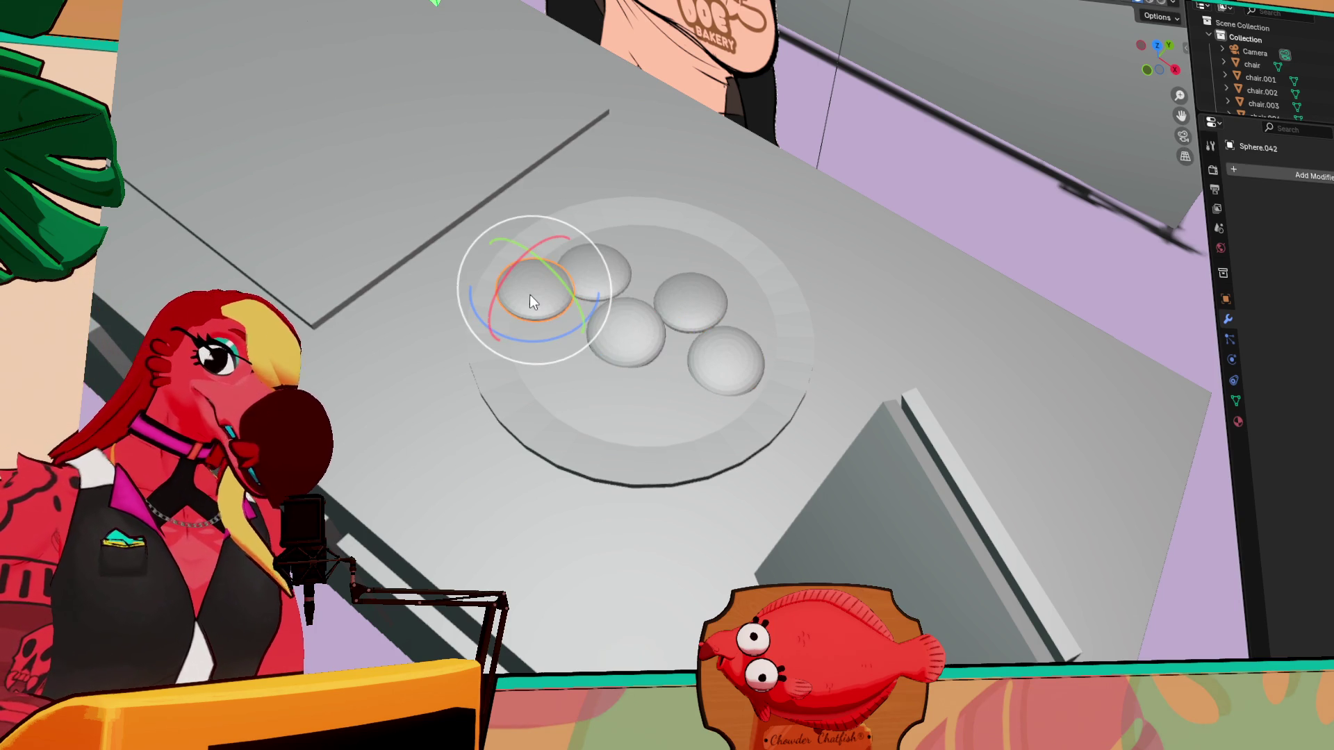
pyautogui.hotkey('shift', 'space')
pyautogui.press('g')
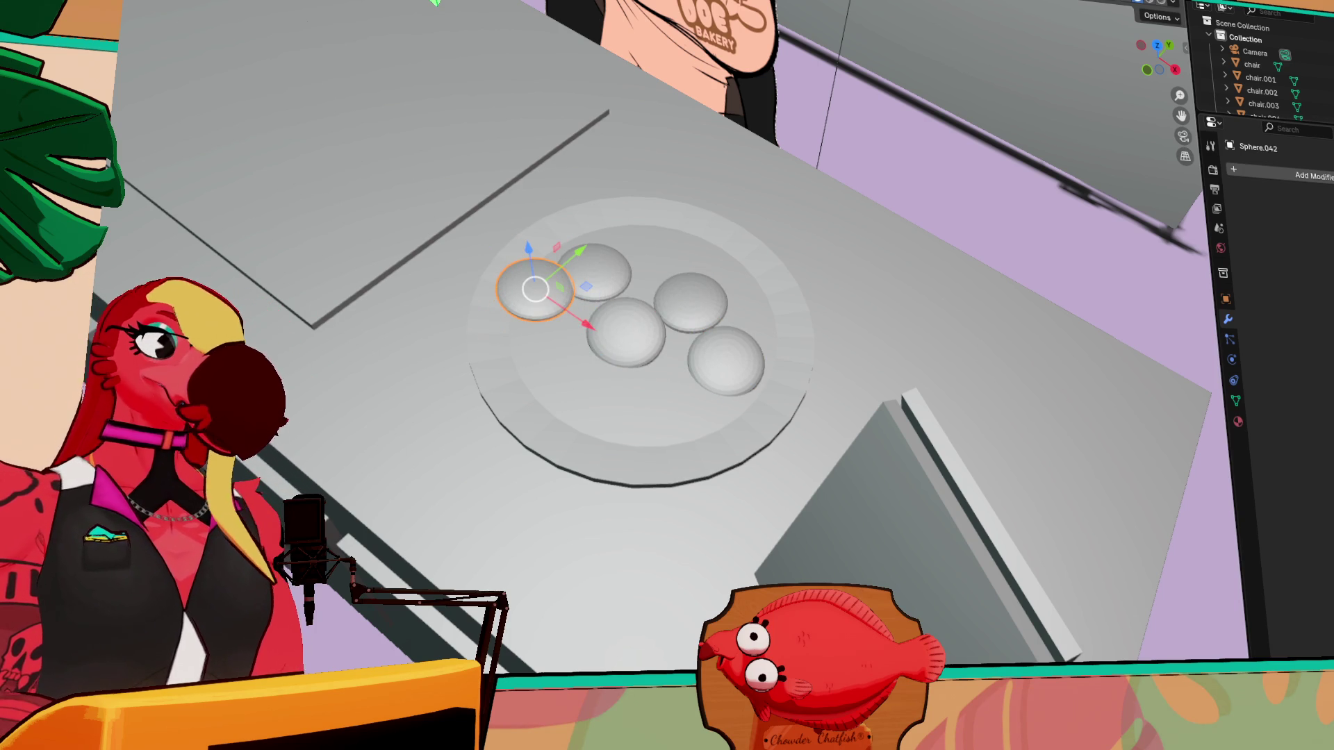
pyautogui.moveTo(576, 327)
pyautogui.mouseDown()
pyautogui.moveTo(613, 336)
pyautogui.moveTo(616, 351)
pyautogui.mouseUp()
pyautogui.moveTo(610, 266); pyautogui.dragTo(585, 298)
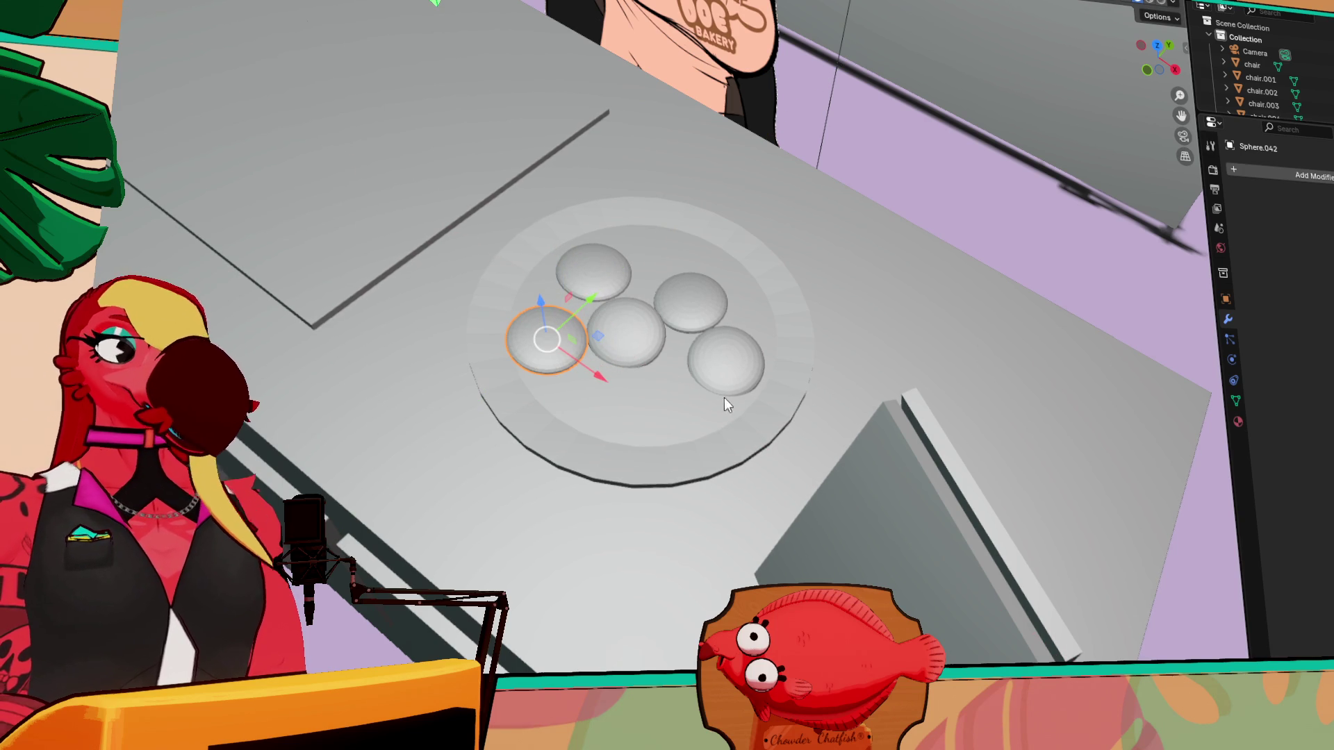
# - Reselect all five buns sitting on the plate
pyautogui.click(726, 373)
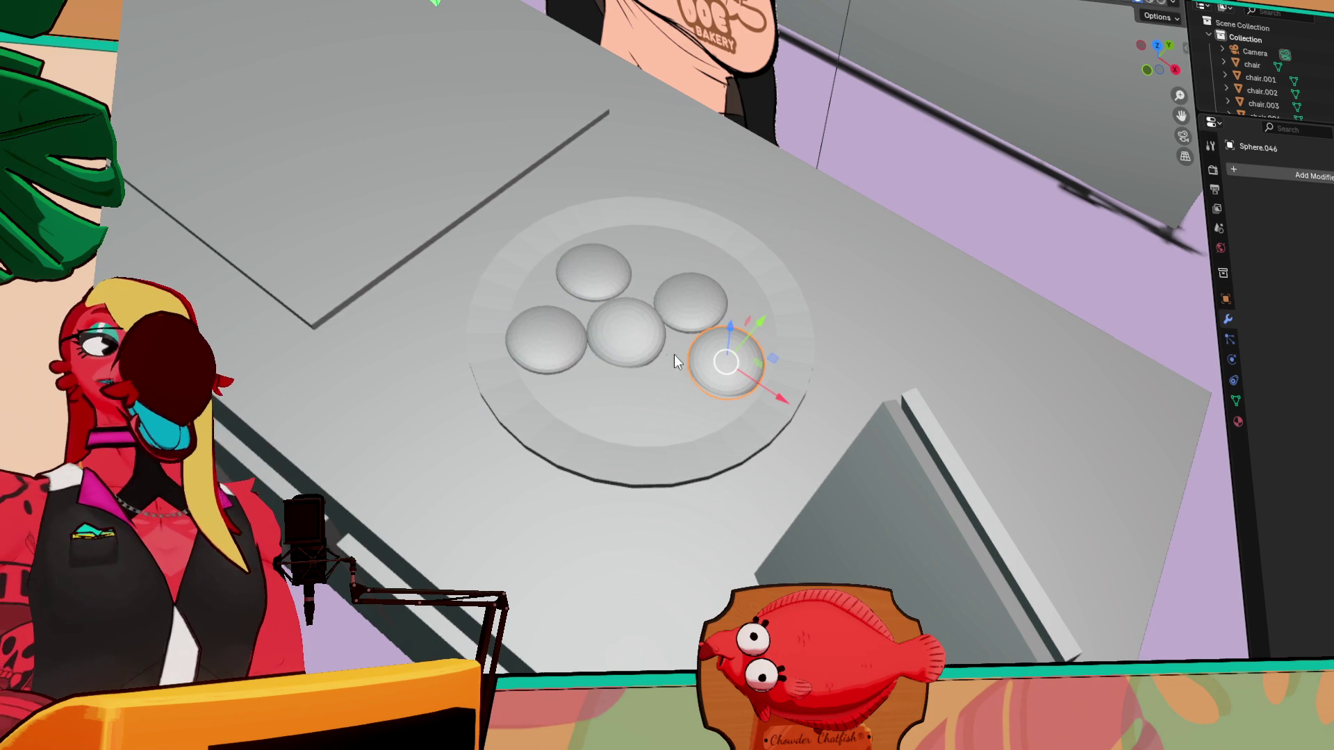
pyautogui.click(685, 308)
pyautogui.keyDown('shift'); pyautogui.click(614, 268); pyautogui.keyUp('shift')
pyautogui.click(631, 332)
pyautogui.keyDown('shift'); pyautogui.click(540, 339); pyautogui.keyUp('shift')
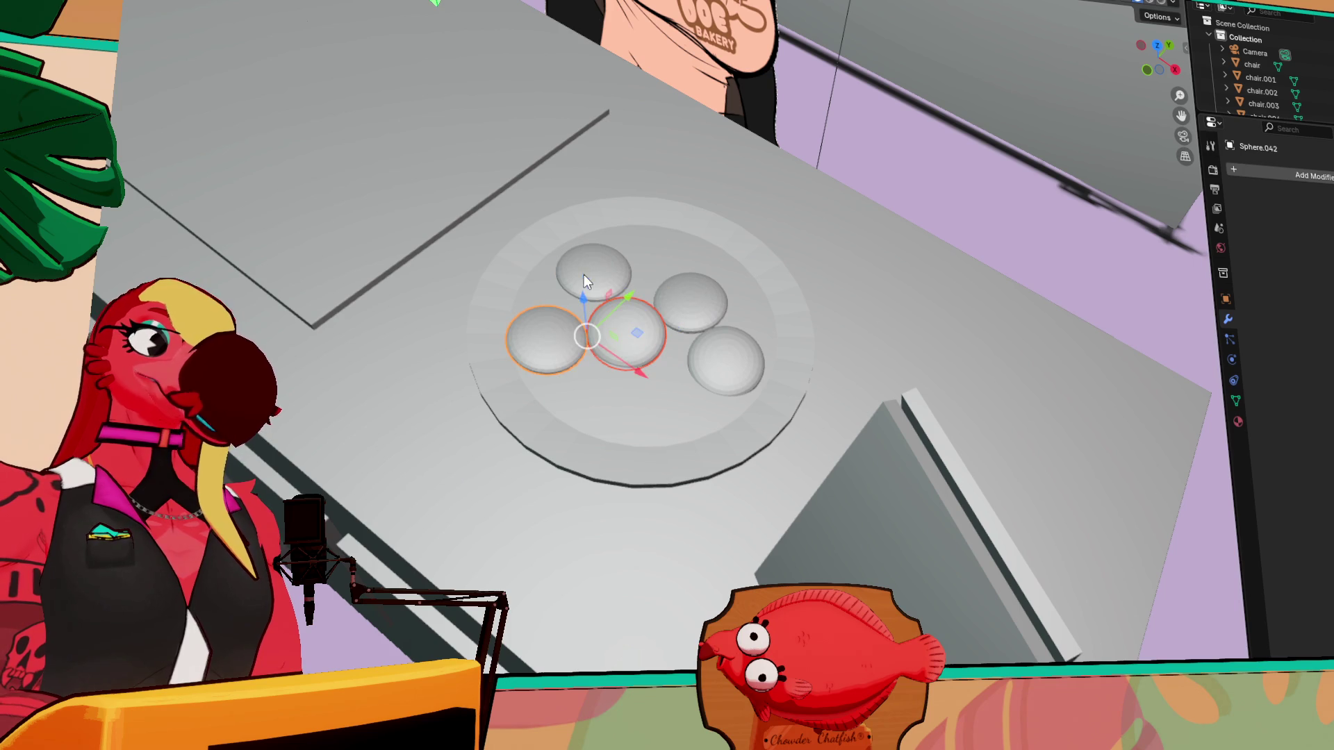
pyautogui.keyDown('shift'); pyautogui.click(585, 273); pyautogui.keyUp('shift')
pyautogui.keyDown('shift'); pyautogui.click(702, 306); pyautogui.keyUp('shift')
pyautogui.keyDown('shift'); pyautogui.click(697, 360); pyautogui.keyUp('shift')
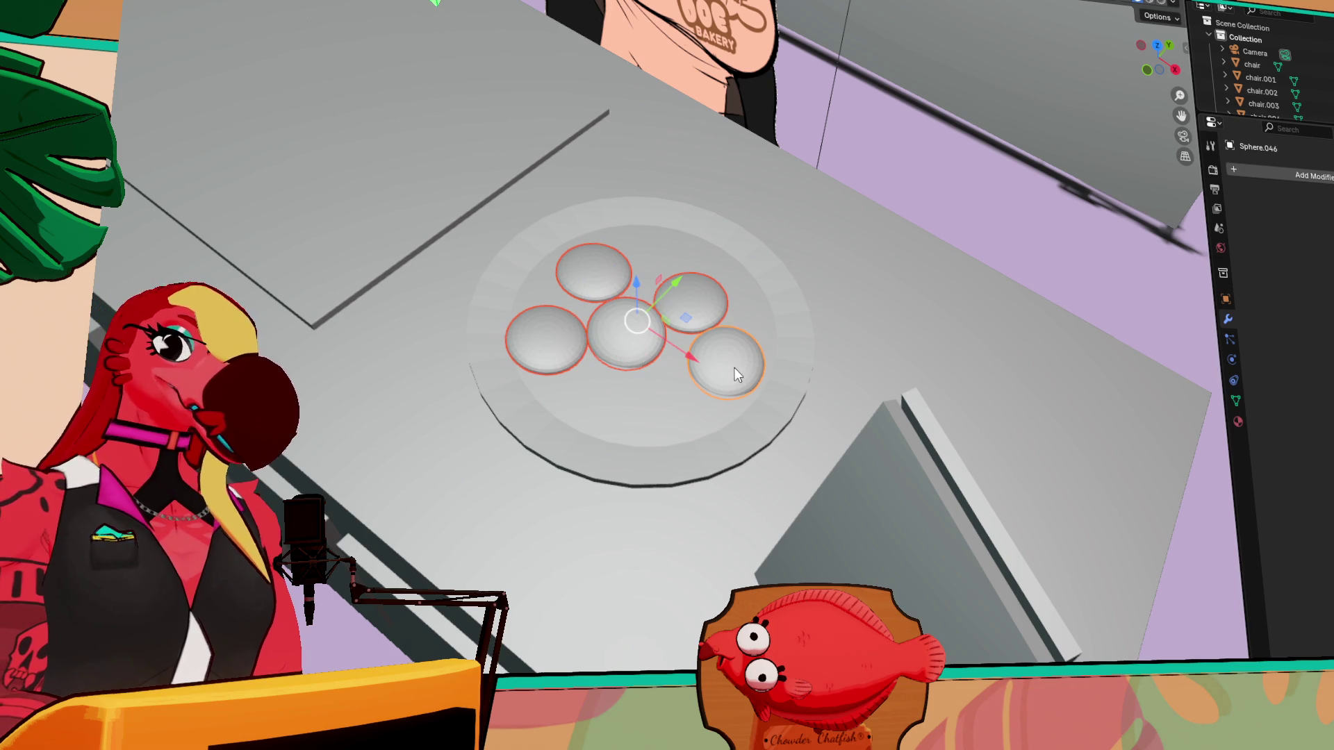
pyautogui.moveTo(906, 327); pyautogui.dragTo(898, 326, button='middle')
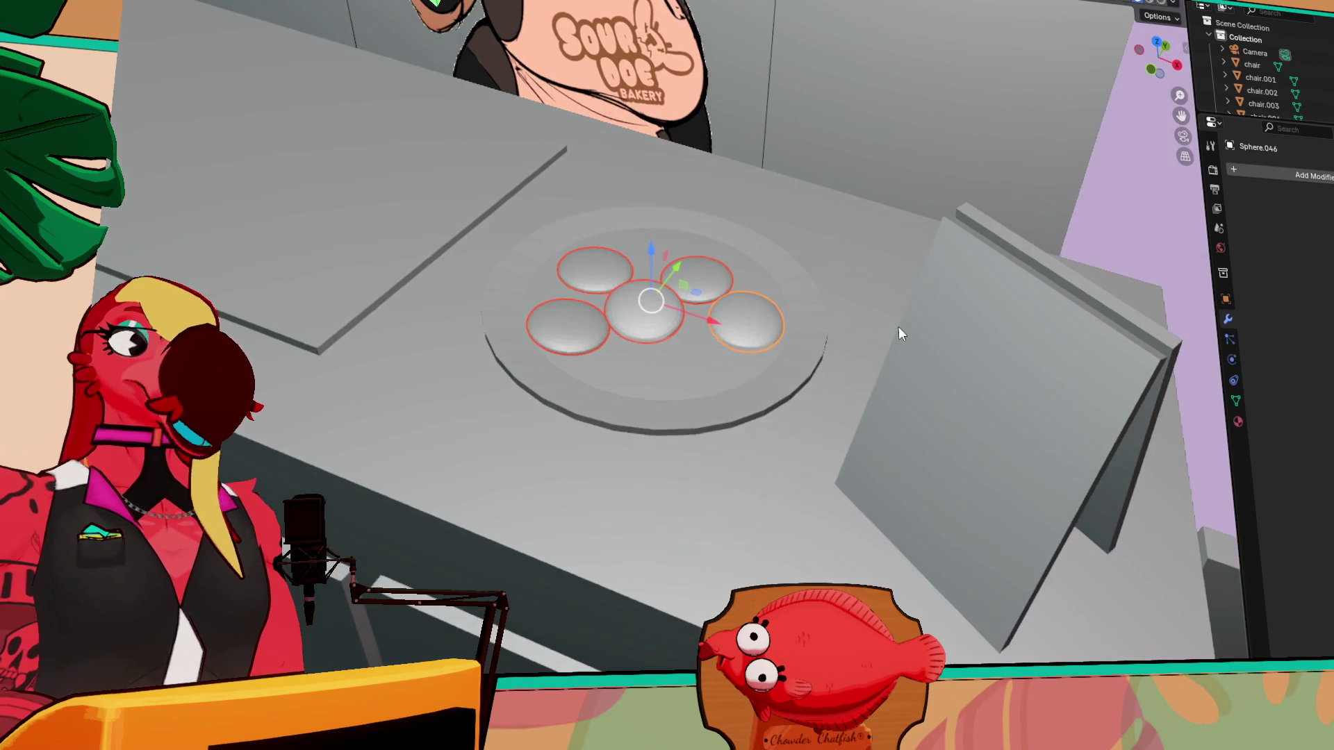
# - Shrink the selected buns closer together, then move and turn them around on the plate
pyautogui.press('s')
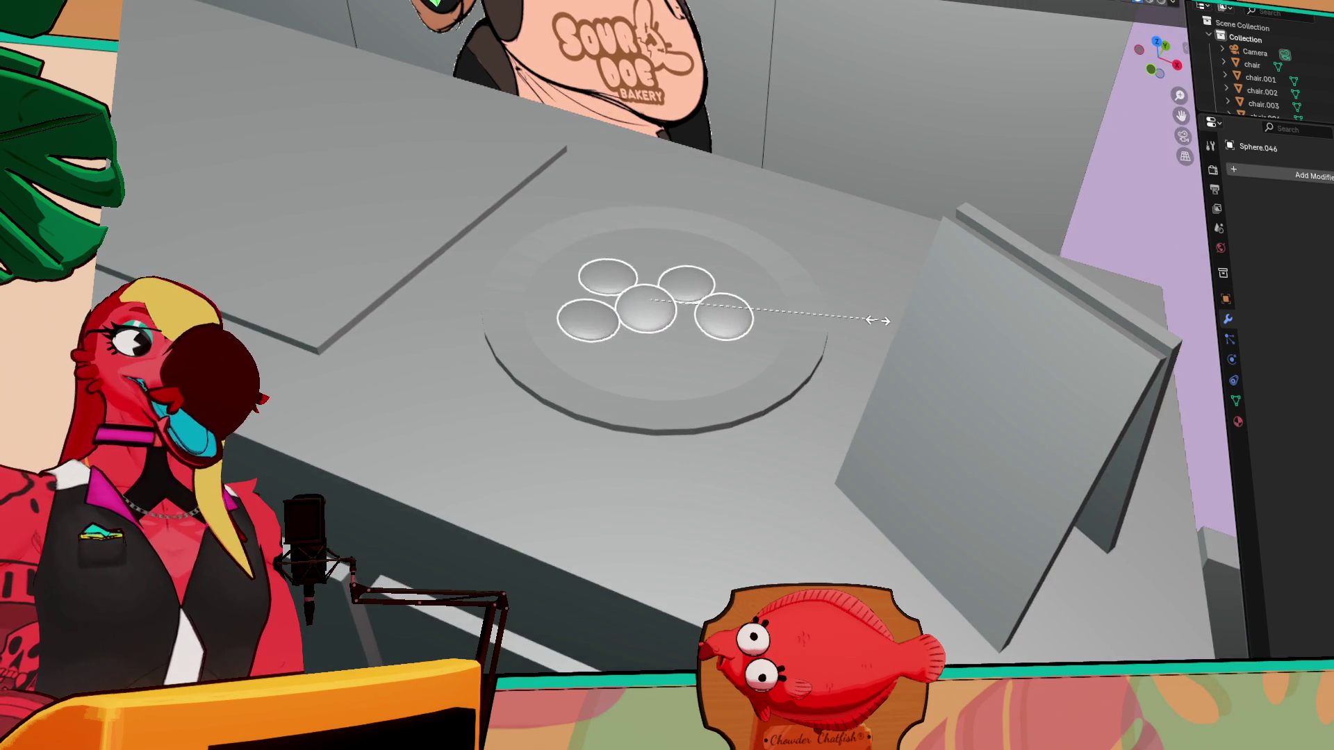
pyautogui.click(769, 338)
pyautogui.moveTo(669, 266)
pyautogui.mouseDown()
pyautogui.moveTo(707, 249)
pyautogui.moveTo(704, 286)
pyautogui.mouseUp()
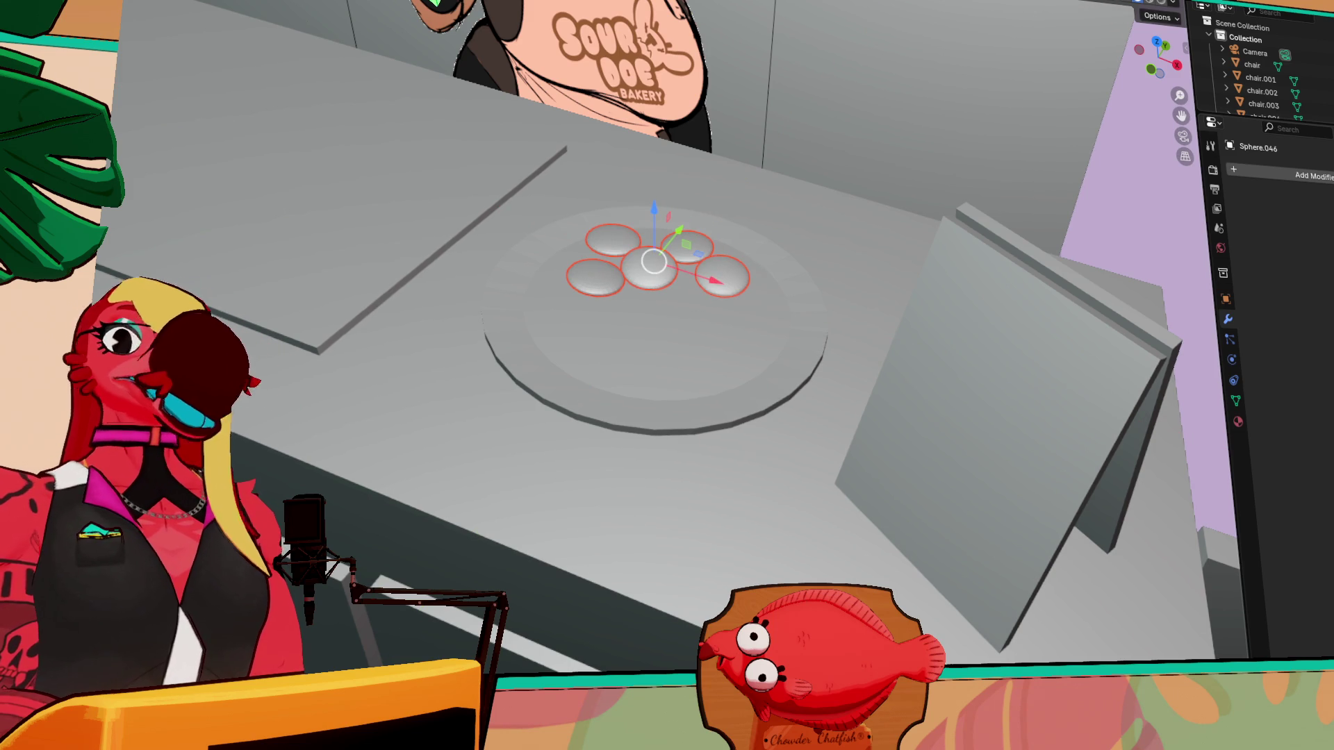
pyautogui.hotkey('shift', 'space')
pyautogui.press('r')
pyautogui.moveTo(679, 303)
pyautogui.mouseDown()
pyautogui.moveTo(512, 285)
pyautogui.moveTo(437, 179)
pyautogui.moveTo(614, 133)
pyautogui.moveTo(531, 167)
pyautogui.mouseUp()
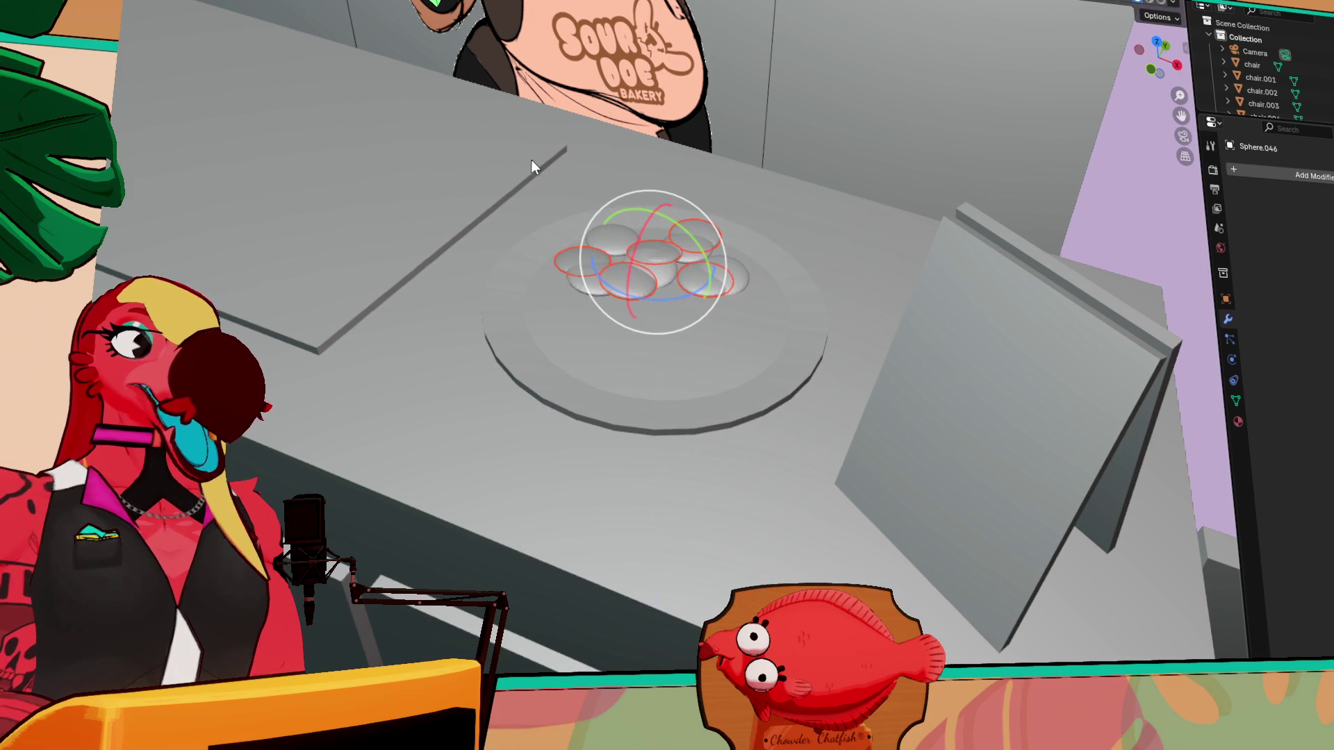
pyautogui.hotkey('shift', 'space')
pyautogui.press('g')
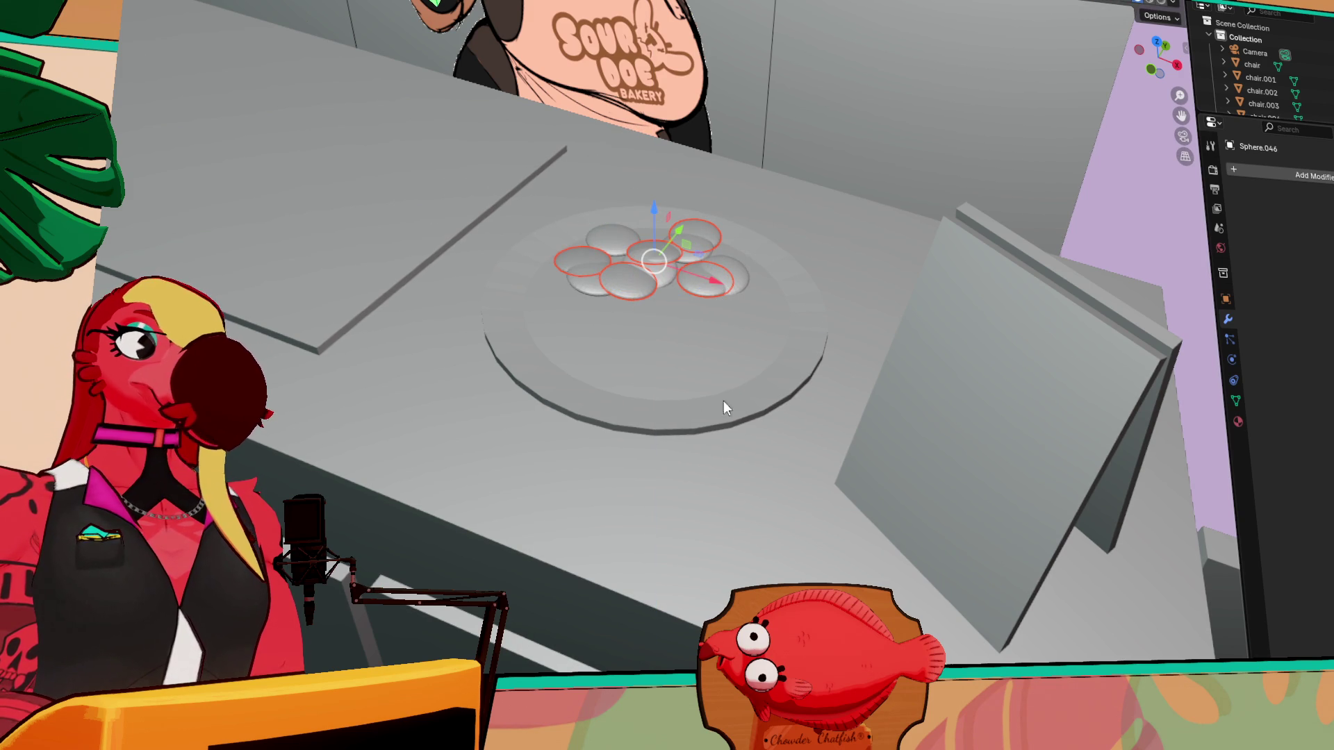
pyautogui.moveTo(716, 281)
pyautogui.mouseDown()
pyautogui.moveTo(764, 273)
pyautogui.moveTo(719, 354)
pyautogui.mouseUp()
# - Rotate the buns to fill the plate and nudge a single bun slightly down-left
pyautogui.hotkey('shift', 'space')
pyautogui.press('r')
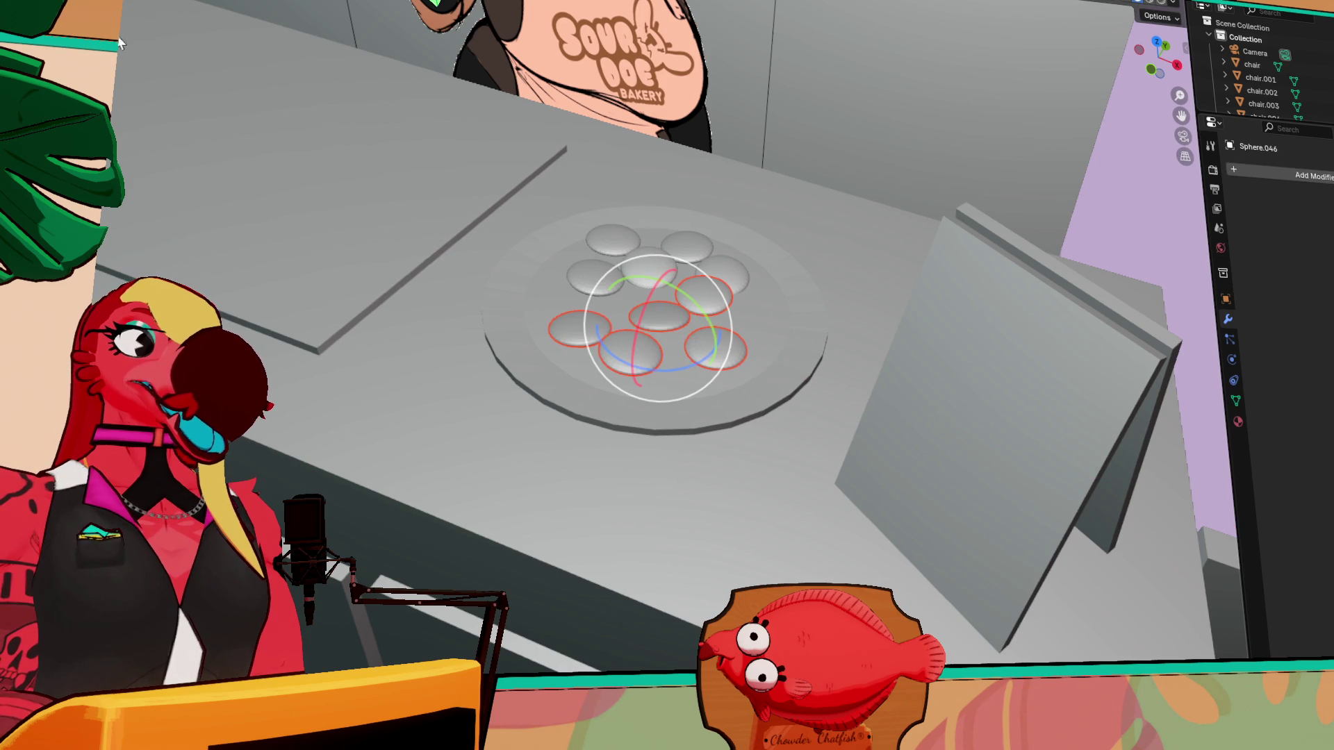
pyautogui.moveTo(698, 365); pyautogui.dragTo(673, 375)
pyautogui.moveTo(676, 379); pyautogui.dragTo(756, 426, button='middle')
pyautogui.click(631, 366)
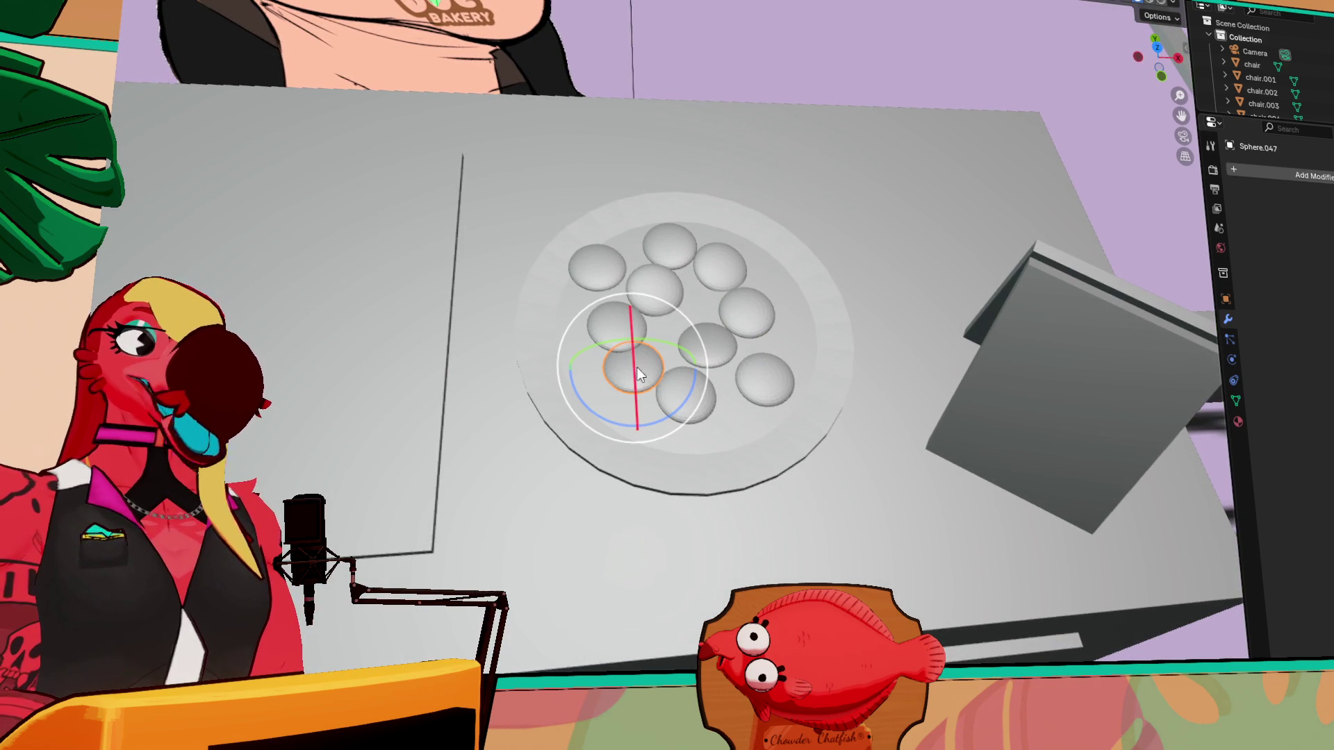
pyautogui.hotkey('shift', 'space')
pyautogui.press('g')
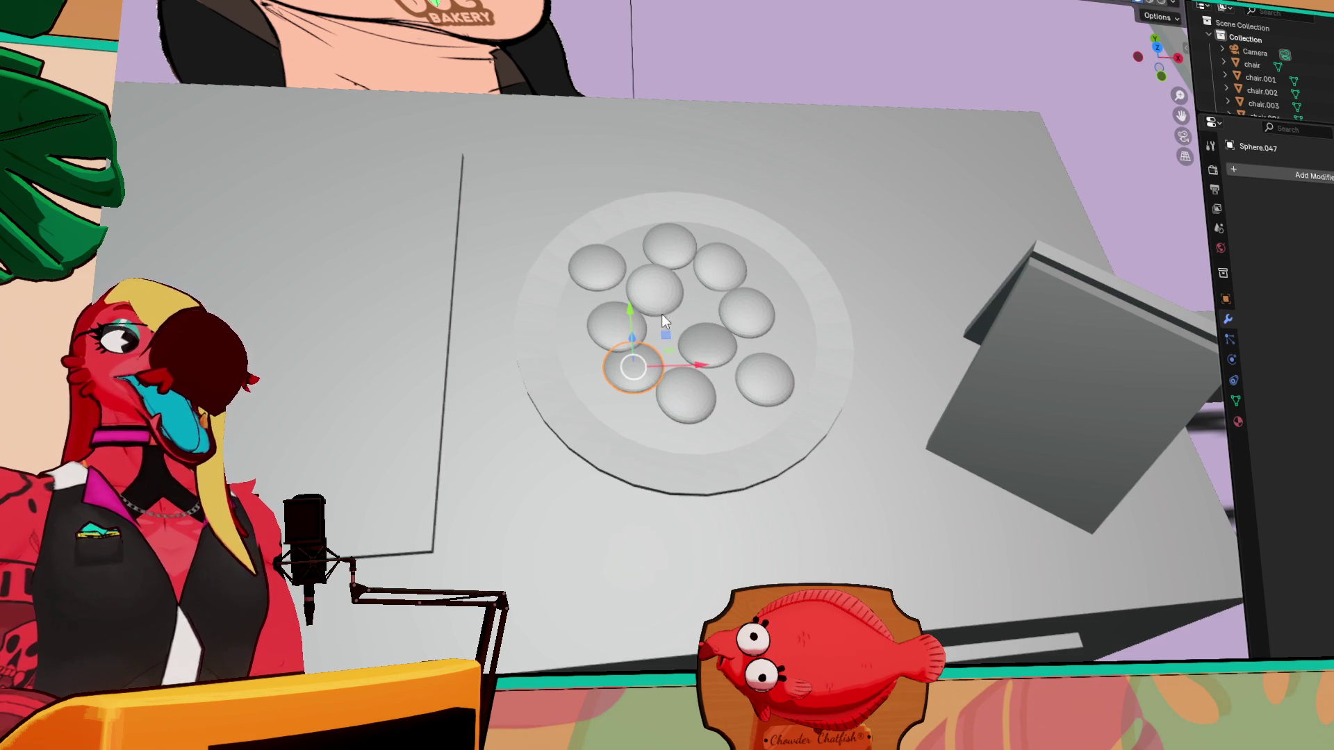
pyautogui.moveTo(708, 319); pyautogui.dragTo(609, 264, button='middle')
pyautogui.moveTo(614, 264); pyautogui.dragTo(600, 264)
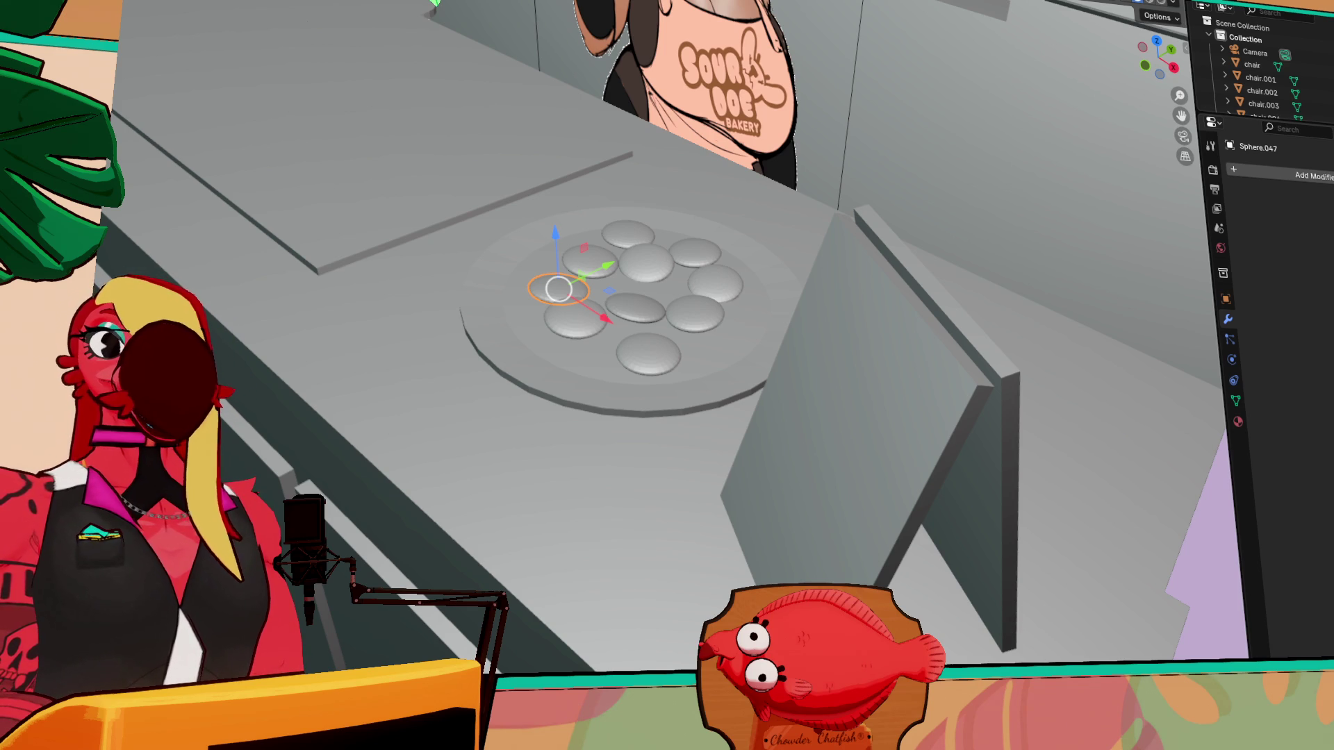
pyautogui.moveTo(868, 681)
pyautogui.mouseDown(button='middle')
pyautogui.moveTo(981, 546)
pyautogui.moveTo(774, 545)
pyautogui.moveTo(732, 477)
pyautogui.moveTo(817, 467)
pyautogui.moveTo(652, 435)
pyautogui.moveTo(745, 441)
pyautogui.moveTo(684, 476)
pyautogui.mouseUp(button='middle')
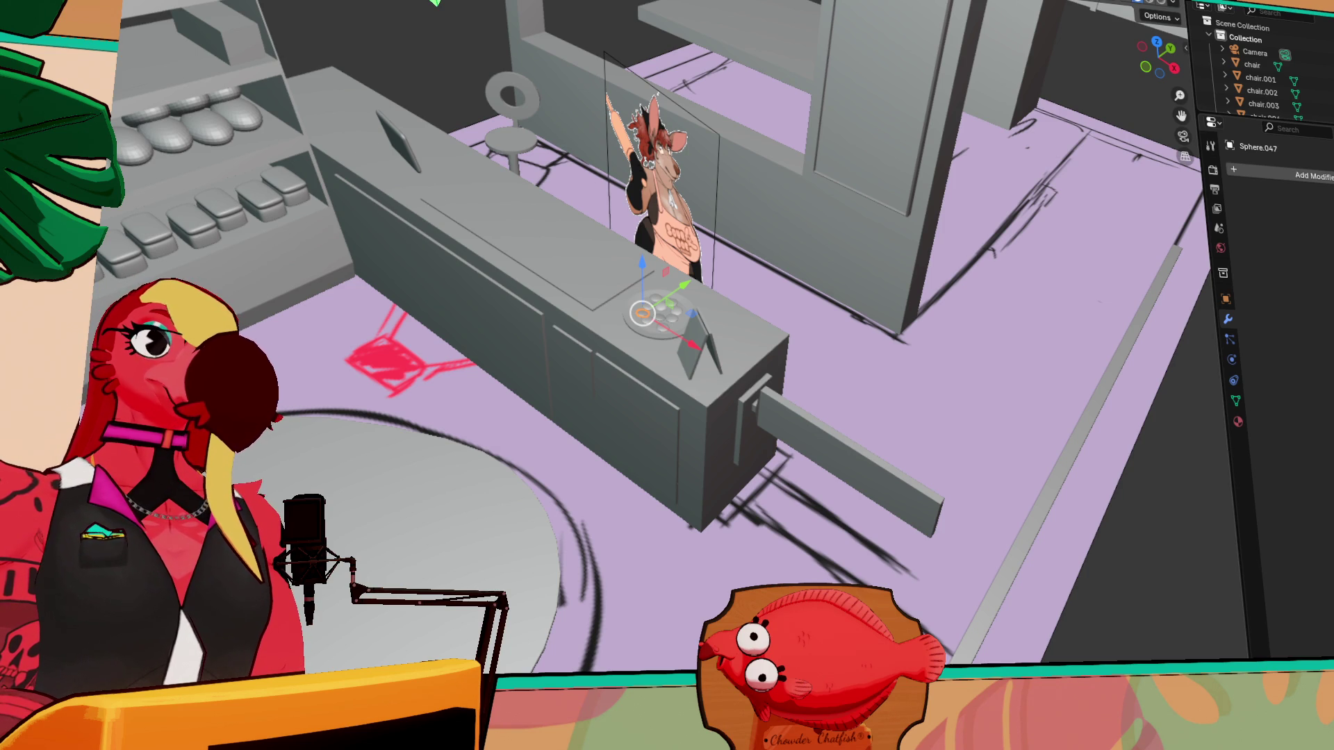
pyautogui.moveTo(614, 184)
pyautogui.mouseDown(button='middle')
pyautogui.moveTo(535, 175)
pyautogui.moveTo(423, 201)
pyautogui.moveTo(392, 66)
pyautogui.moveTo(527, 212)
pyautogui.moveTo(723, 335)
pyautogui.mouseUp(button='middle')
# - Duplicate the small stand panel and slide the copy along the X axis
pyautogui.scroll(3, 526, 212)
pyautogui.click(460, 182)
pyautogui.click(570, 247)
pyautogui.click(1021, 597)
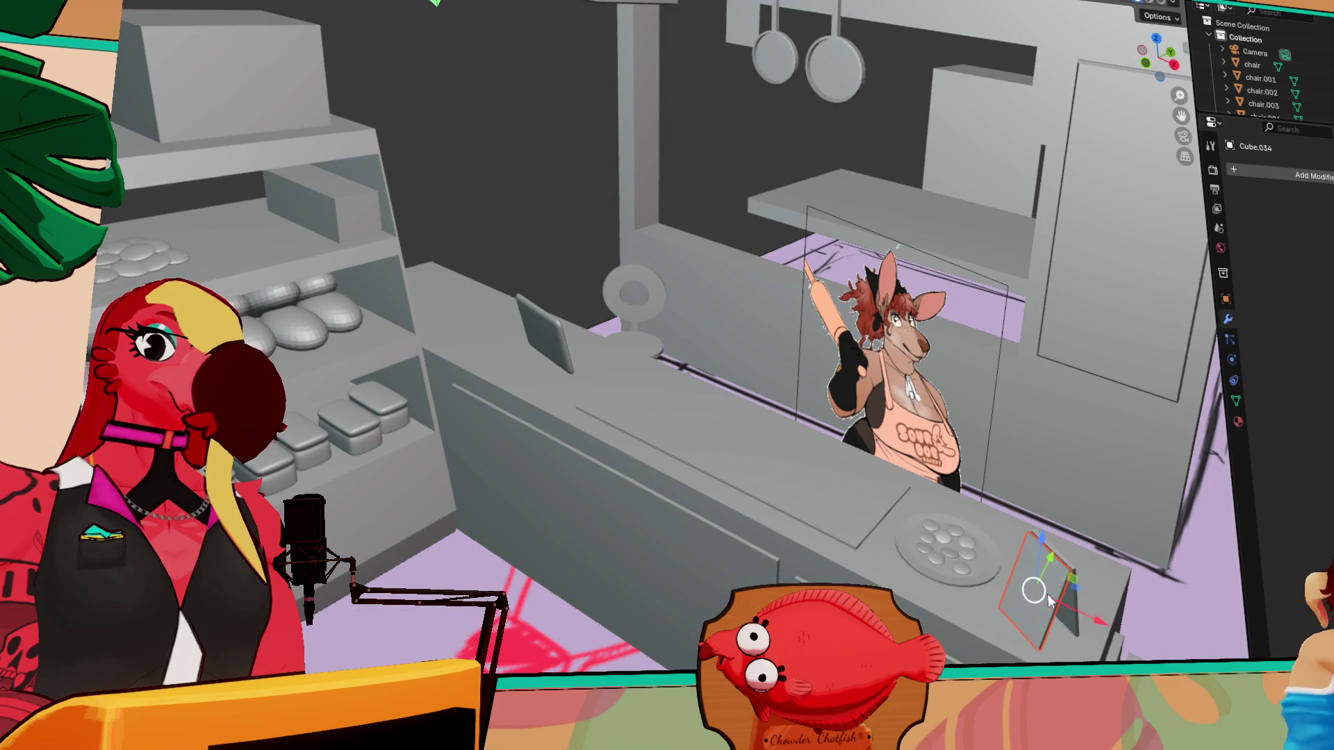
pyautogui.hotkey('shift', 'd')
pyautogui.press('x')
pyautogui.click(678, 477)
# - Lift the panel copy high up along Z and rotate it around the Z axis
pyautogui.press('g')
pyautogui.press('z')
pyautogui.click(595, 65)
pyautogui.press('r')
pyautogui.press('z')
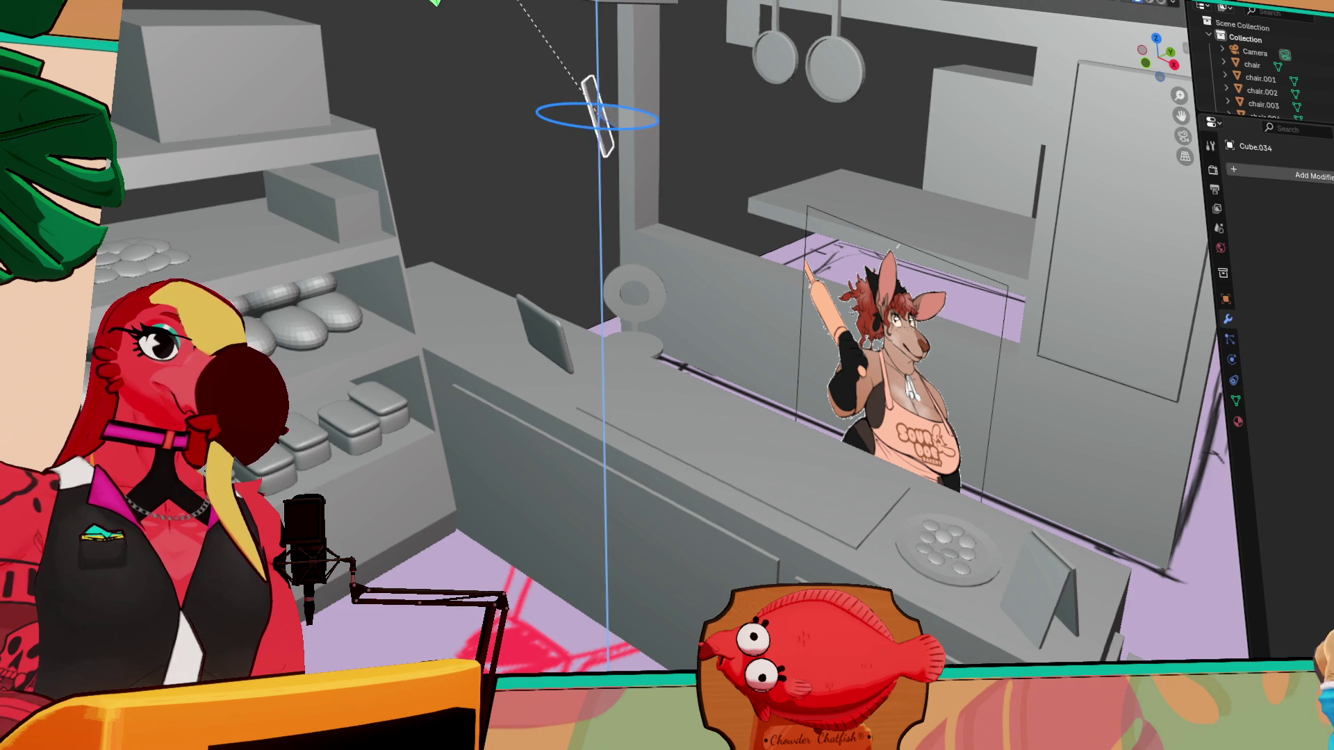
pyautogui.press('Return')
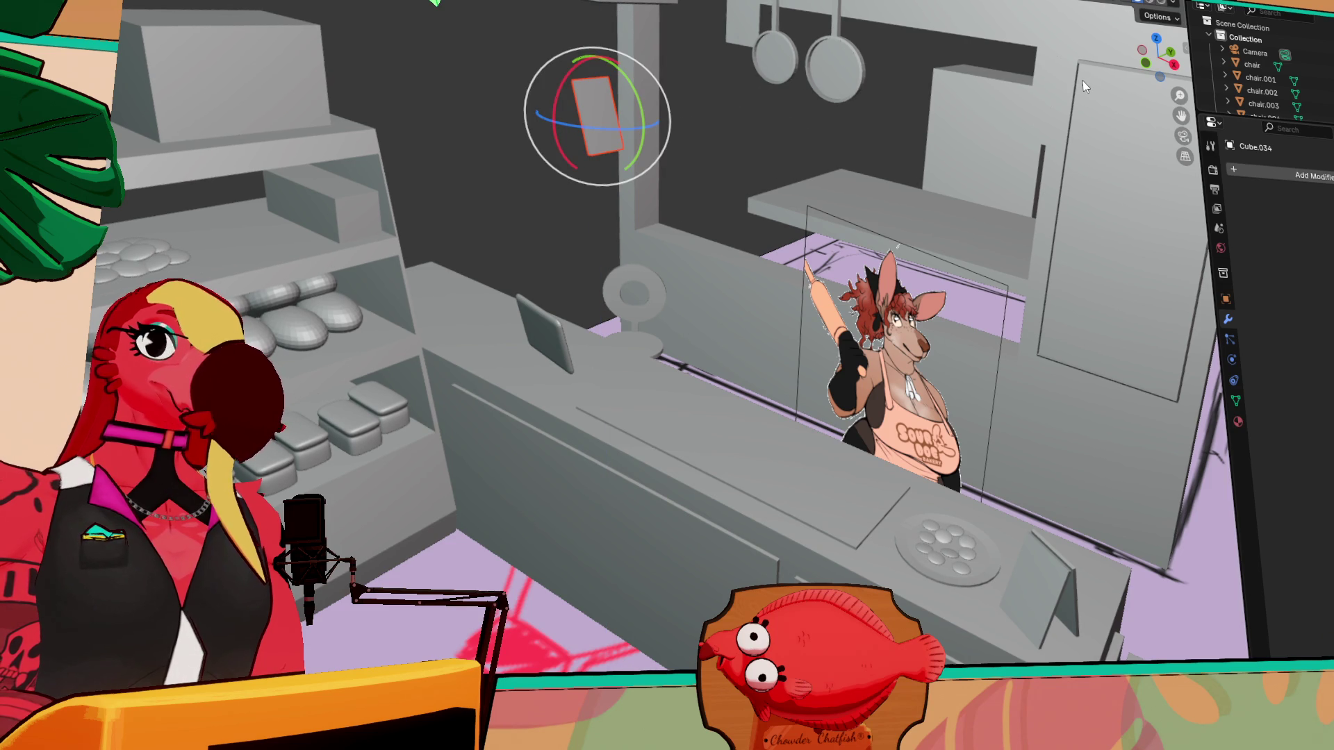
# - Reposition the panel from the top view over the bread shelf unit
pyautogui.click(1158, 42)
pyautogui.press('g')
pyautogui.click(334, 344)
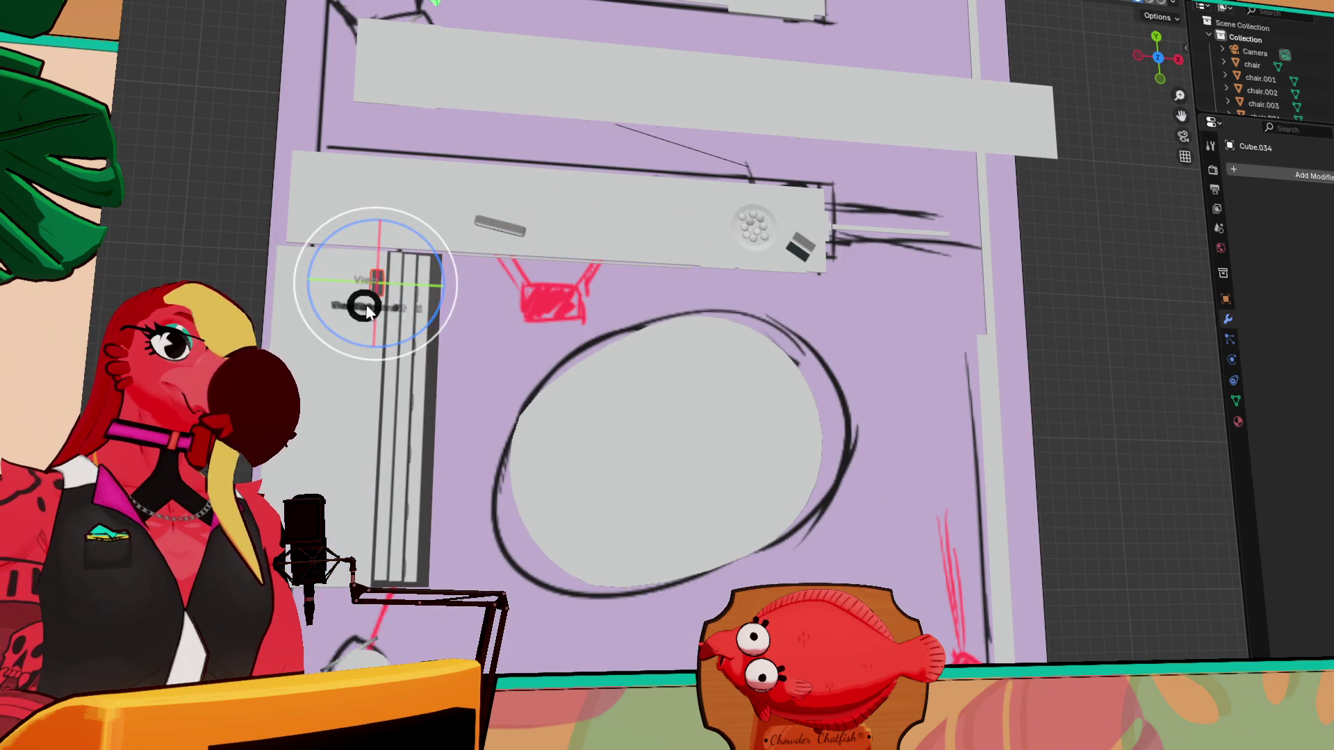
pyautogui.press('KP_Decimal')
pyautogui.moveTo(484, 352); pyautogui.dragTo(435, 235, button='middle')
pyautogui.press('KP_3')
pyautogui.scroll(-2, 481, 282)
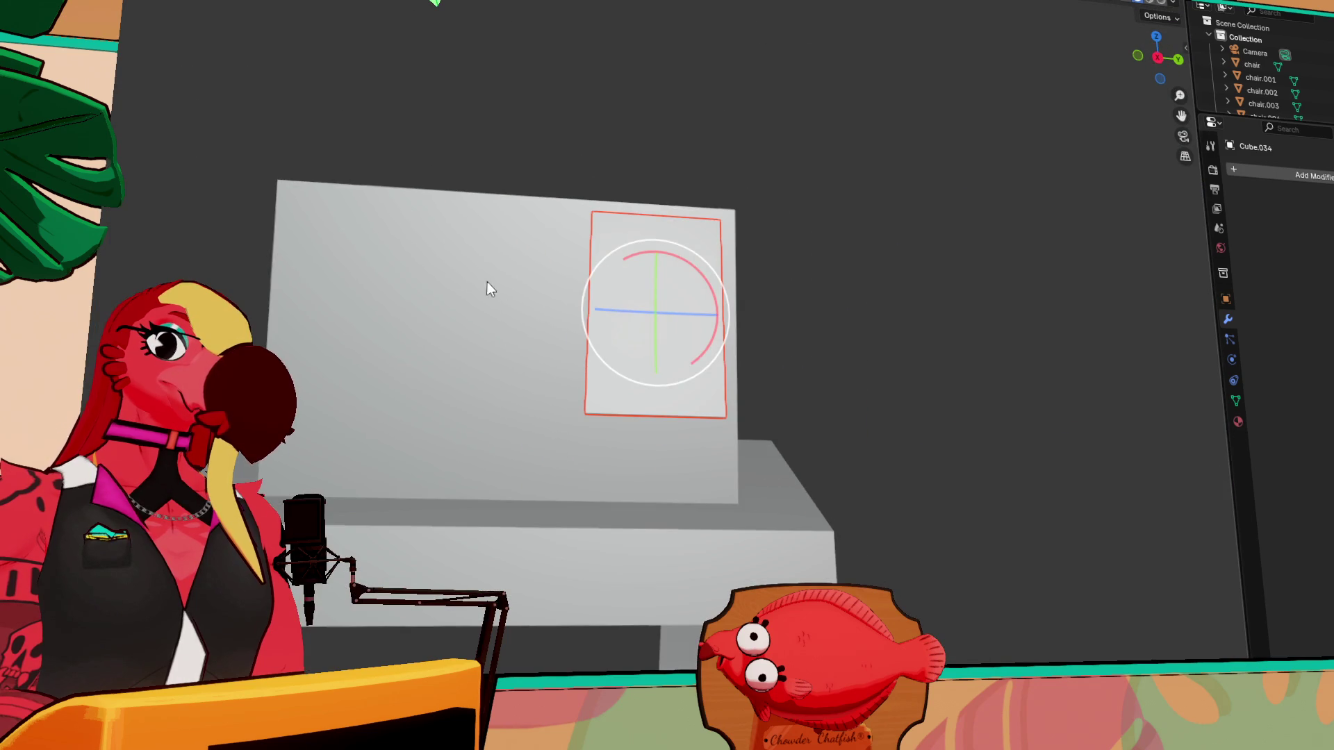
# - Scale the panel up and lower it along Z onto the shelf unit's top box
pyautogui.press('s')
pyautogui.click(767, 300)
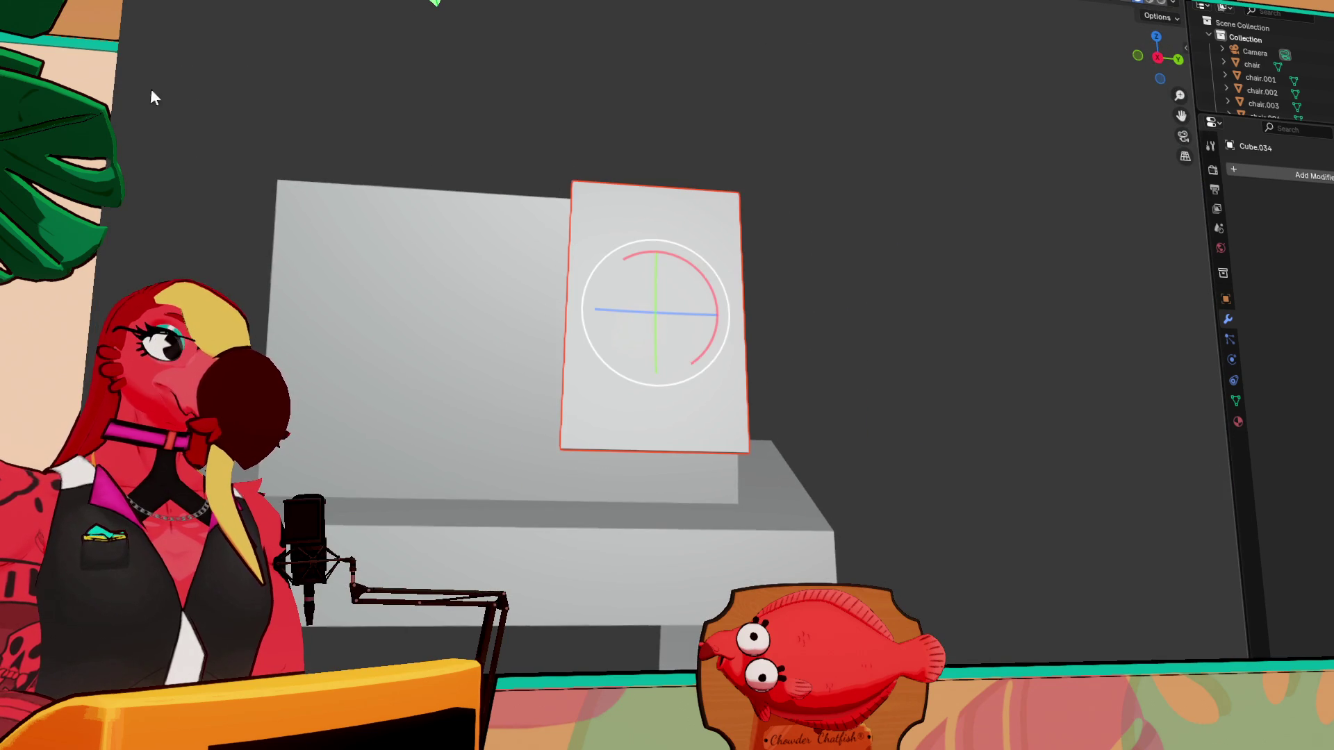
pyautogui.hotkey('shift', 'space')
pyautogui.press('g')
pyautogui.moveTo(653, 248); pyautogui.dragTo(626, 323)
pyautogui.moveTo(627, 323)
pyautogui.mouseDown(button='middle')
pyautogui.moveTo(779, 380)
pyautogui.moveTo(695, 389)
pyautogui.moveTo(737, 393)
pyautogui.moveTo(759, 419)
pyautogui.moveTo(704, 382)
pyautogui.mouseUp(button='middle')
pyautogui.moveTo(704, 382); pyautogui.dragTo(701, 392)
pyautogui.moveTo(700, 389)
pyautogui.mouseDown(button='middle')
pyautogui.moveTo(467, 435)
pyautogui.moveTo(816, 280)
pyautogui.moveTo(836, 343)
pyautogui.mouseUp(button='middle')
pyautogui.scroll(-3, 458, 444)
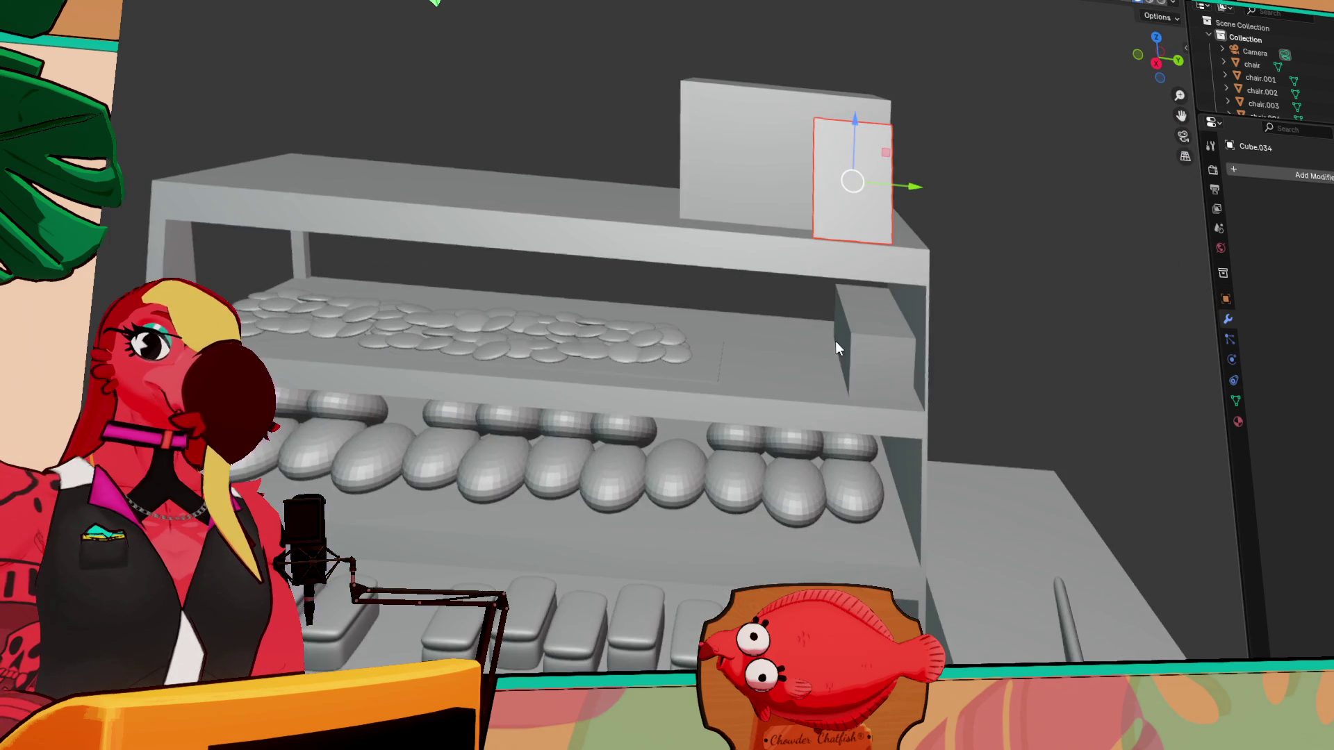
# - Slide the small shelf box Cube.039 sideways and frame it in the view
pyautogui.click(863, 355)
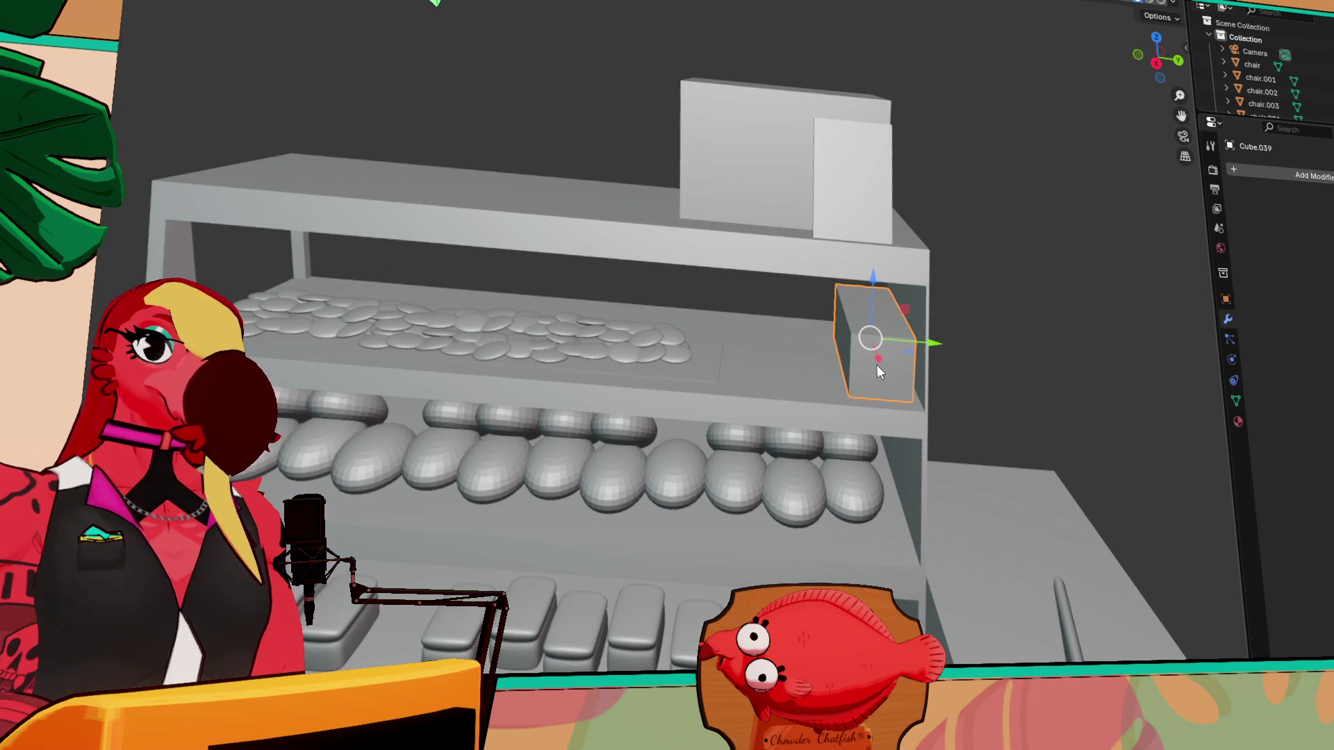
pyautogui.moveTo(926, 335)
pyautogui.mouseDown()
pyautogui.moveTo(792, 368)
pyautogui.moveTo(924, 337)
pyautogui.moveTo(912, 338)
pyautogui.moveTo(934, 353)
pyautogui.mouseUp()
pyautogui.moveTo(838, 318); pyautogui.dragTo(739, 343, button='middle')
pyautogui.scroll(5, 739, 343)
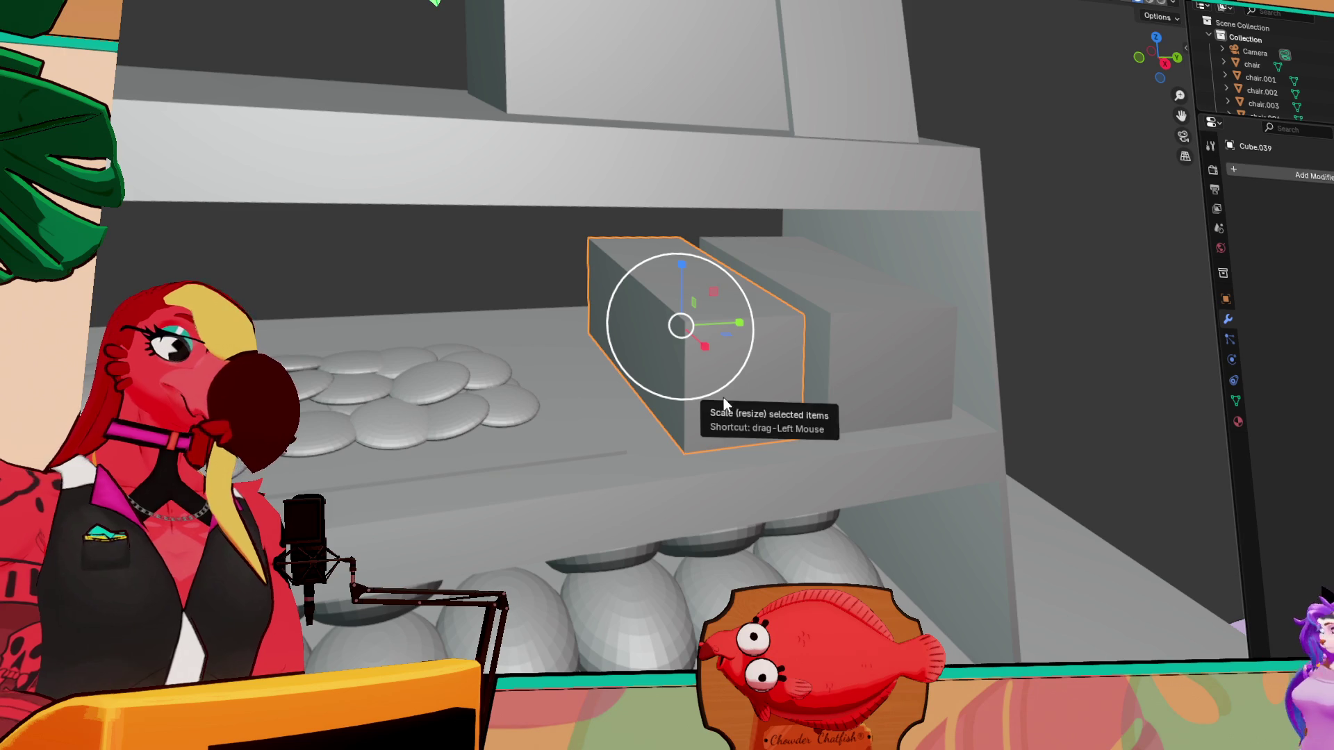
pyautogui.press('`')
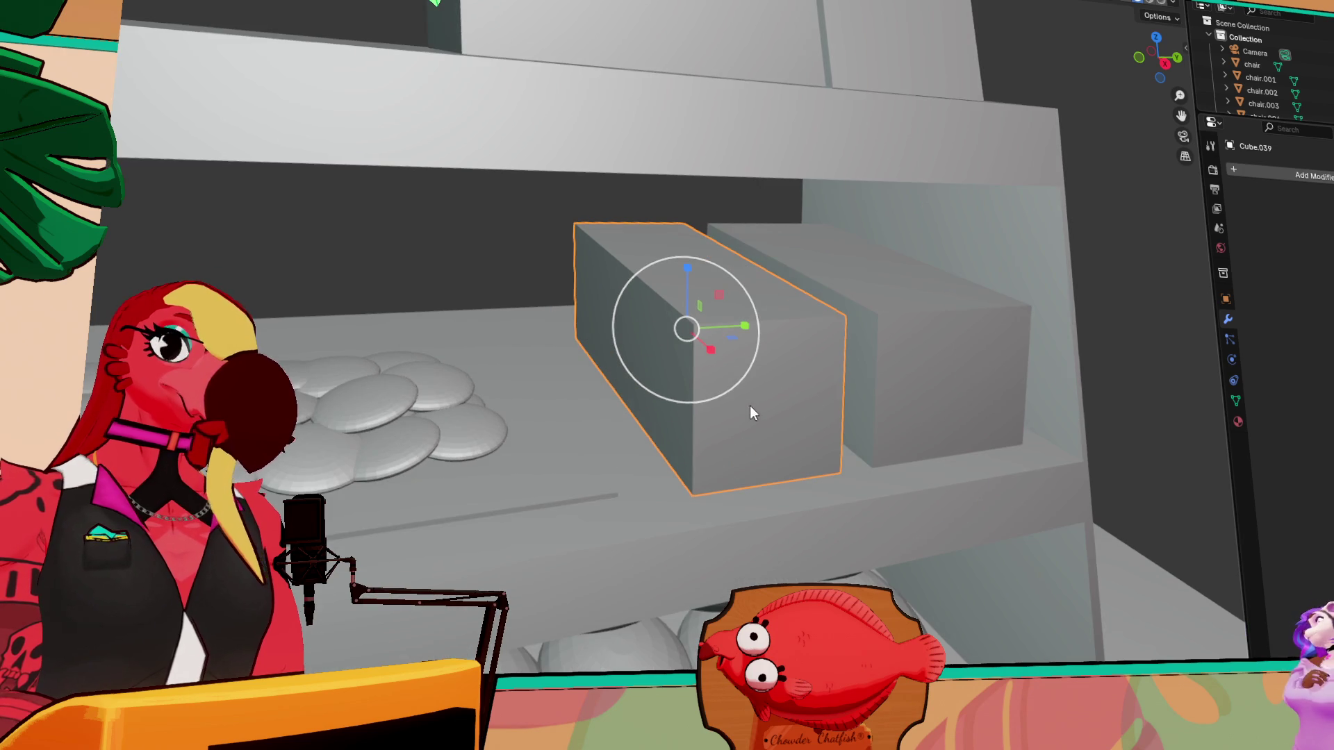
pyautogui.press('`')
pyautogui.click(827, 469)
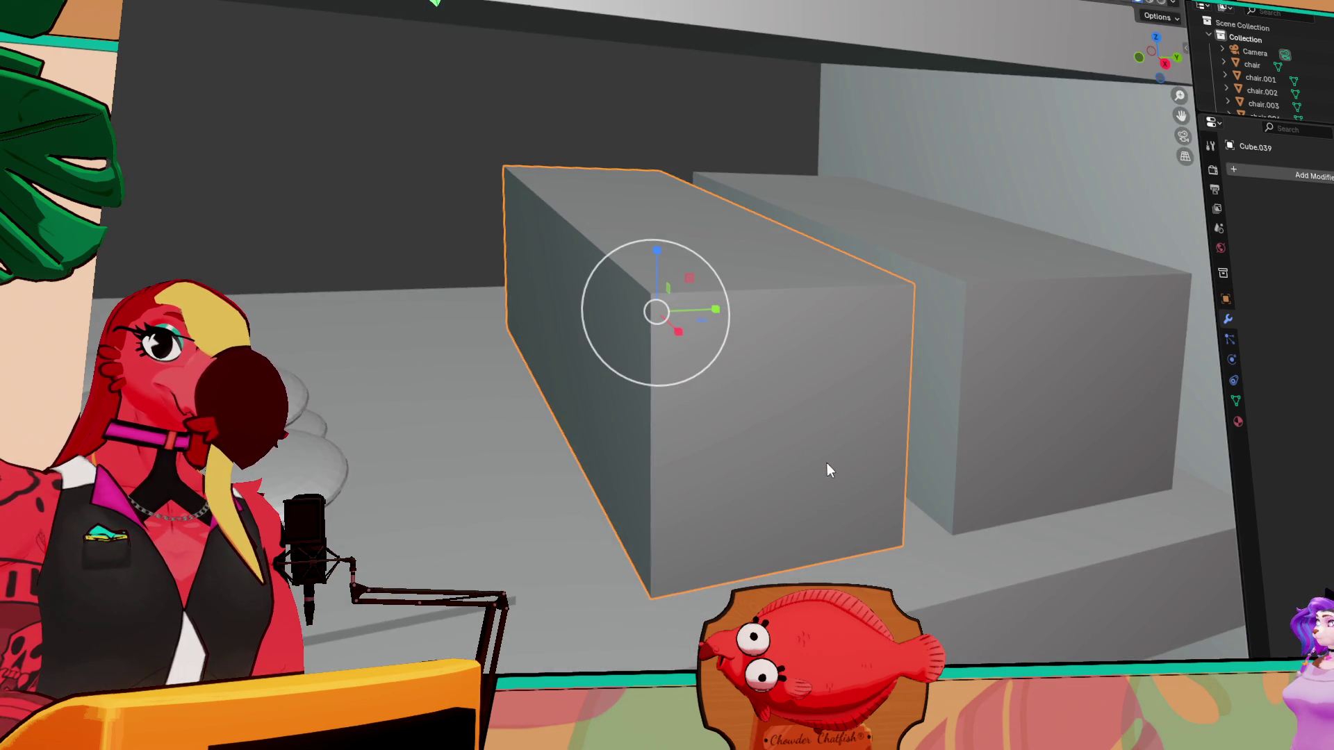
# - In Edit Mode, inset the box's front face after undoing a stray loop cut
pyautogui.press('Tab')
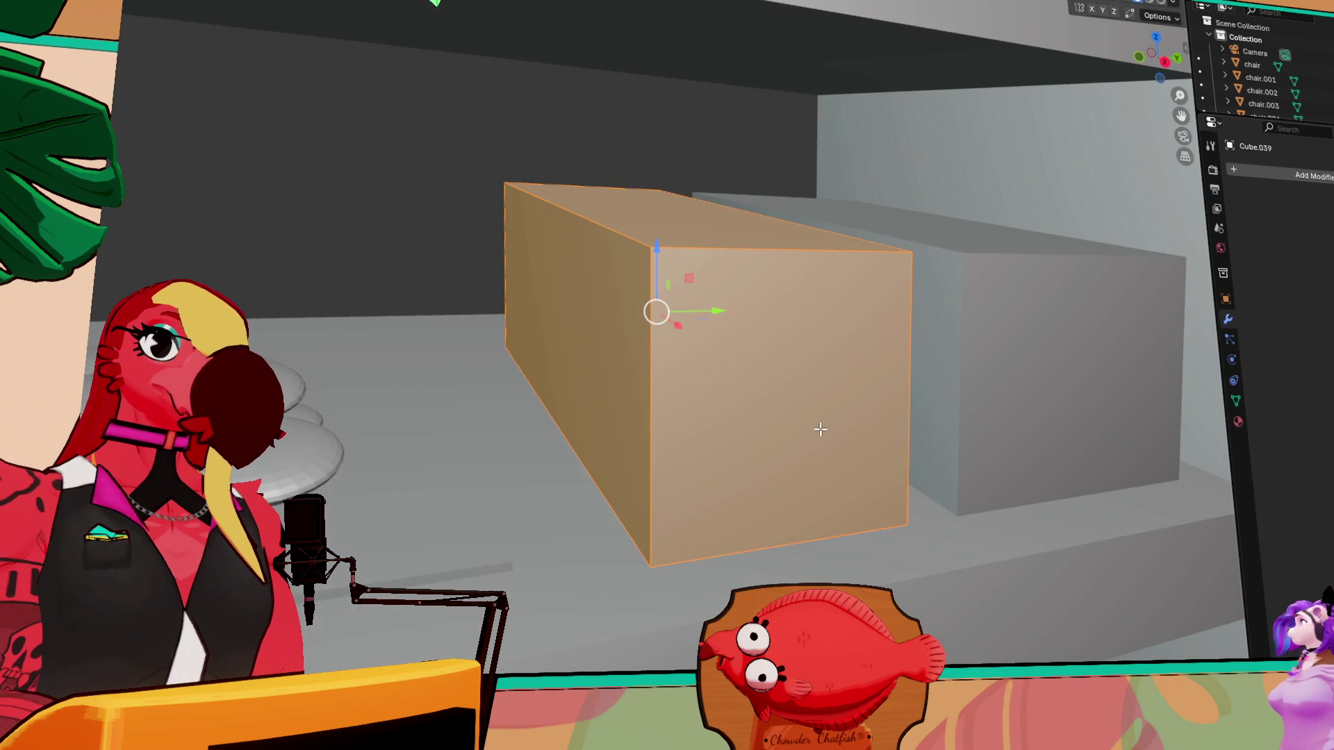
pyautogui.hotkey('ctrl', 'r')
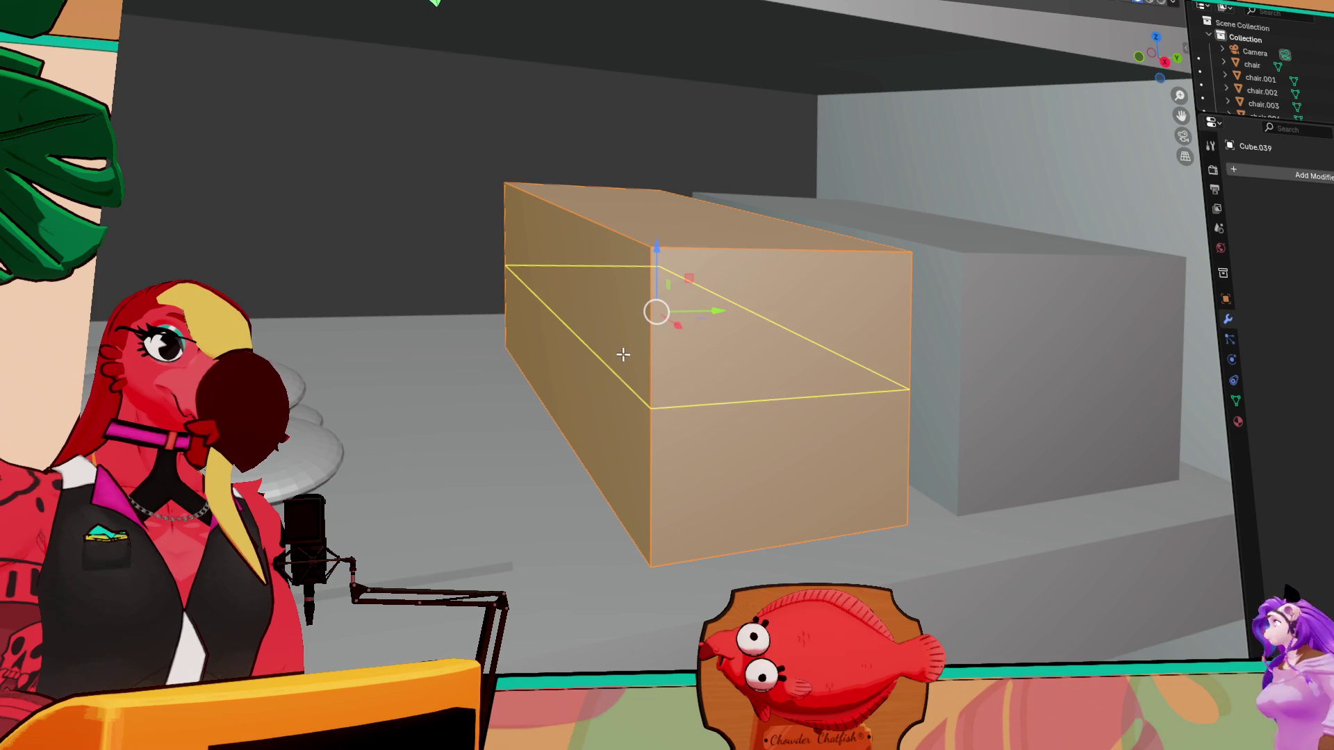
pyautogui.click(632, 355)
pyautogui.hotkey('ctrl', 'z')
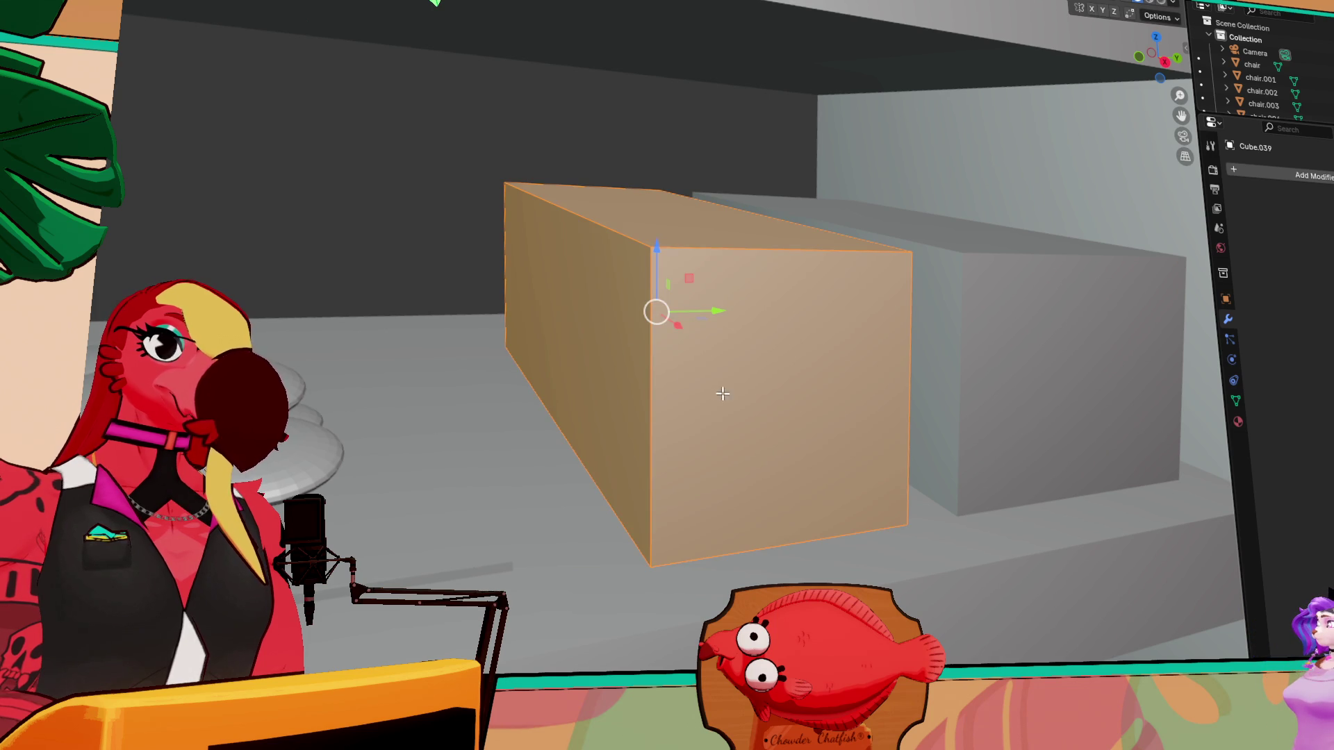
pyautogui.click(775, 384)
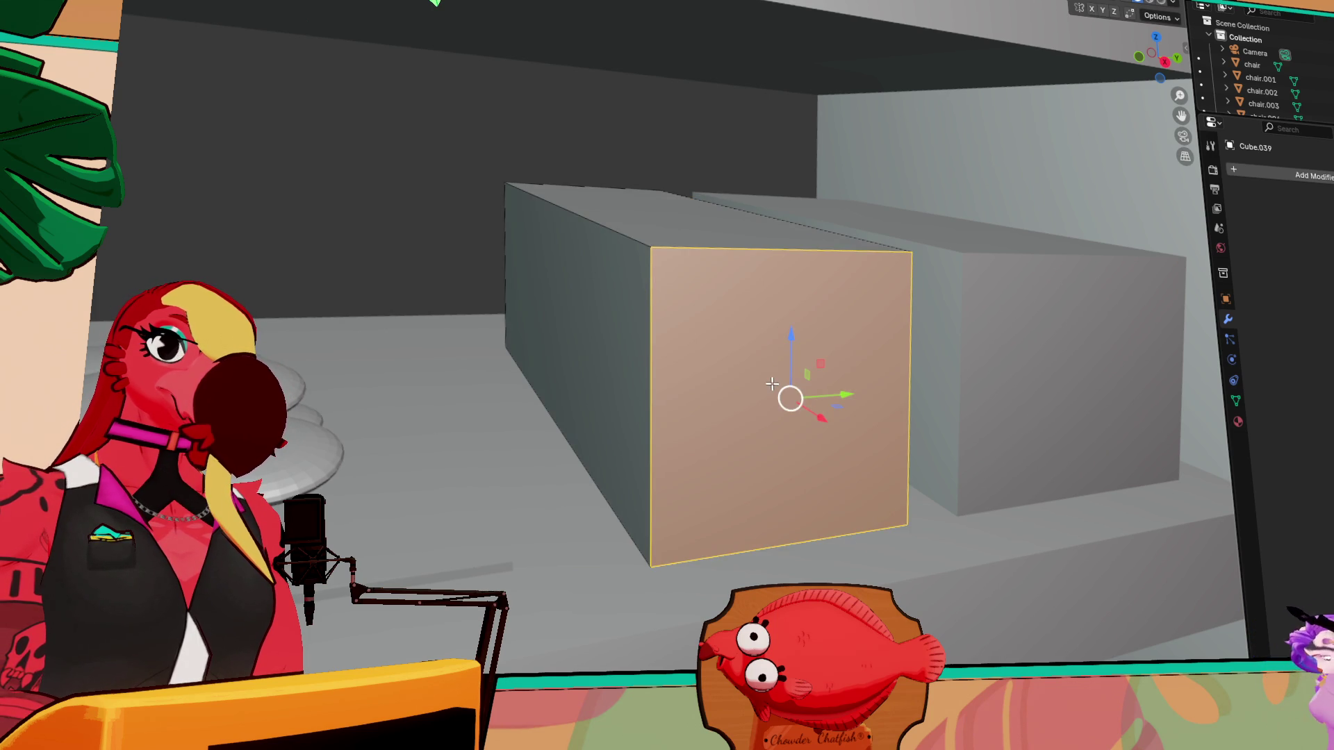
pyautogui.press('i')
pyautogui.press('Escape')
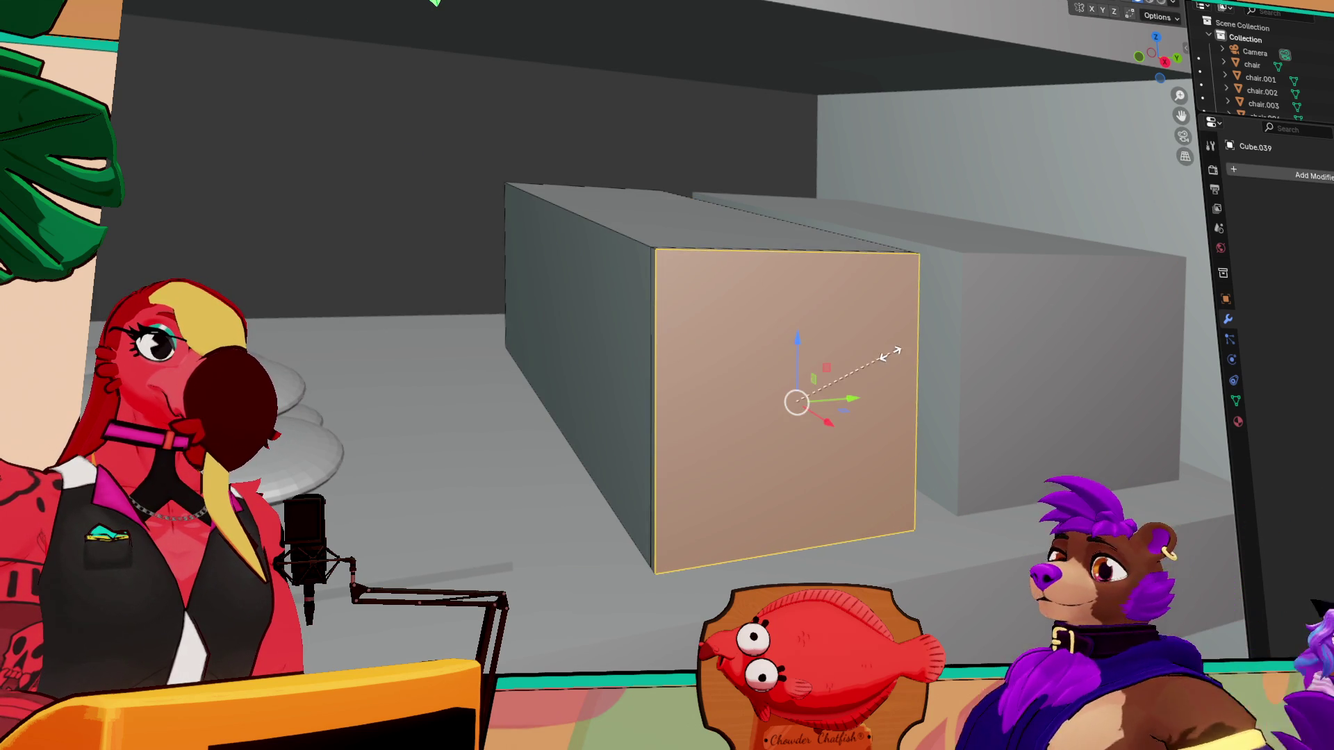
pyautogui.press('i')
pyautogui.click(843, 403)
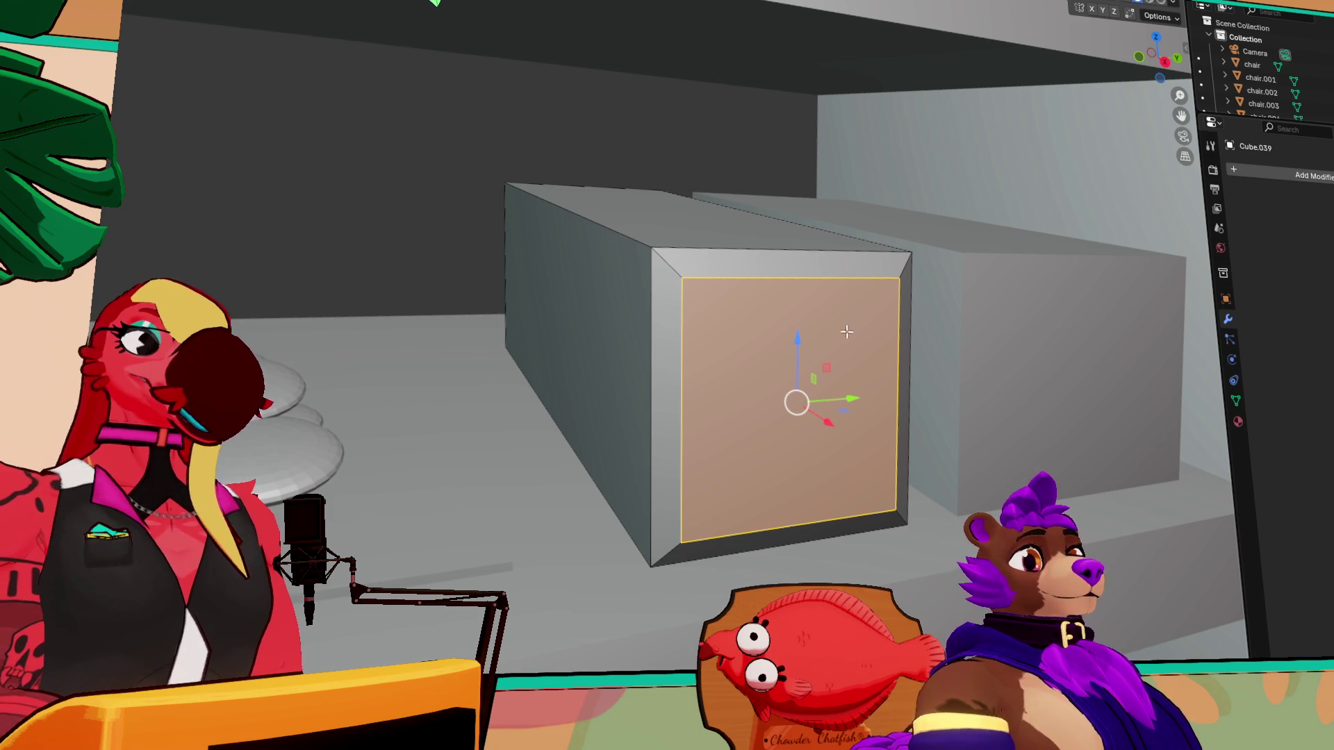
# - Extrude the inset face inward to form a recessed panel and return to Object Mode
pyautogui.moveTo(711, 364); pyautogui.dragTo(849, 462, button='middle')
pyautogui.press('e')
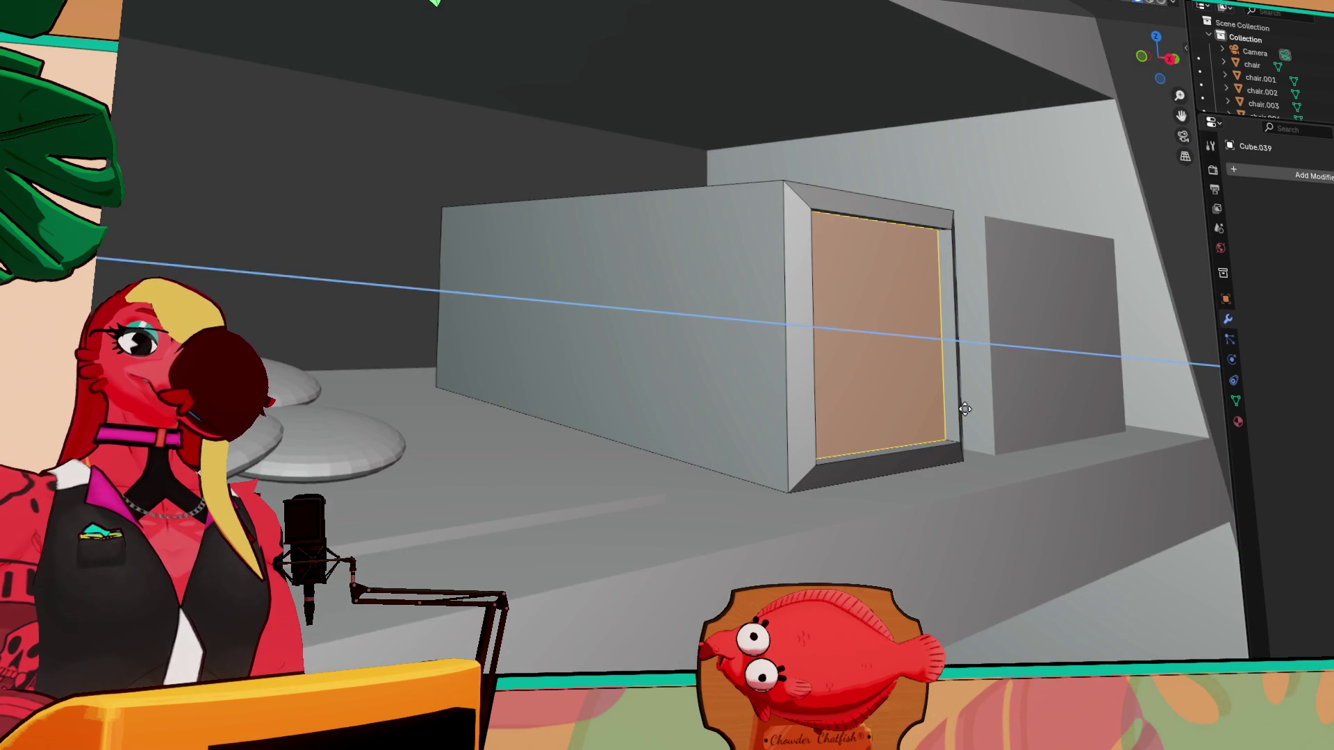
pyautogui.click(965, 409)
pyautogui.moveTo(965, 410); pyautogui.dragTo(941, 441, button='middle')
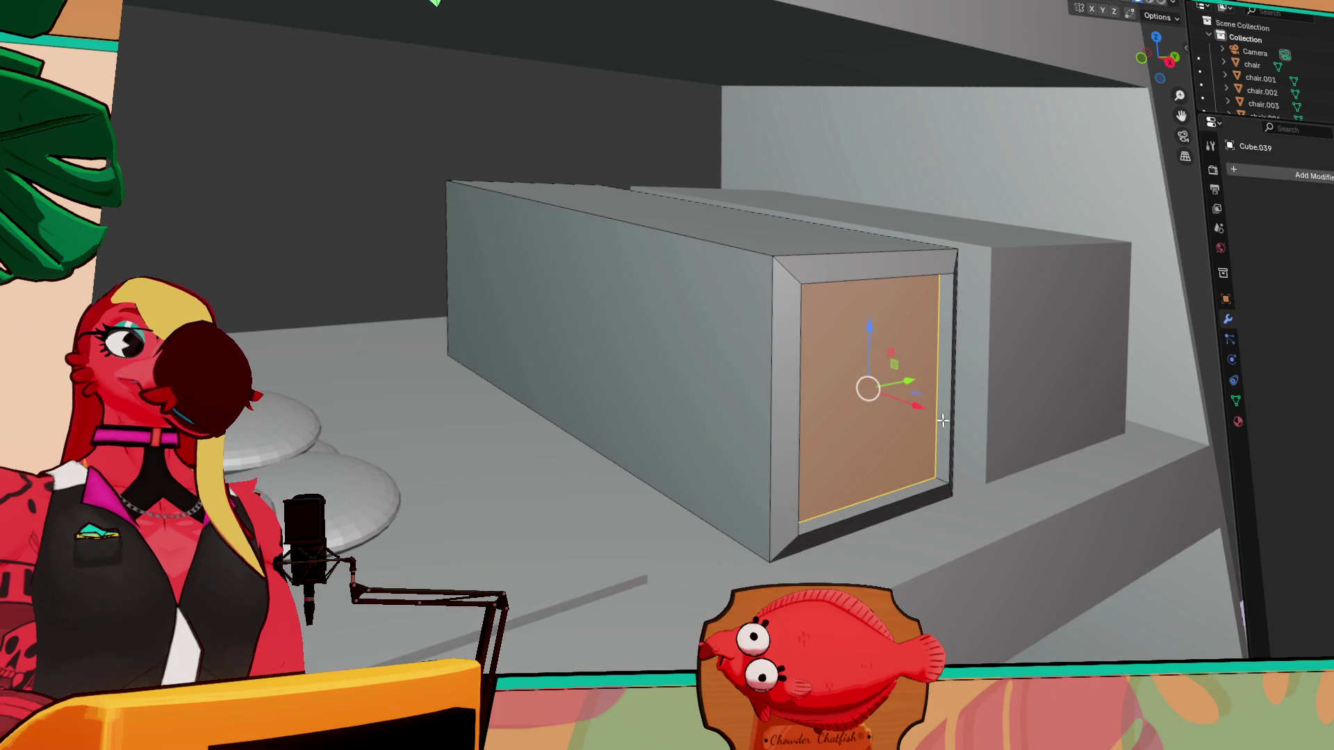
pyautogui.scroll(-5, 885, 428)
pyautogui.moveTo(844, 424); pyautogui.dragTo(785, 437, button='middle')
pyautogui.click(829, 349)
pyautogui.press('Tab')
pyautogui.click(849, 393)
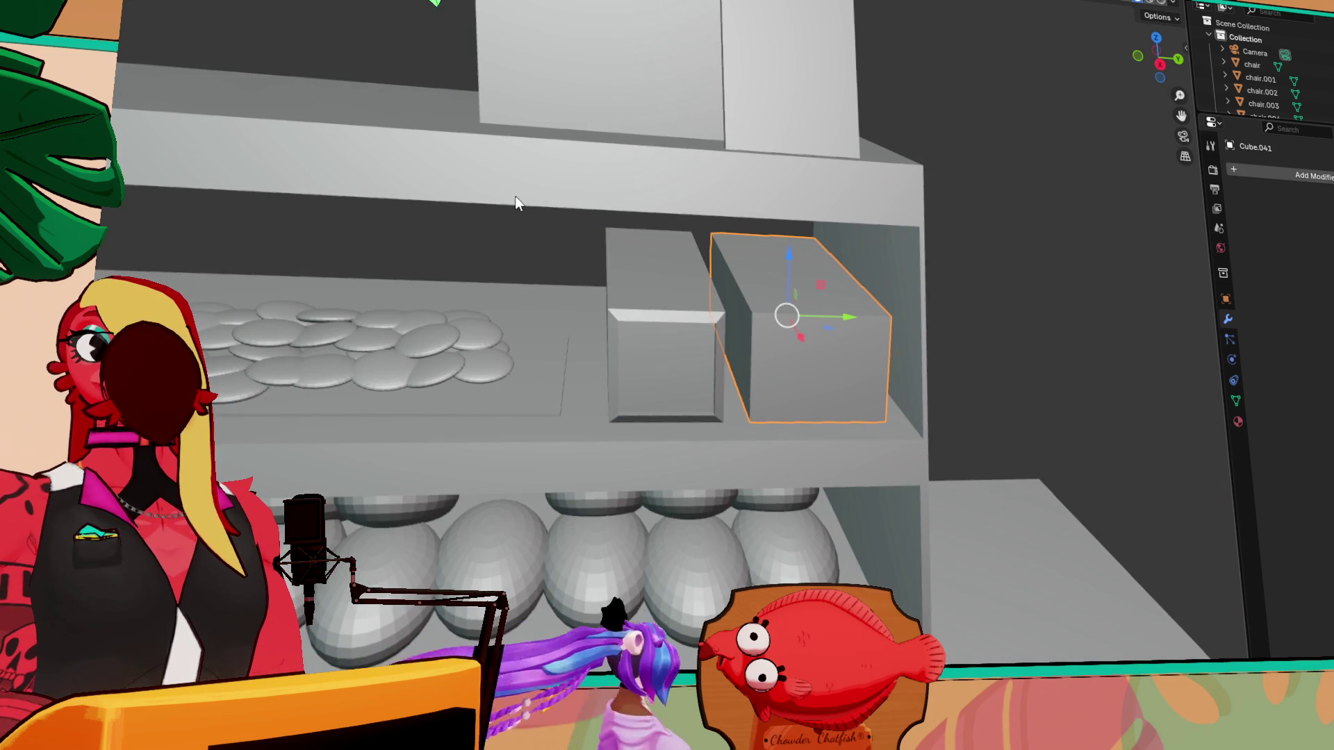
# - Shift the second shelf box Cube.041 slightly sideways along its X arrow
pyautogui.moveTo(797, 345); pyautogui.dragTo(790, 365)
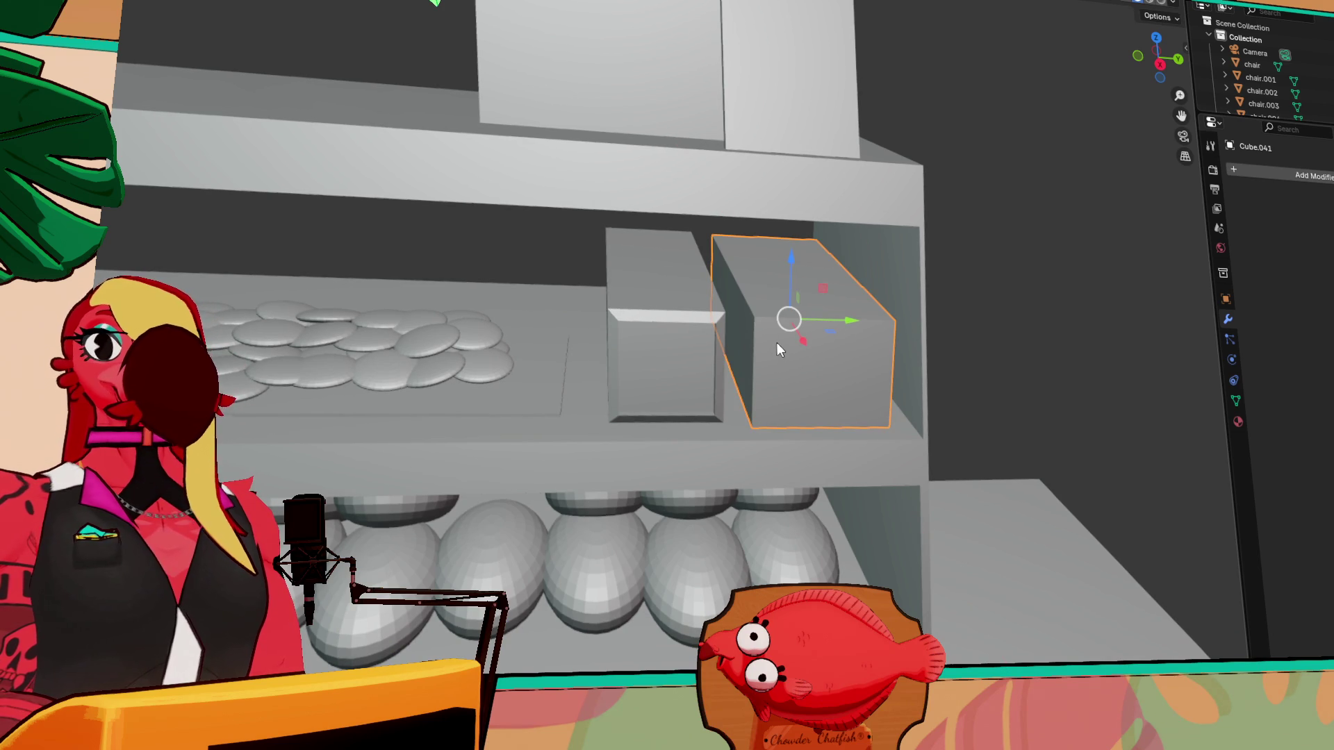
pyautogui.moveTo(786, 344); pyautogui.dragTo(844, 344, button='middle')
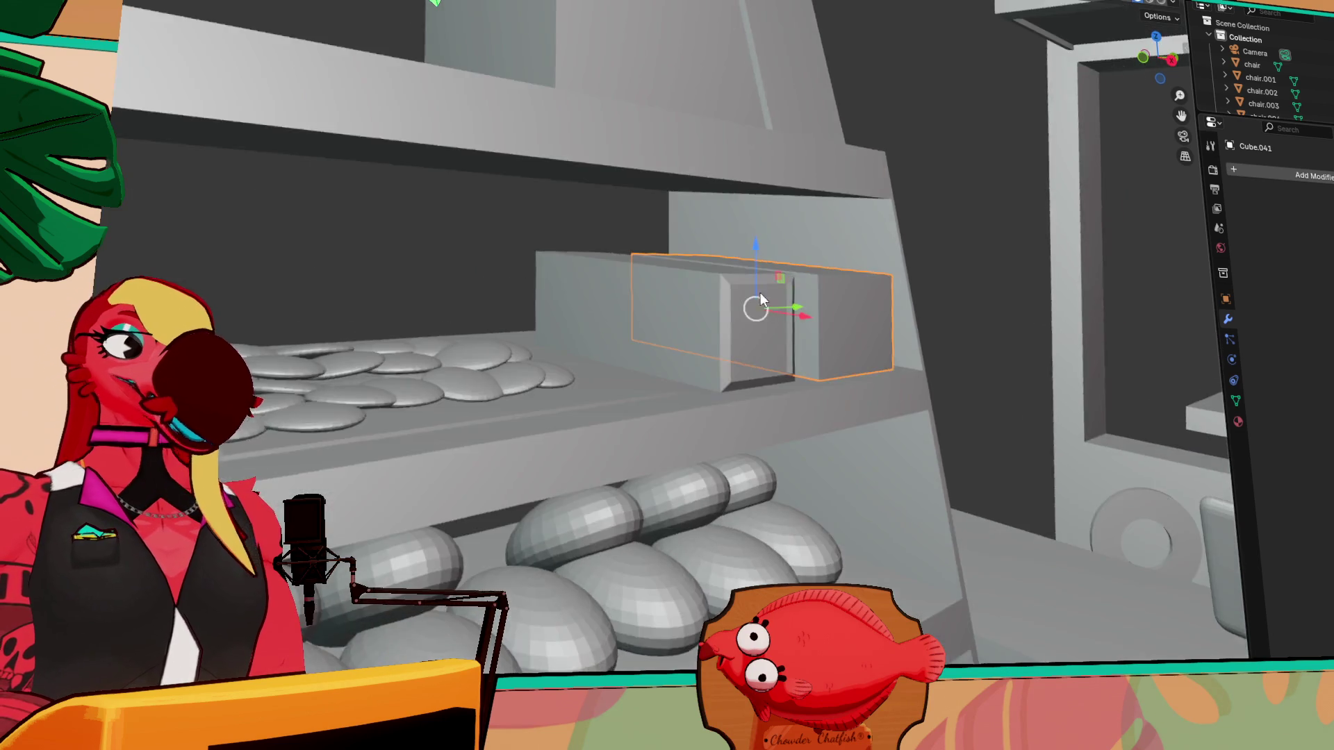
pyautogui.moveTo(760, 293); pyautogui.dragTo(664, 323, button='middle')
pyautogui.moveTo(690, 385)
pyautogui.mouseDown(button='middle')
pyautogui.moveTo(635, 421)
pyautogui.moveTo(595, 395)
pyautogui.mouseUp(button='middle')
pyautogui.moveTo(461, 262)
pyautogui.mouseDown(button='middle')
pyautogui.moveTo(452, 298)
pyautogui.moveTo(498, 286)
pyautogui.mouseUp(button='middle')
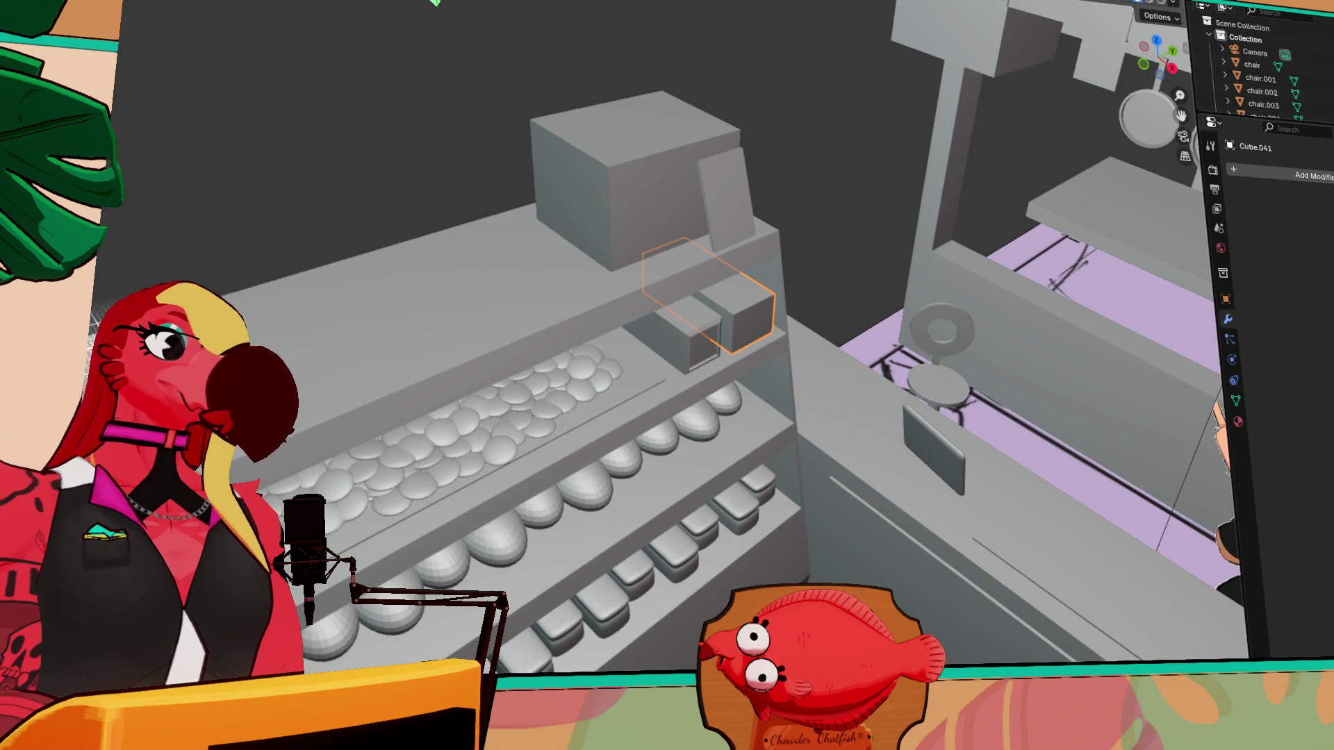
# - Draw a new box, Cube.042, on top of the bread display case and frame it
pyautogui.moveTo(377, 380); pyautogui.dragTo(386, 353)
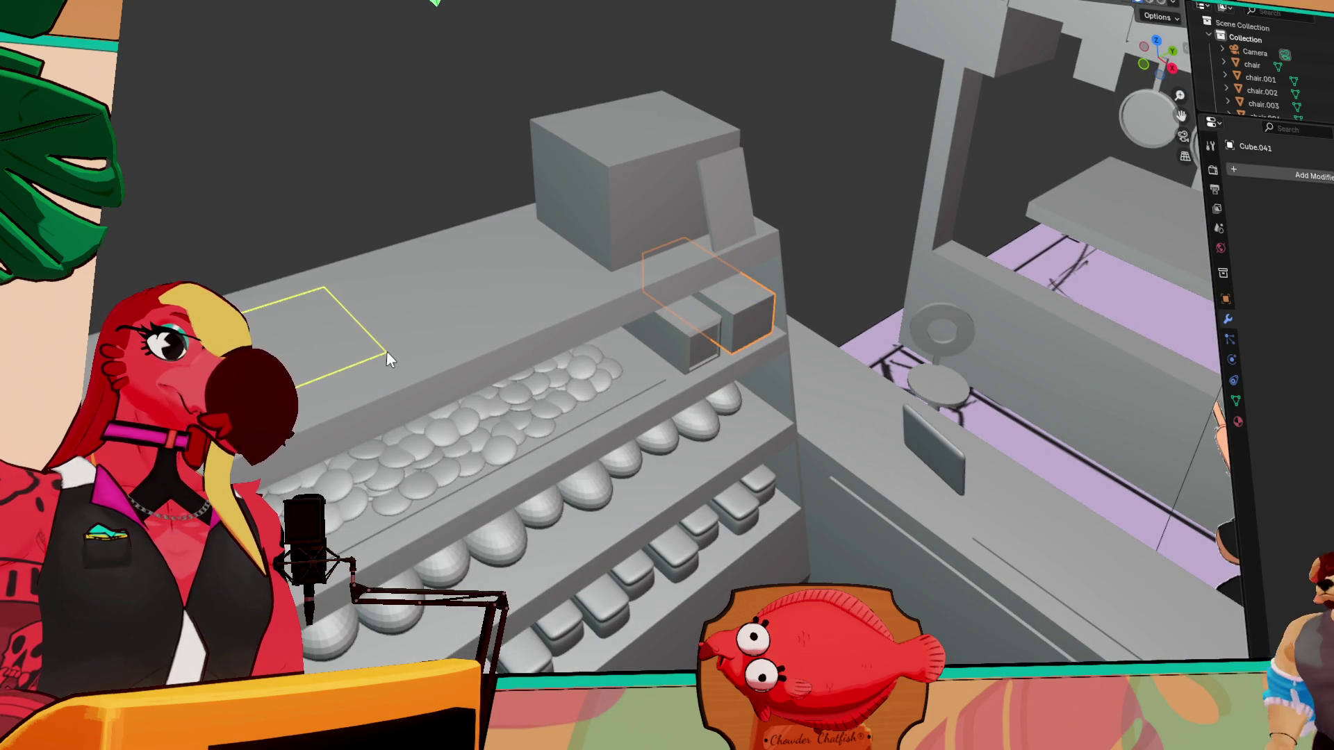
pyautogui.click(270, 310)
pyautogui.press('`')
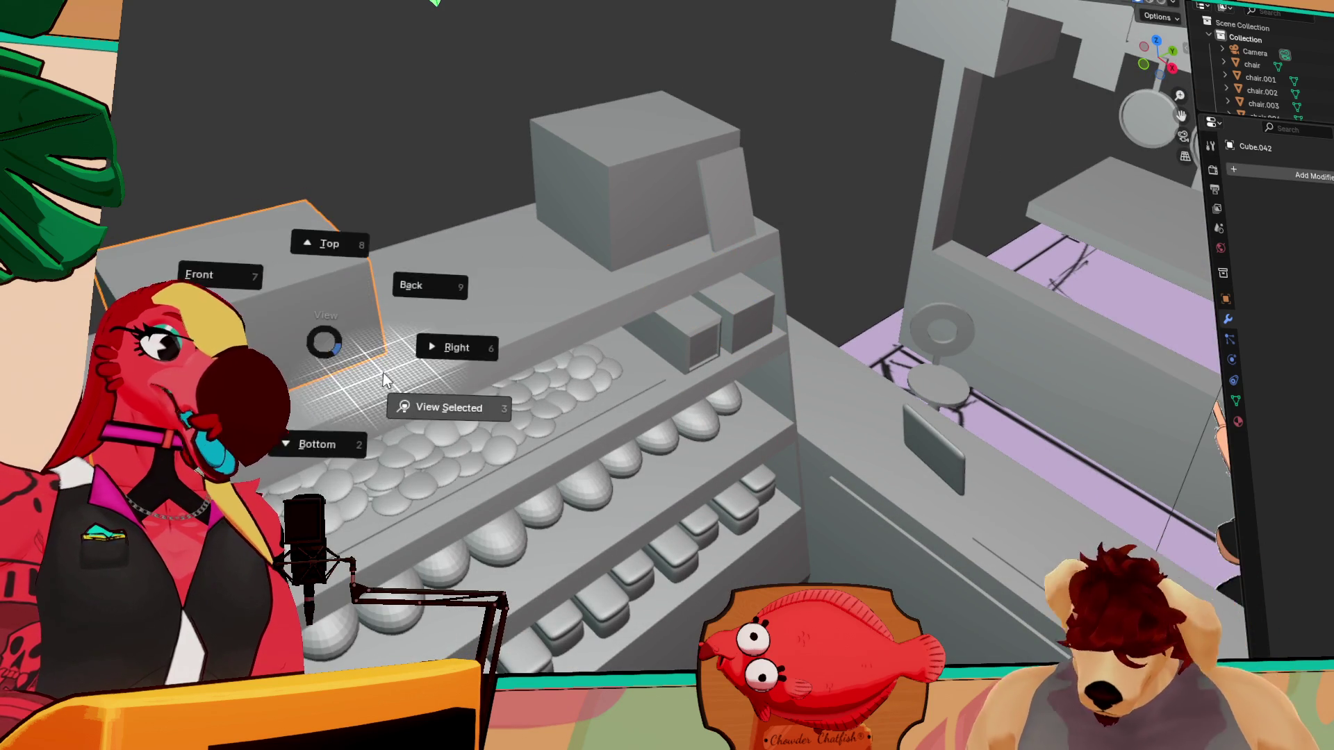
pyautogui.click(404, 373)
pyautogui.moveTo(665, 442)
pyautogui.mouseDown(button='middle')
pyautogui.moveTo(789, 381)
pyautogui.moveTo(780, 307)
pyautogui.moveTo(732, 271)
pyautogui.moveTo(767, 348)
pyautogui.moveTo(947, 273)
pyautogui.mouseUp(button='middle')
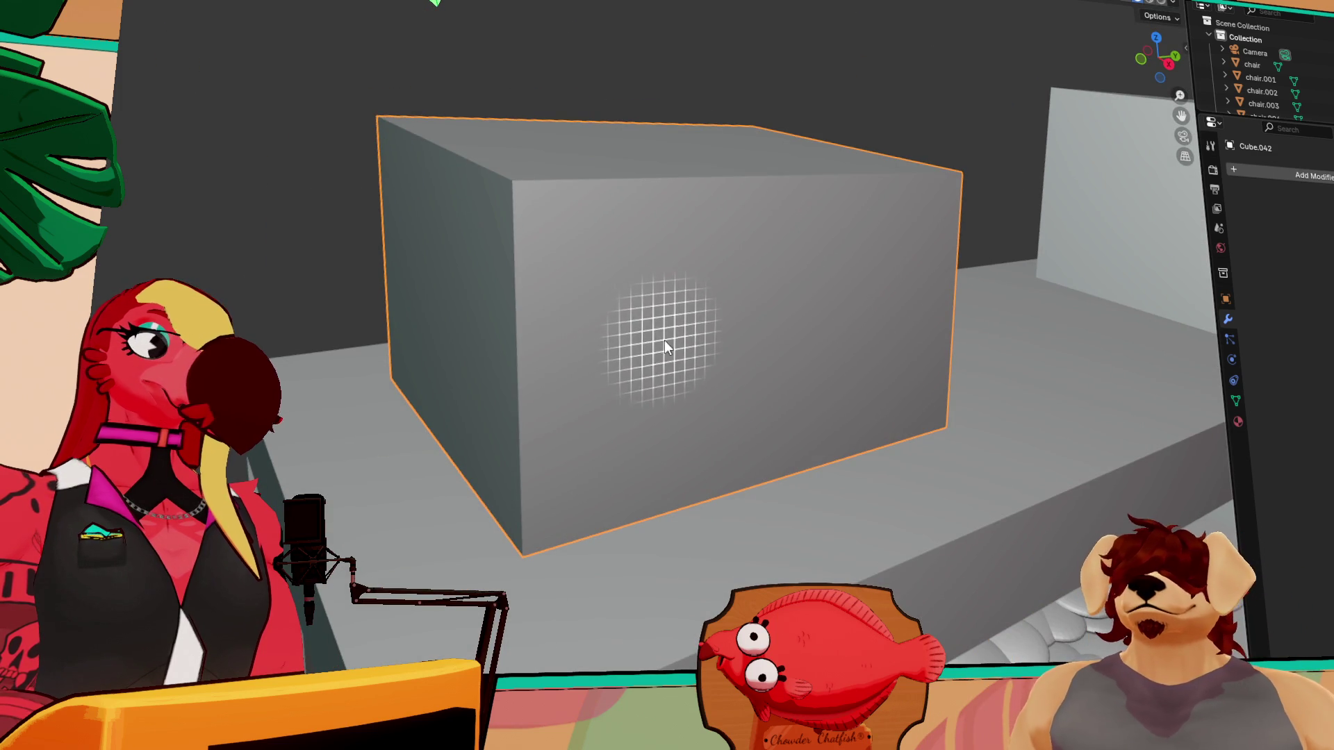
# - Loop-cut Cube.042 with two evenly spaced horizontal and four vertical edge loops
pyautogui.press('Tab')
pyautogui.hotkey('ctrl', 'r')
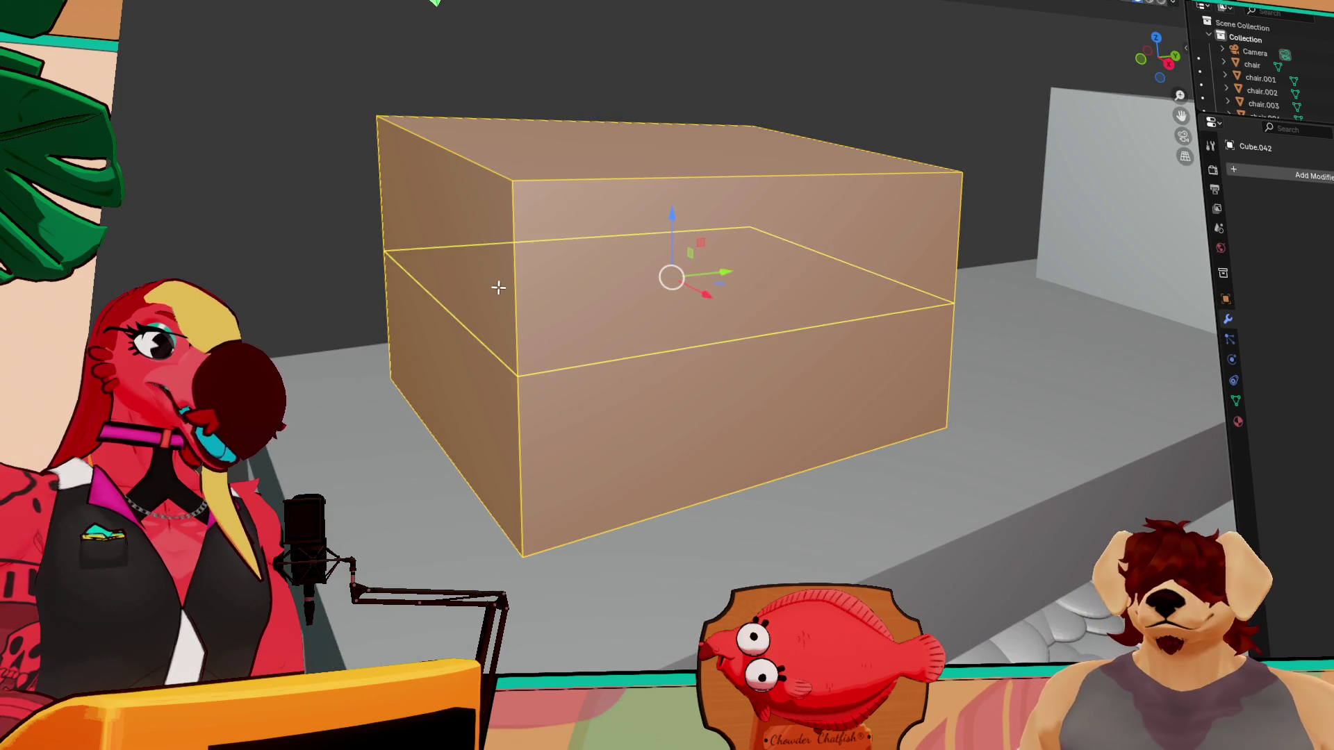
pyautogui.scroll(1, 497, 286)
pyautogui.click(497, 287)
pyautogui.rightClick(497, 287)
pyautogui.hotkey('ctrl', 'r')
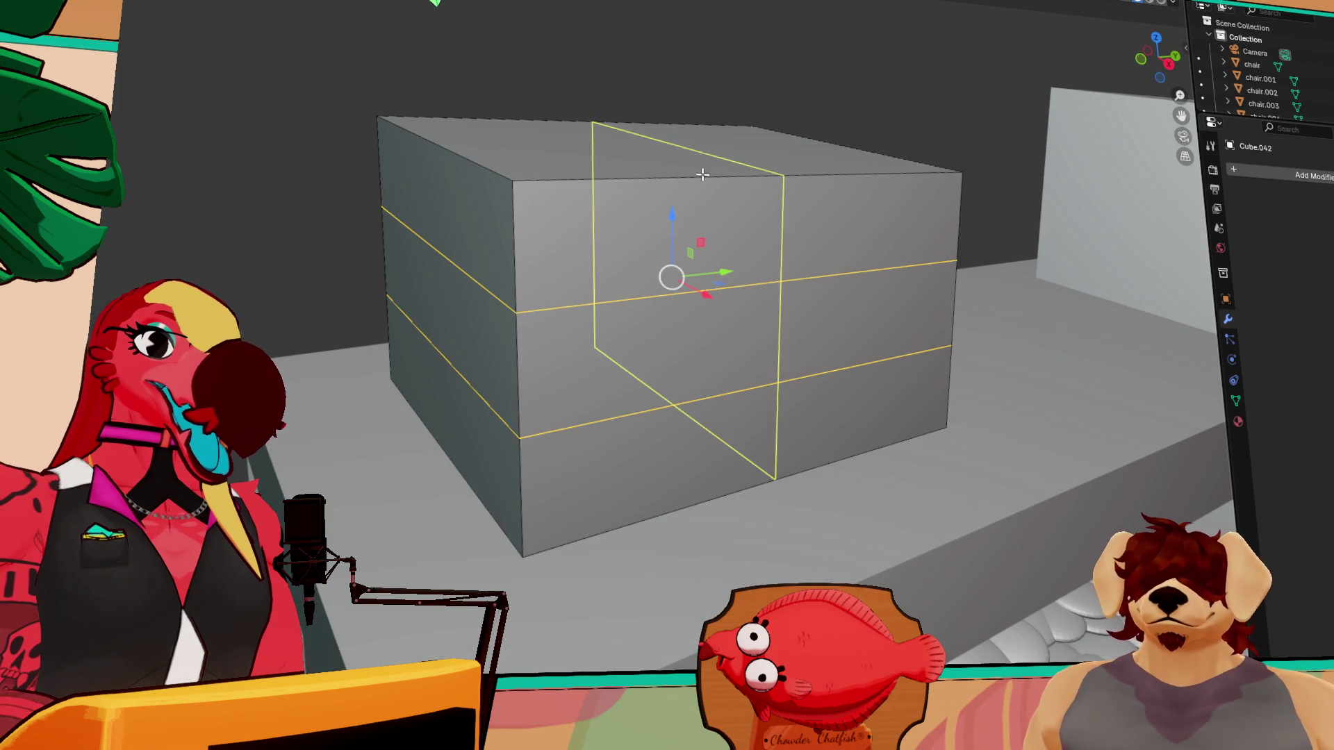
pyautogui.scroll(2, 698, 170)
pyautogui.scroll(1, 698, 171)
pyautogui.click(698, 171)
pyautogui.rightClick(698, 171)
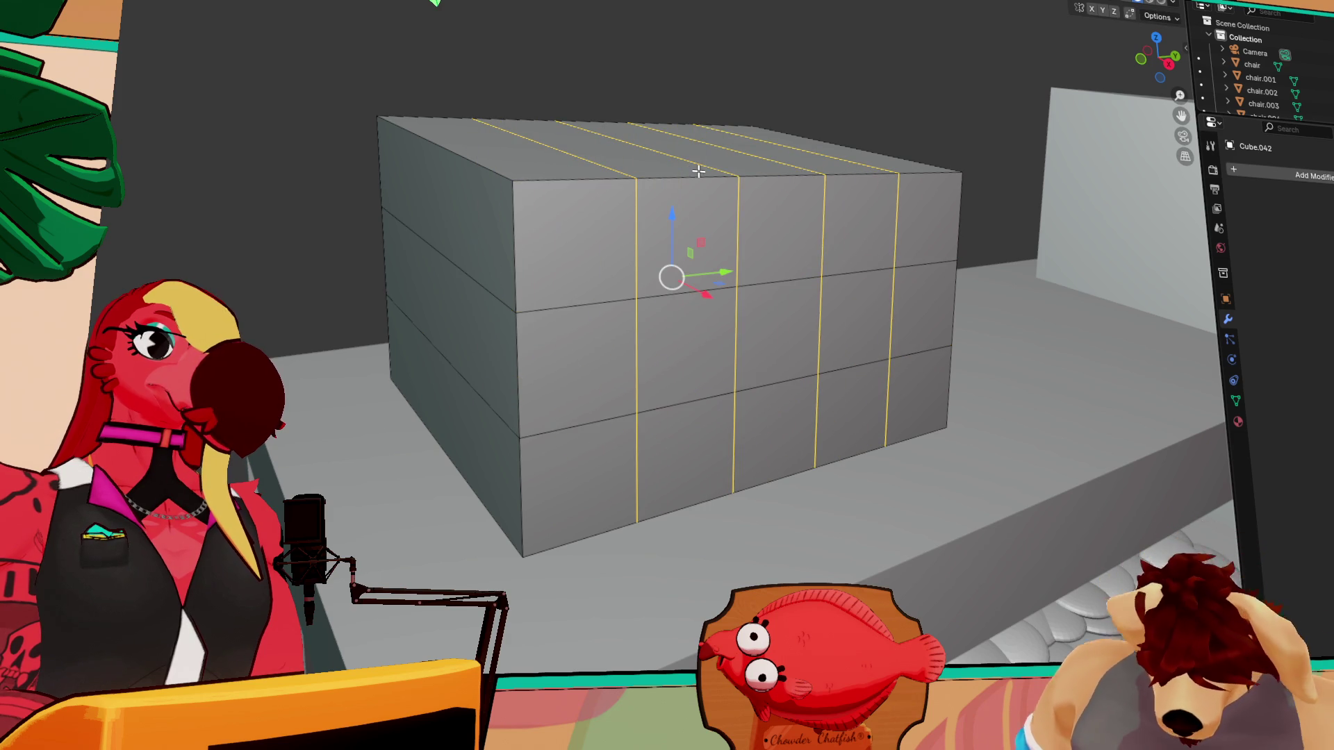
pyautogui.press('Tab')
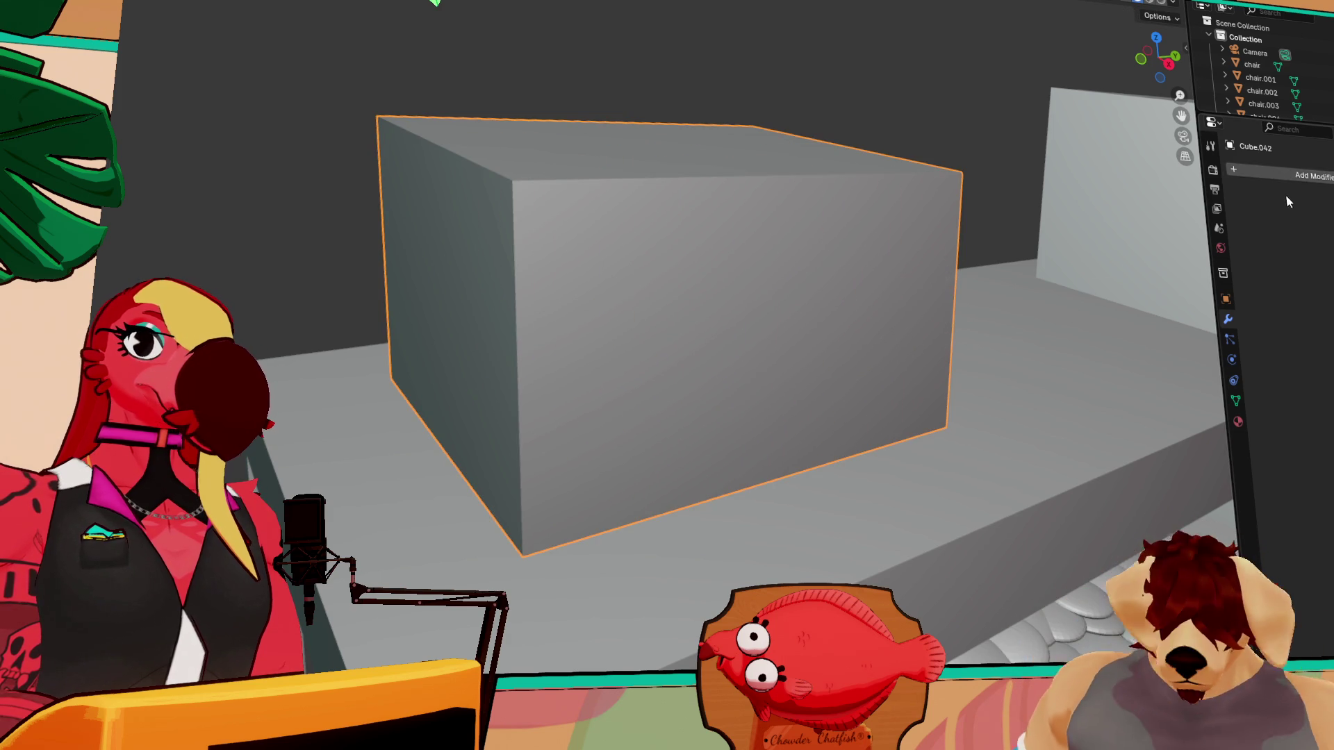
# - Add a Subdivision Surface modifier from the Generate list to box Cube.042
pyautogui.click(1288, 175)
pyautogui.moveTo(1301, 183)
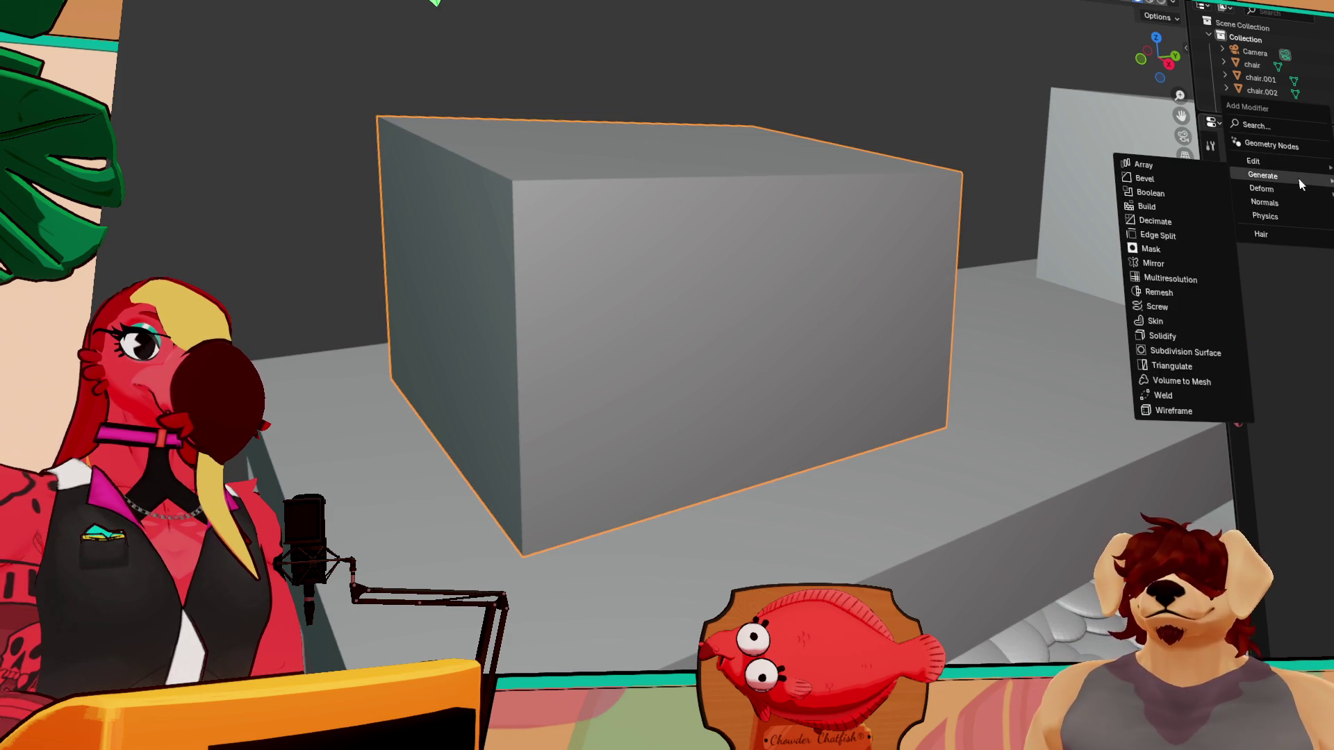
pyautogui.click(1181, 351)
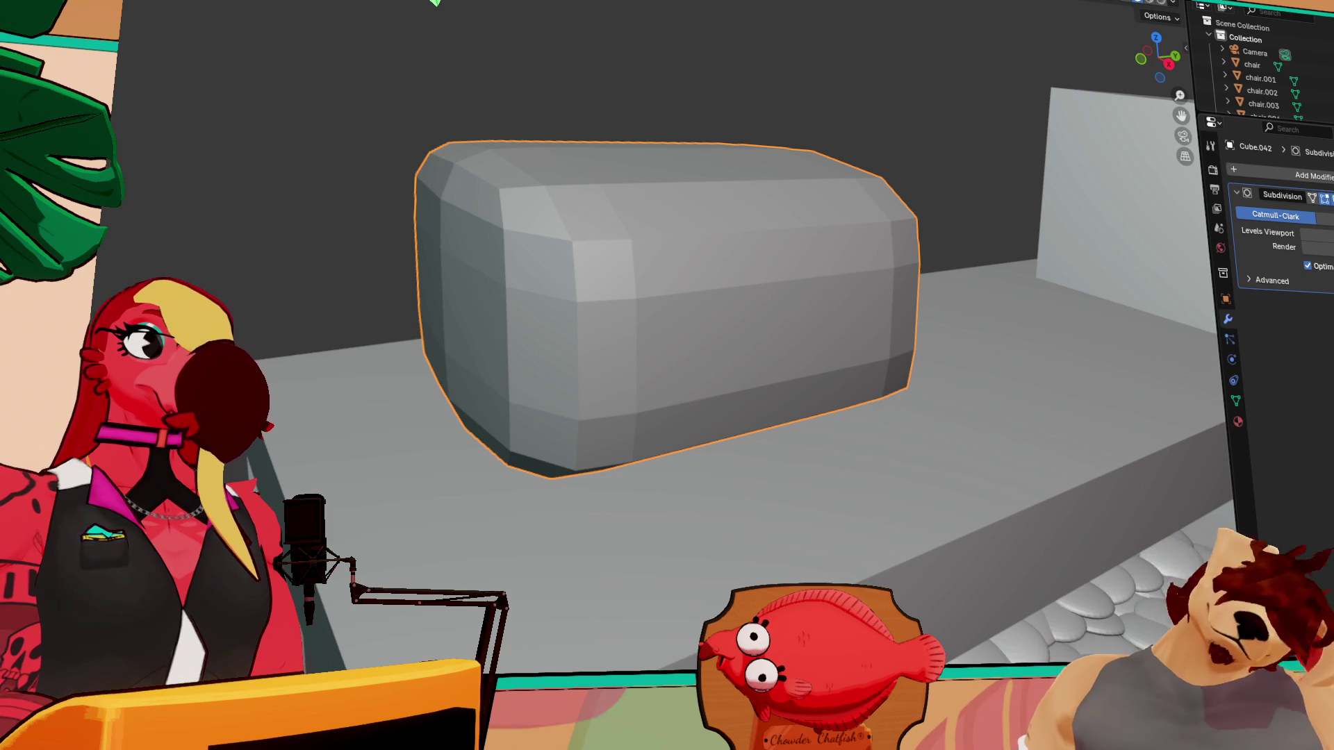
pyautogui.hotkey('ctrl', 'shift', 'l')
pyautogui.keyDown('alt'); pyautogui.click(597, 302); pyautogui.keyUp('alt')
pyautogui.moveTo(671, 181); pyautogui.dragTo(687, 132)
pyautogui.click(477, 392)
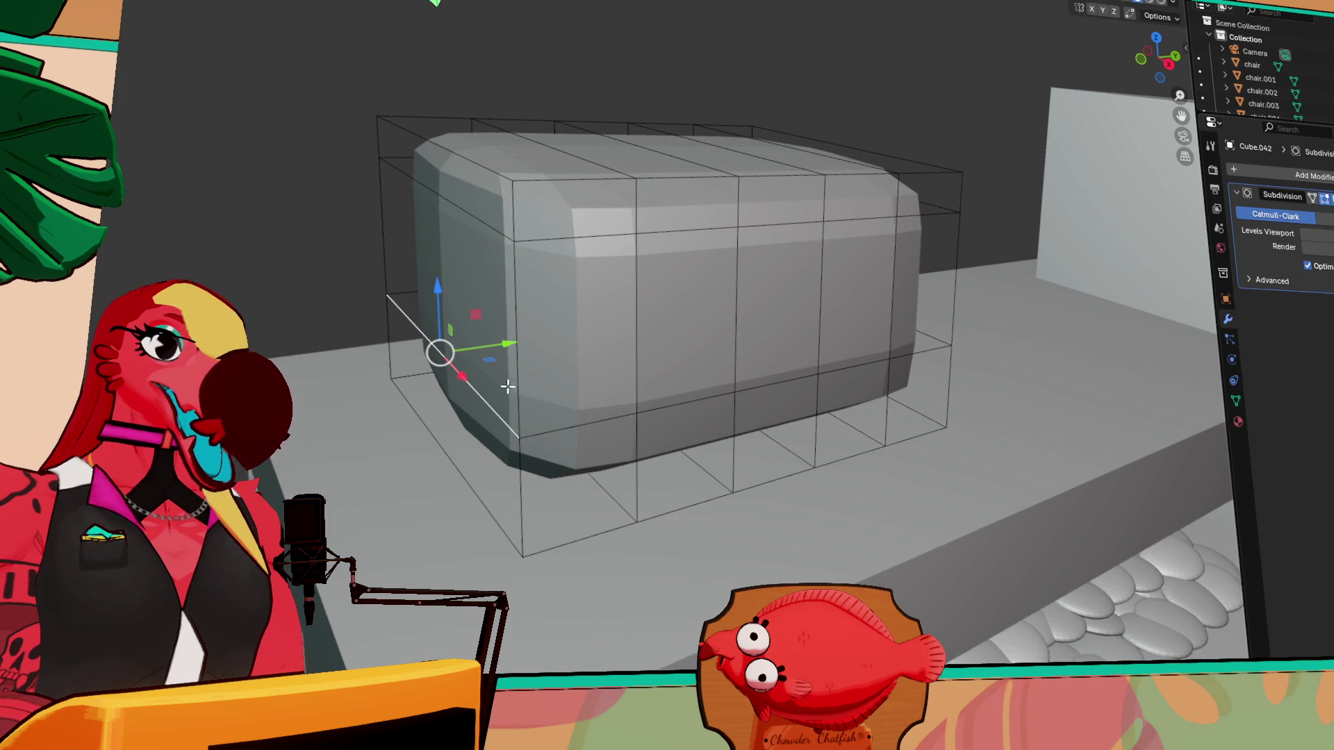
pyautogui.keyDown('alt'); pyautogui.click(499, 409); pyautogui.keyUp('alt')
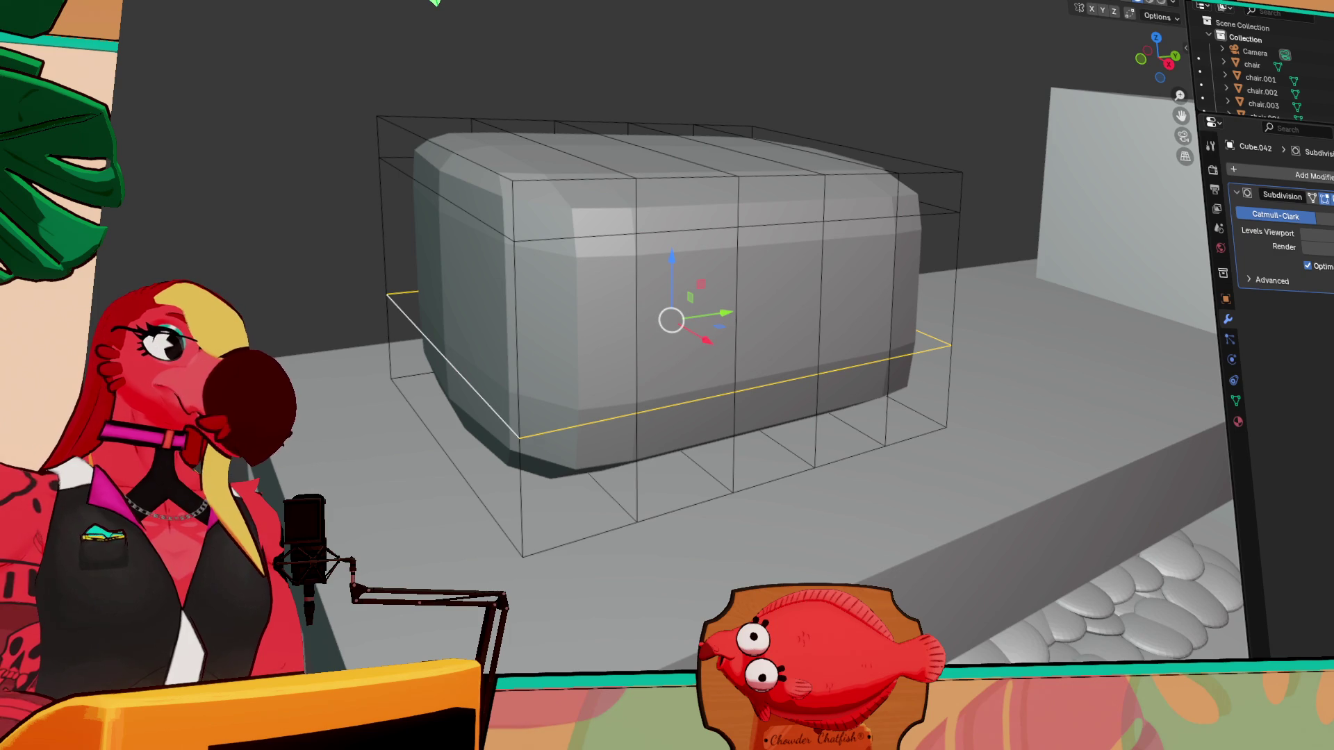
pyautogui.moveTo(660, 321); pyautogui.dragTo(656, 321)
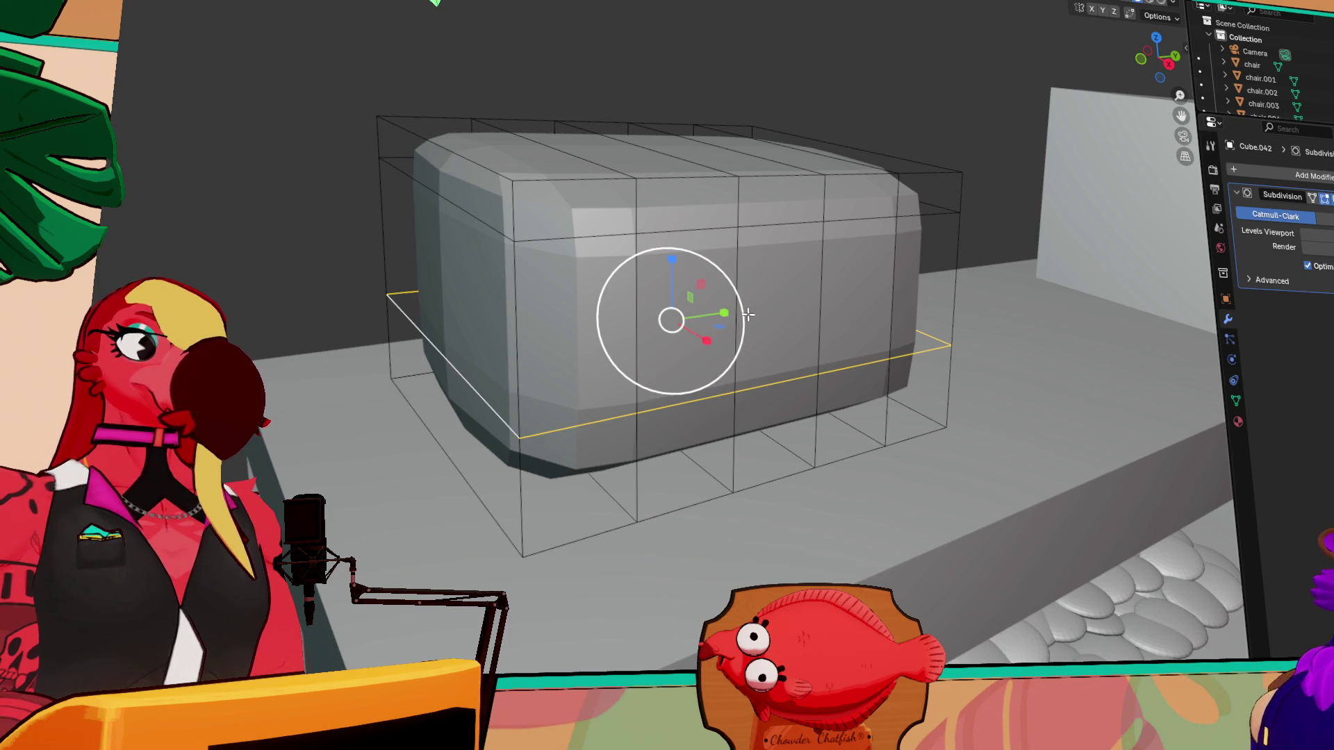
pyautogui.moveTo(747, 314); pyautogui.dragTo(737, 317)
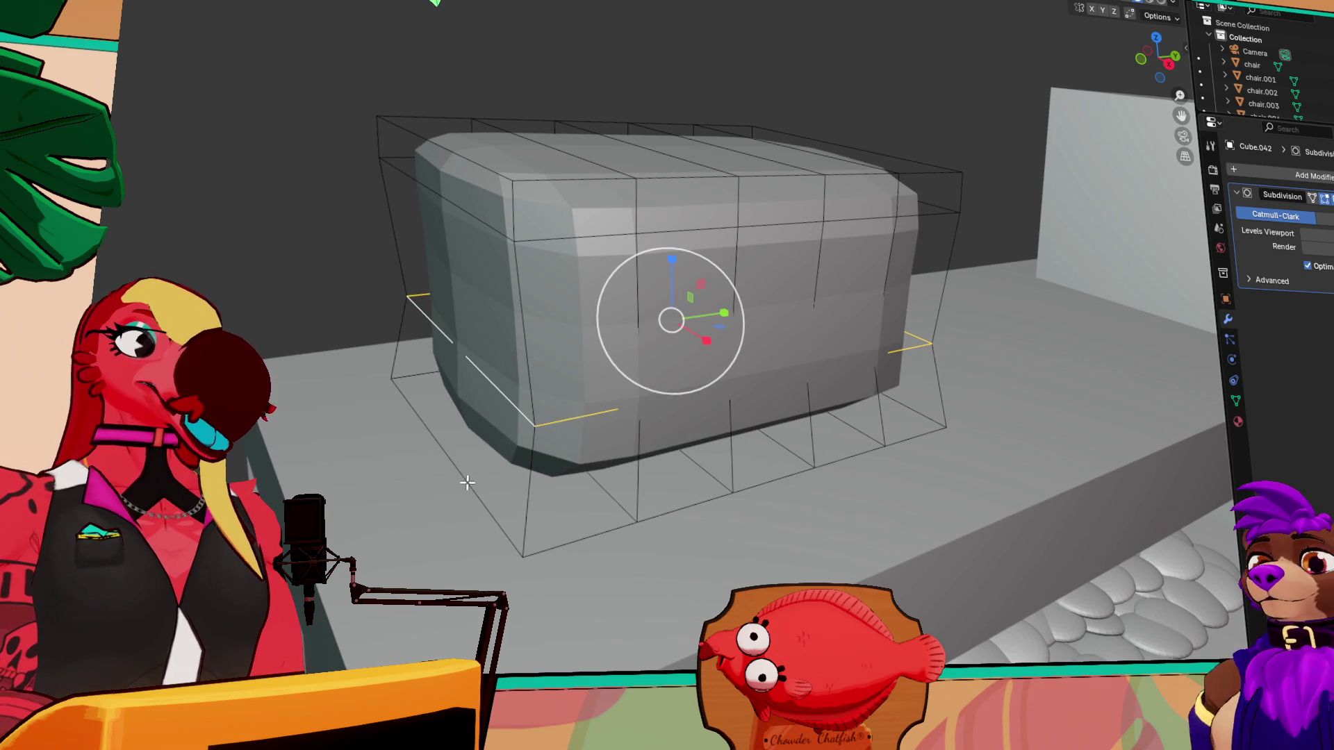
pyautogui.press('KP_3')
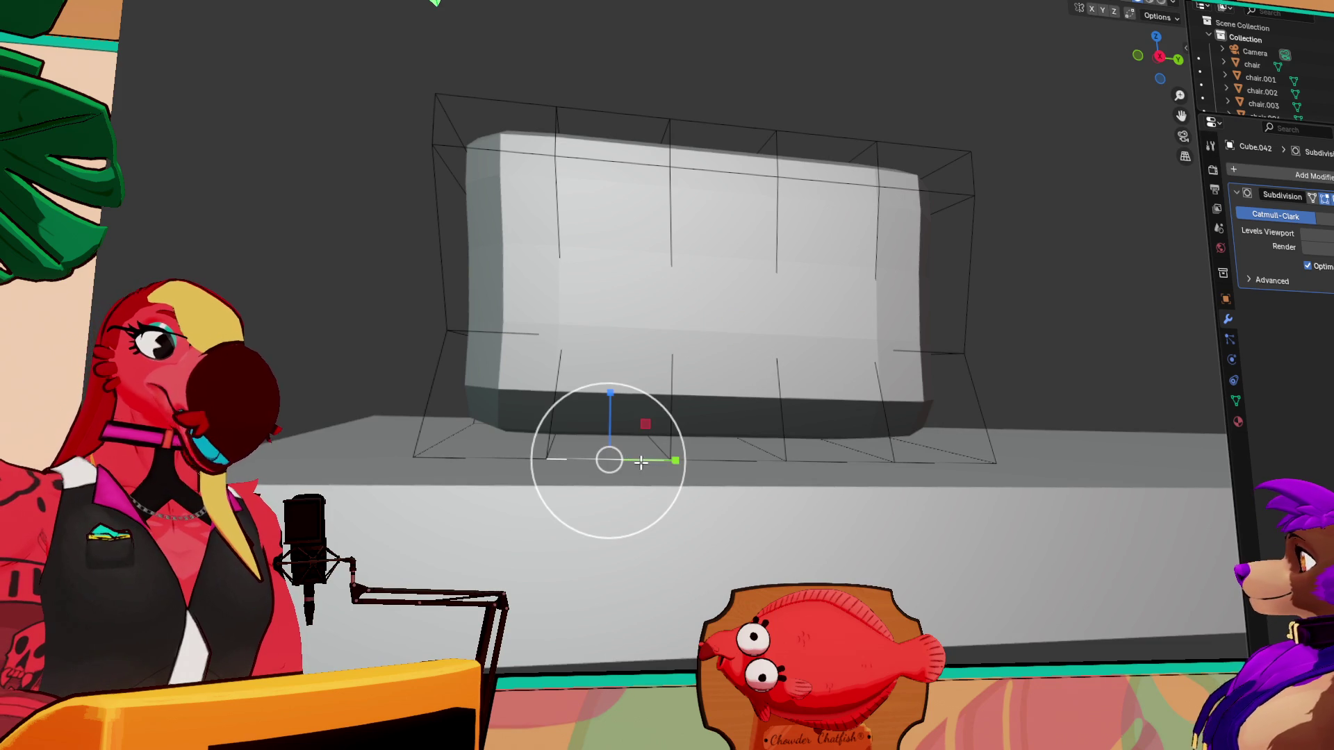
pyautogui.keyDown('alt'); pyautogui.click(726, 462); pyautogui.keyUp('alt')
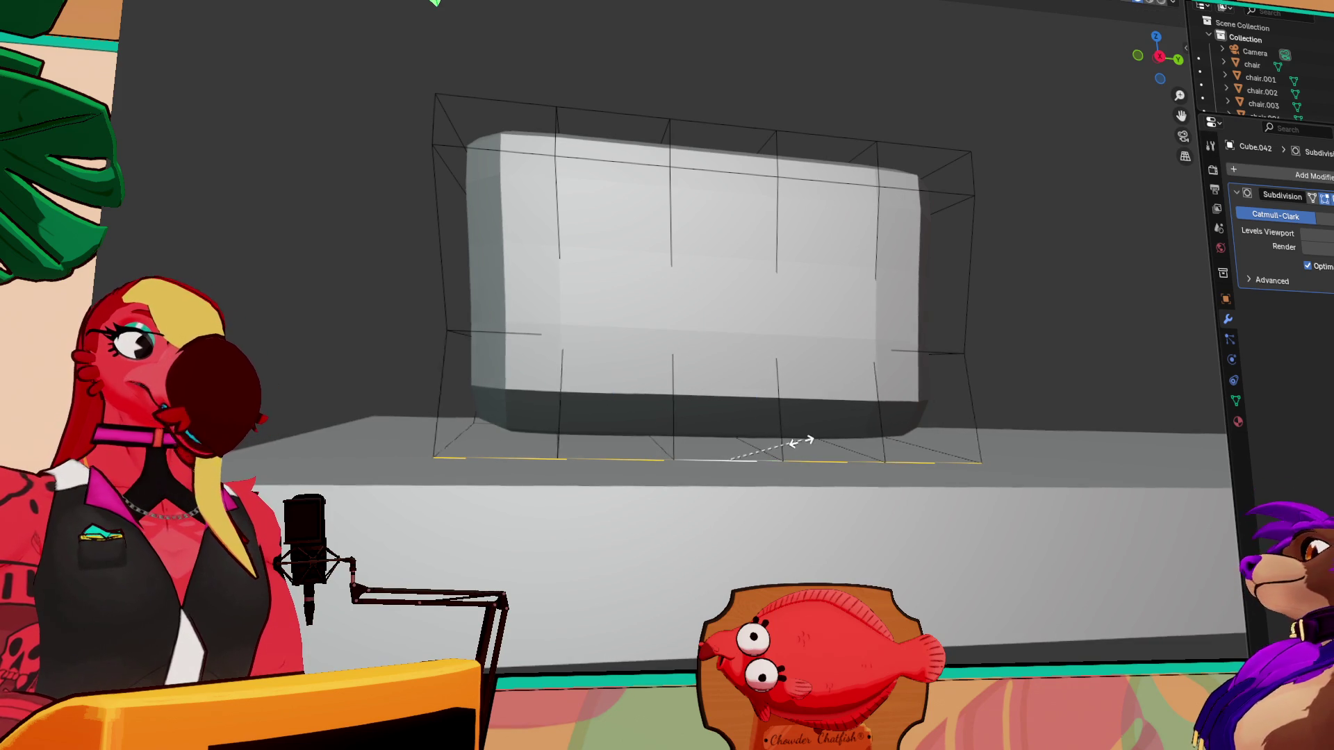
pyautogui.moveTo(782, 428)
pyautogui.mouseDown(button='middle')
pyautogui.moveTo(968, 407)
pyautogui.moveTo(533, 409)
pyautogui.mouseUp(button='middle')
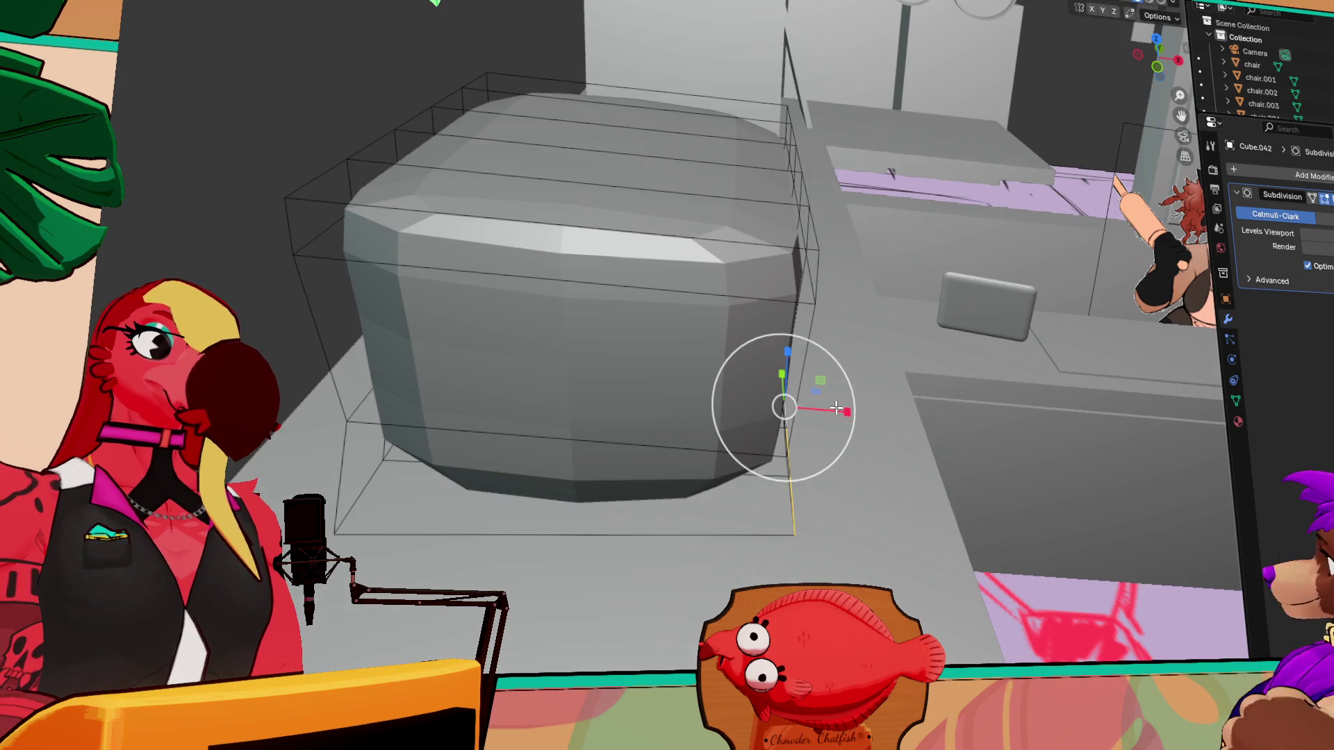
pyautogui.moveTo(642, 473)
pyautogui.mouseDown(button='middle')
pyautogui.moveTo(656, 528)
pyautogui.moveTo(658, 500)
pyautogui.moveTo(771, 559)
pyautogui.mouseUp(button='middle')
pyautogui.click(778, 562)
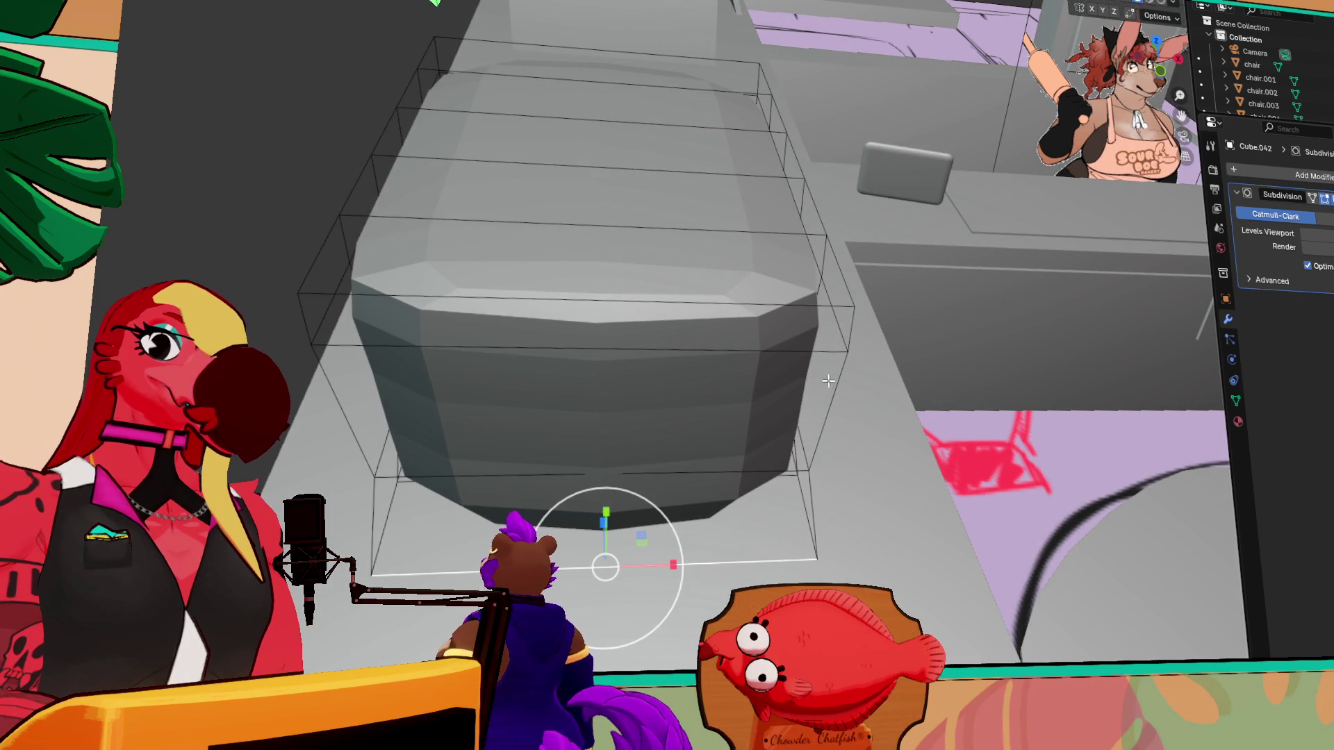
pyautogui.hotkey('alt', 'a')
pyautogui.click(792, 556)
pyautogui.moveTo(792, 556)
pyautogui.mouseDown(button='middle')
pyautogui.moveTo(743, 490)
pyautogui.moveTo(681, 478)
pyautogui.mouseUp(button='middle')
pyautogui.click(678, 481)
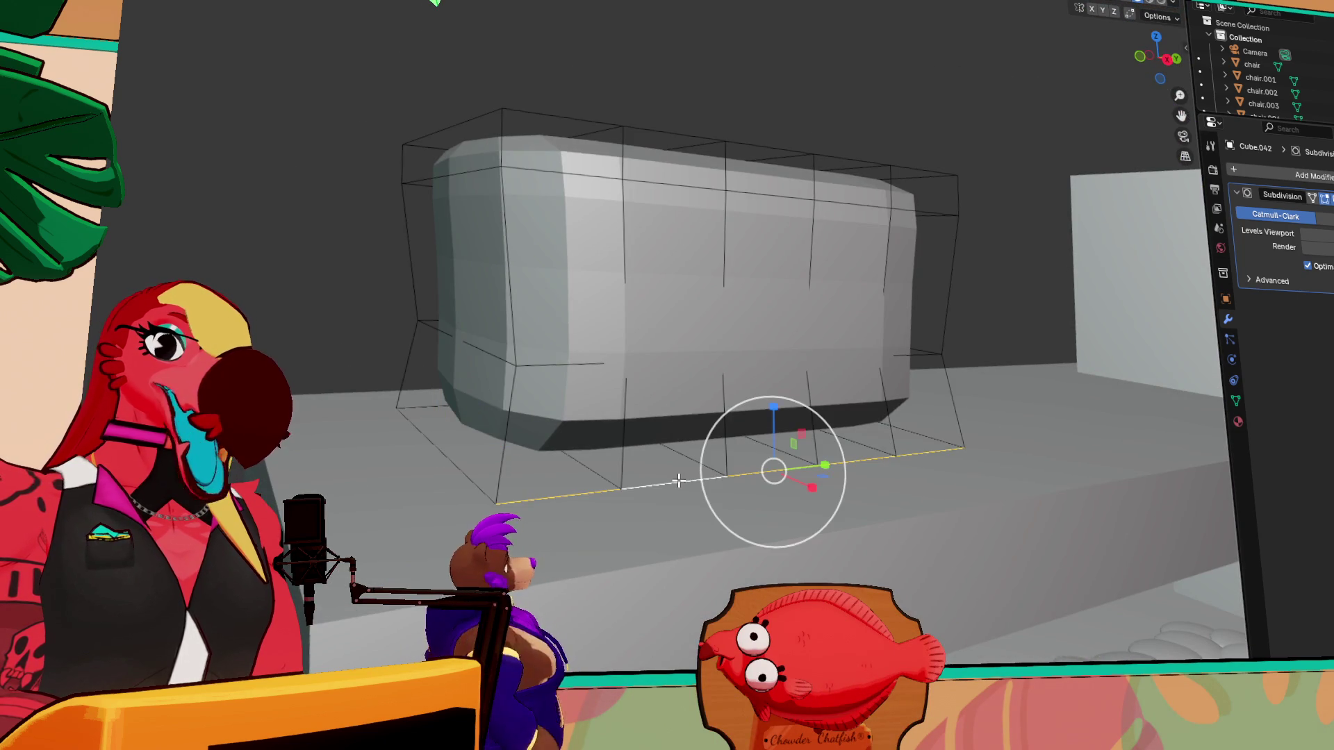
pyautogui.keyDown('shift'); pyautogui.click(585, 492); pyautogui.keyUp('shift')
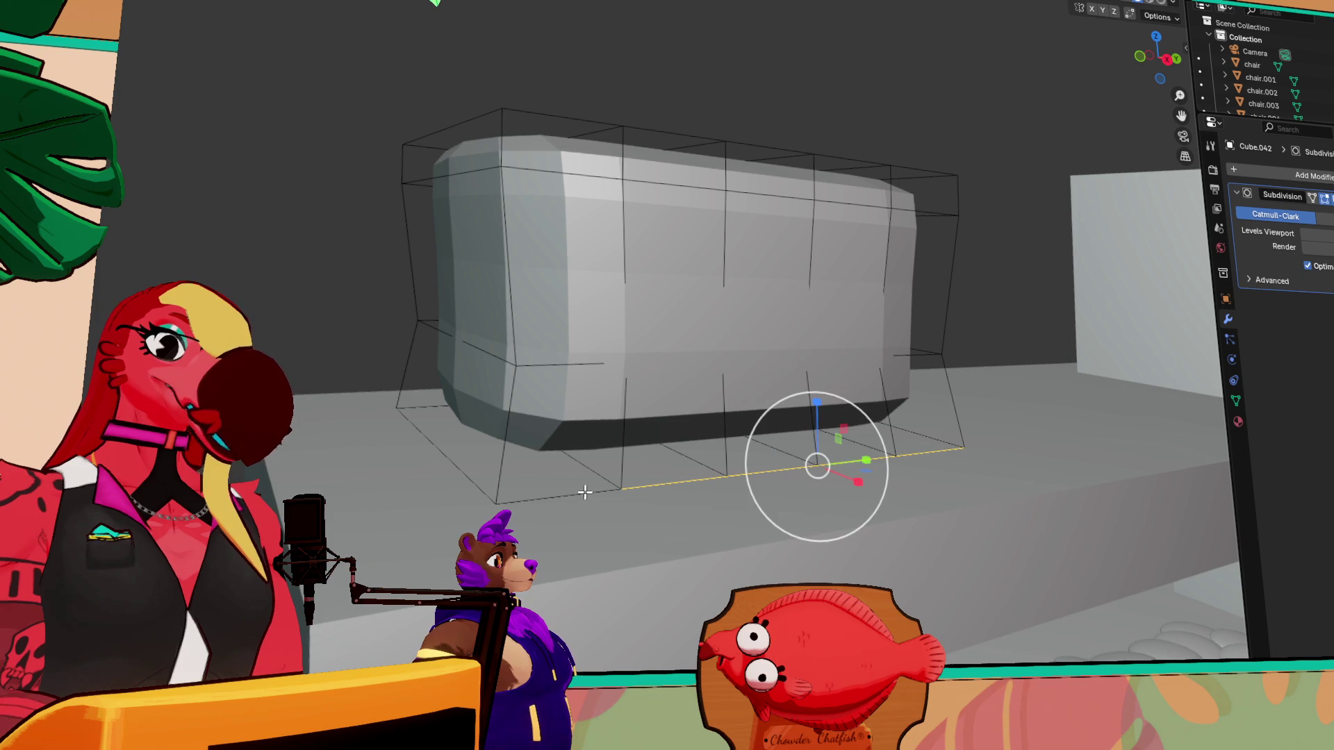
pyautogui.click(584, 492)
pyautogui.keyDown('shift'); pyautogui.click(584, 492); pyautogui.keyUp('shift')
pyautogui.hotkey('alt', 'a')
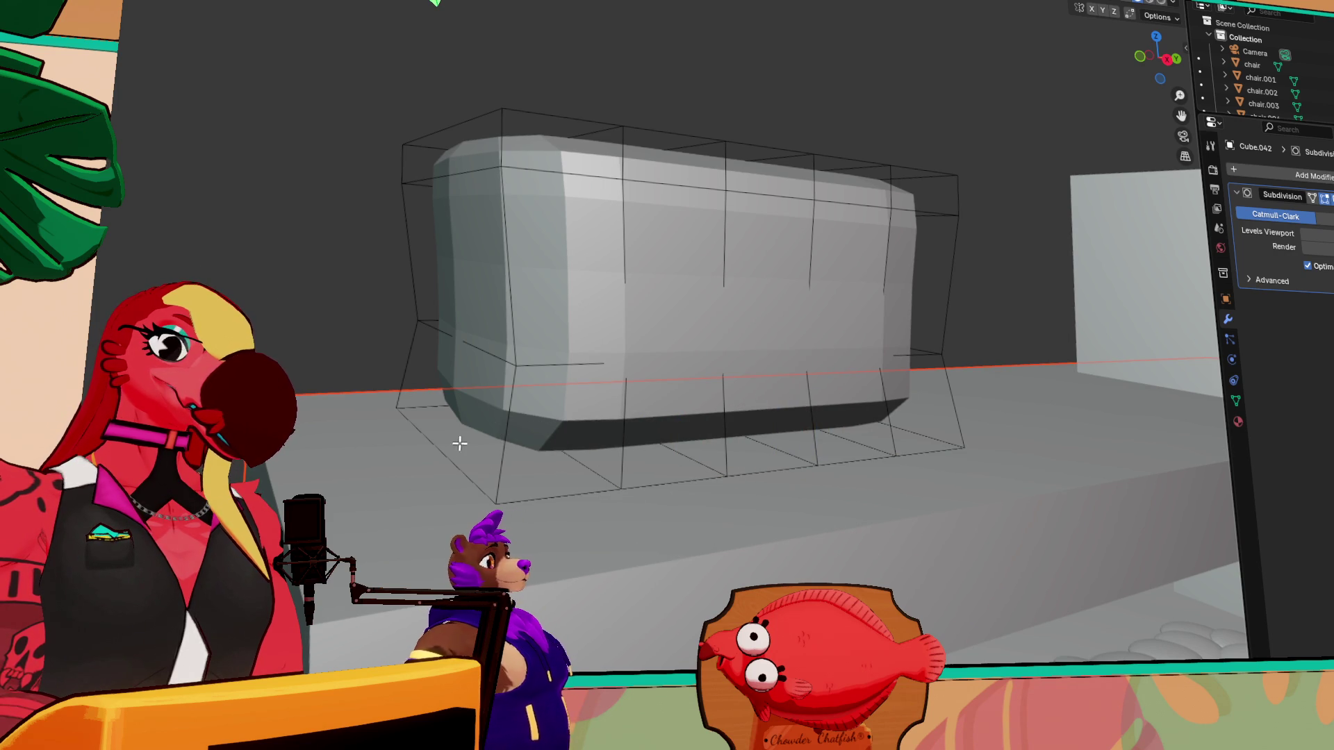
pyautogui.click(448, 461)
pyautogui.keyDown('alt'); pyautogui.click(517, 501); pyautogui.keyUp('alt')
pyautogui.keyDown('shift'); pyautogui.click(464, 474); pyautogui.keyUp('shift')
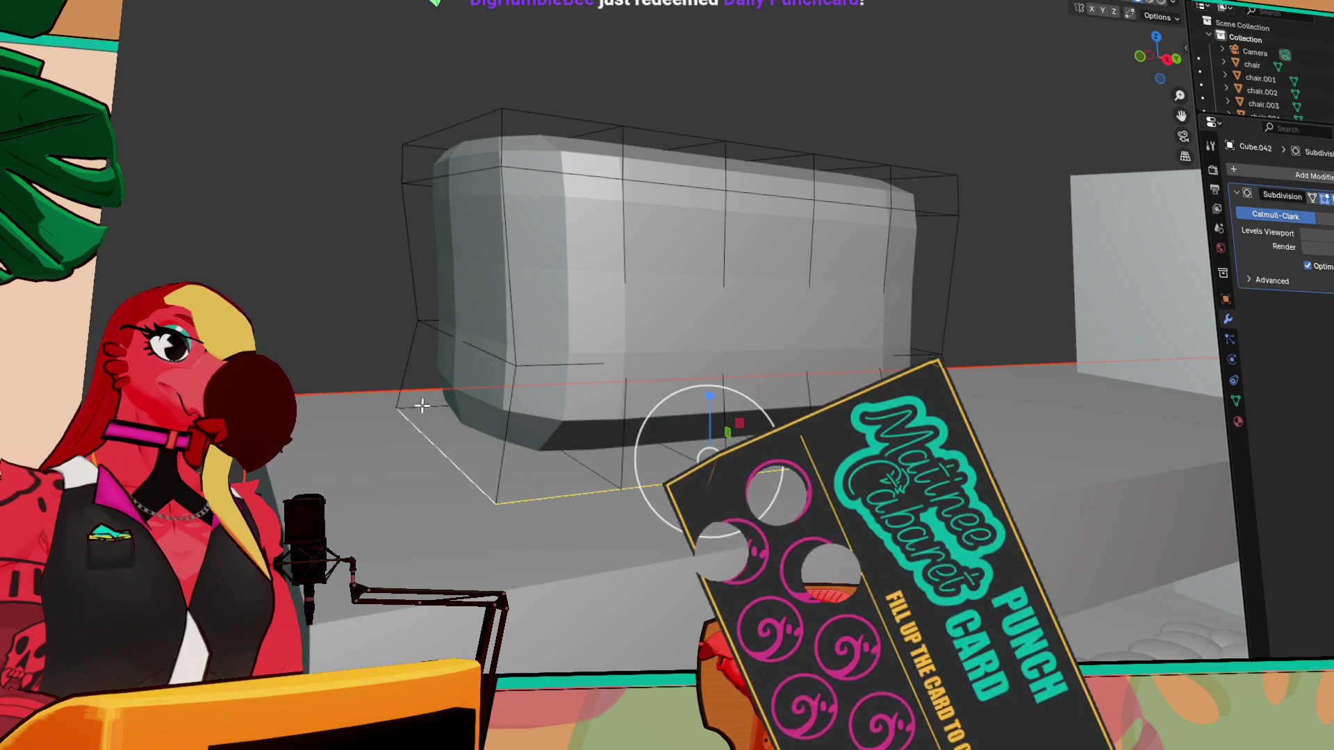
# - Add a single loop cut across Cube.042's cage, viewed from the front
pyautogui.moveTo(421, 408)
pyautogui.mouseDown(button='middle')
pyautogui.moveTo(650, 454)
pyautogui.moveTo(615, 534)
pyautogui.mouseUp(button='middle')
pyautogui.keyDown('shift'); pyautogui.click(604, 592); pyautogui.keyUp('shift')
pyautogui.moveTo(402, 479)
pyautogui.mouseDown(button='middle')
pyautogui.moveTo(354, 446)
pyautogui.moveTo(557, 502)
pyautogui.mouseUp(button='middle')
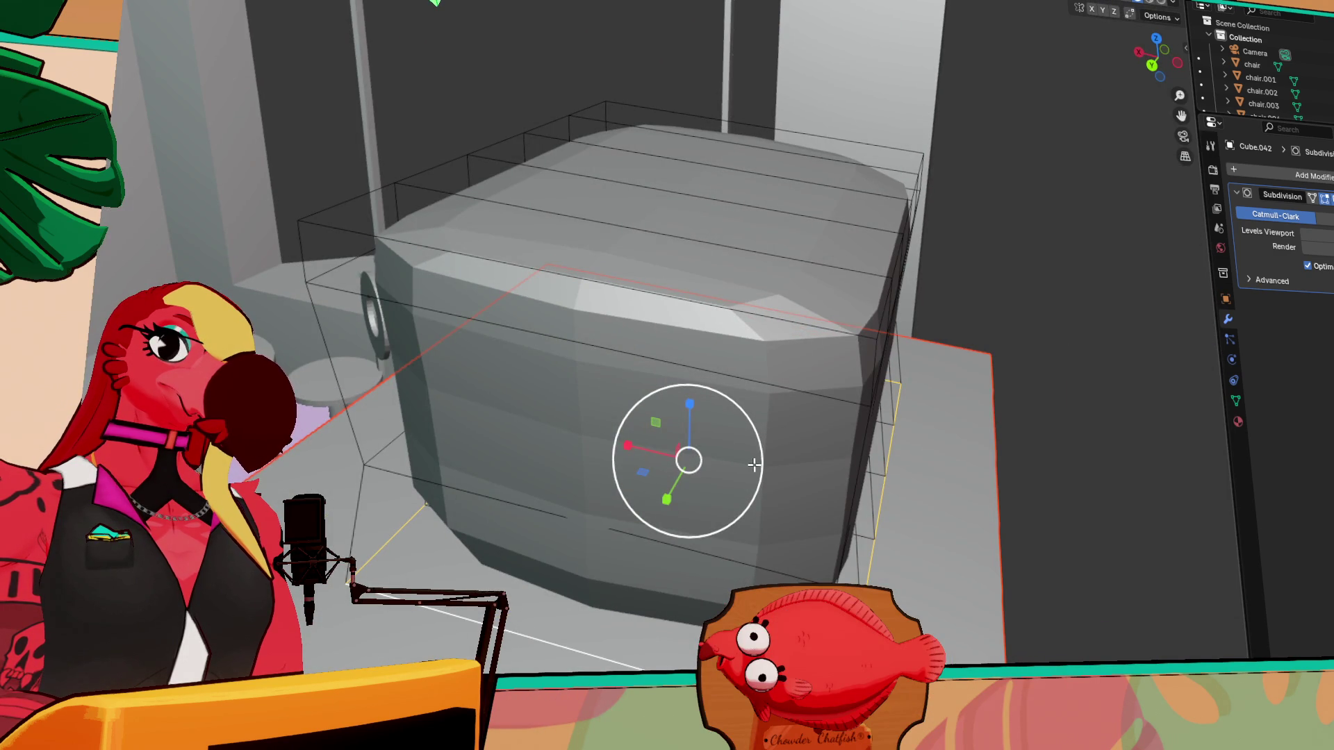
pyautogui.moveTo(763, 465); pyautogui.dragTo(745, 465)
pyautogui.moveTo(745, 464)
pyautogui.mouseDown(button='middle')
pyautogui.moveTo(853, 441)
pyautogui.moveTo(873, 420)
pyautogui.moveTo(864, 343)
pyautogui.mouseUp(button='middle')
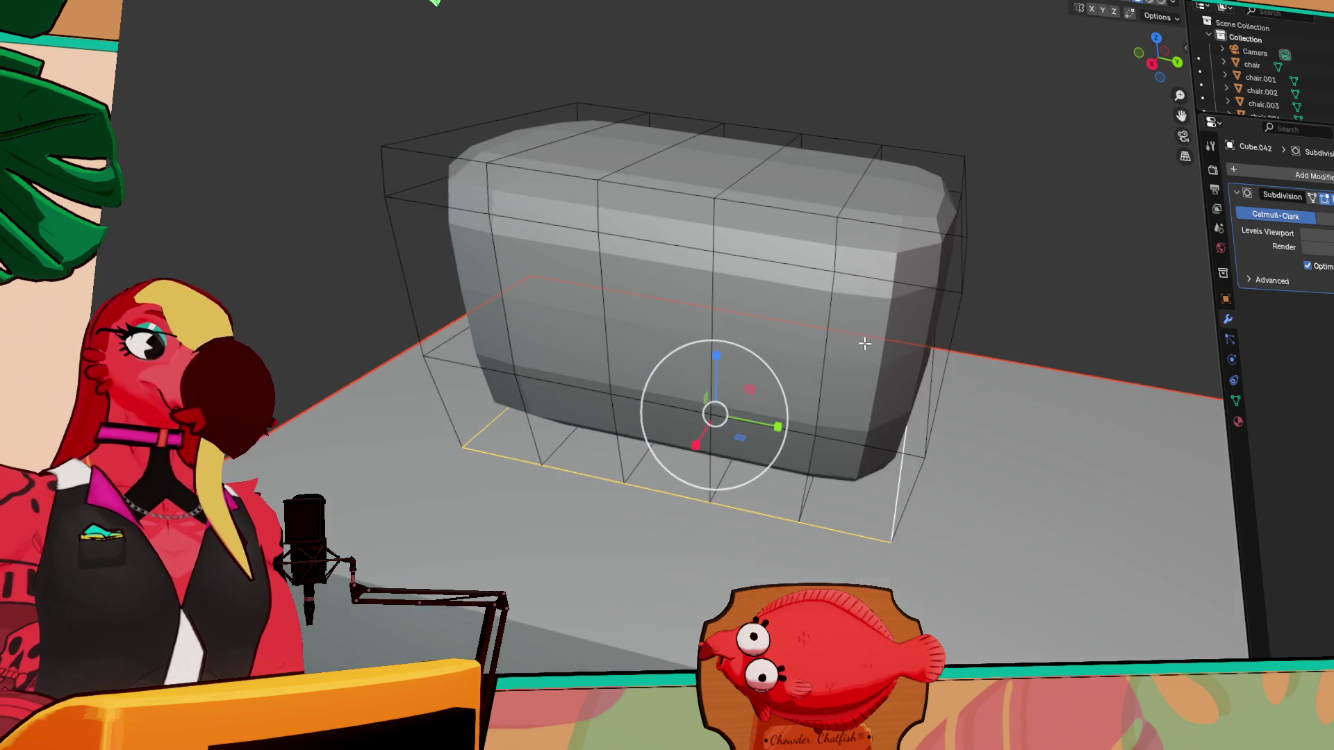
pyautogui.moveTo(951, 379); pyautogui.dragTo(682, 311, button='middle')
pyautogui.moveTo(751, 381); pyautogui.dragTo(720, 309, button='middle')
pyautogui.hotkey('ctrl', 'r')
pyautogui.click(720, 309)
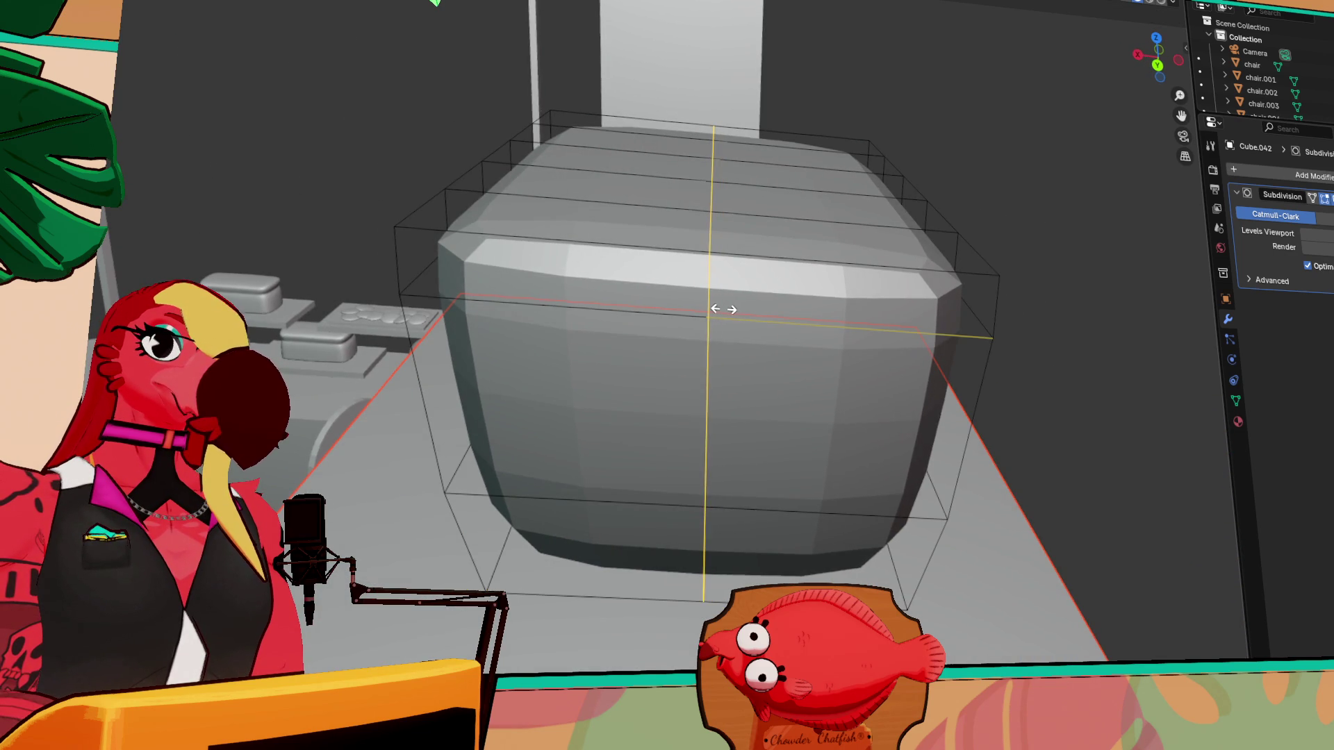
pyautogui.click(726, 310)
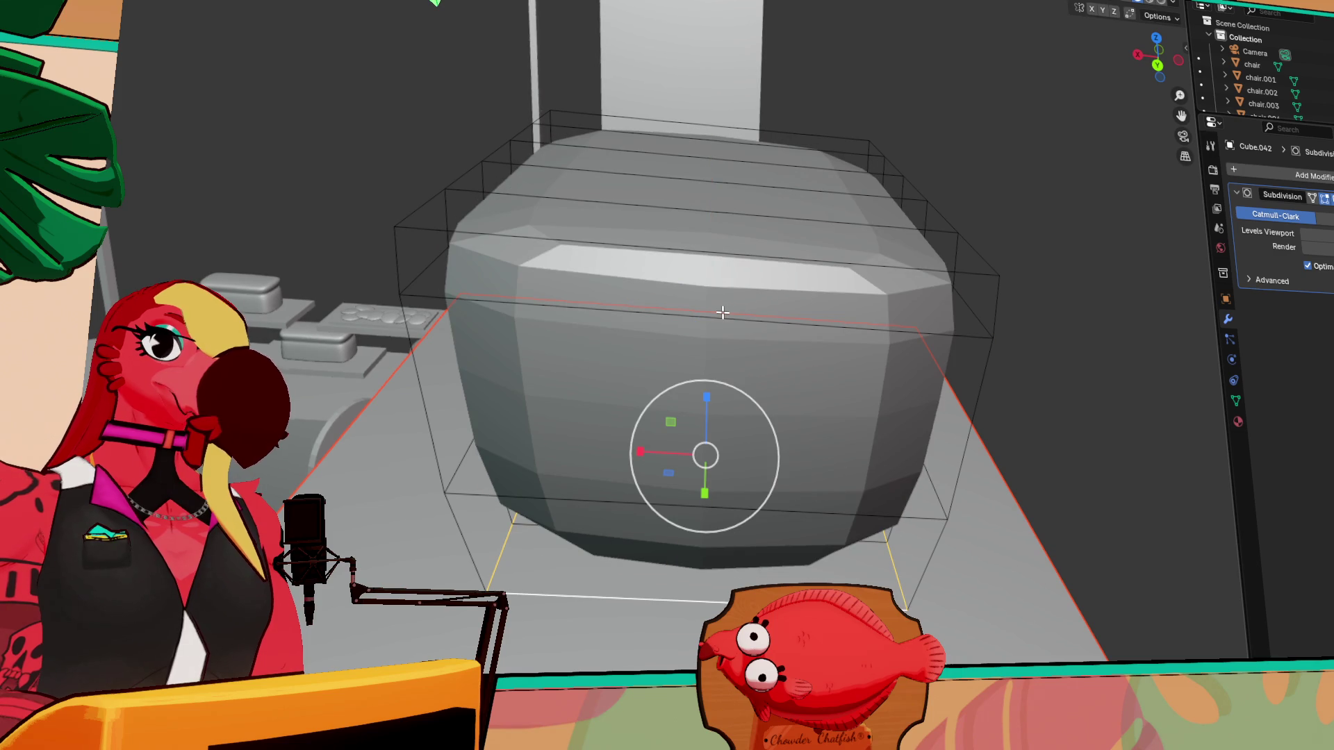
# - Add two more vertical loop cuts across the box front and exit Edit Mode
pyautogui.hotkey('ctrl', 'r')
pyautogui.scroll(1, 721, 312)
pyautogui.click(720, 312)
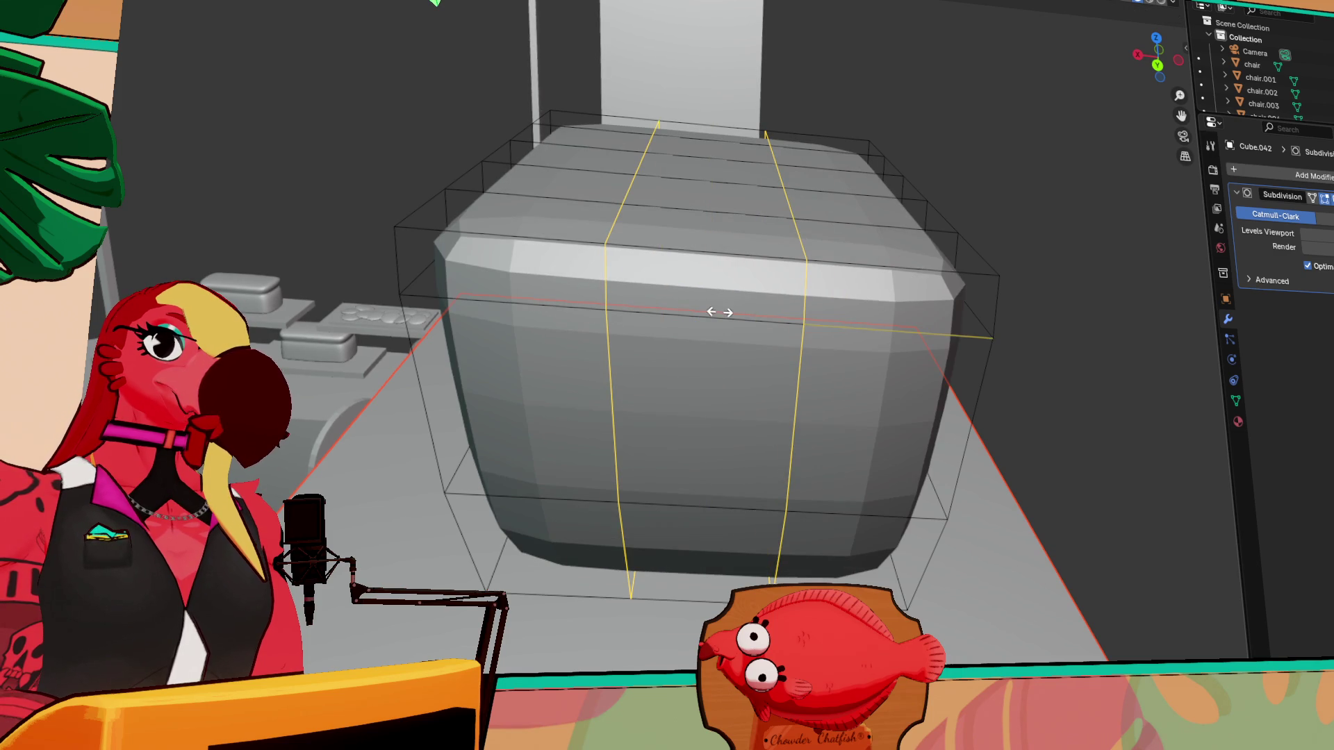
pyautogui.click(720, 312)
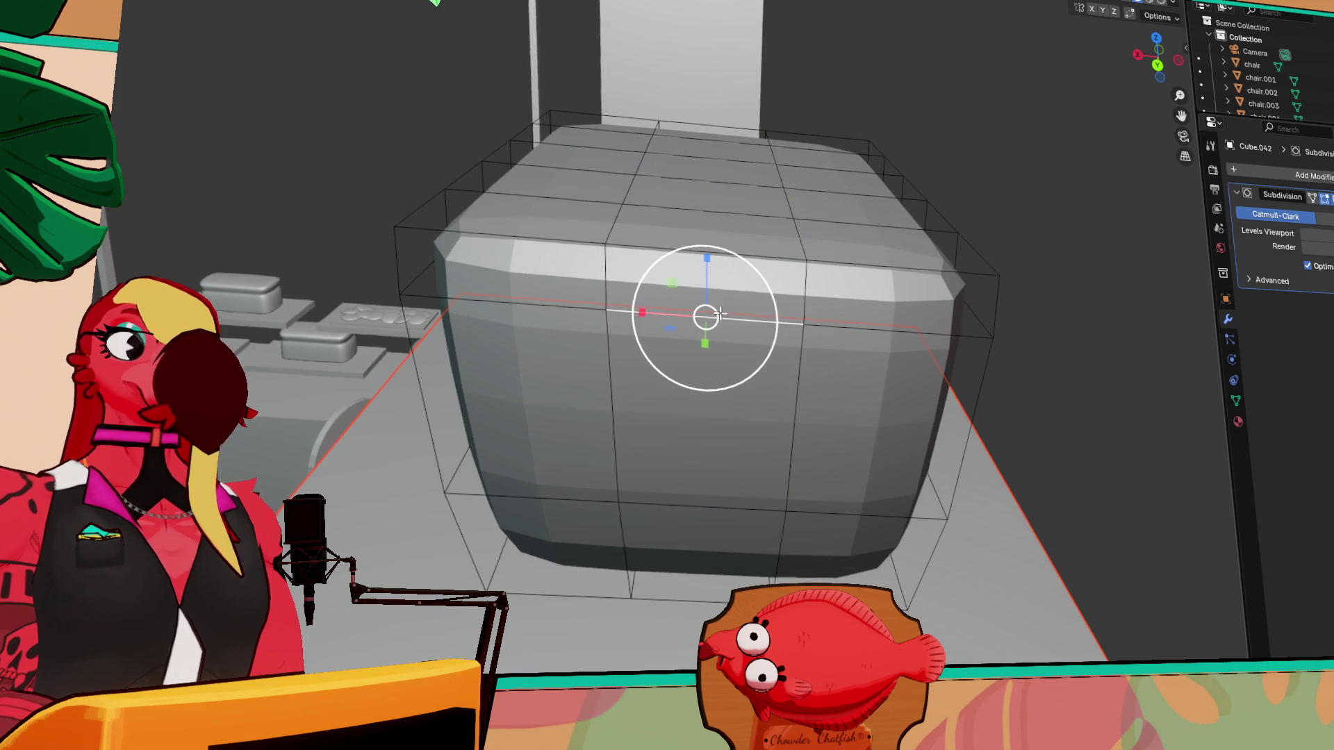
pyautogui.keyDown('alt'); pyautogui.click(814, 255); pyautogui.keyUp('alt')
pyautogui.moveTo(1011, 235)
pyautogui.mouseDown(button='middle')
pyautogui.moveTo(901, 211)
pyautogui.moveTo(862, 222)
pyautogui.moveTo(1012, 277)
pyautogui.moveTo(926, 298)
pyautogui.moveTo(846, 284)
pyautogui.mouseUp(button='middle')
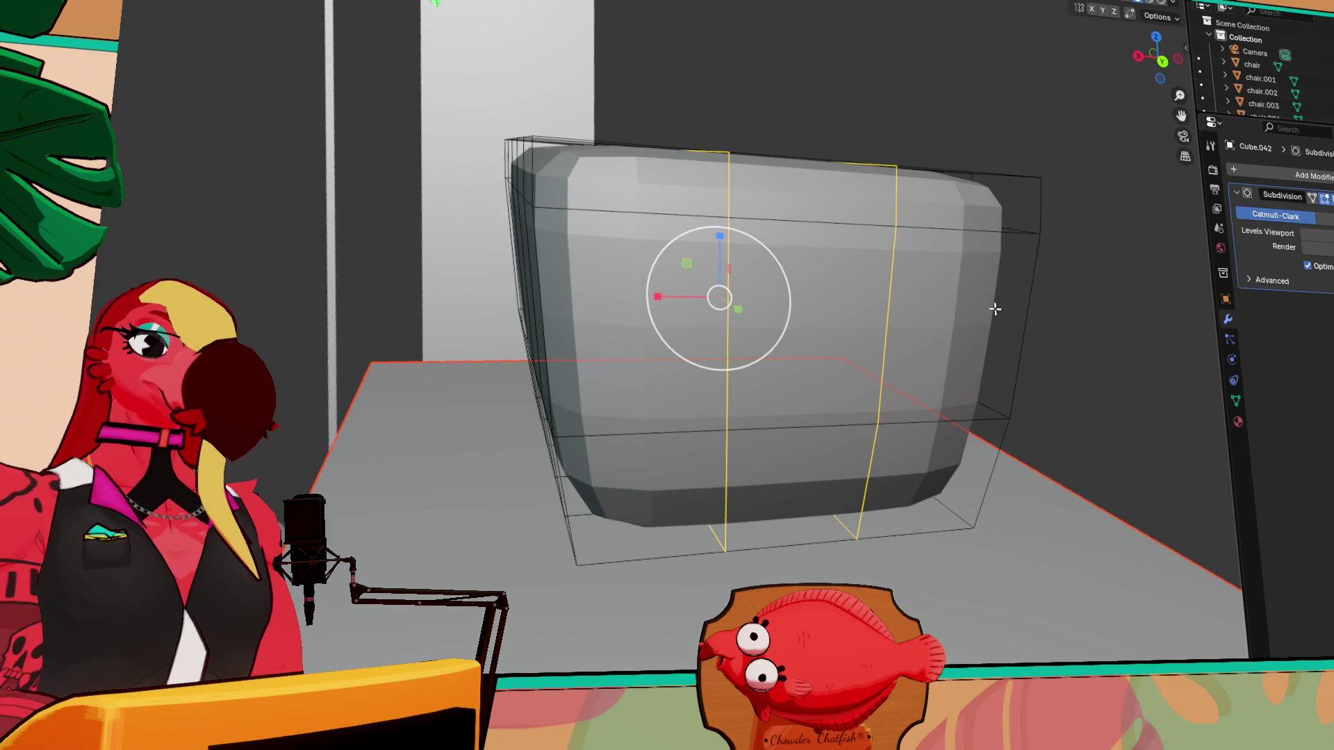
pyautogui.press('Tab')
pyautogui.moveTo(992, 381); pyautogui.dragTo(890, 369, button='middle')
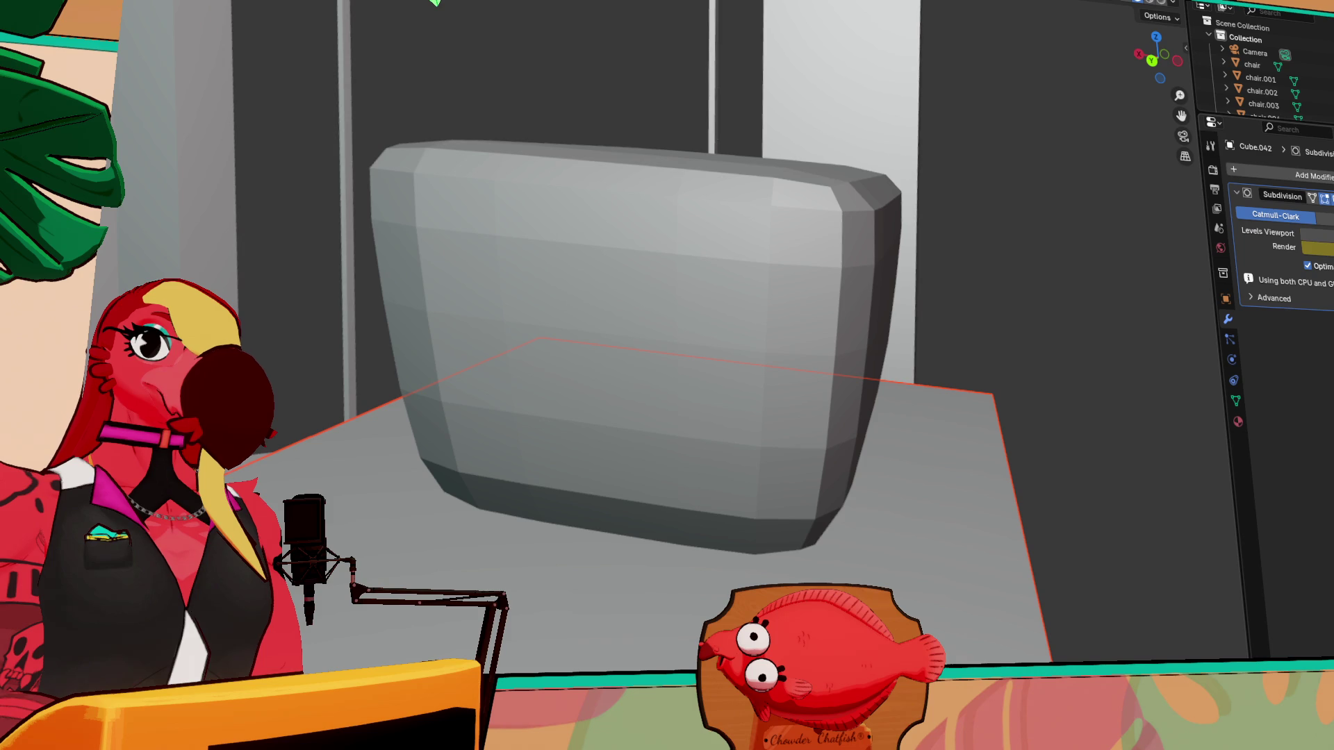
# - Raise the viewport subdivision level, return to Edit Mode, then lower it again
pyautogui.click(1323, 234)
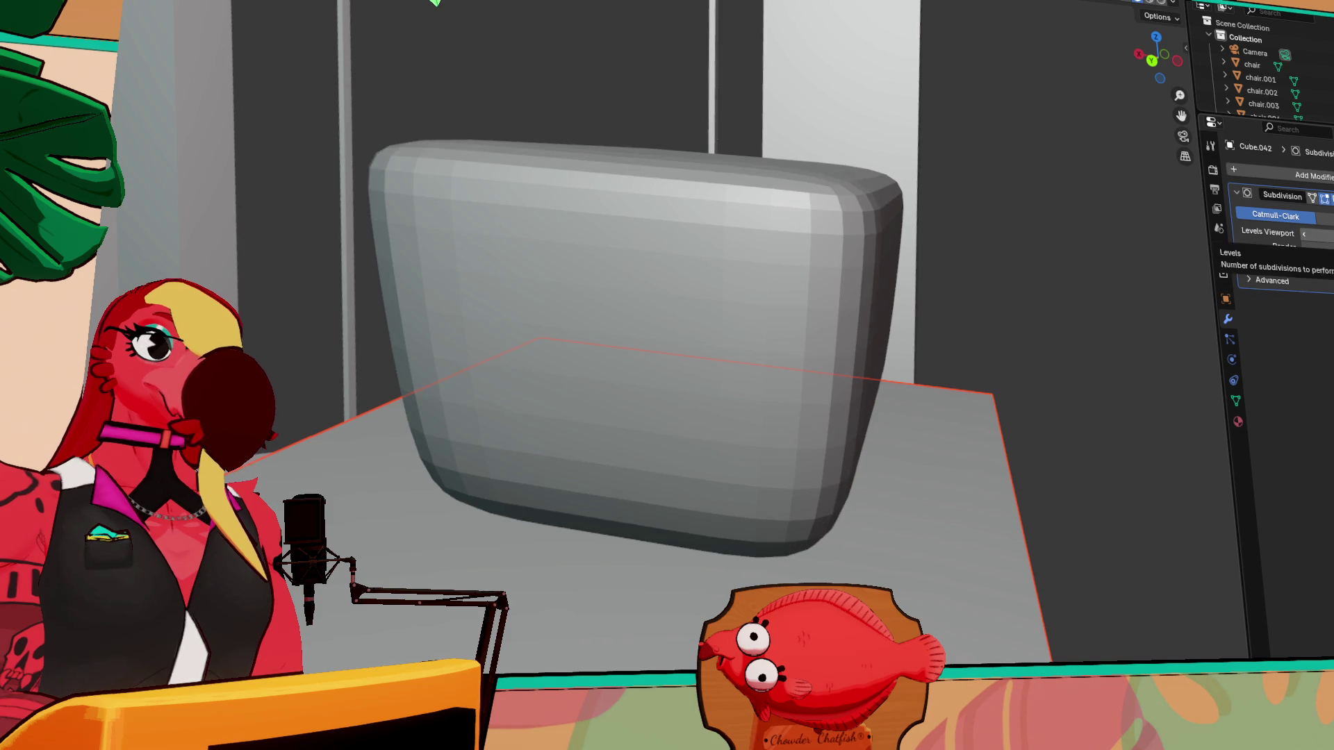
pyautogui.moveTo(969, 298)
pyautogui.mouseDown(button='middle')
pyautogui.moveTo(1021, 307)
pyautogui.moveTo(1162, 265)
pyautogui.moveTo(1024, 294)
pyautogui.mouseUp(button='middle')
pyautogui.press('Tab')
pyautogui.hotkey('ctrl', 'r')
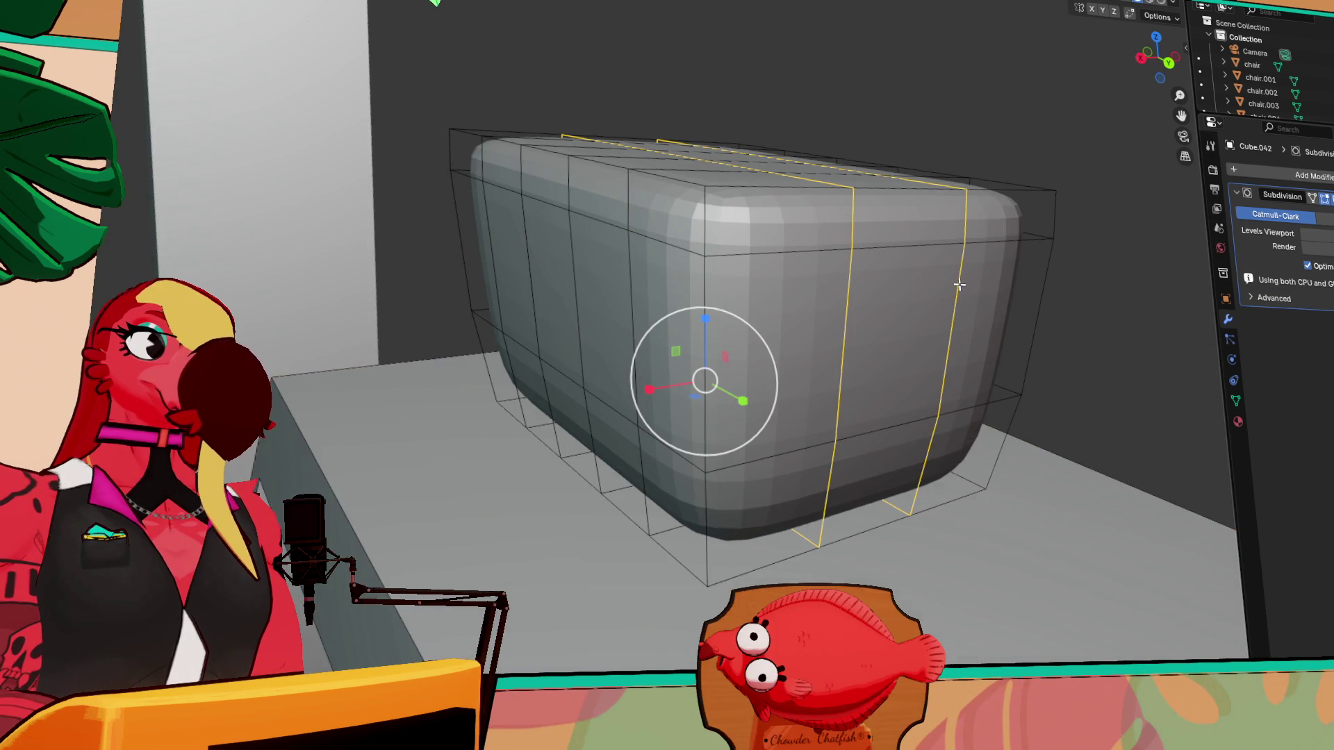
pyautogui.click(1304, 235)
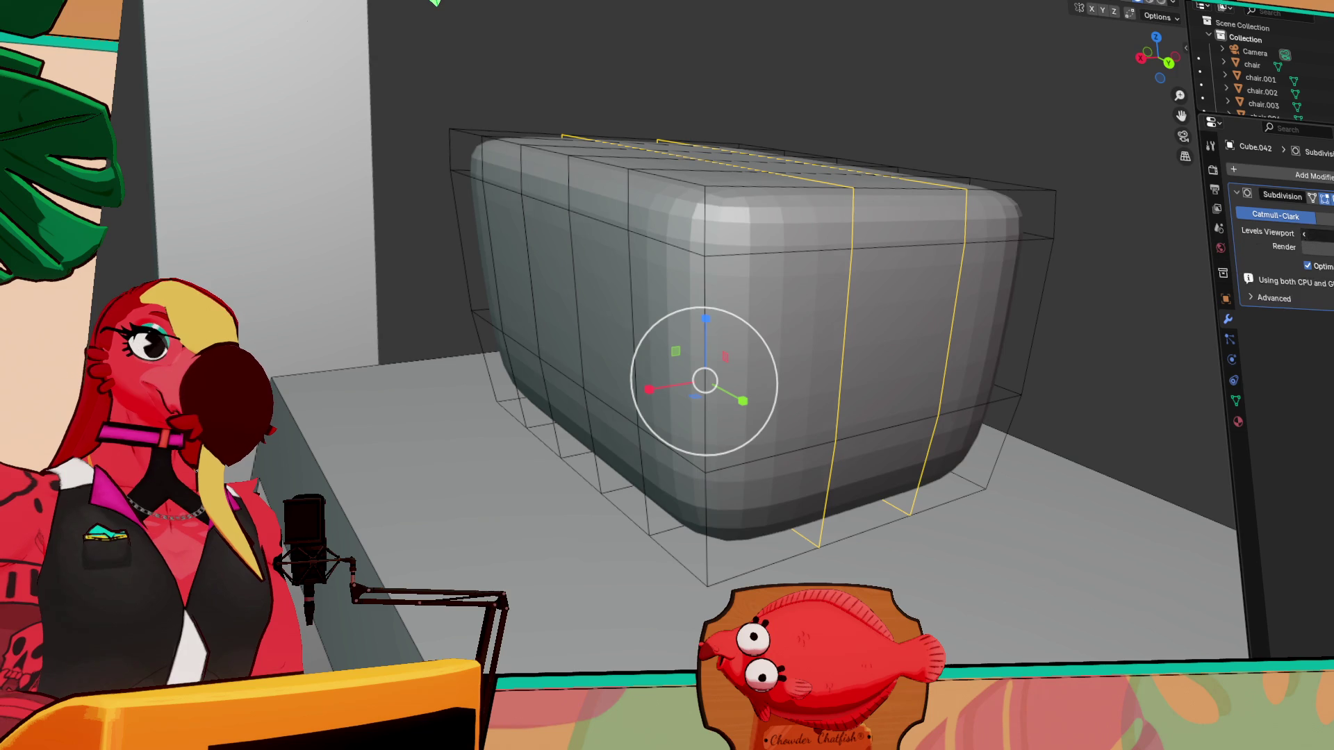
pyautogui.moveTo(1168, 280)
pyautogui.mouseDown(button='middle')
pyautogui.moveTo(1123, 292)
pyautogui.moveTo(1101, 279)
pyautogui.mouseUp(button='middle')
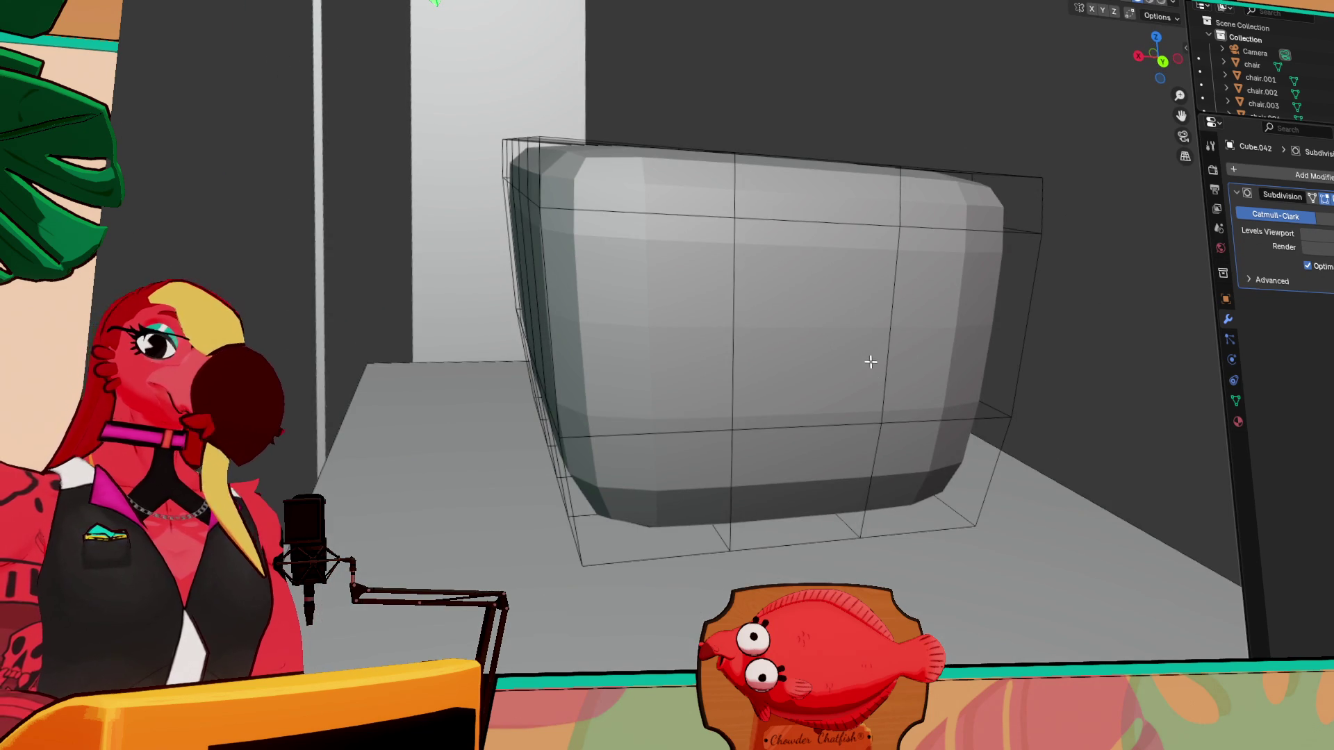
# - Place a horizontal edge loop around the block, slid slightly above its middle
pyautogui.hotkey('ctrl', 'r')
pyautogui.click(752, 347)
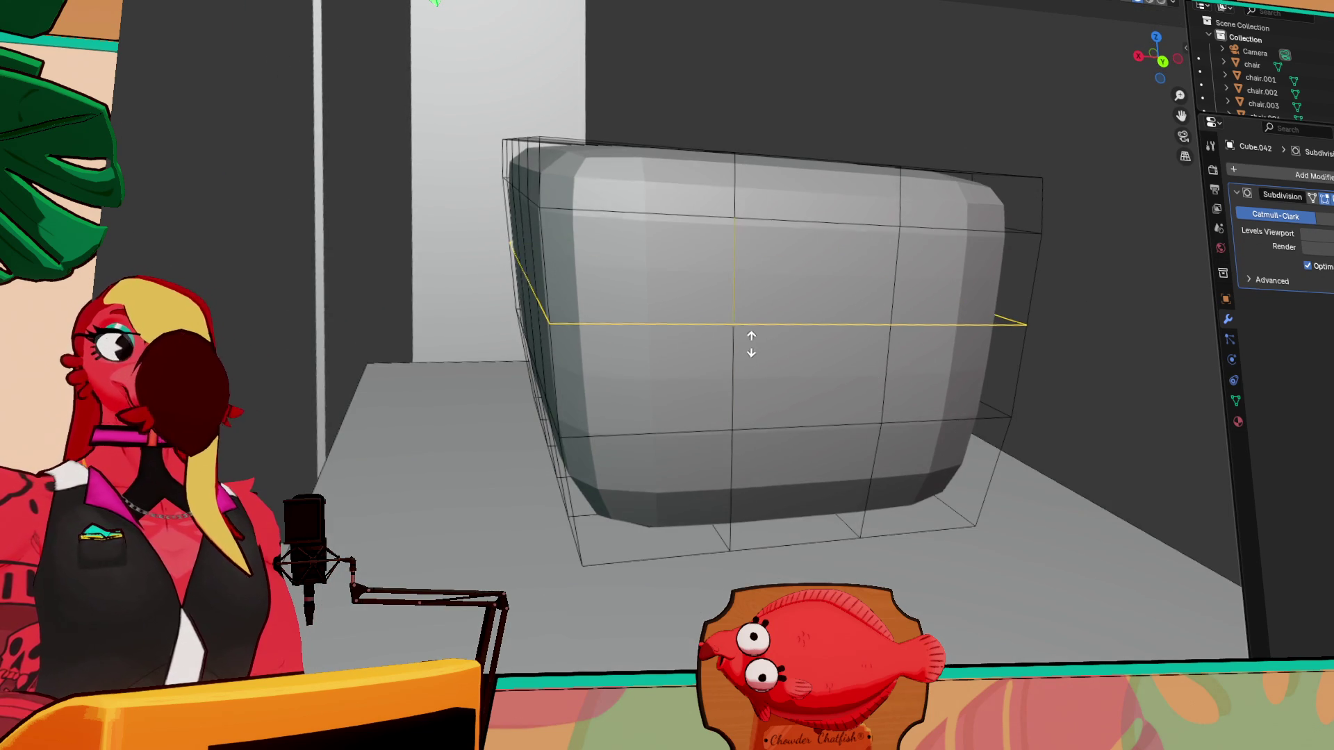
pyautogui.click(749, 323)
pyautogui.moveTo(749, 323)
pyautogui.mouseDown(button='middle')
pyautogui.moveTo(869, 334)
pyautogui.moveTo(773, 340)
pyautogui.mouseUp(button='middle')
pyautogui.moveTo(642, 324); pyautogui.dragTo(521, 301, button='middle')
pyautogui.click(458, 264)
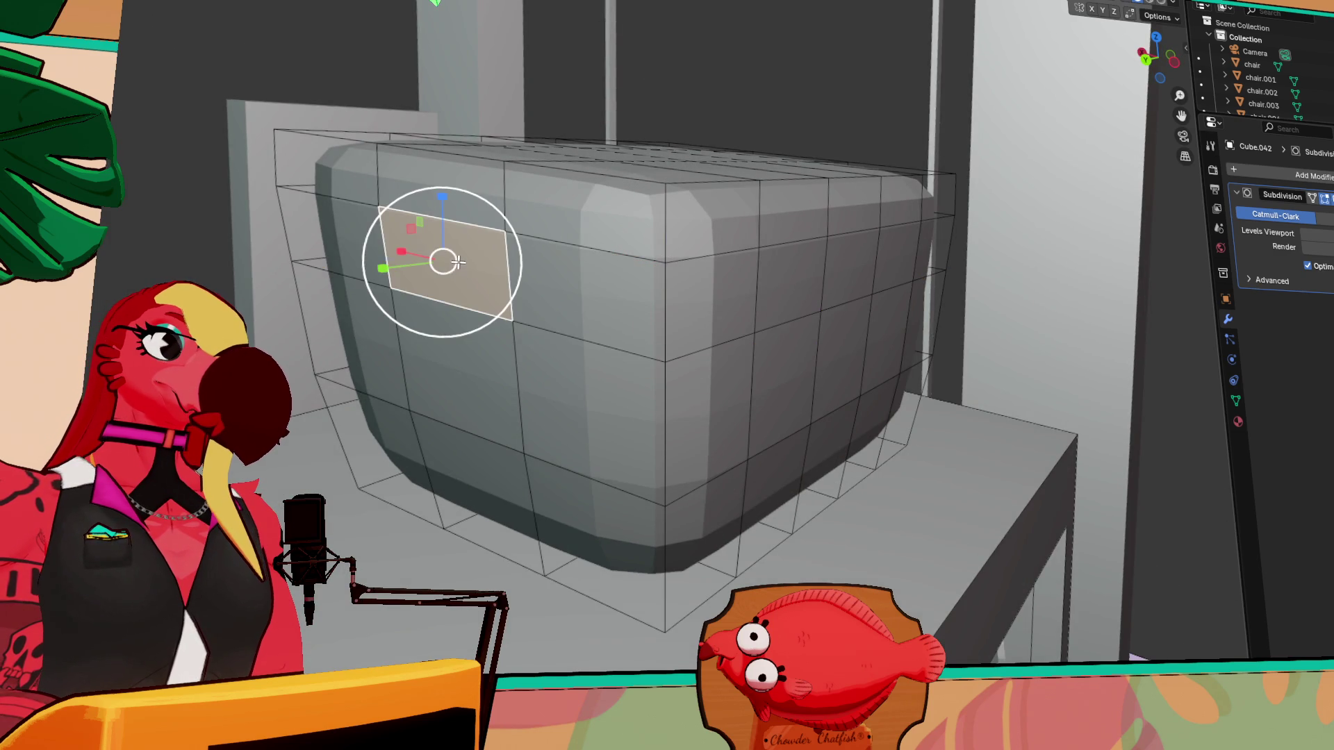
pyautogui.press('e')
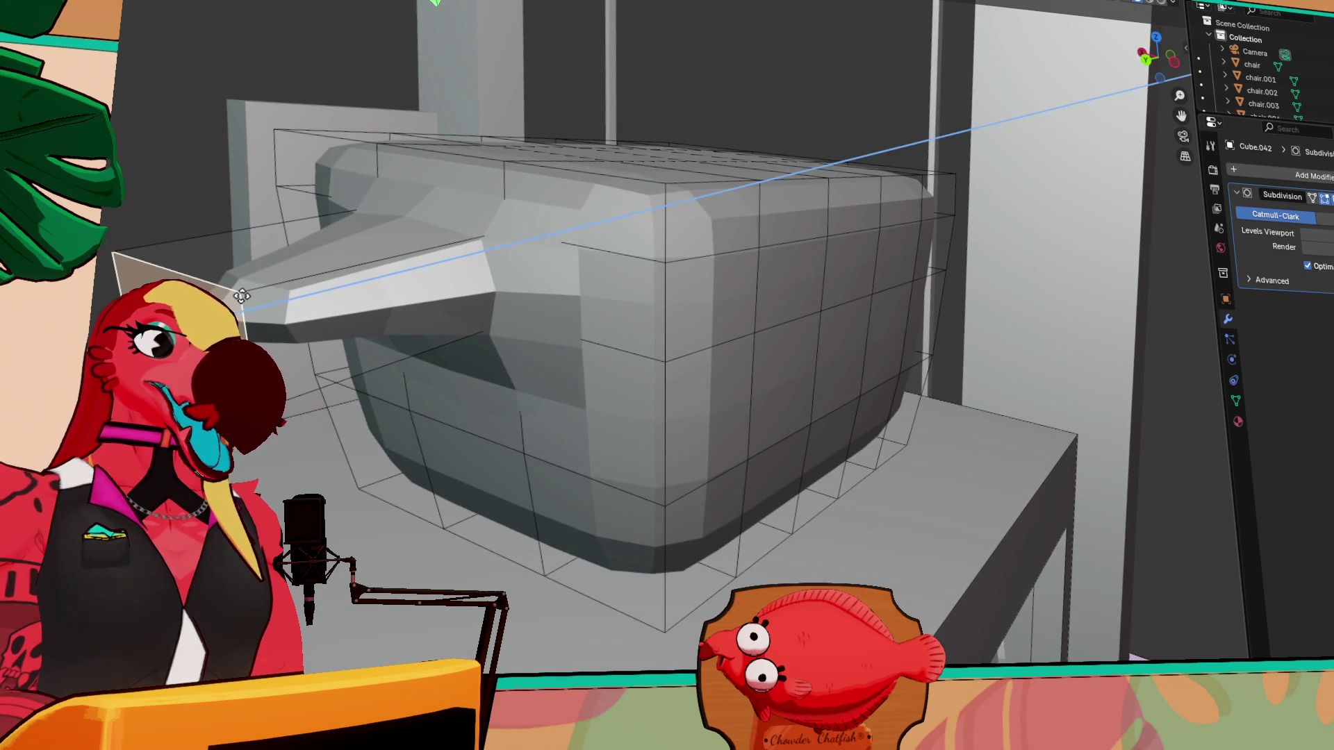
pyautogui.click(227, 291)
pyautogui.moveTo(227, 292)
pyautogui.mouseDown(button='middle')
pyautogui.moveTo(414, 269)
pyautogui.moveTo(783, 292)
pyautogui.mouseUp(button='middle')
pyautogui.click(783, 292)
pyautogui.press('e')
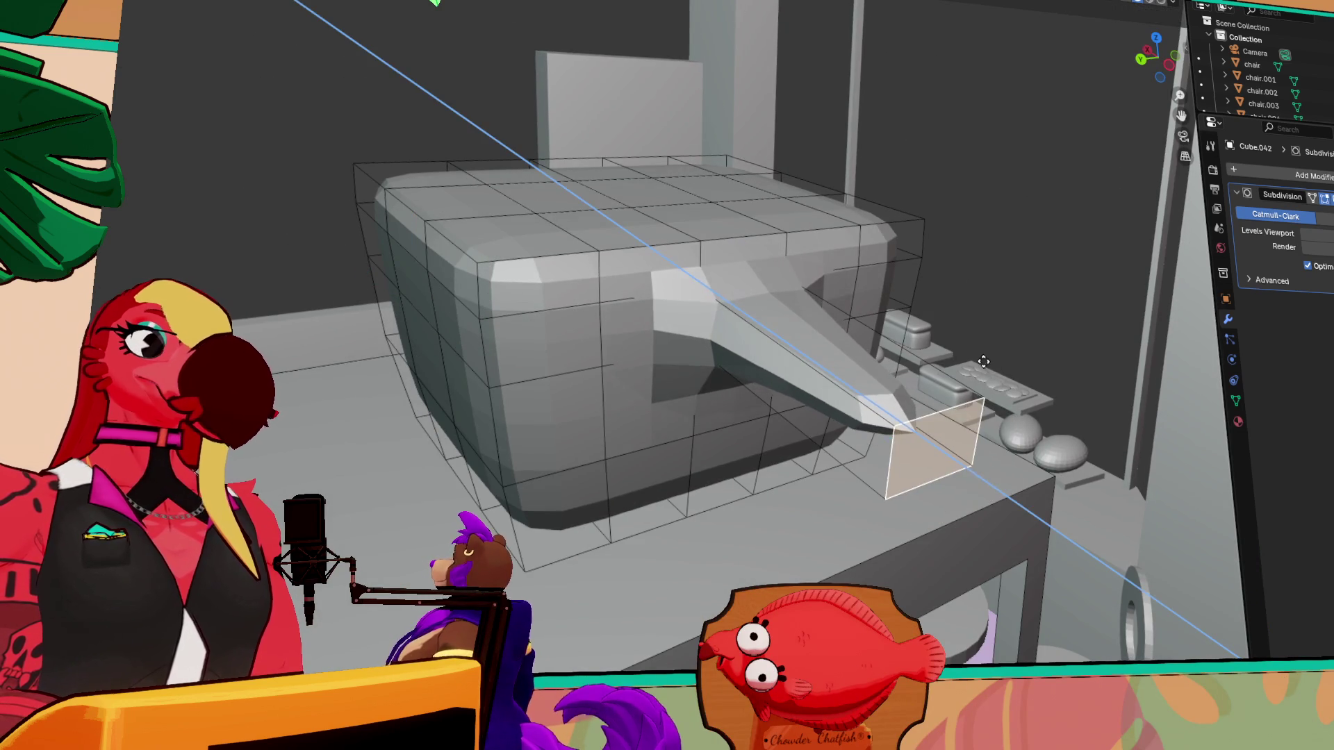
pyautogui.moveTo(395, 243); pyautogui.dragTo(551, 253, button='middle')
pyautogui.press('e')
pyautogui.click(574, 298)
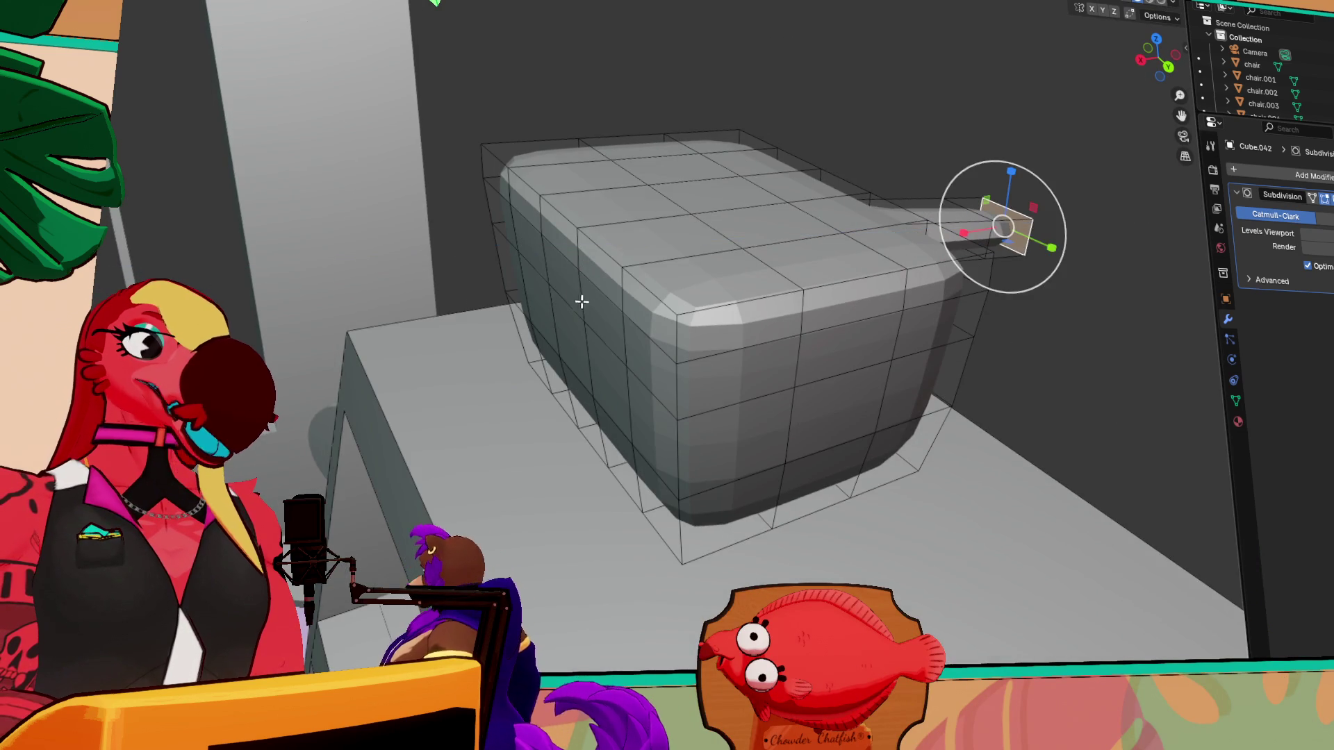
pyautogui.click(568, 293)
pyautogui.press('e')
pyautogui.click(305, 319)
pyautogui.moveTo(575, 352)
pyautogui.mouseDown(button='middle')
pyautogui.moveTo(413, 337)
pyautogui.moveTo(625, 298)
pyautogui.moveTo(893, 324)
pyautogui.mouseUp(button='middle')
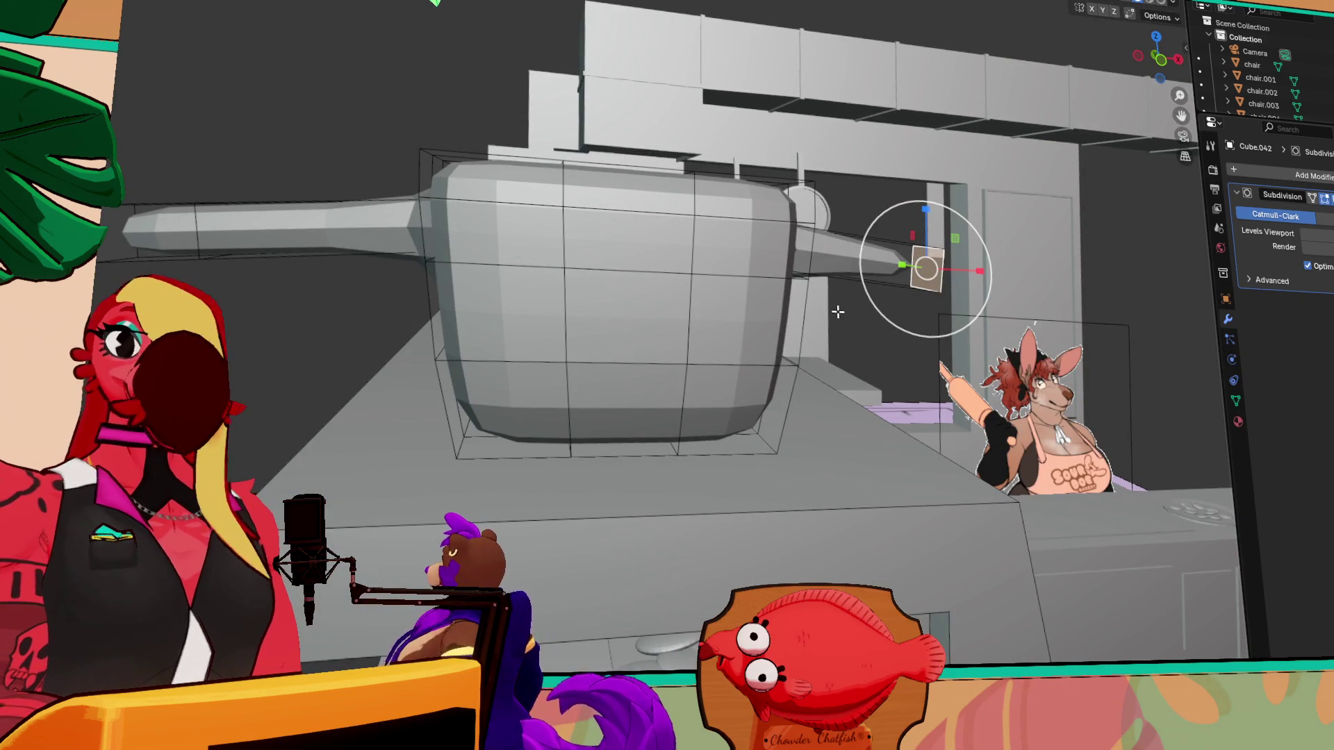
pyautogui.hotkey('ctrl', 'z')
pyautogui.hotkey('ctrl', 'z')
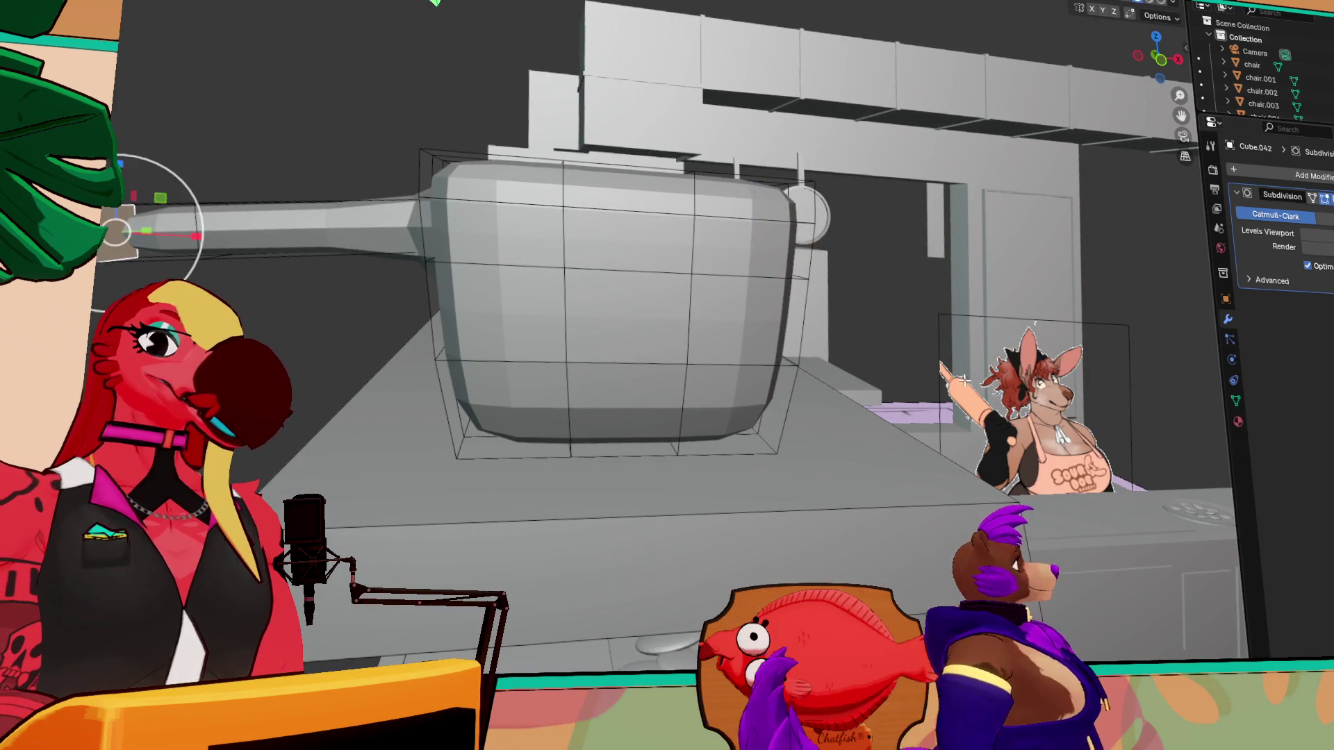
pyautogui.hotkey('ctrl', 'z')
pyautogui.moveTo(956, 386); pyautogui.dragTo(739, 363, button='middle')
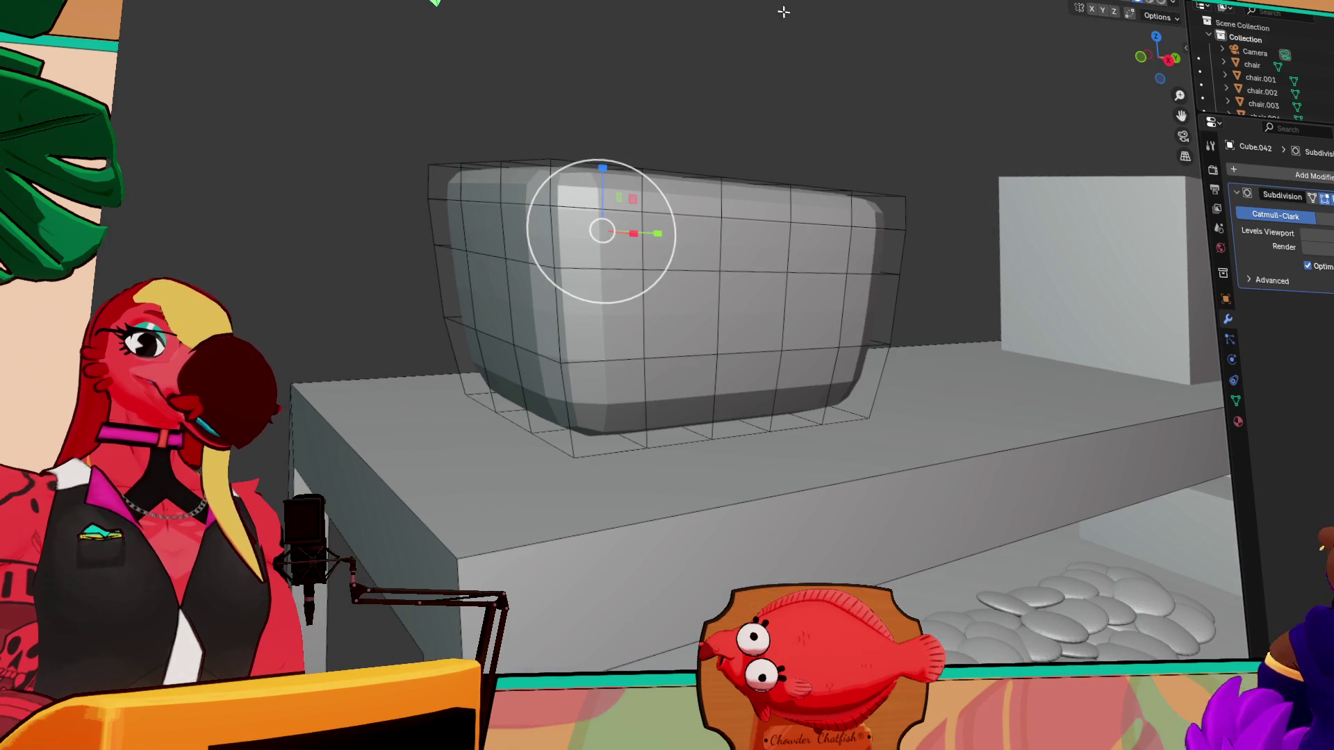
pyautogui.moveTo(830, 180); pyautogui.dragTo(1320, 263, button='middle')
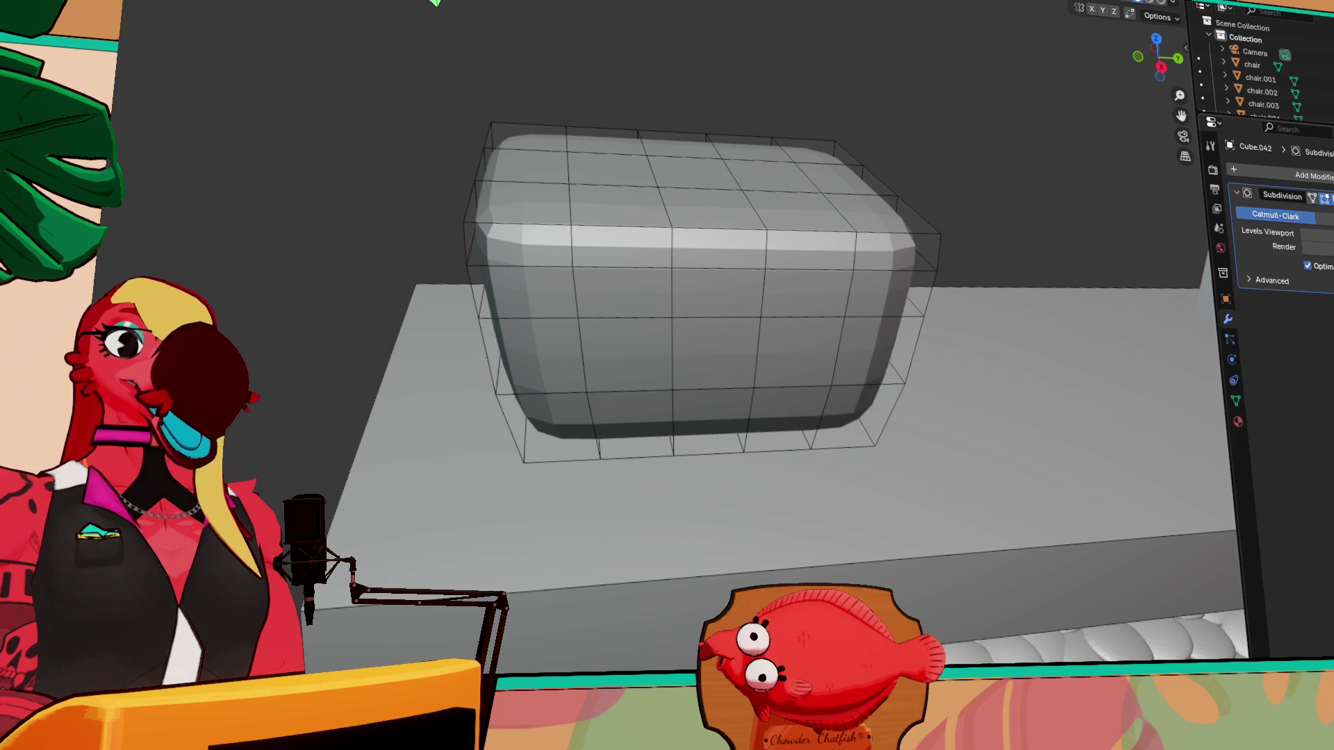
pyautogui.click(1330, 198)
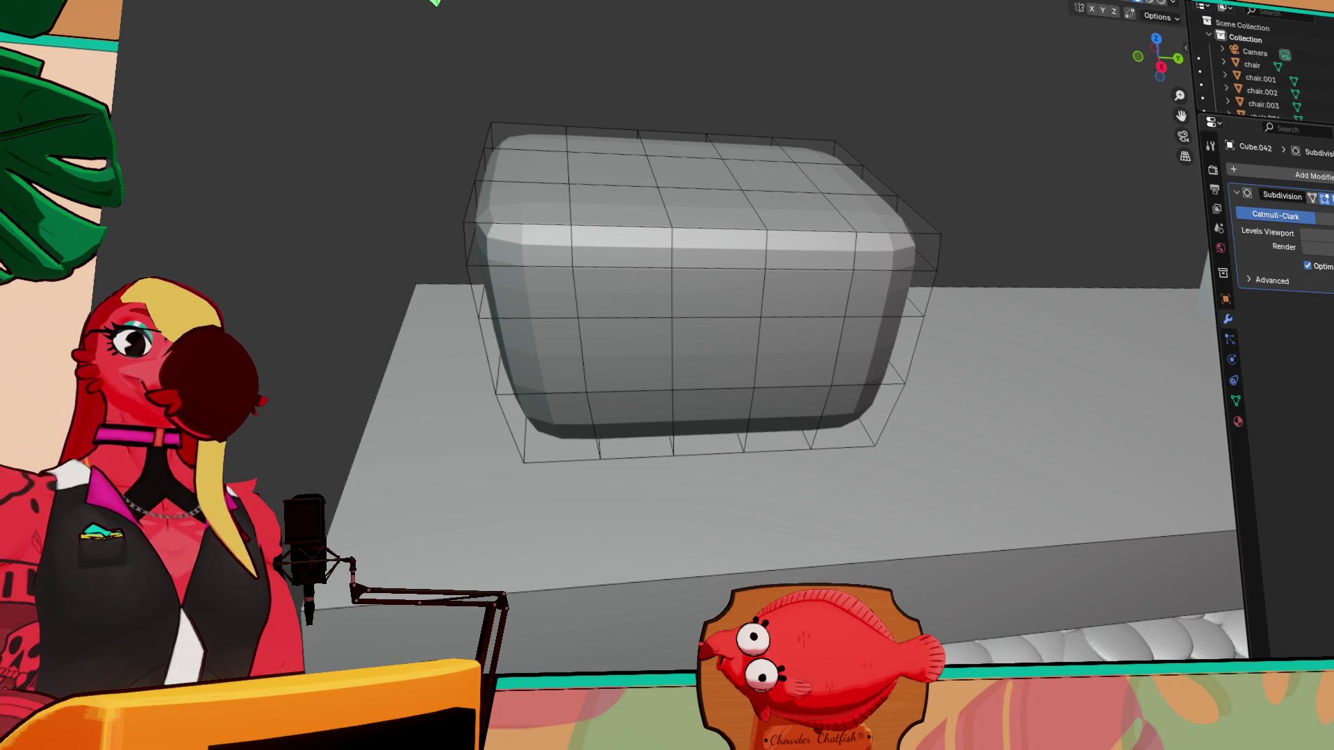
pyautogui.click(1119, 293)
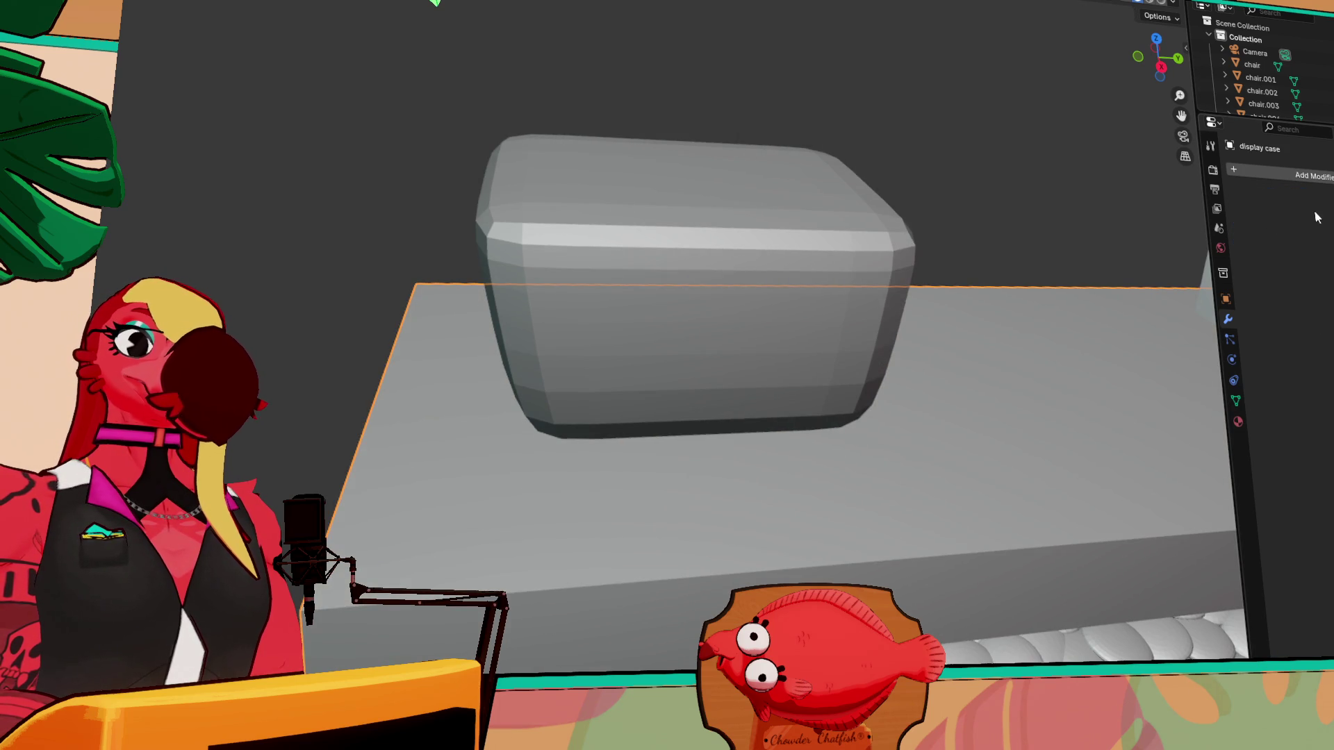
pyautogui.click(728, 166)
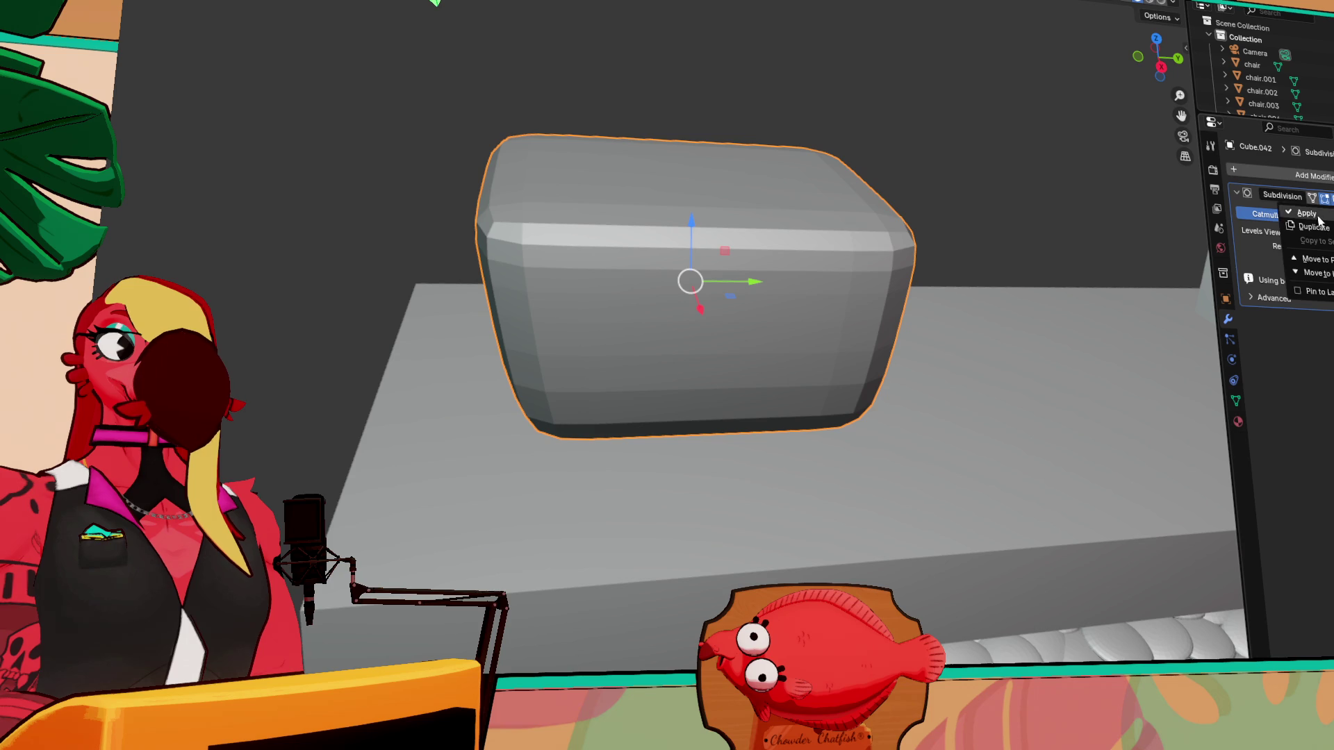
# - Apply the Subdivision modifier on Cube.042 and select three of its side faces in Edit Mode
pyautogui.hotkey('ctrl', 'x')
pyautogui.moveTo(730, 251); pyautogui.dragTo(461, 195, button='middle')
pyautogui.press('Tab')
pyautogui.click(551, 232)
pyautogui.moveTo(551, 232)
pyautogui.mouseDown(button='middle')
pyautogui.moveTo(696, 312)
pyautogui.moveTo(649, 366)
pyautogui.mouseUp(button='middle')
pyautogui.keyDown('shift'); pyautogui.click(725, 334); pyautogui.keyUp('shift')
pyautogui.keyDown('shift'); pyautogui.click(725, 351); pyautogui.keyUp('shift')
# - Extrude the selected side faces and a 2x2 front face block outward
pyautogui.press('e')
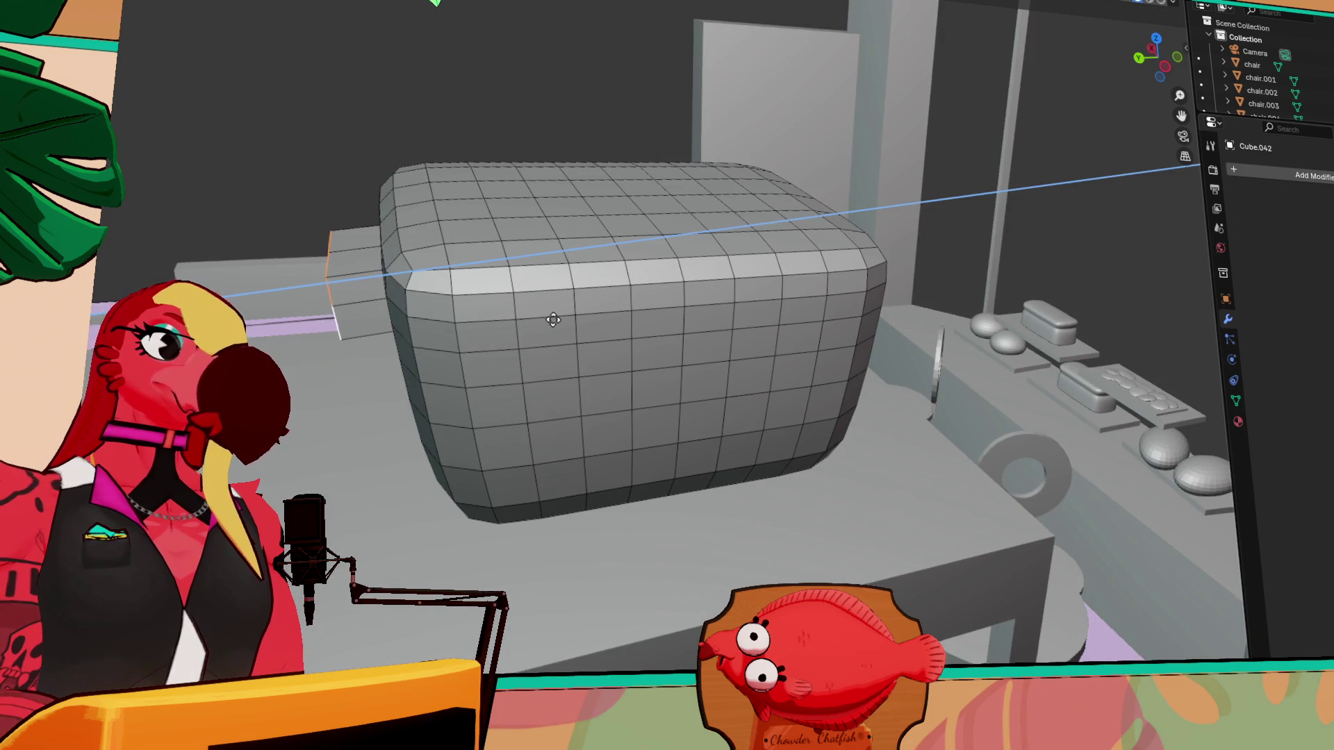
pyautogui.click(542, 307)
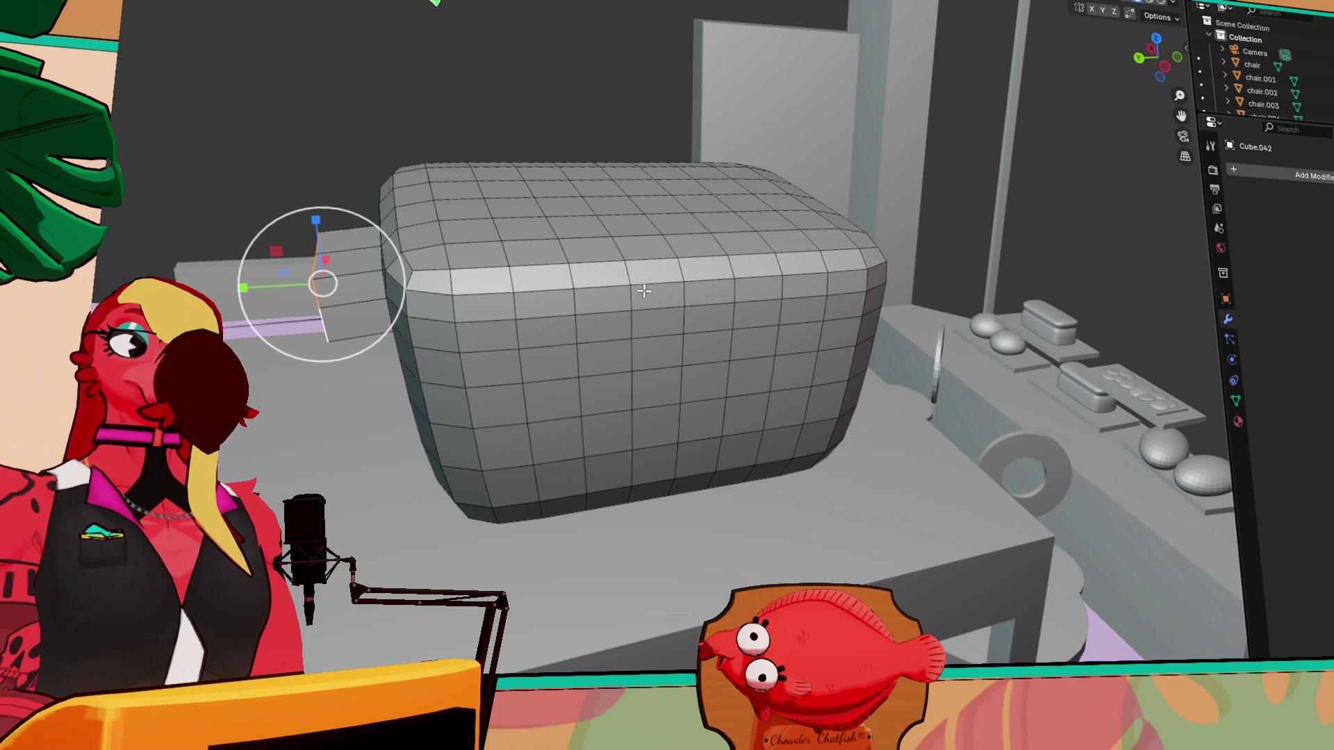
pyautogui.moveTo(762, 286)
pyautogui.mouseDown(button='middle')
pyautogui.moveTo(903, 290)
pyautogui.moveTo(823, 297)
pyautogui.mouseUp(button='middle')
pyautogui.click(670, 297)
pyautogui.keyDown('shift'); pyautogui.click(718, 287); pyautogui.keyUp('shift')
pyautogui.keyDown('shift'); pyautogui.click(679, 317); pyautogui.keyUp('shift')
pyautogui.keyDown('shift'); pyautogui.click(730, 325); pyautogui.keyUp('shift')
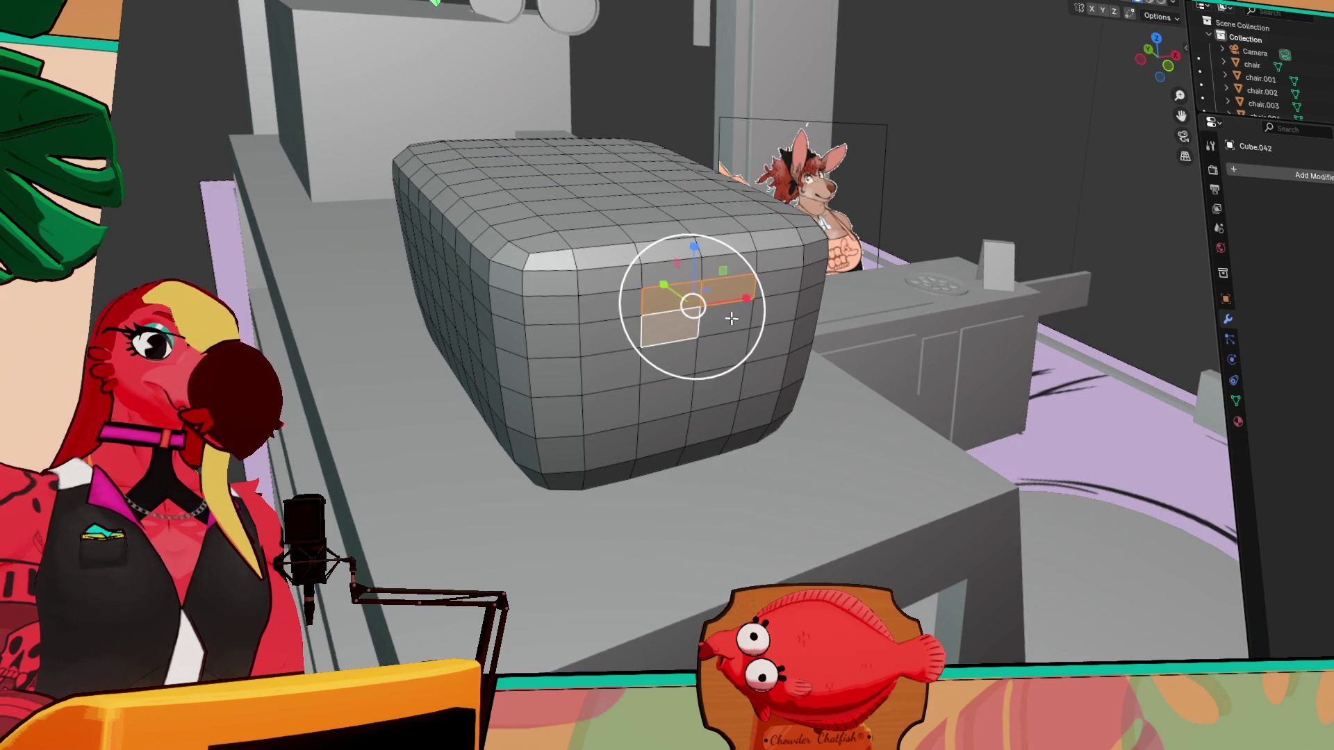
pyautogui.press('e')
pyautogui.click(719, 313)
pyautogui.moveTo(718, 313); pyautogui.dragTo(565, 278, button='middle')
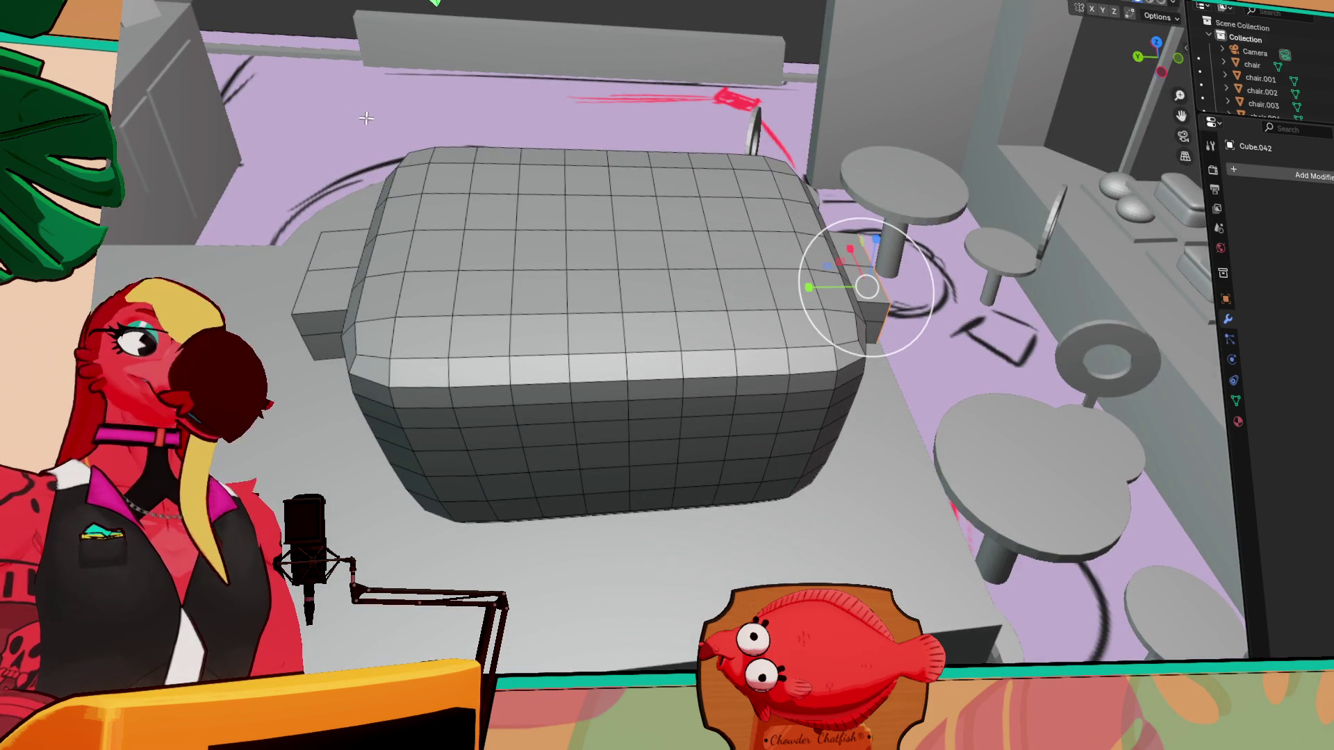
# - Try an upward extrusion of the left protrusion's top, undo it, and extrude inward instead
pyautogui.click(337, 253)
pyautogui.press('e')
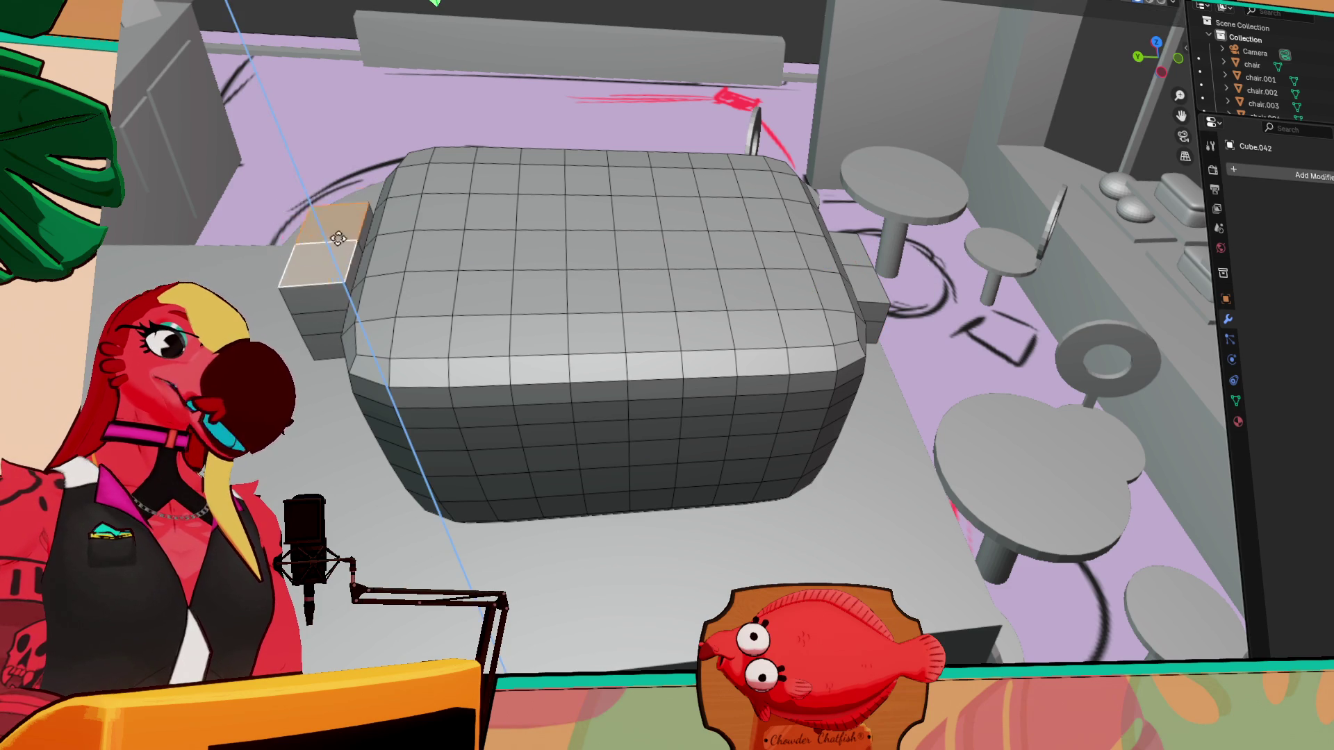
pyautogui.click(334, 133)
pyautogui.moveTo(334, 133)
pyautogui.mouseDown(button='middle')
pyautogui.moveTo(757, 139)
pyautogui.moveTo(722, 141)
pyautogui.moveTo(679, 185)
pyautogui.moveTo(743, 230)
pyautogui.moveTo(805, 243)
pyautogui.mouseUp(button='middle')
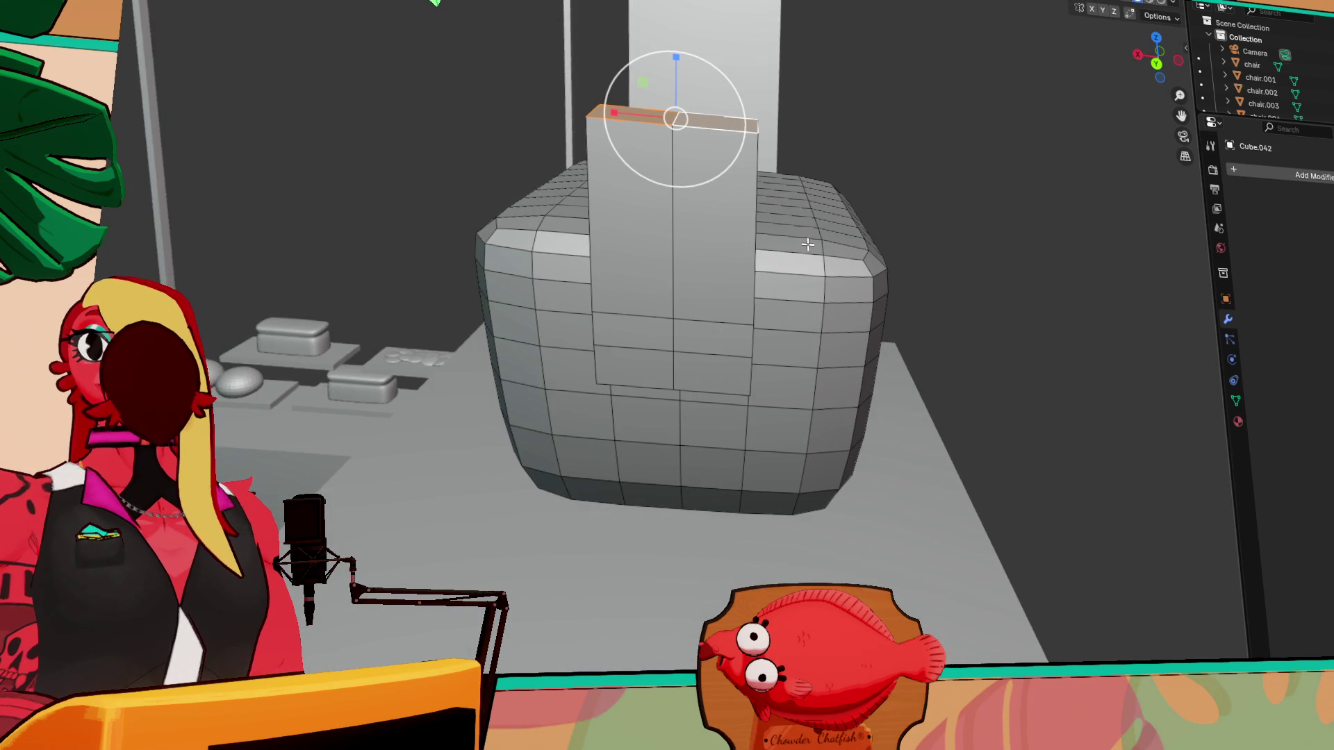
pyautogui.hotkey('ctrl', 'z')
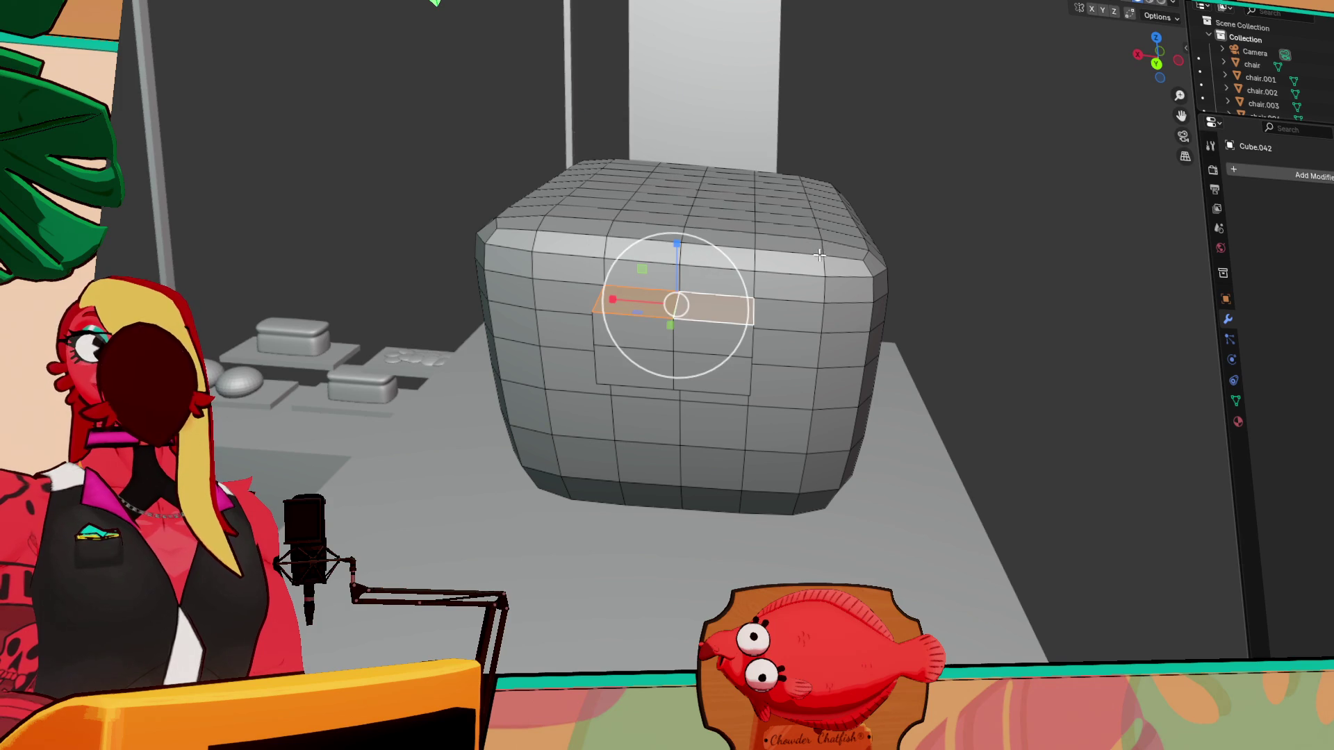
pyautogui.moveTo(879, 289)
pyautogui.mouseDown(button='middle')
pyautogui.moveTo(737, 361)
pyautogui.moveTo(820, 292)
pyautogui.mouseUp(button='middle')
pyautogui.press('e')
pyautogui.click(719, 357)
# - Shrink the right end face and extrude both end faces upward into columns
pyautogui.click(843, 267)
pyautogui.press('s')
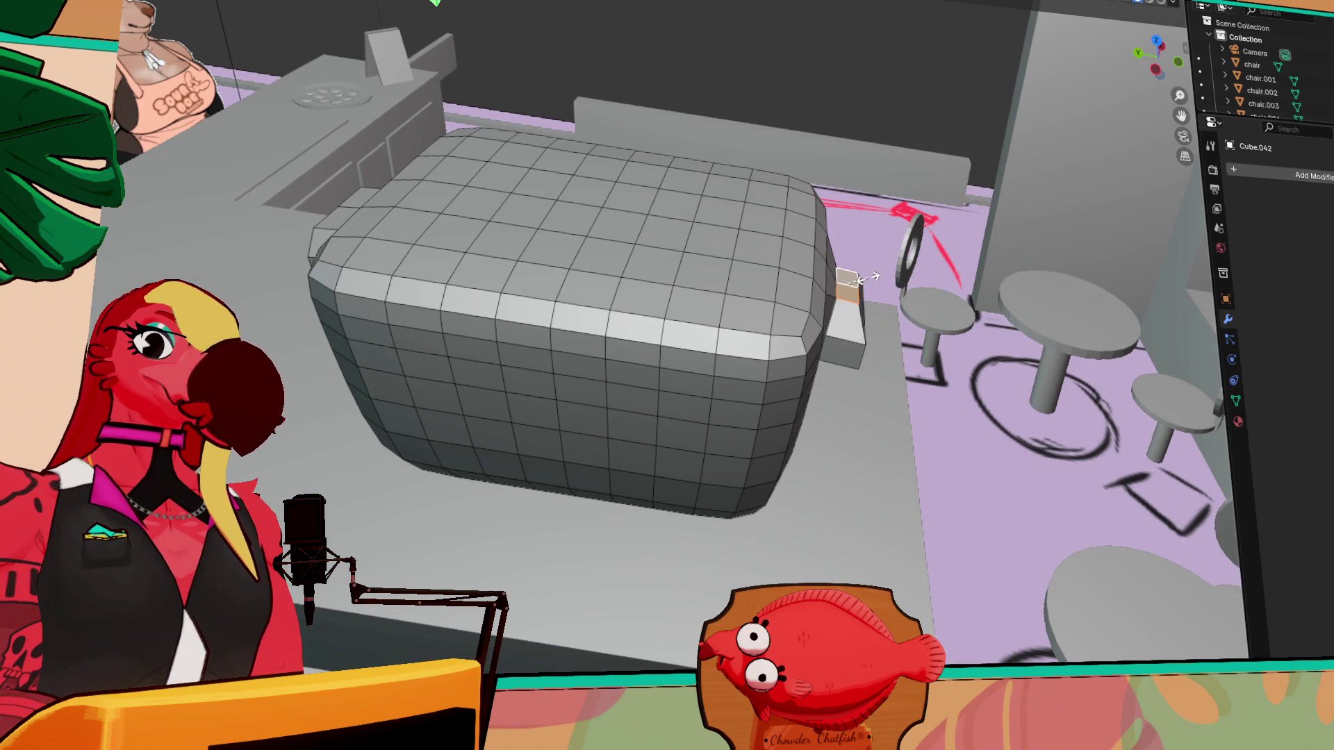
pyautogui.click(874, 278)
pyautogui.keyDown('shift'); pyautogui.click(350, 205); pyautogui.keyUp('shift')
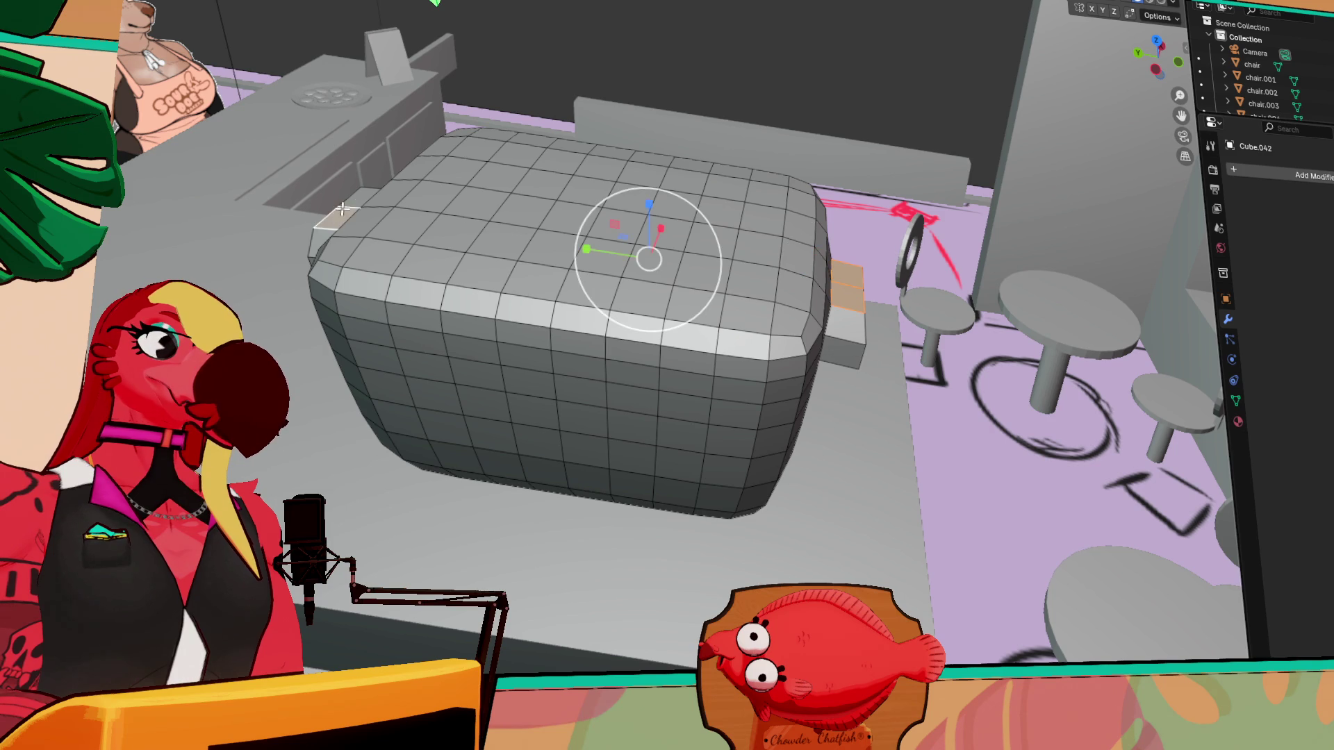
pyautogui.press('e')
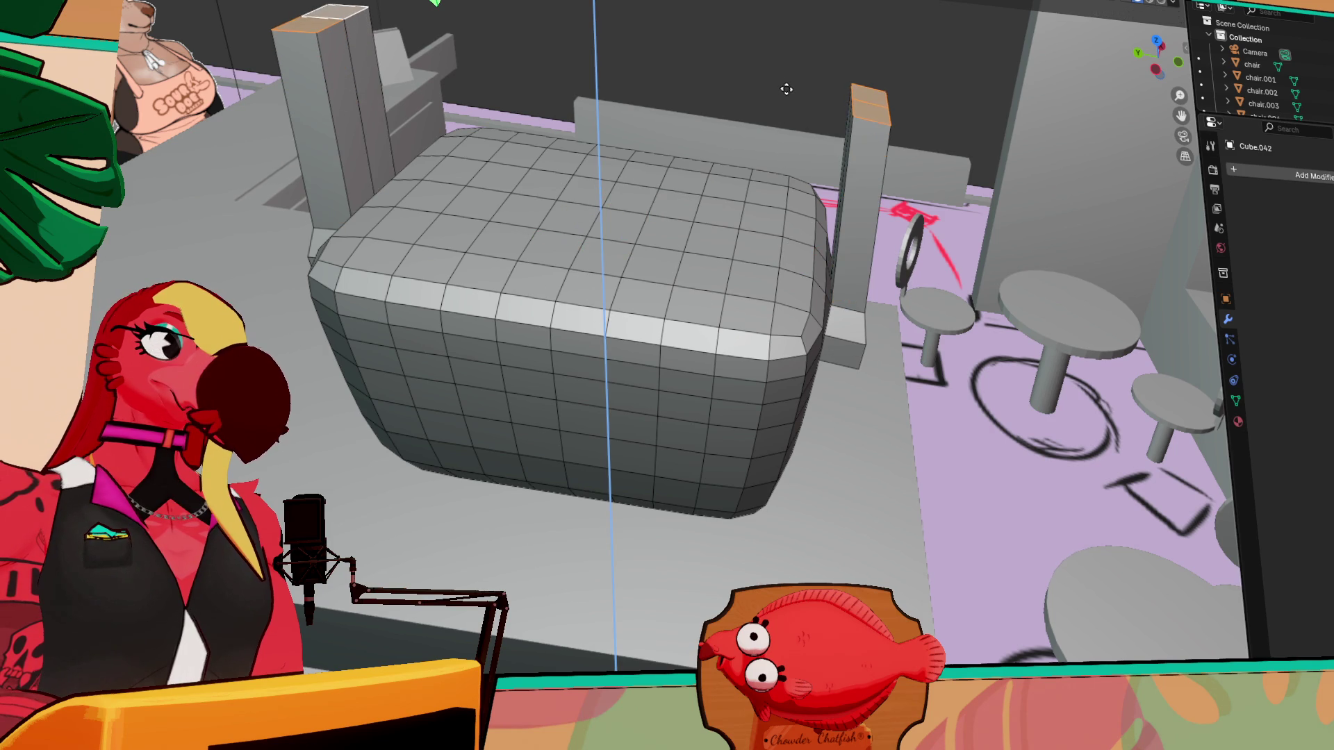
pyautogui.click(787, 85)
pyautogui.moveTo(608, 154)
pyautogui.mouseDown(button='middle')
pyautogui.moveTo(646, 110)
pyautogui.moveTo(619, 133)
pyautogui.mouseUp(button='middle')
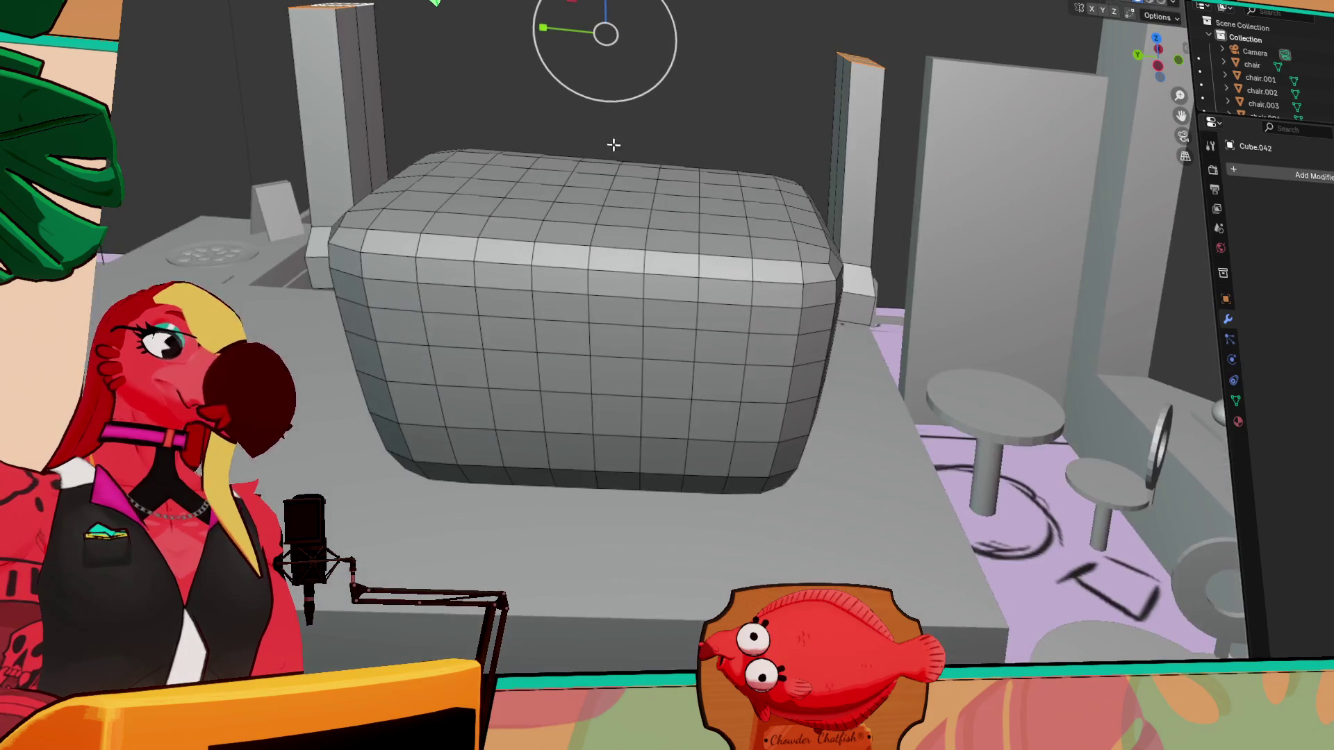
pyautogui.moveTo(696, 151)
pyautogui.mouseDown(button='middle')
pyautogui.moveTo(724, 143)
pyautogui.moveTo(631, 111)
pyautogui.mouseUp(button='middle')
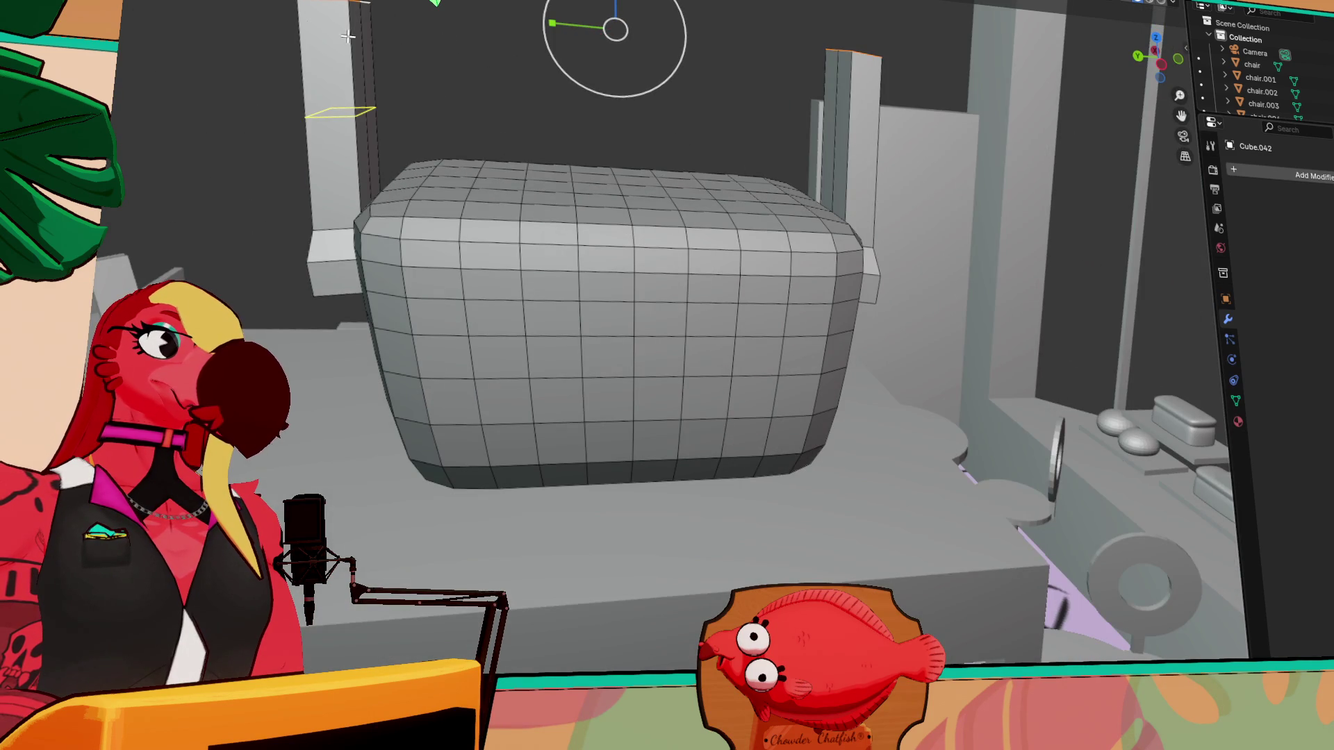
# - Extrude the left and right pillar tops higher
pyautogui.press('e')
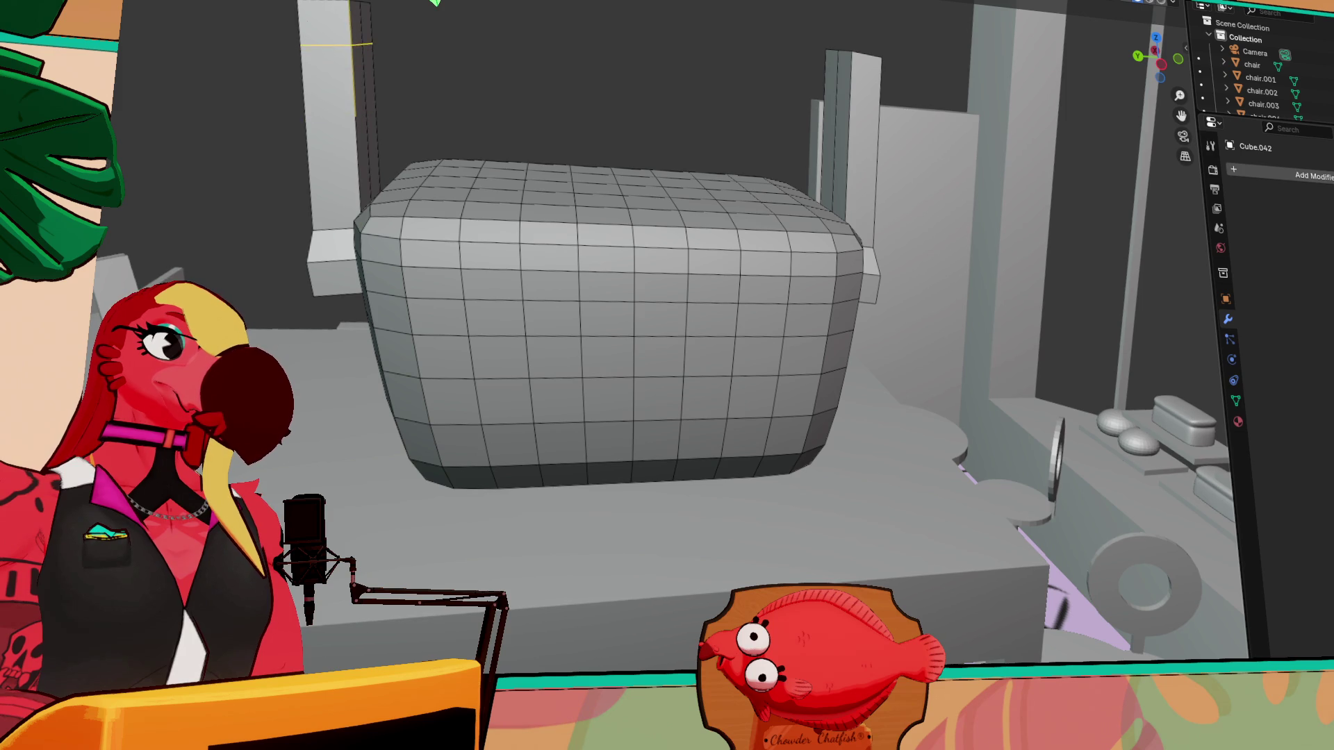
pyautogui.click(708, 81)
pyautogui.click(838, 109)
pyautogui.press('e')
pyautogui.click(846, 41)
pyautogui.moveTo(431, 42); pyautogui.dragTo(377, 36, button='middle')
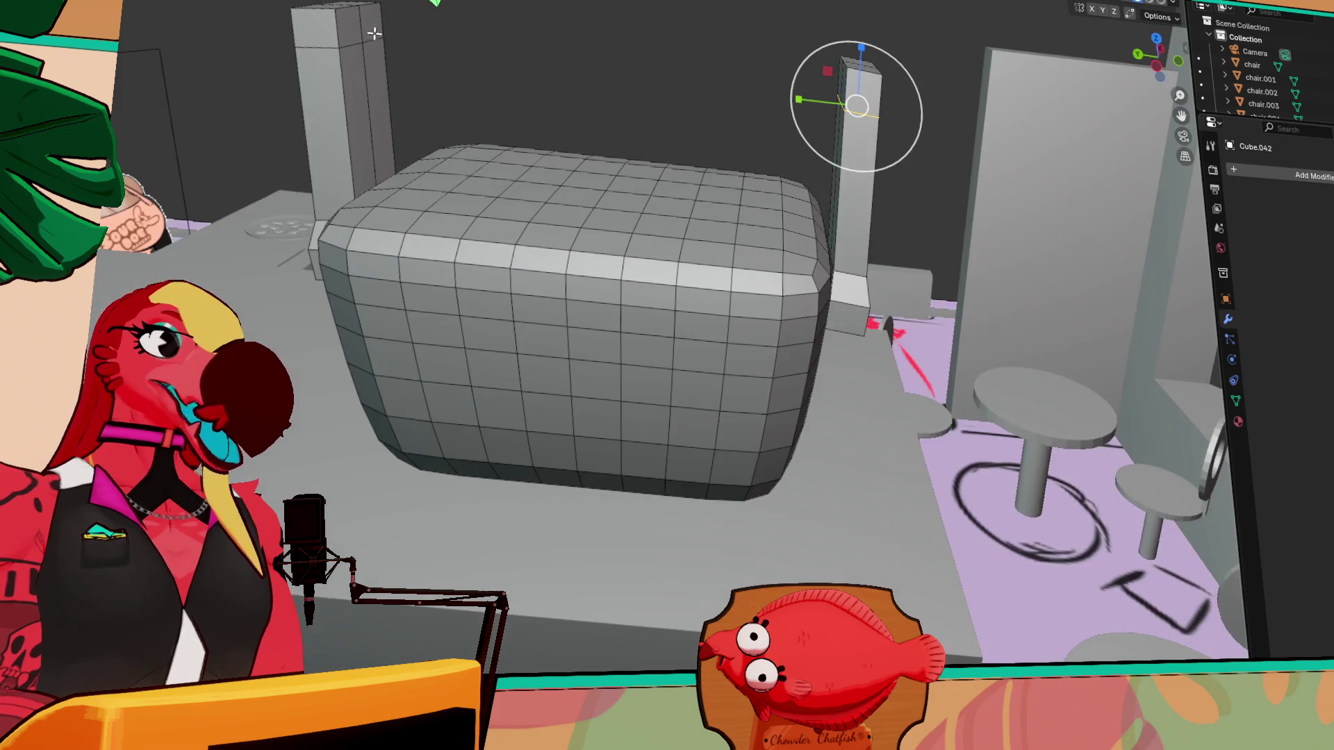
# - Extrude a handle beam from the left pillar top across to the right pillar
pyautogui.click(349, 29)
pyautogui.click(377, 20)
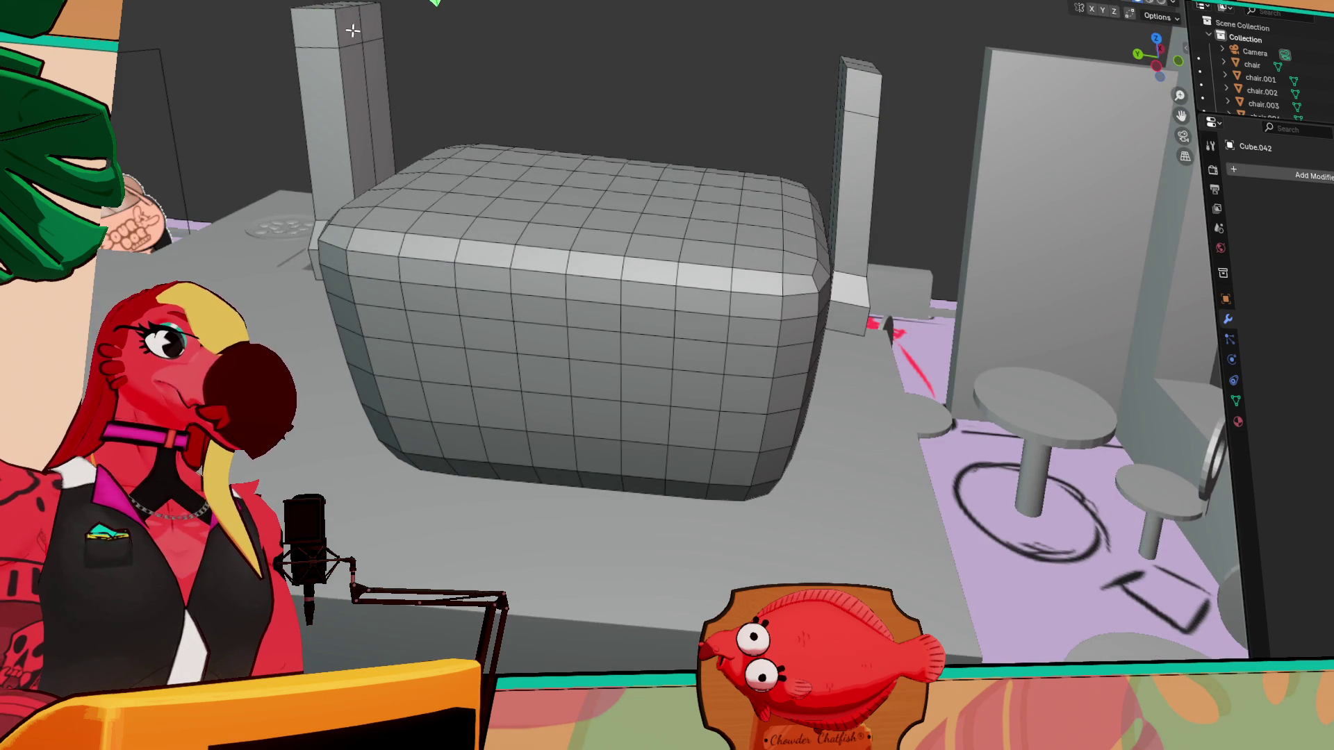
pyautogui.press('e')
pyautogui.click(861, 117)
pyautogui.moveTo(862, 116)
pyautogui.mouseDown(button='middle')
pyautogui.moveTo(635, 81)
pyautogui.moveTo(677, 131)
pyautogui.mouseUp(button='middle')
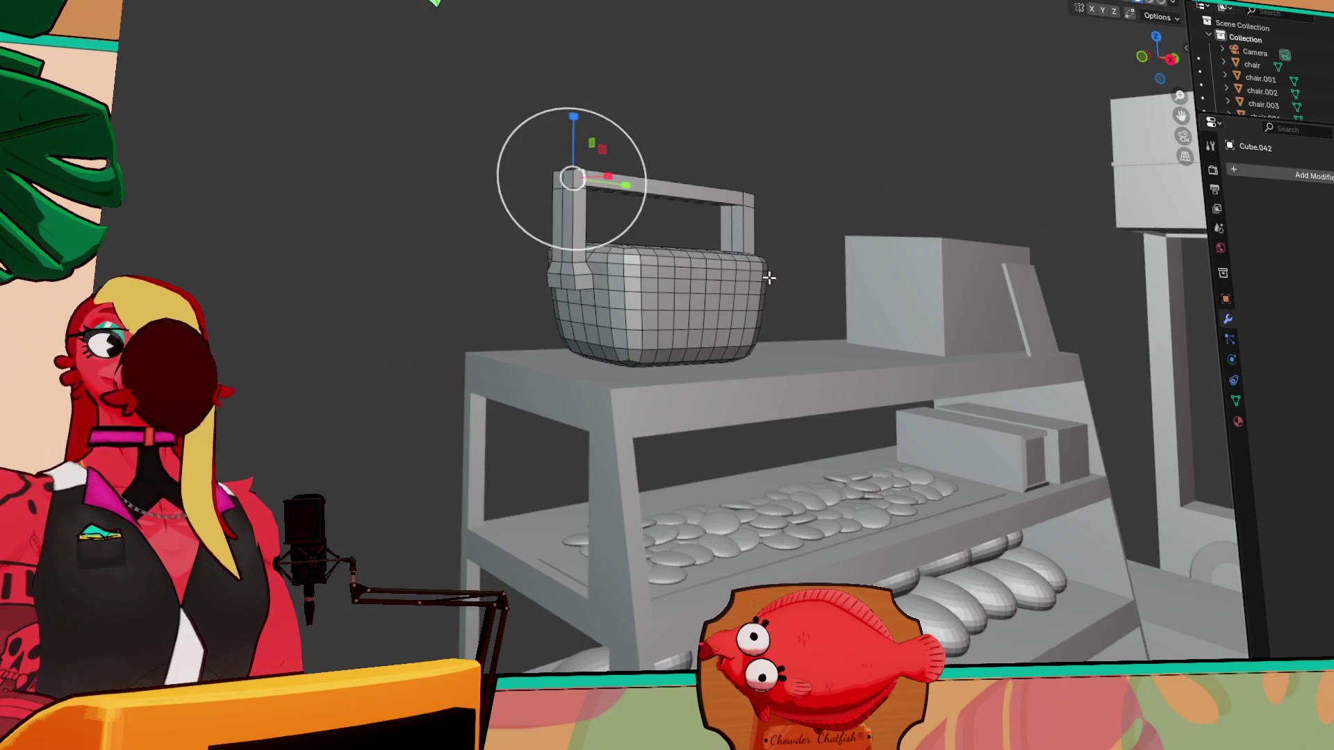
# - Re-enter Edit Mode with proportional editing and select a corner of the handle
pyautogui.press('Tab')
pyautogui.moveTo(665, 260)
pyautogui.mouseDown(button='middle')
pyautogui.moveTo(679, 320)
pyautogui.moveTo(599, 238)
pyautogui.moveTo(557, 272)
pyautogui.moveTo(560, 259)
pyautogui.mouseUp(button='middle')
pyautogui.press('Tab')
pyautogui.press('g')
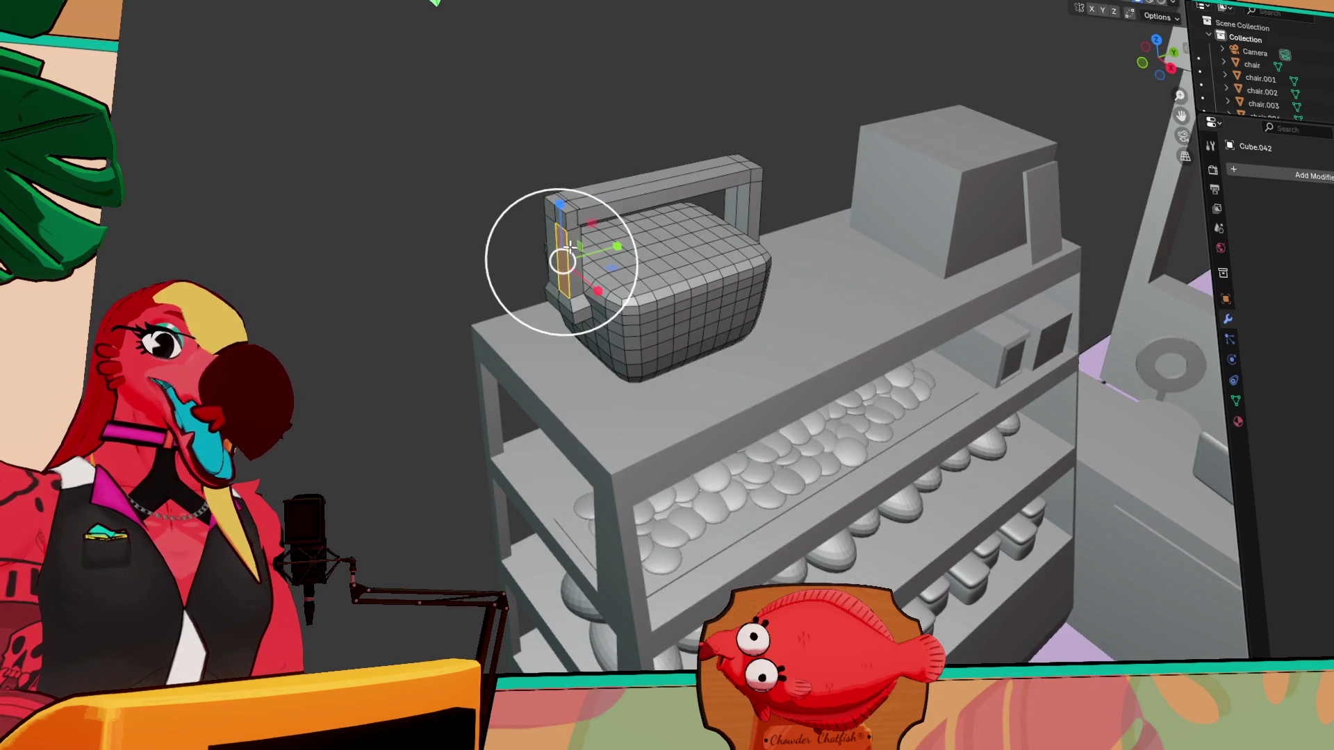
pyautogui.moveTo(553, 234)
pyautogui.mouseDown()
pyautogui.moveTo(556, 218)
pyautogui.moveTo(647, 195)
pyautogui.mouseUp()
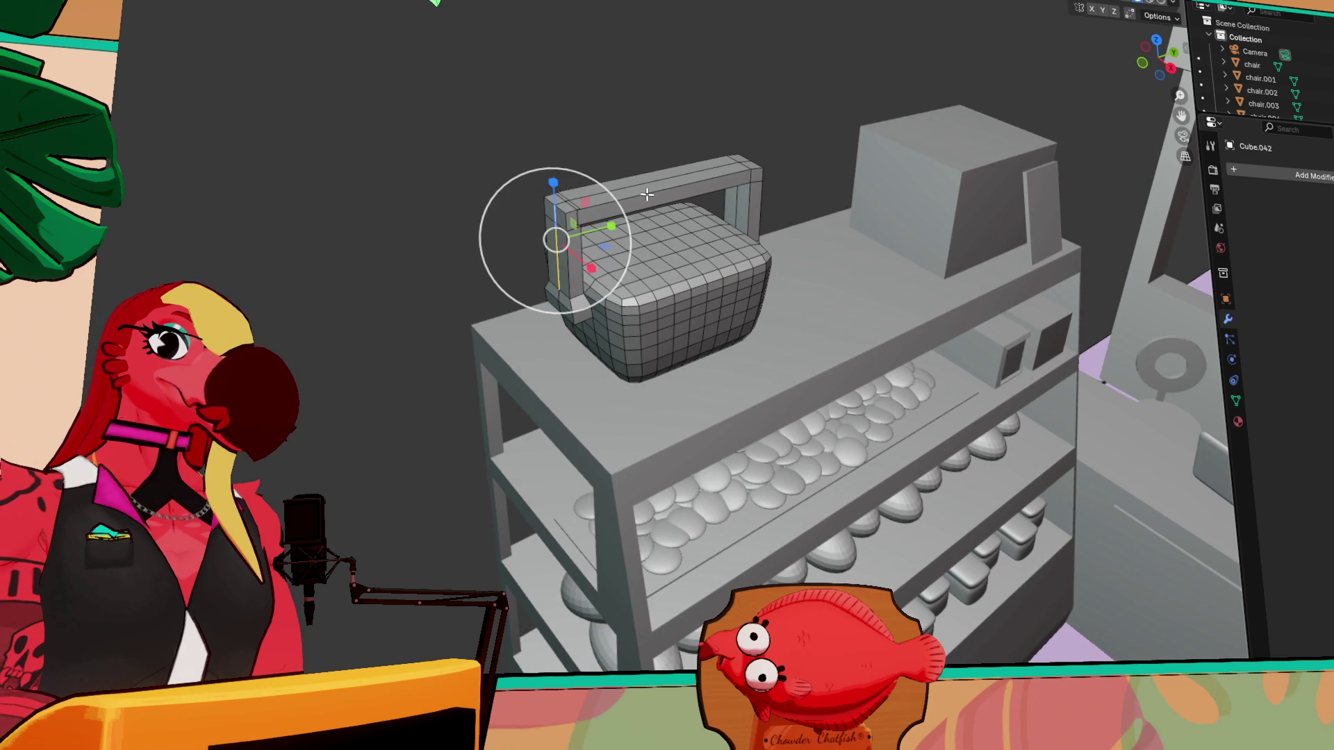
pyautogui.scroll(-5, 629, 191)
pyautogui.moveTo(629, 191); pyautogui.dragTo(525, 286, button='middle')
# - Select the handle's corner, vertical and top edges and scale them outward
pyautogui.keyDown('shift'); pyautogui.click(475, 249); pyautogui.keyUp('shift')
pyautogui.moveTo(905, 231); pyautogui.dragTo(901, 453, button='middle')
pyautogui.keyDown('shift'); pyautogui.click(821, 464); pyautogui.keyUp('shift')
pyautogui.keyDown('shift'); pyautogui.click(818, 374); pyautogui.keyUp('shift')
pyautogui.moveTo(872, 394)
pyautogui.mouseDown(button='middle')
pyautogui.moveTo(694, 268)
pyautogui.moveTo(840, 284)
pyautogui.mouseUp(button='middle')
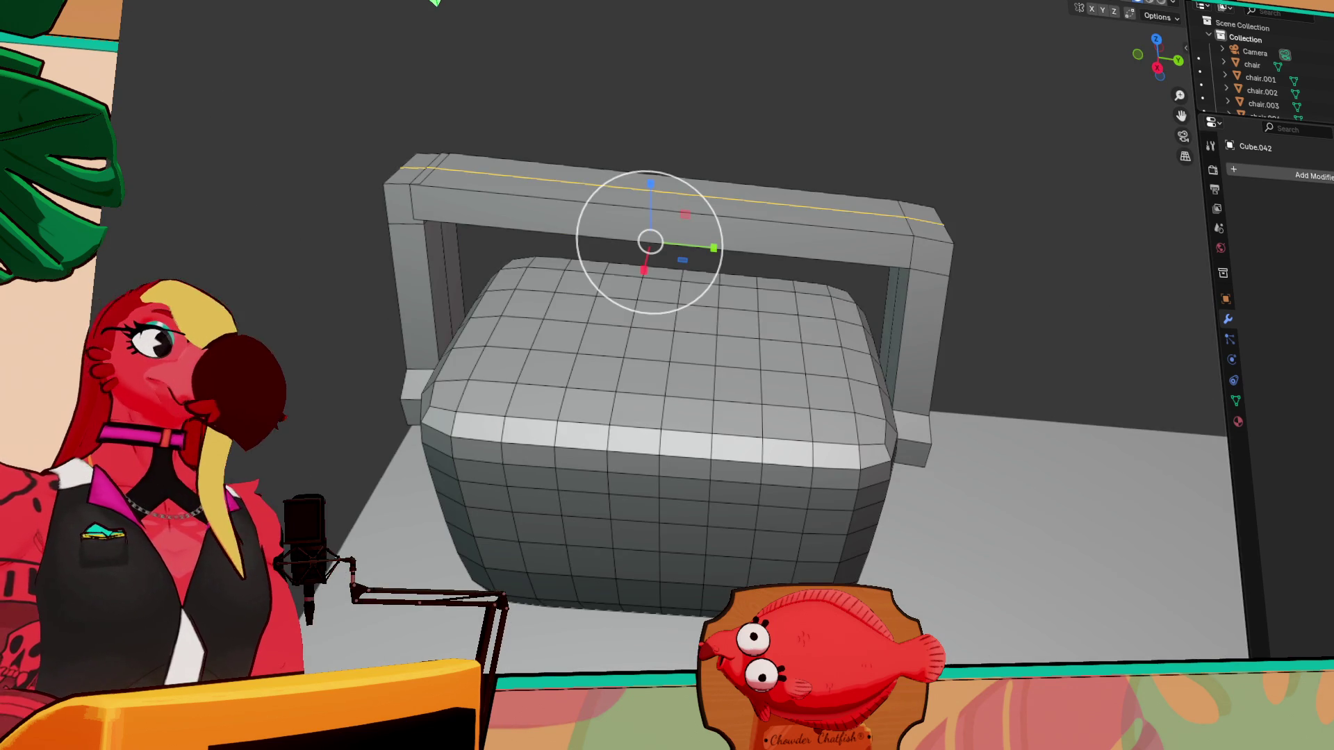
pyautogui.press('s')
pyautogui.click(721, 203)
pyautogui.moveTo(720, 203)
pyautogui.mouseDown(button='middle')
pyautogui.moveTo(653, 197)
pyautogui.moveTo(705, 196)
pyautogui.mouseUp(button='middle')
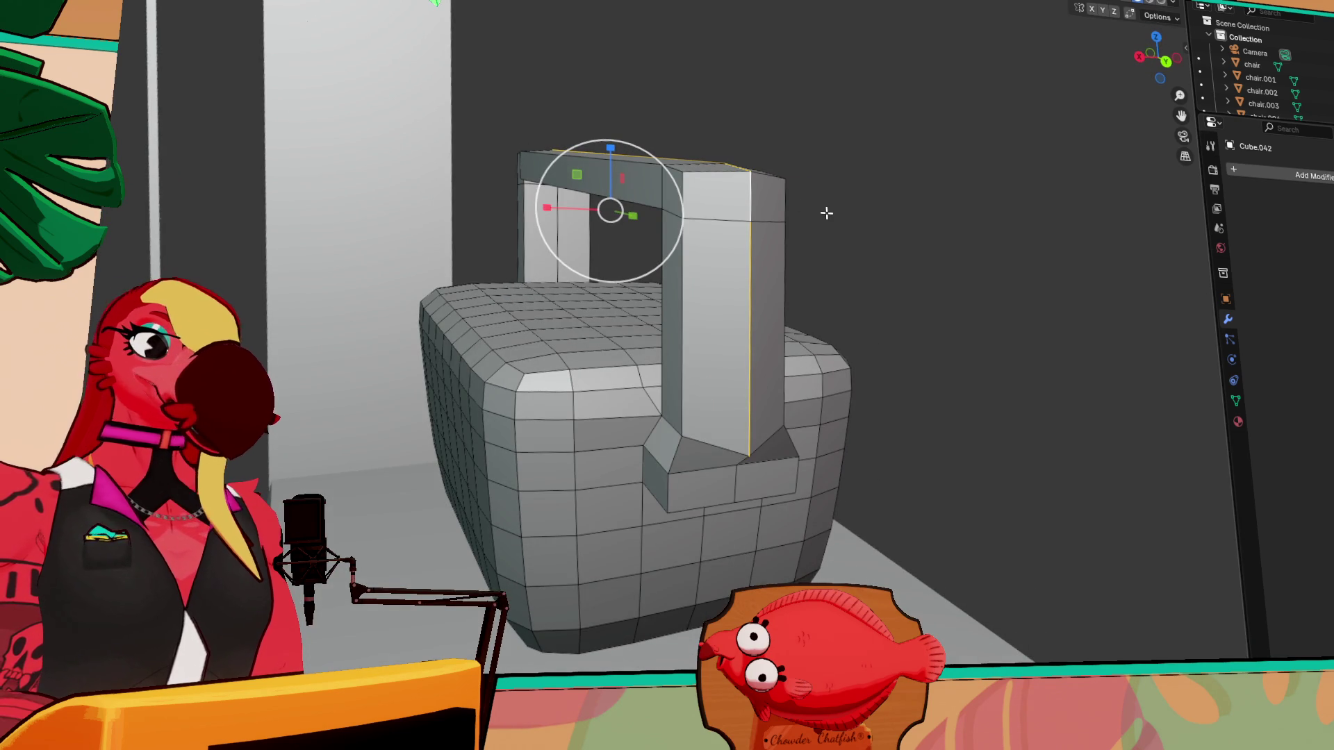
# - Switch to X-ray view and box-select the top of the handle
pyautogui.moveTo(832, 214); pyautogui.dragTo(816, 216, button='middle')
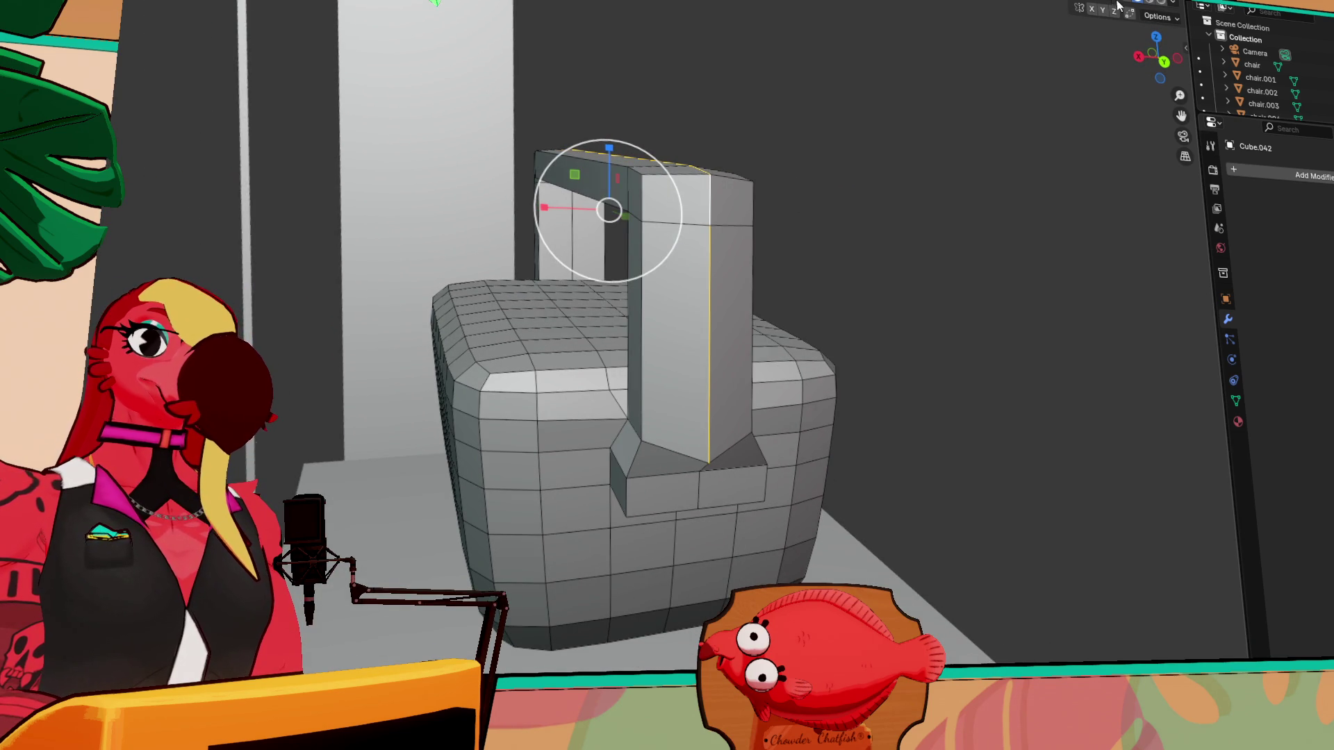
pyautogui.click(1124, 3)
pyautogui.moveTo(868, 62); pyautogui.dragTo(540, 123, button='middle')
pyautogui.moveTo(507, 126); pyautogui.dragTo(743, 254)
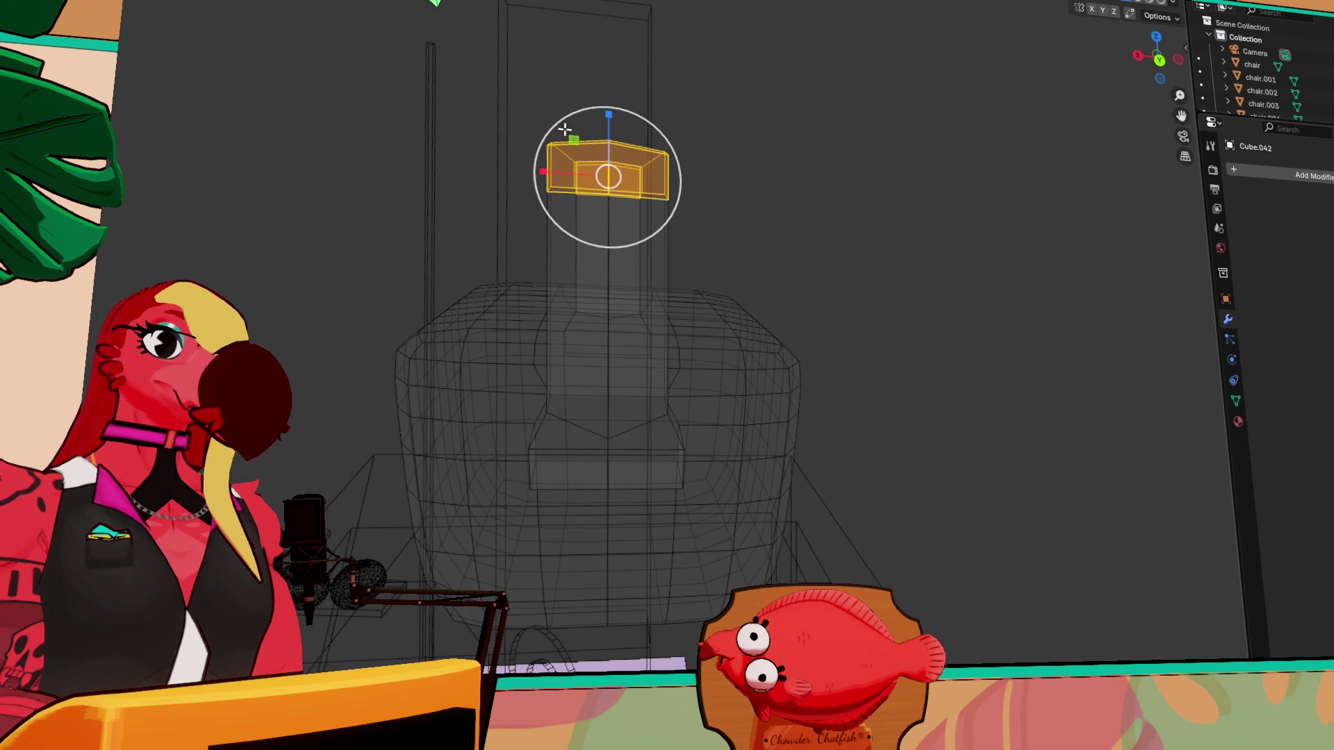
# - Box-select the handle's whole top bar and link-select the right posts
pyautogui.click(465, 91)
pyautogui.moveTo(467, 91)
pyautogui.mouseDown()
pyautogui.moveTo(760, 223)
pyautogui.moveTo(765, 264)
pyautogui.mouseUp()
pyautogui.click(477, 54)
pyautogui.moveTo(476, 80)
pyautogui.mouseDown()
pyautogui.moveTo(741, 238)
pyautogui.moveTo(729, 232)
pyautogui.mouseUp()
pyautogui.moveTo(729, 232)
pyautogui.mouseDown(button='middle')
pyautogui.moveTo(791, 230)
pyautogui.moveTo(764, 227)
pyautogui.mouseUp(button='middle')
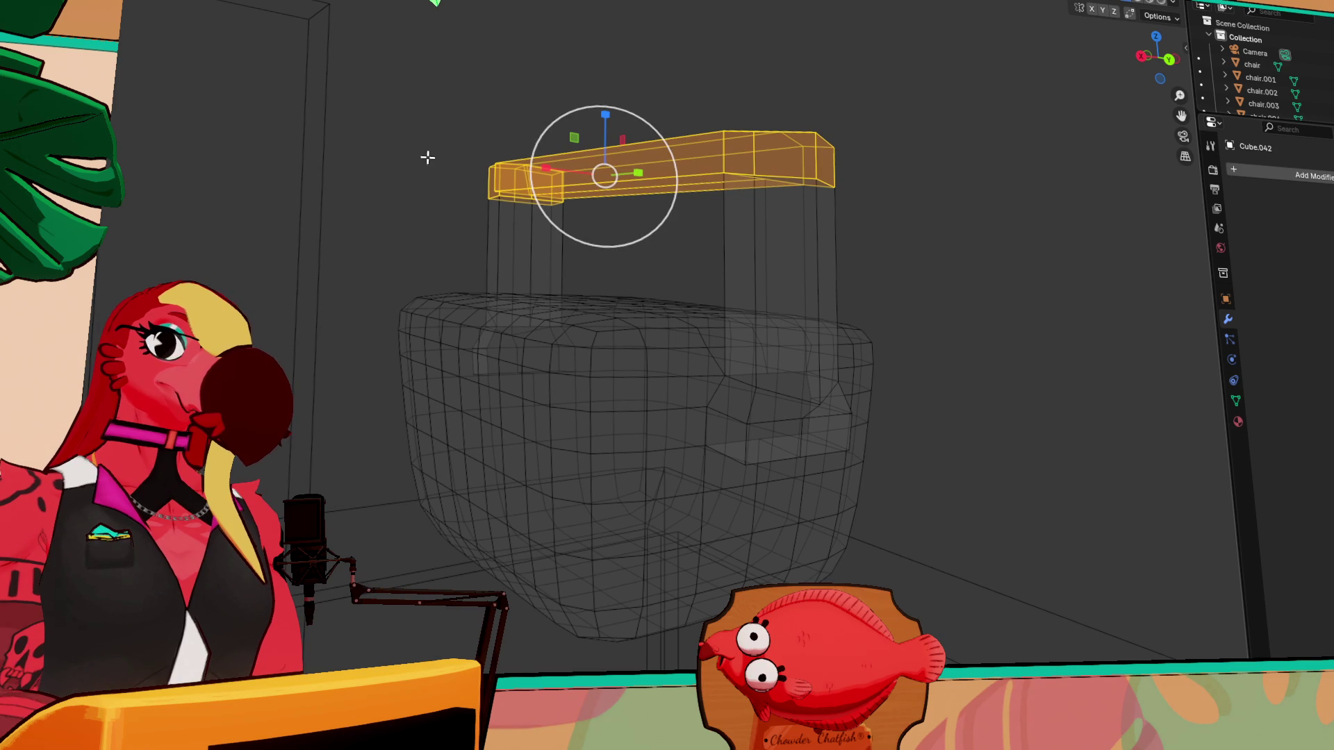
pyautogui.moveTo(443, 176)
pyautogui.keyDown('ctrl'); pyautogui.mouseDown()
pyautogui.moveTo(923, 306)
pyautogui.moveTo(917, 279)
pyautogui.mouseUp(); pyautogui.keyUp('ctrl')
pyautogui.moveTo(379, 80); pyautogui.dragTo(990, 265)
pyautogui.hotkey('ctrl', 'l')
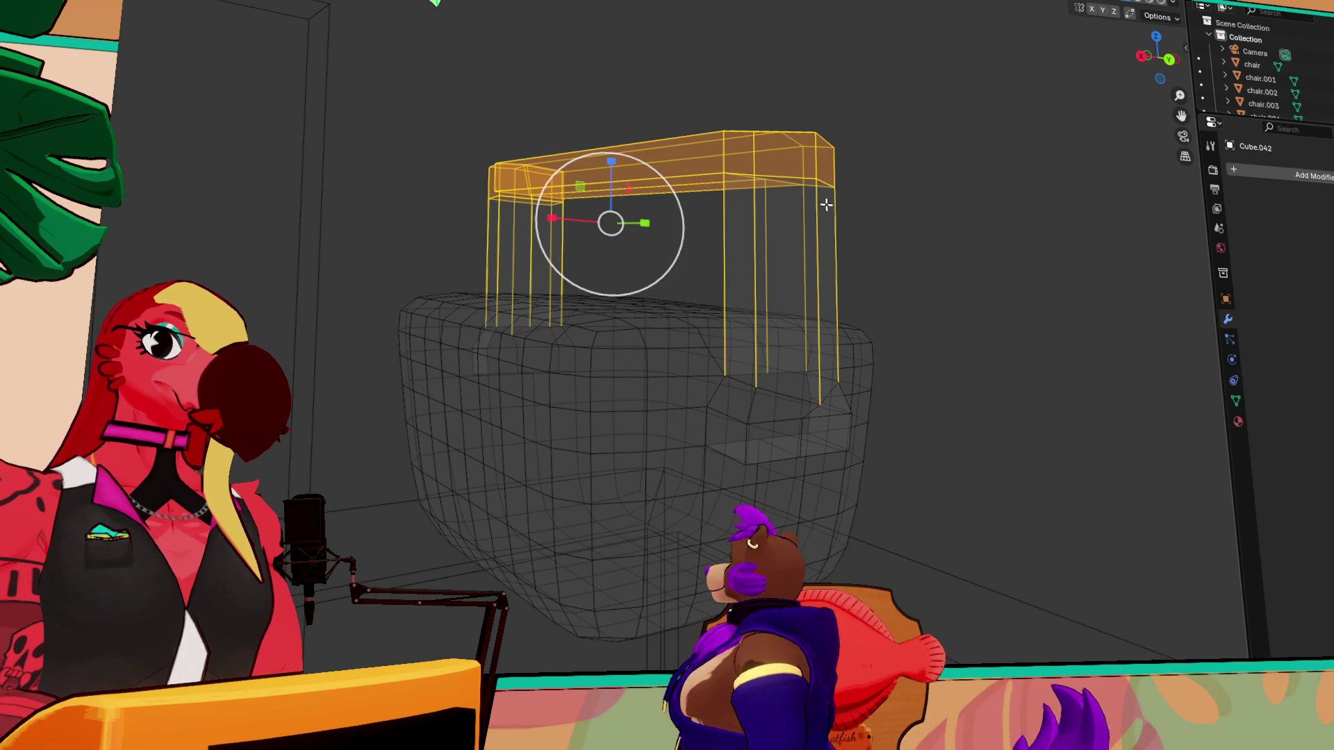
# - Scale the handle top wider, then return to Solid shading and Object Mode
pyautogui.press('s')
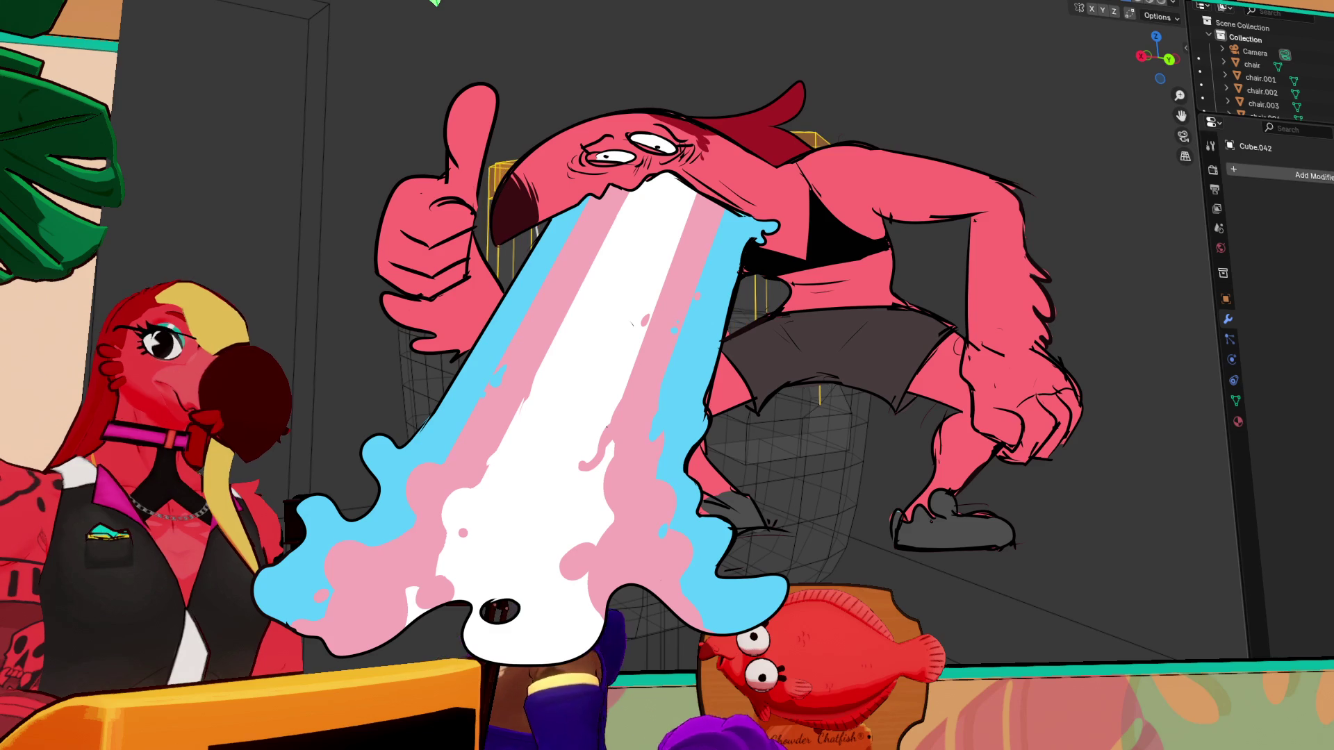
pyautogui.press('KP_6')
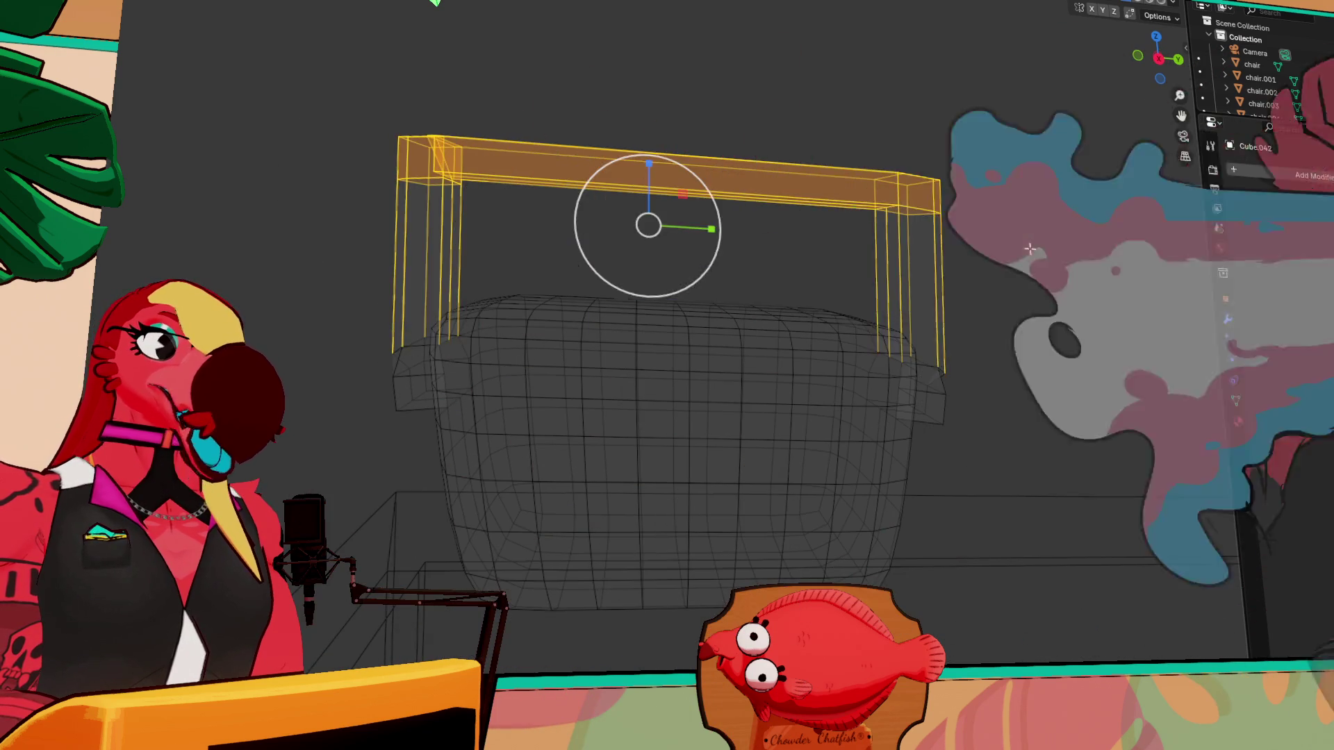
pyautogui.press('s')
pyautogui.click(1009, 253)
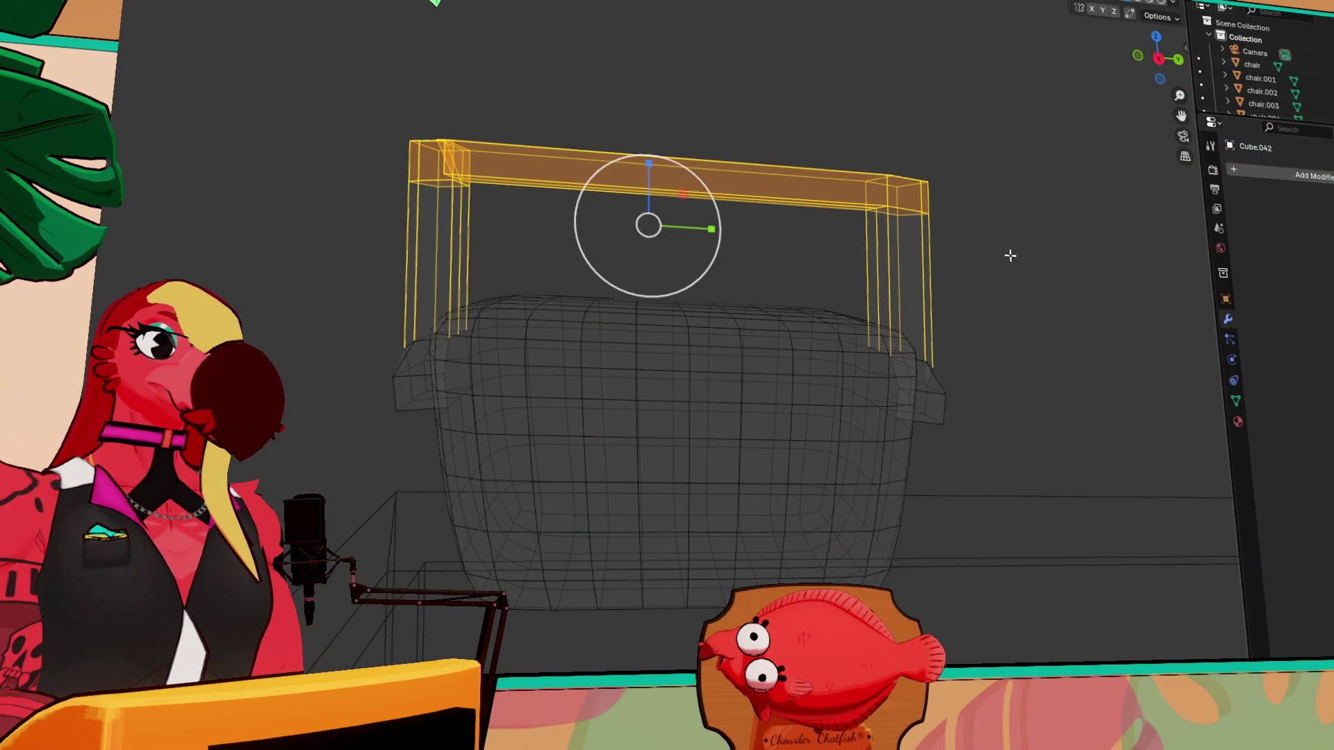
pyautogui.moveTo(1009, 252); pyautogui.dragTo(1003, 268, button='middle')
pyautogui.moveTo(1010, 253)
pyautogui.mouseDown()
pyautogui.moveTo(1077, 259)
pyautogui.moveTo(1089, 116)
pyautogui.mouseUp()
pyautogui.click(1137, 2)
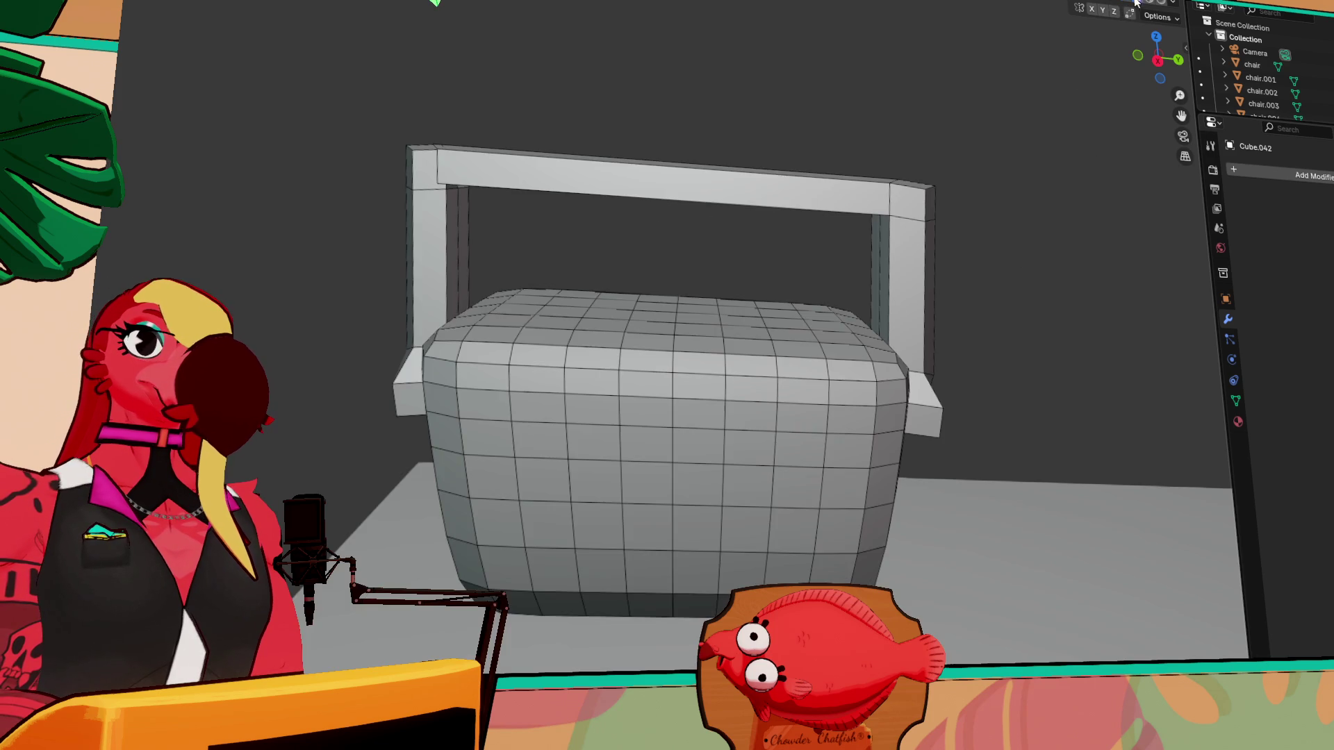
pyautogui.moveTo(1008, 224)
pyautogui.mouseDown(button='middle')
pyautogui.moveTo(861, 232)
pyautogui.moveTo(747, 284)
pyautogui.mouseUp(button='middle')
pyautogui.press('Tab')
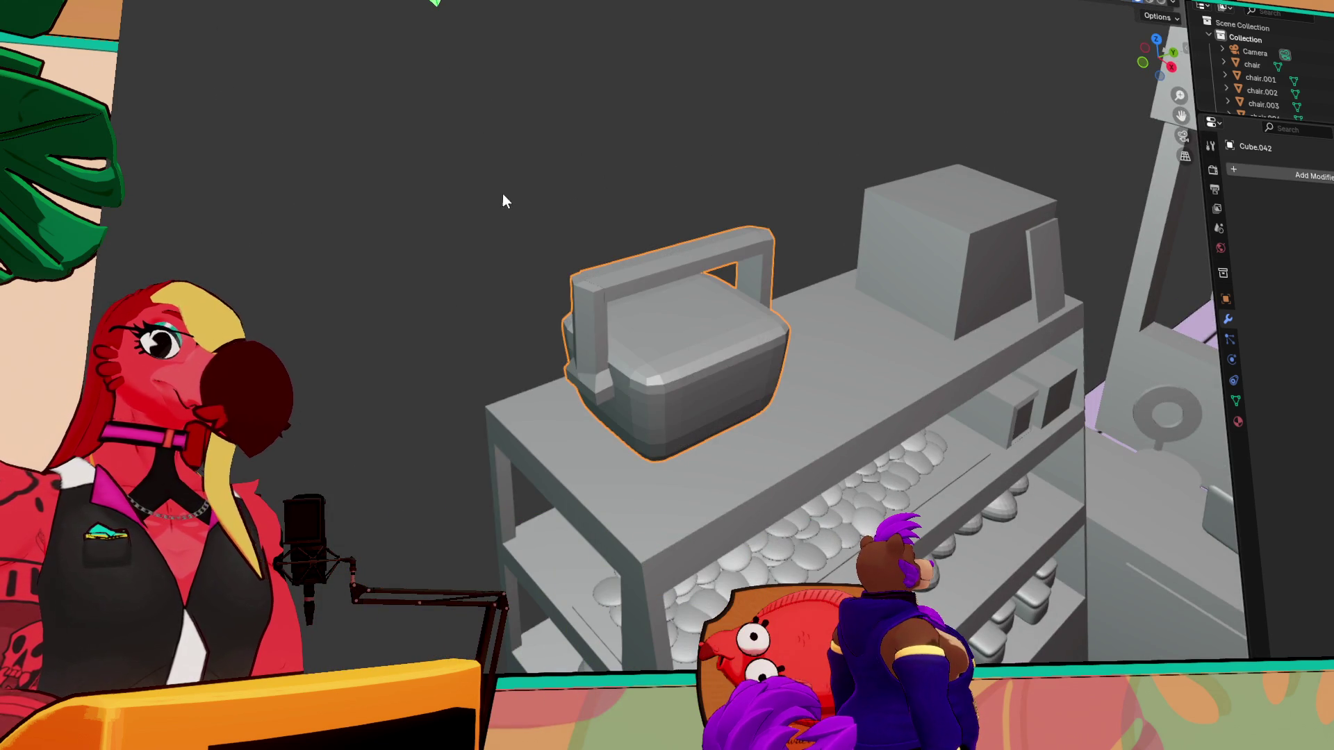
# - Tilt the basket slightly with a free rotation, then slide it along X on the shelf
pyautogui.press('Tab')
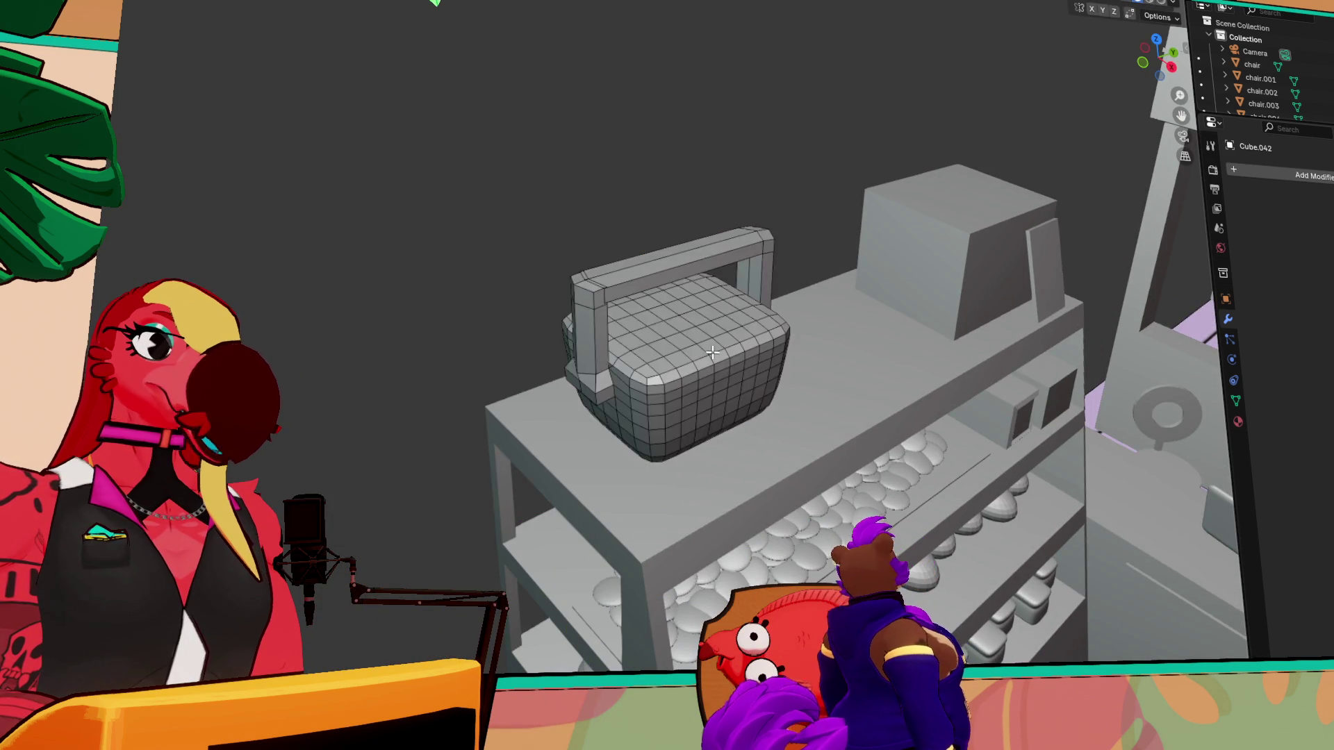
pyautogui.press('Tab')
pyautogui.press('r')
pyautogui.press('z')
pyautogui.press('z')
pyautogui.press('z')
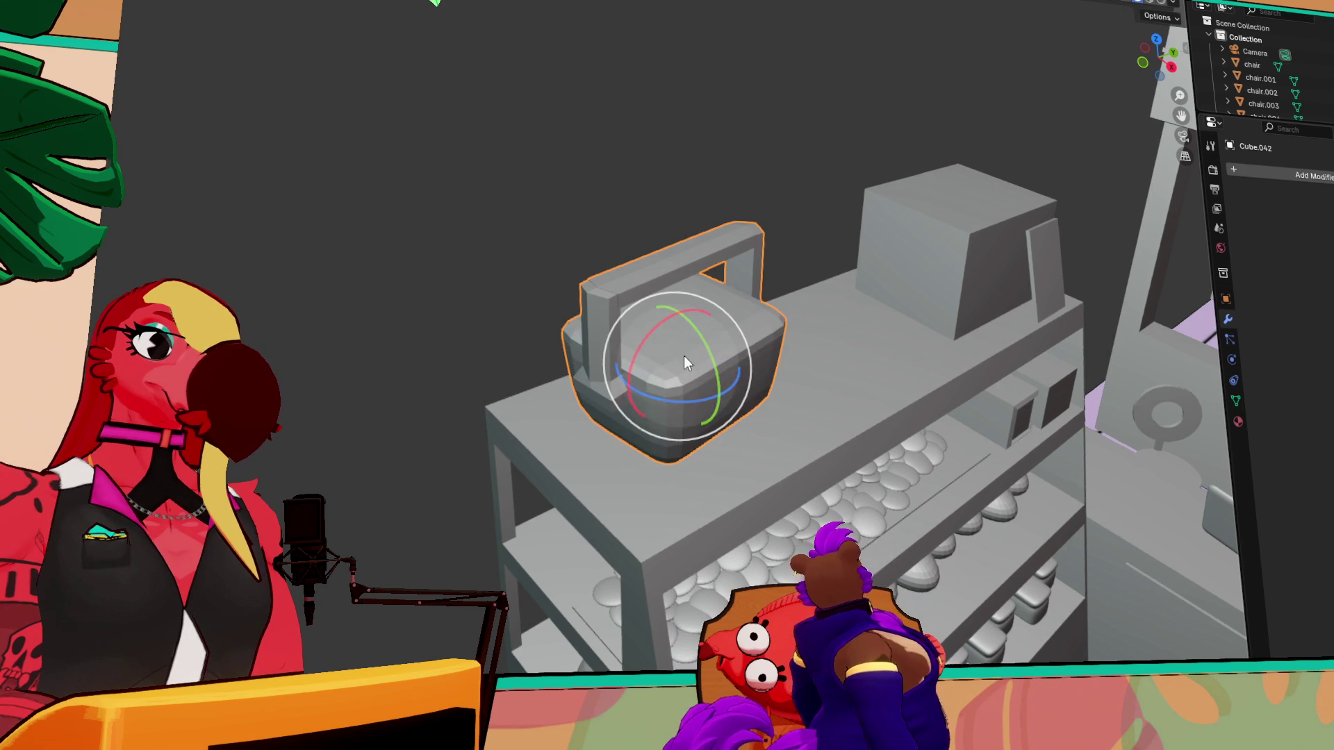
pyautogui.click(641, 353)
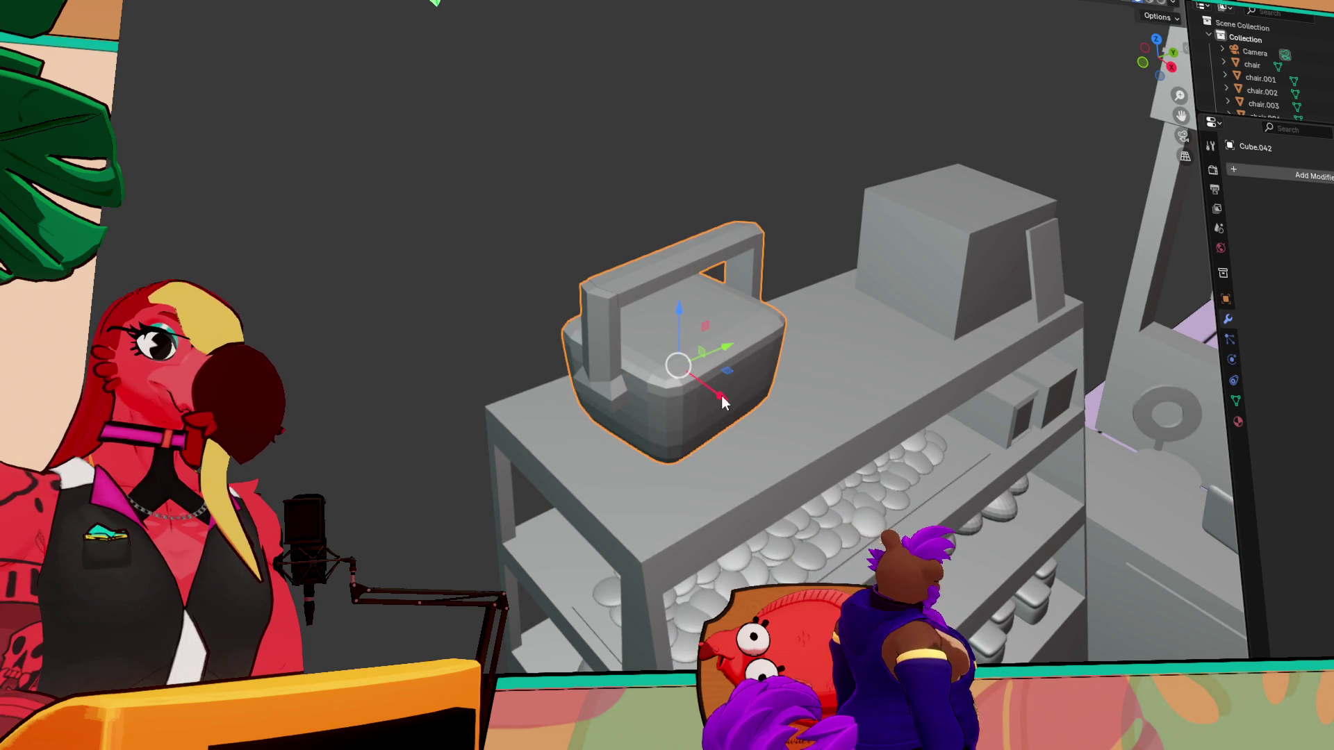
pyautogui.press('g')
pyautogui.press('x')
pyautogui.click(765, 430)
pyautogui.moveTo(765, 431); pyautogui.dragTo(763, 307, button='middle')
pyautogui.scroll(-5, 845, 379)
pyautogui.moveTo(845, 379)
pyautogui.mouseDown(button='middle')
pyautogui.moveTo(980, 490)
pyautogui.moveTo(1026, 552)
pyautogui.moveTo(1041, 540)
pyautogui.moveTo(796, 429)
pyautogui.moveTo(798, 444)
pyautogui.moveTo(916, 481)
pyautogui.moveTo(885, 471)
pyautogui.mouseUp(button='middle')
# - Nudge wall panel Cube.033 along X, then raise it and stretch its height along Z
pyautogui.moveTo(1045, 378)
pyautogui.mouseDown(button='middle')
pyautogui.moveTo(980, 327)
pyautogui.moveTo(907, 331)
pyautogui.moveTo(860, 357)
pyautogui.moveTo(843, 390)
pyautogui.moveTo(405, 282)
pyautogui.moveTo(508, 307)
pyautogui.moveTo(814, 334)
pyautogui.mouseUp(button='middle')
pyautogui.moveTo(999, 362)
pyautogui.mouseDown(button='middle')
pyautogui.moveTo(978, 332)
pyautogui.moveTo(1064, 397)
pyautogui.moveTo(709, 262)
pyautogui.moveTo(609, 565)
pyautogui.mouseUp(button='middle')
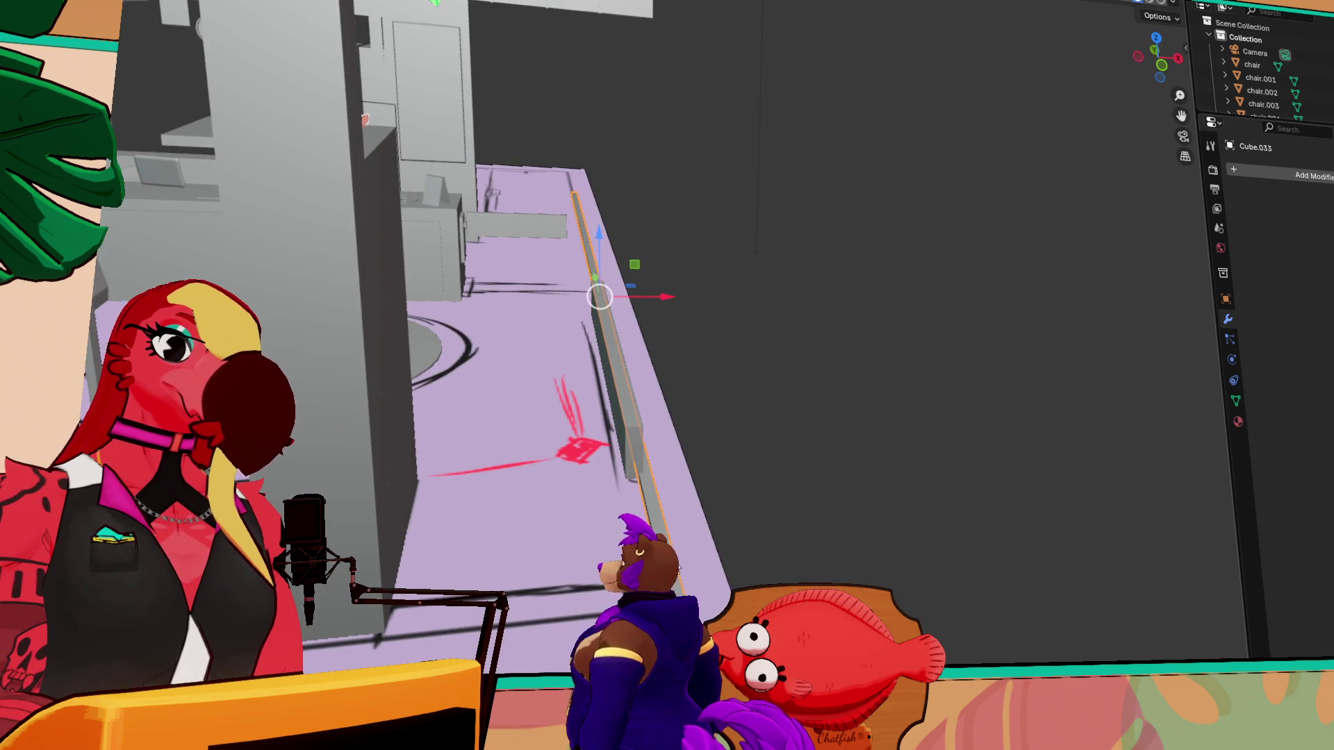
pyautogui.moveTo(666, 297)
pyautogui.mouseDown()
pyautogui.moveTo(691, 294)
pyautogui.moveTo(674, 296)
pyautogui.mouseUp()
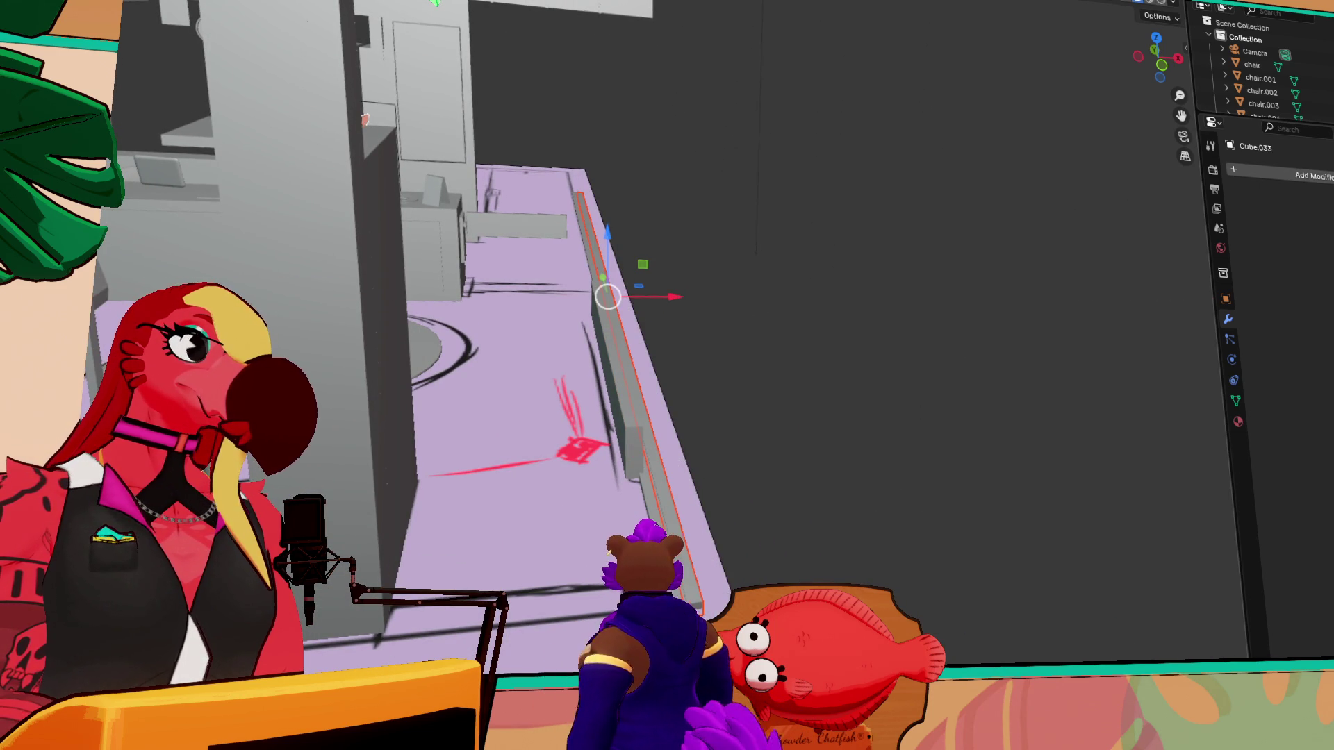
pyautogui.moveTo(611, 238)
pyautogui.mouseDown()
pyautogui.moveTo(735, 491)
pyautogui.moveTo(762, 336)
pyautogui.mouseUp()
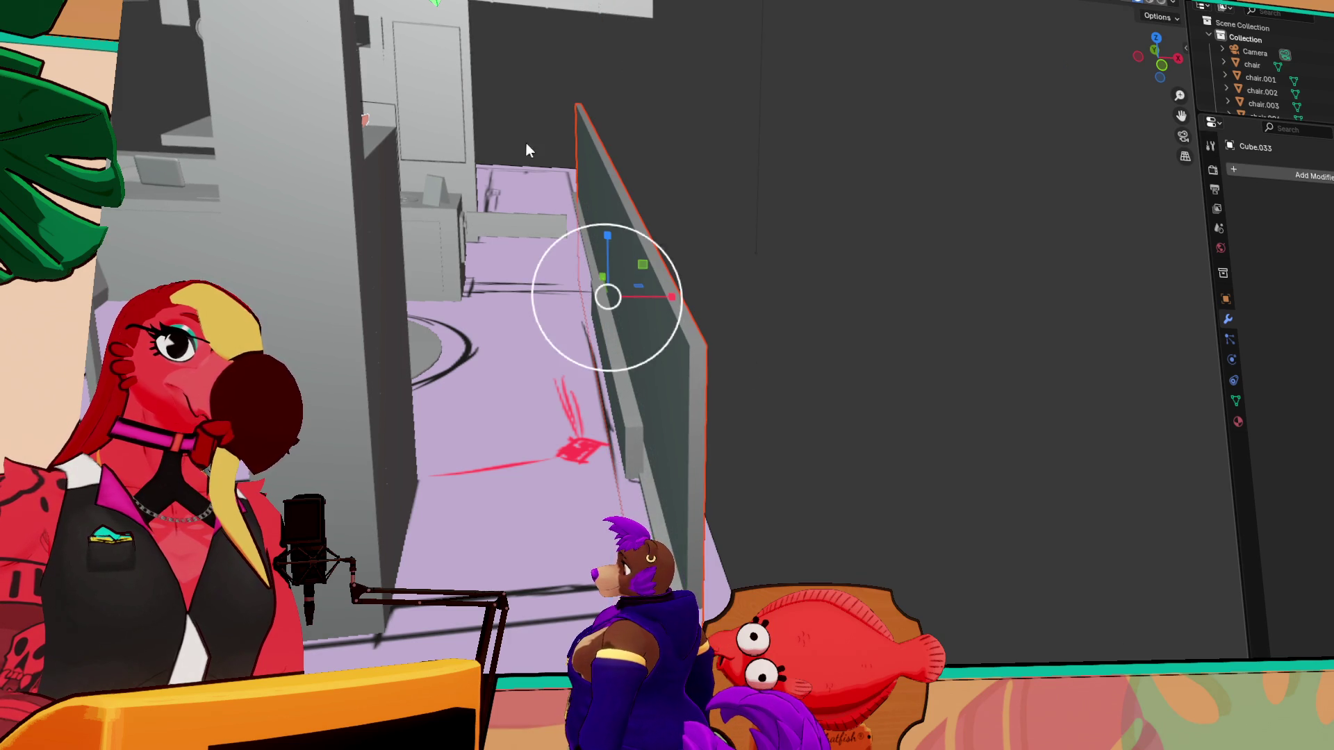
pyautogui.moveTo(587, 239); pyautogui.dragTo(639, 109)
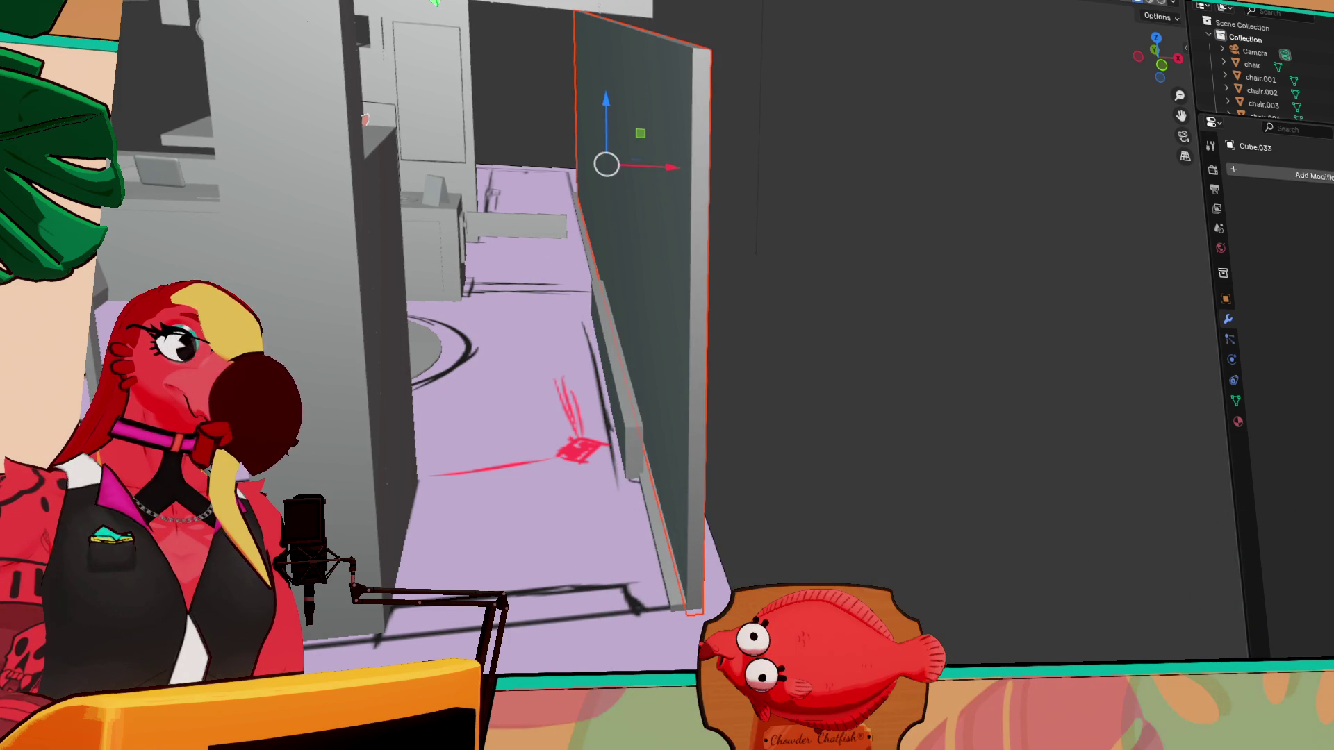
pyautogui.moveTo(617, 101); pyautogui.dragTo(614, 77)
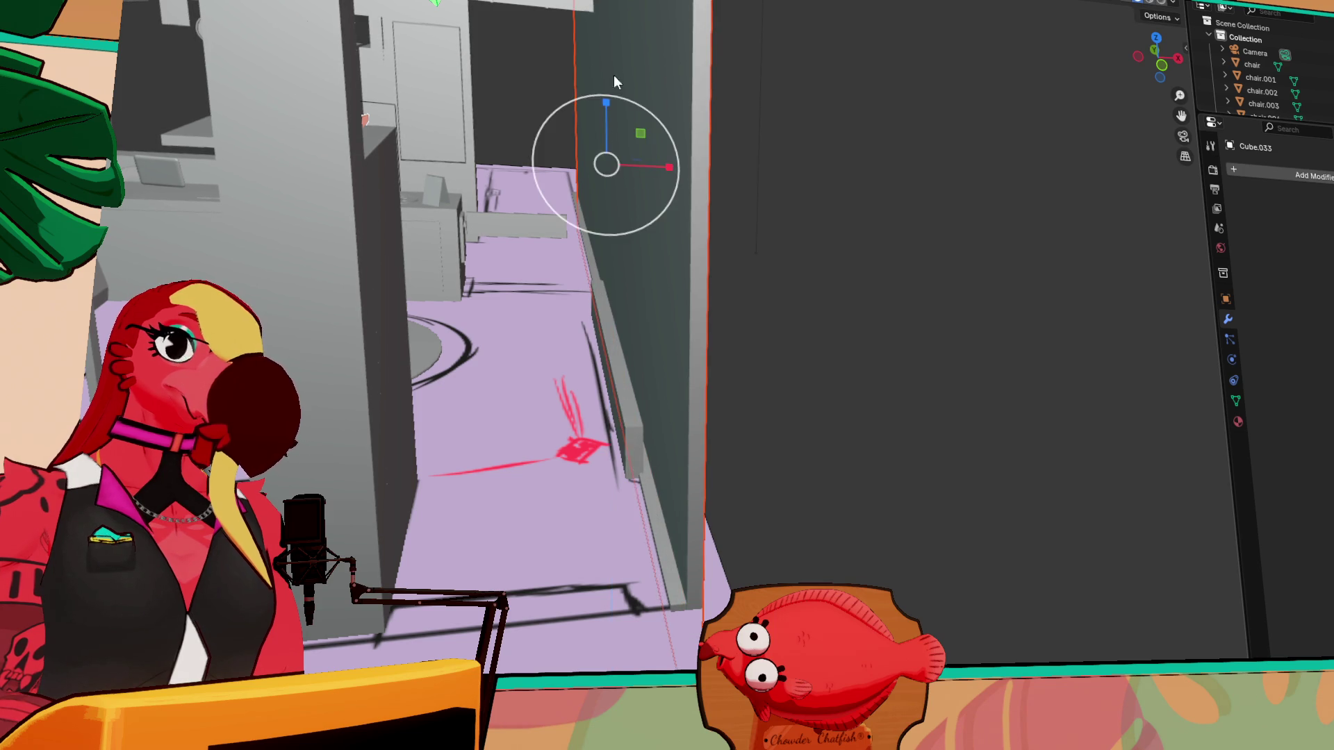
pyautogui.moveTo(562, 110); pyautogui.dragTo(611, 118, button='middle')
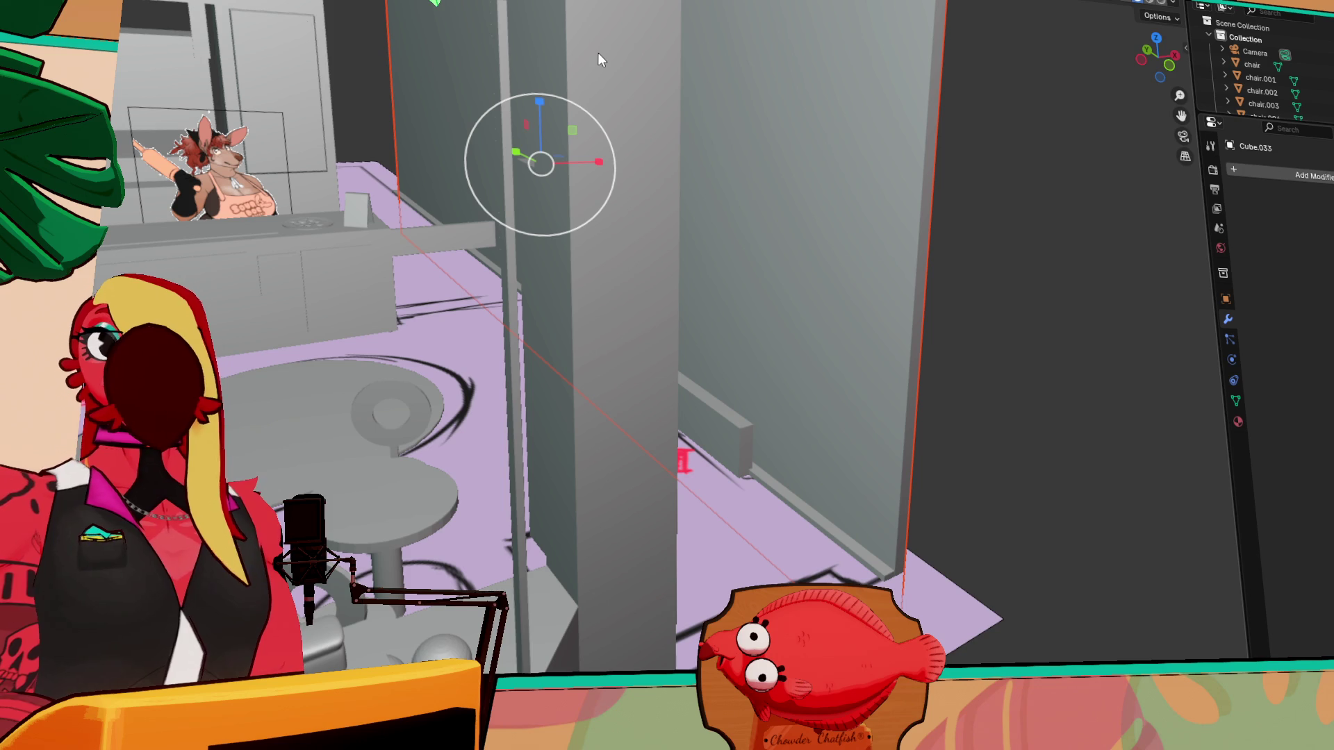
pyautogui.scroll(-5, 598, 52)
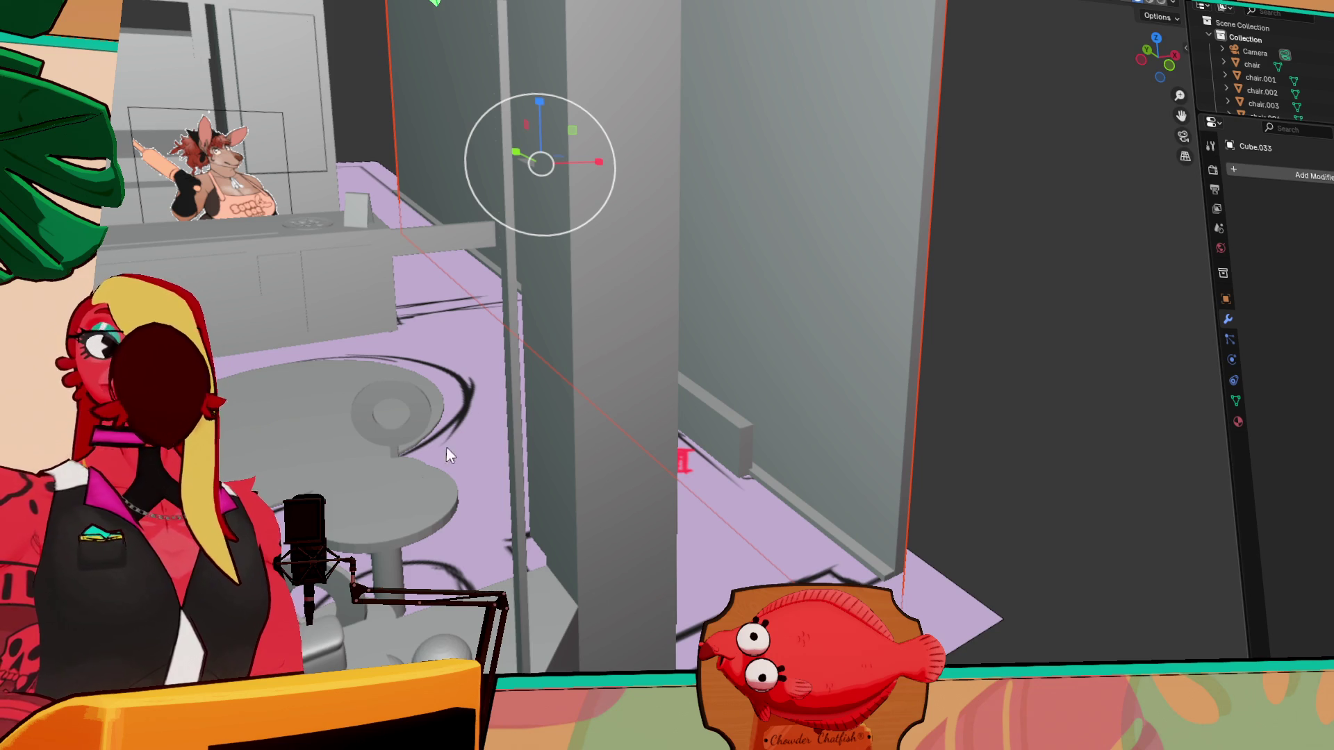
pyautogui.scroll(-5, 460, 331)
pyautogui.moveTo(460, 331)
pyautogui.mouseDown(button='middle')
pyautogui.moveTo(386, 317)
pyautogui.moveTo(732, 345)
pyautogui.moveTo(689, 314)
pyautogui.moveTo(707, 259)
pyautogui.moveTo(674, 292)
pyautogui.moveTo(611, 281)
pyautogui.mouseUp(button='middle')
# - Hide the tall wall panel Cube.033 with H to reveal the room's interior
pyautogui.moveTo(624, 189)
pyautogui.mouseDown(button='middle')
pyautogui.moveTo(722, 196)
pyautogui.moveTo(719, 223)
pyautogui.moveTo(852, 266)
pyautogui.moveTo(699, 246)
pyautogui.moveTo(615, 171)
pyautogui.mouseUp(button='middle')
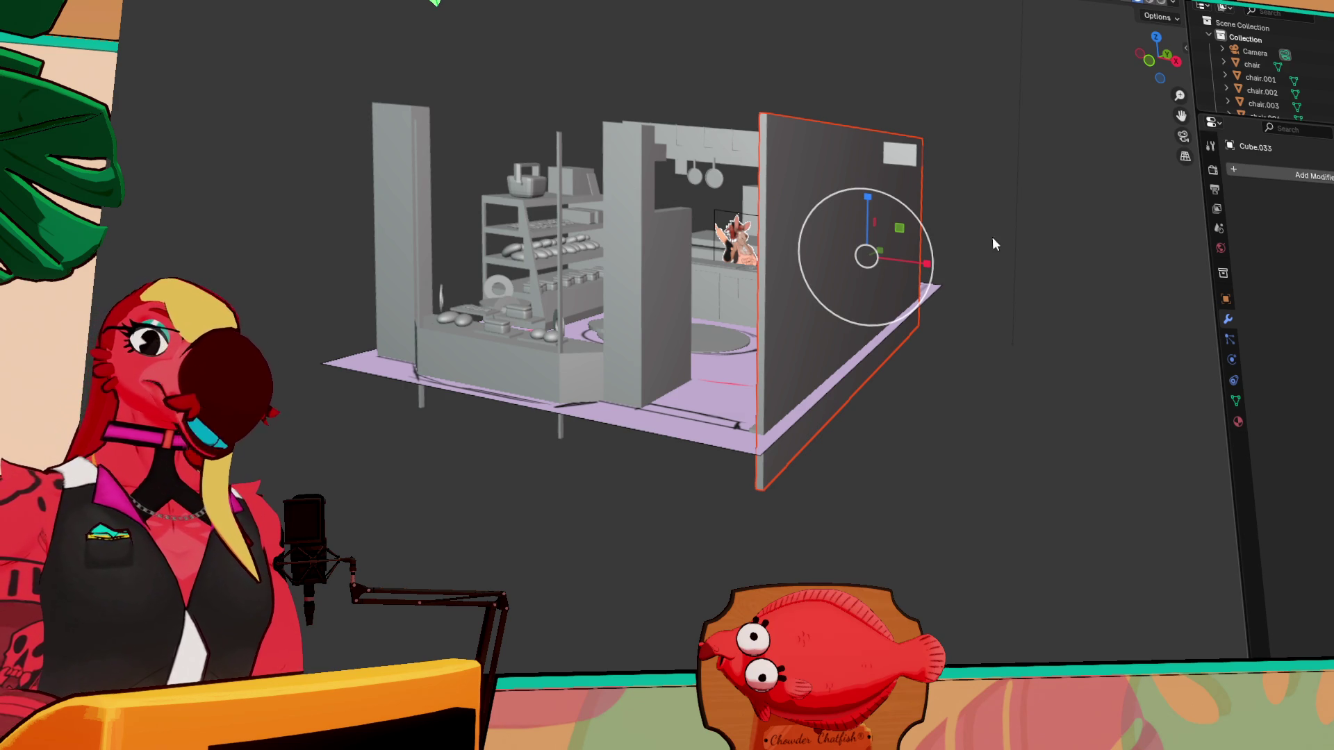
pyautogui.press('h')
pyautogui.scroll(5, 894, 334)
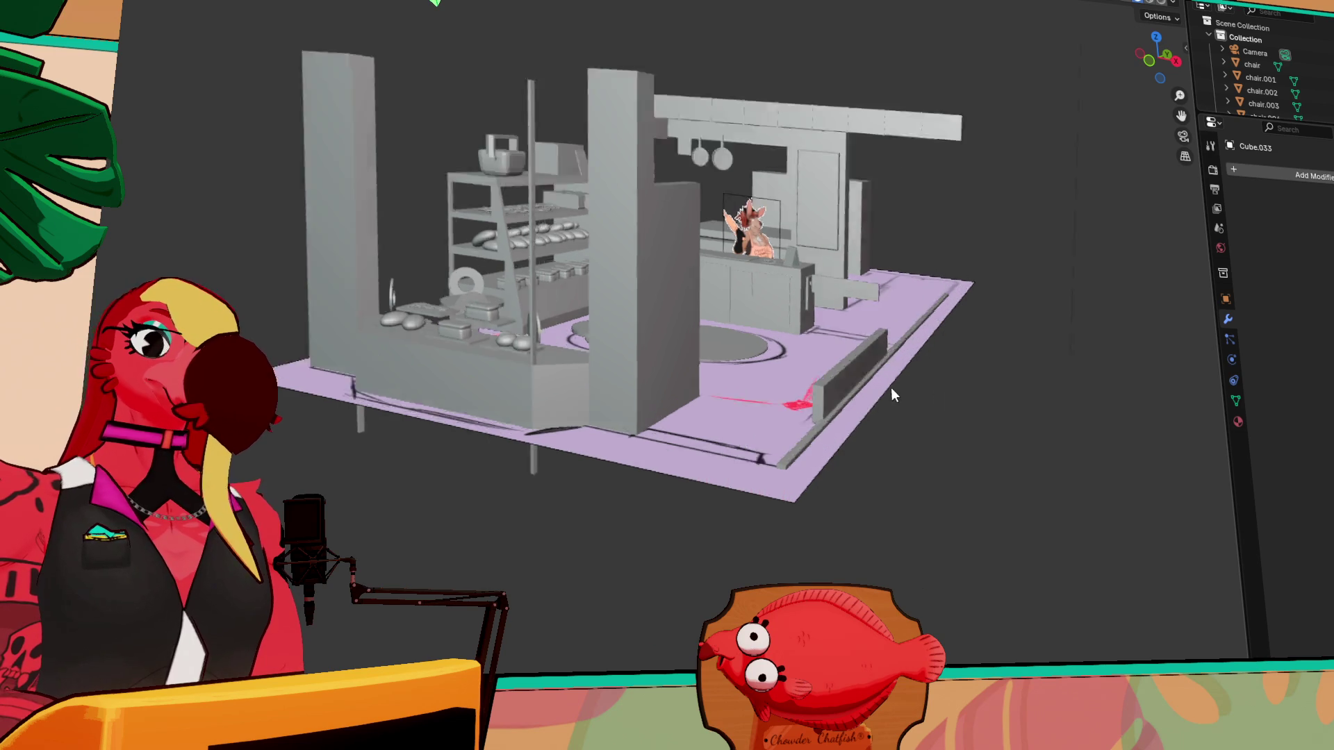
pyautogui.scroll(-5, 1006, 353)
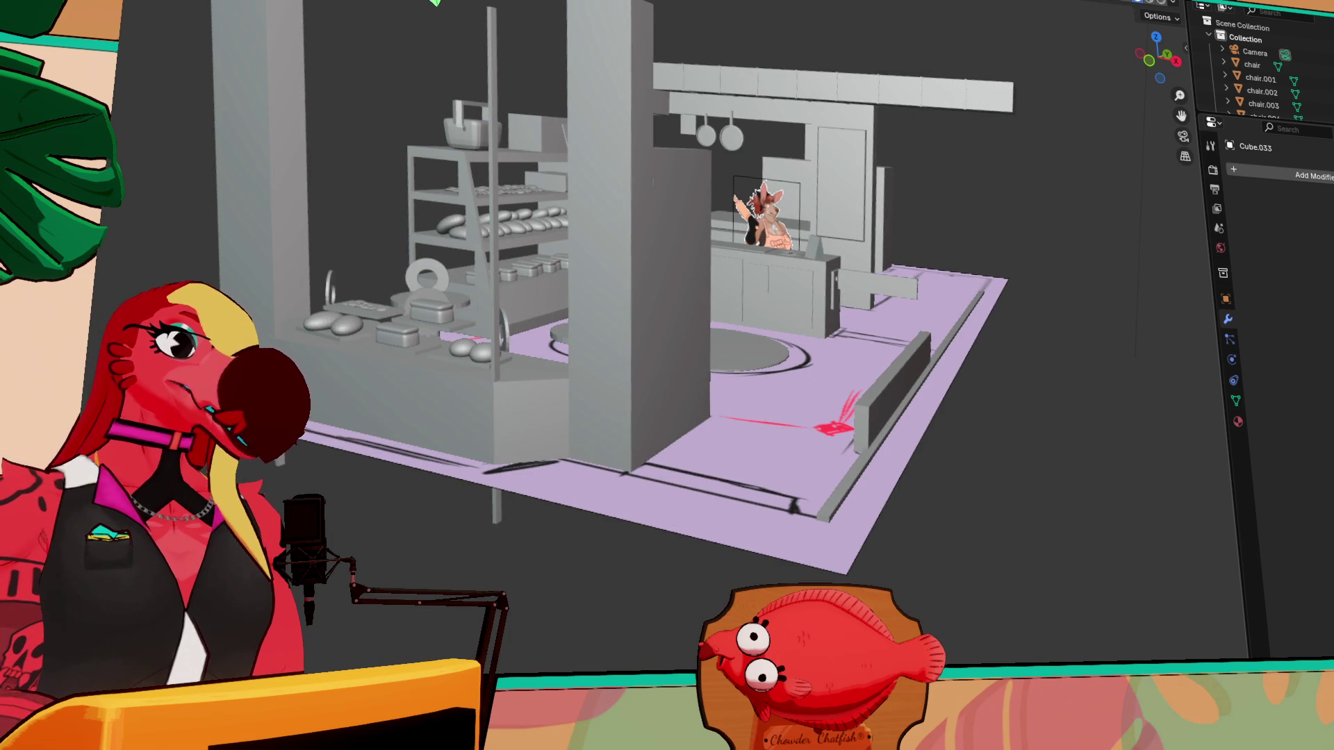
# - Select the thin upright post by the floor edge and scale it much taller along Z
pyautogui.scroll(3, 854, 542)
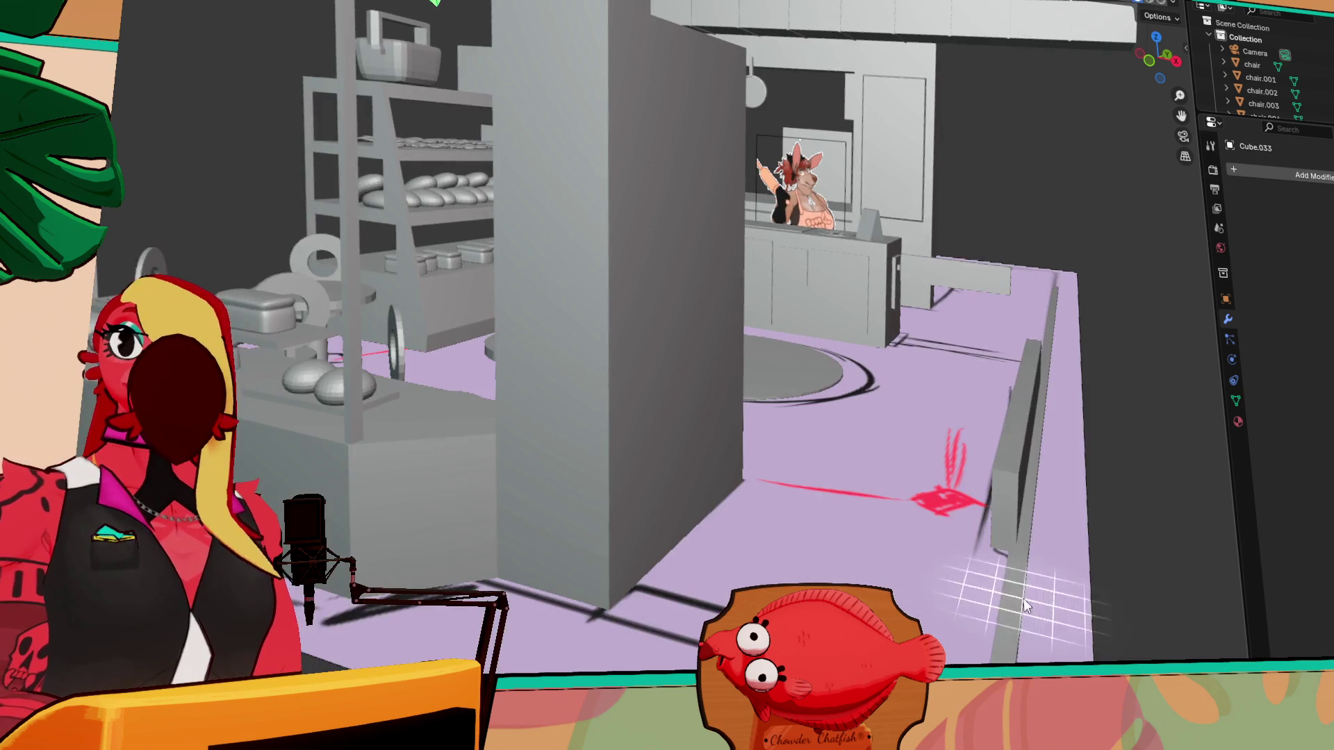
pyautogui.scroll(-5, 989, 544)
pyautogui.scroll(8, 928, 518)
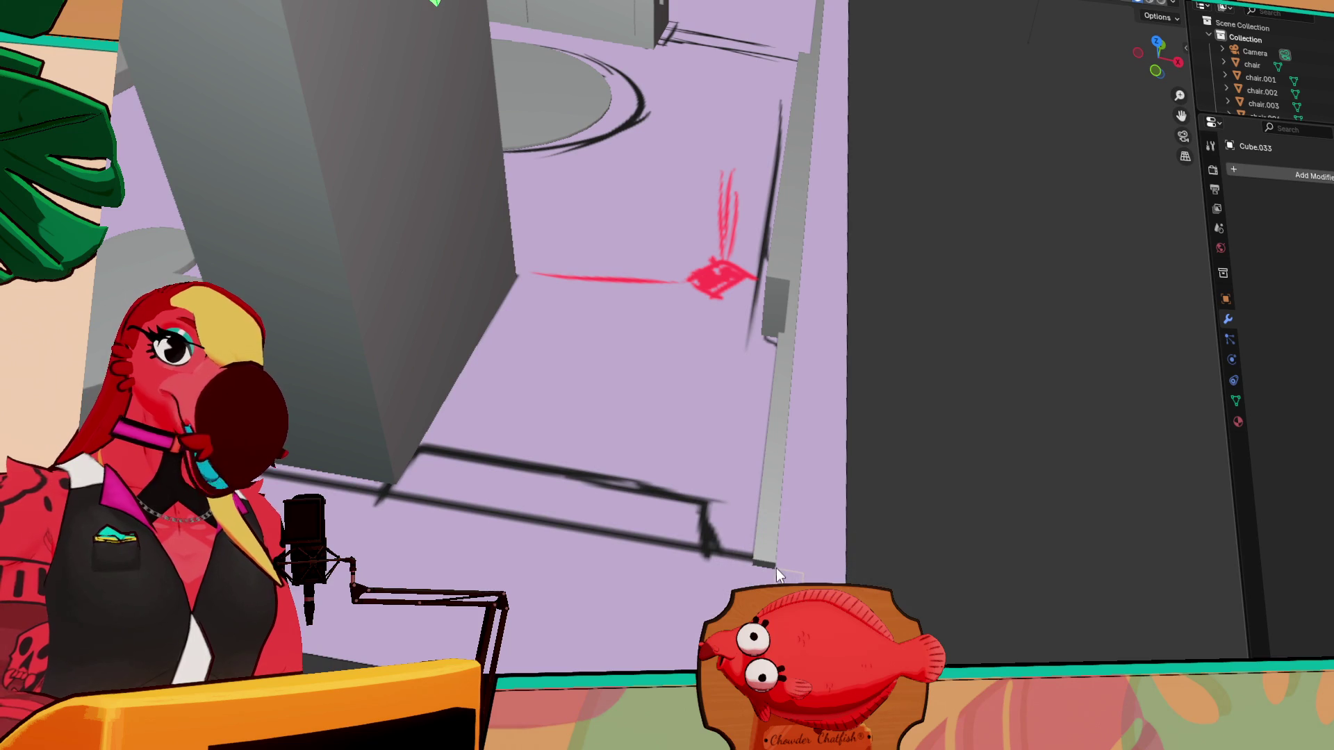
pyautogui.click(775, 568)
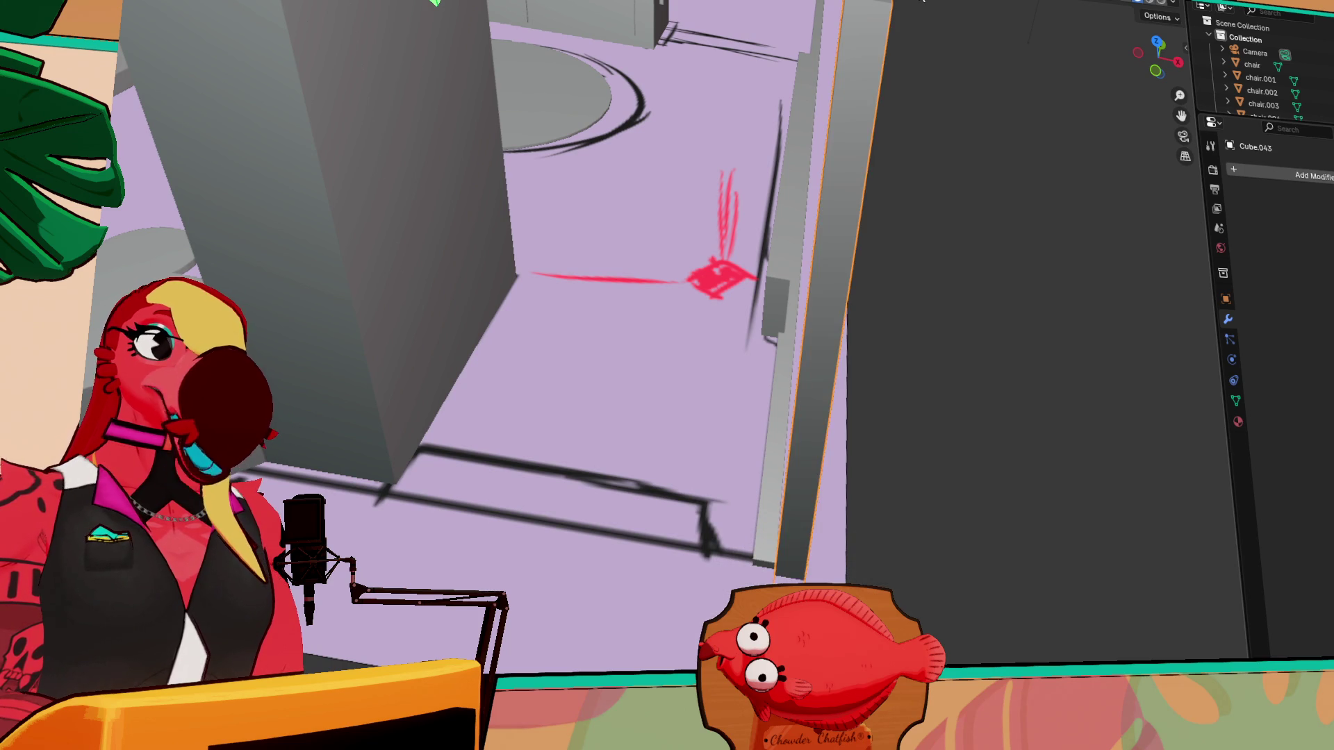
pyautogui.scroll(-8, 922, 299)
pyautogui.keyDown('shift'); pyautogui.moveTo(856, 320); pyautogui.dragTo(844, 338, button='middle'); pyautogui.keyUp('shift')
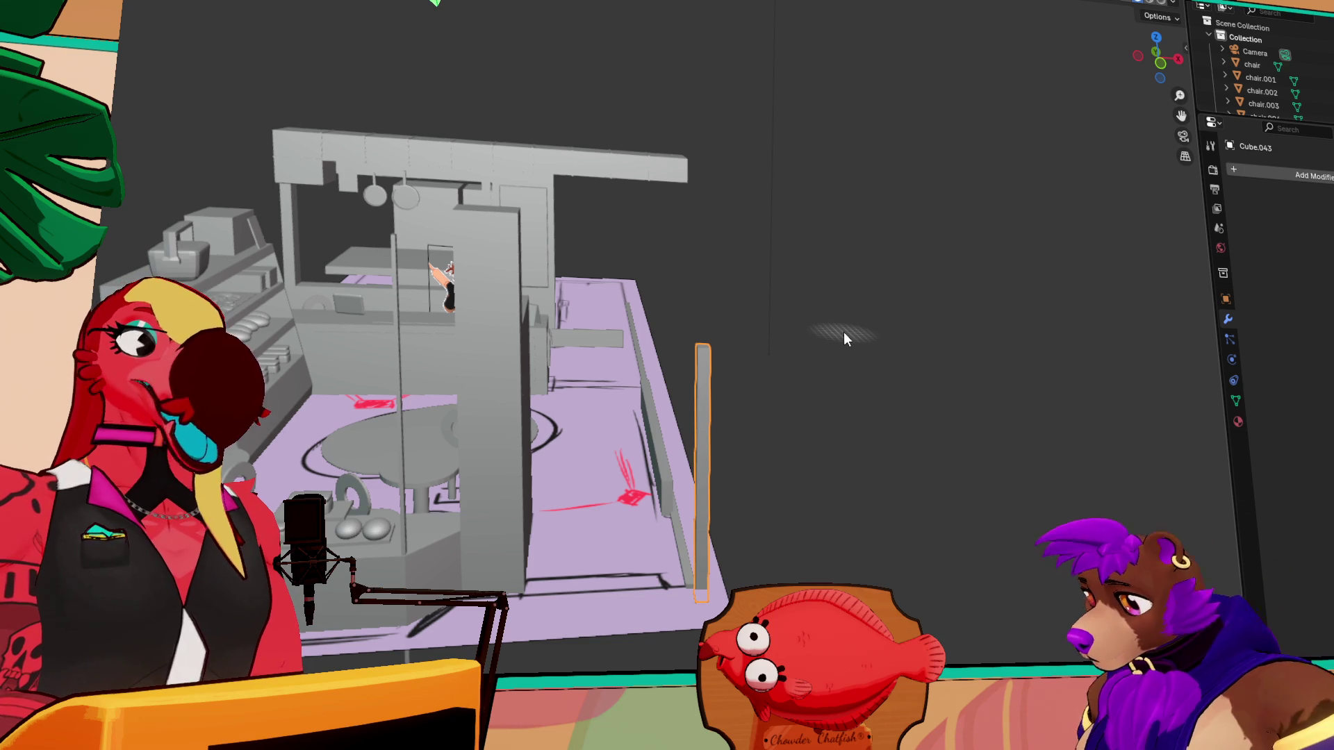
pyautogui.hotkey('shift', 'space')
pyautogui.press('t')
pyautogui.moveTo(700, 416)
pyautogui.mouseDown()
pyautogui.moveTo(703, 243)
pyautogui.moveTo(717, 378)
pyautogui.mouseUp()
# - Orbit out to an overview of the bakery and select the box on top of the shelf
pyautogui.moveTo(717, 377)
pyautogui.mouseDown(button='middle')
pyautogui.moveTo(774, 360)
pyautogui.moveTo(669, 402)
pyautogui.mouseUp(button='middle')
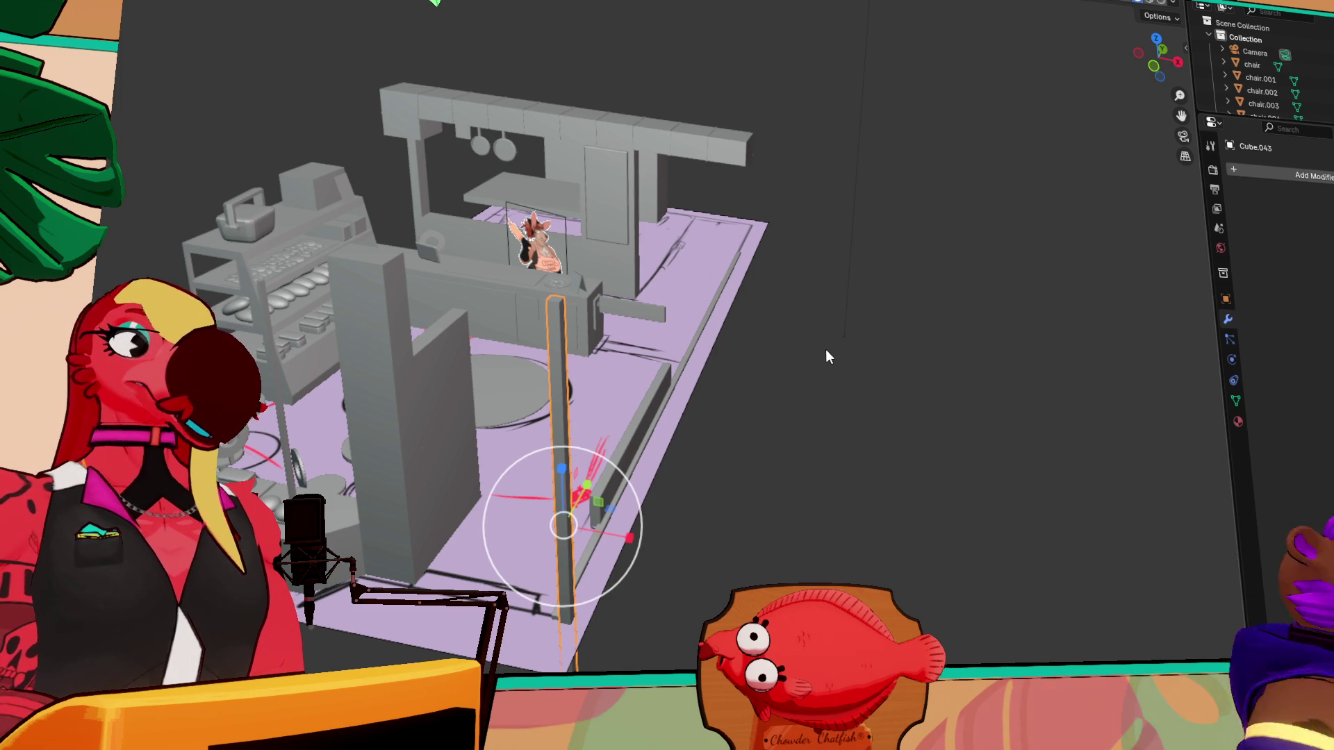
pyautogui.scroll(-5, 513, 341)
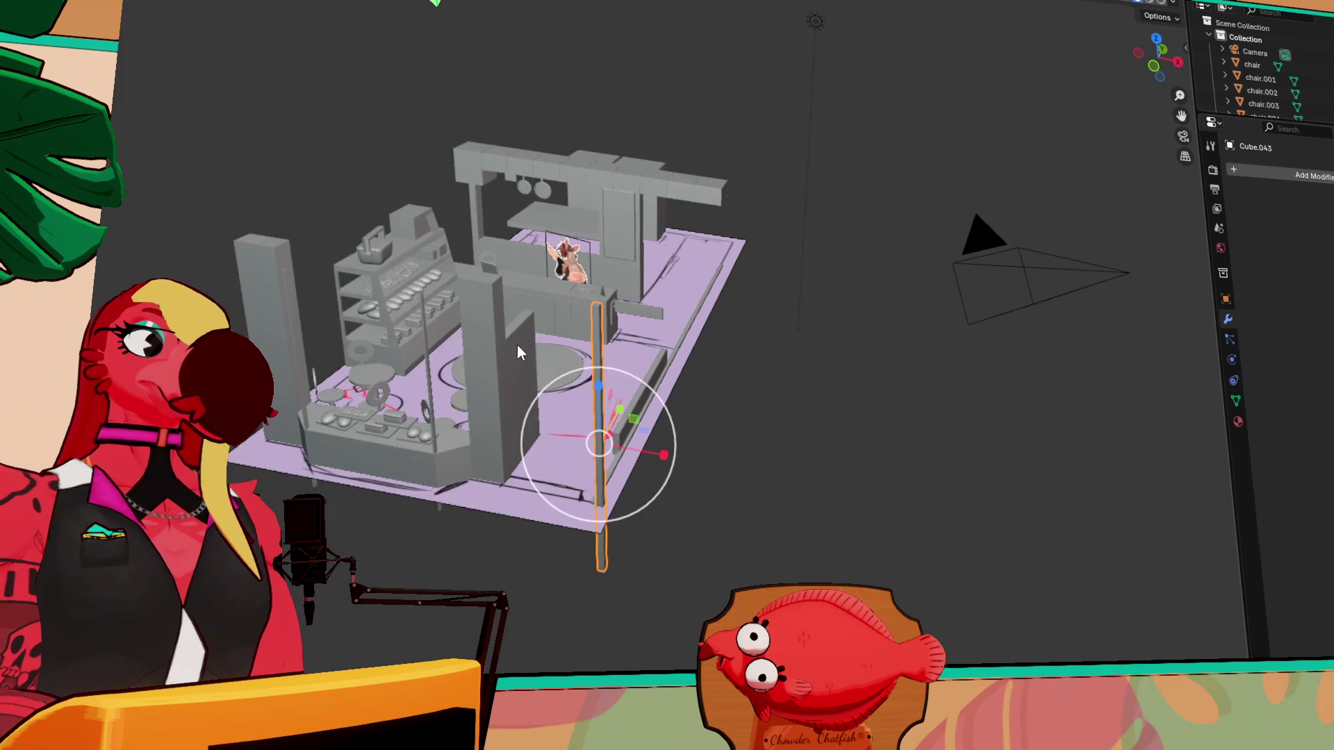
pyautogui.scroll(6, 514, 344)
pyautogui.moveTo(750, 356); pyautogui.dragTo(627, 356, button='middle')
pyautogui.scroll(-4, 627, 356)
pyautogui.scroll(5, 651, 248)
pyautogui.click(633, 27)
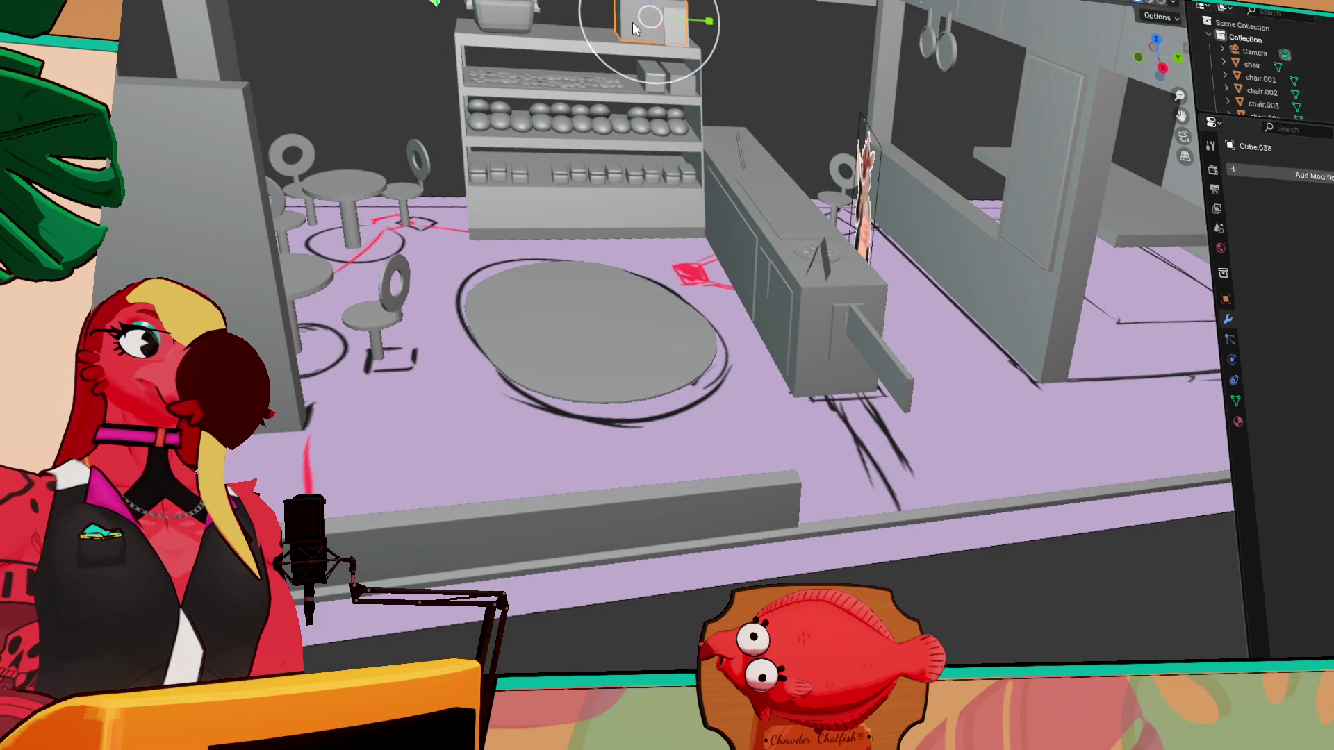
# - Frame the box, add a Bevel modifier and raise its segment count
pyautogui.press('KP_Decimal')
pyautogui.moveTo(654, 122)
pyautogui.mouseDown(button='middle')
pyautogui.moveTo(676, 139)
pyautogui.moveTo(933, 167)
pyautogui.mouseUp(button='middle')
pyautogui.click(1329, 172)
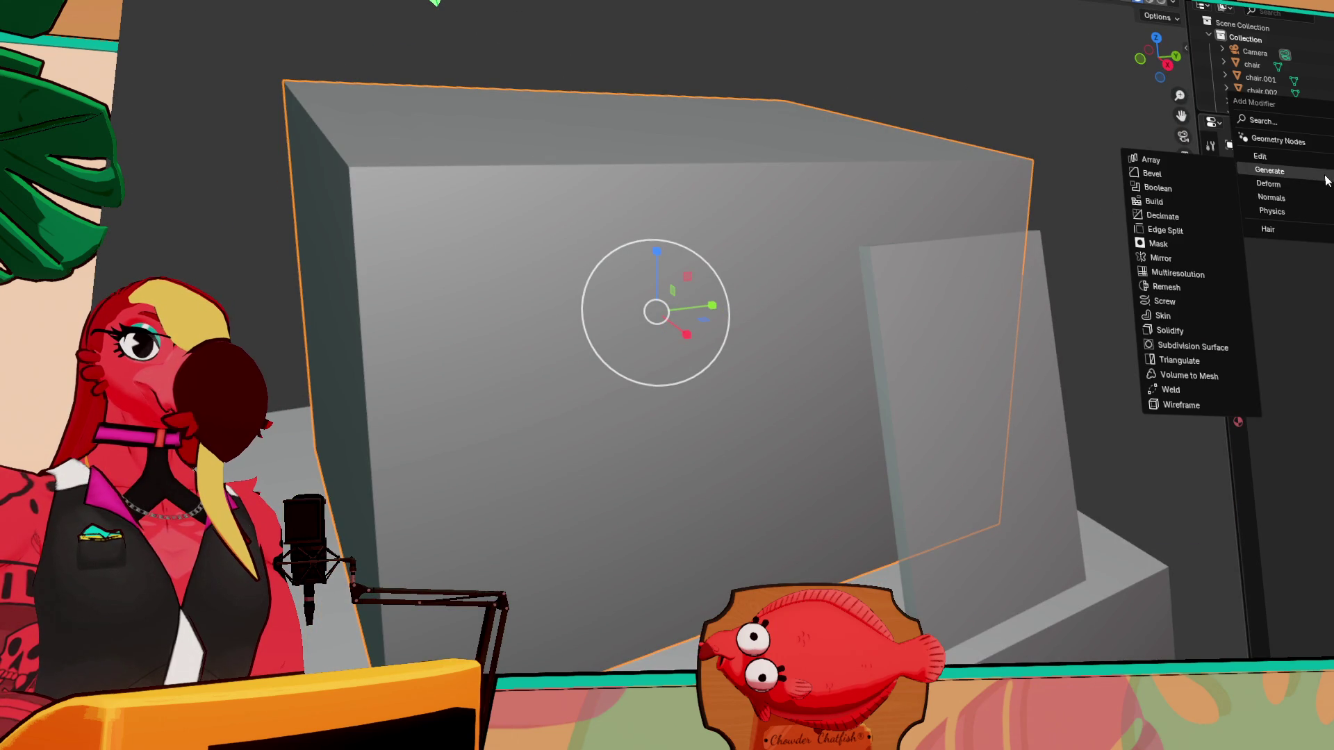
pyautogui.click(1185, 173)
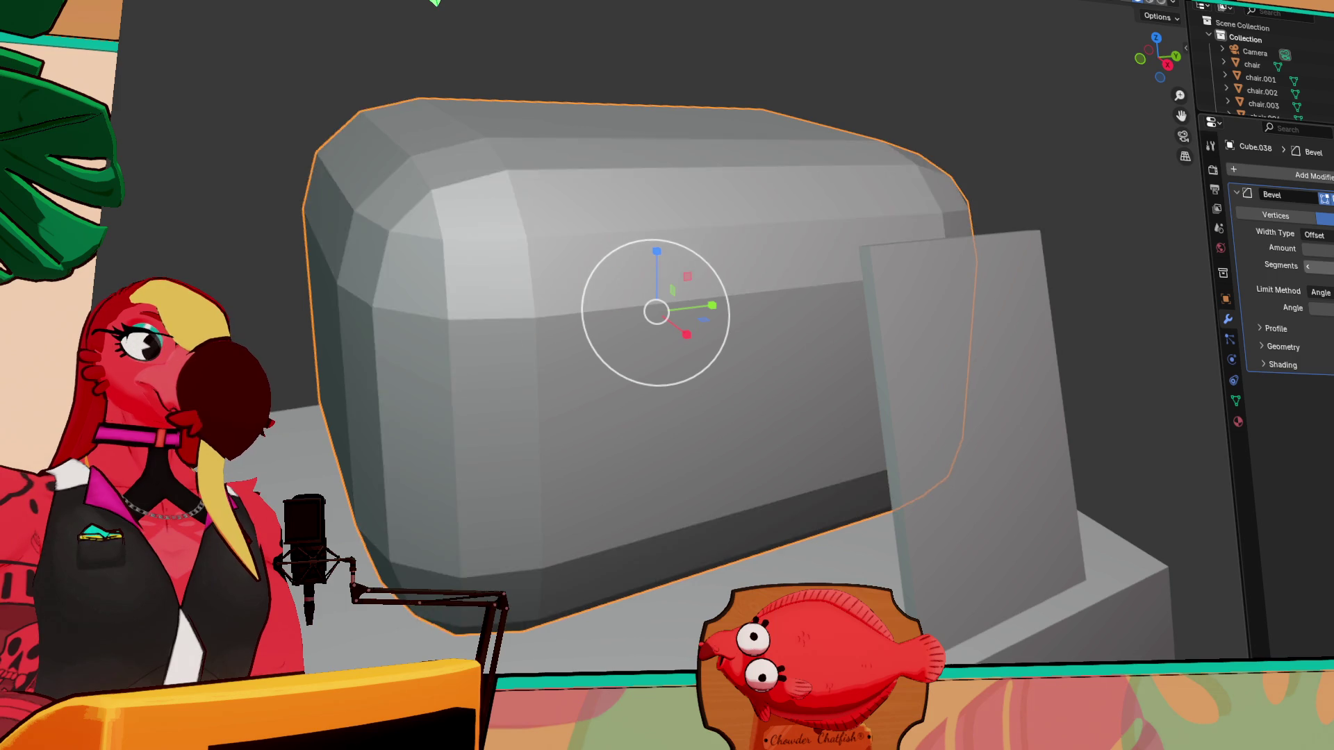
pyautogui.moveTo(1320, 266); pyautogui.dragTo(1330, 266)
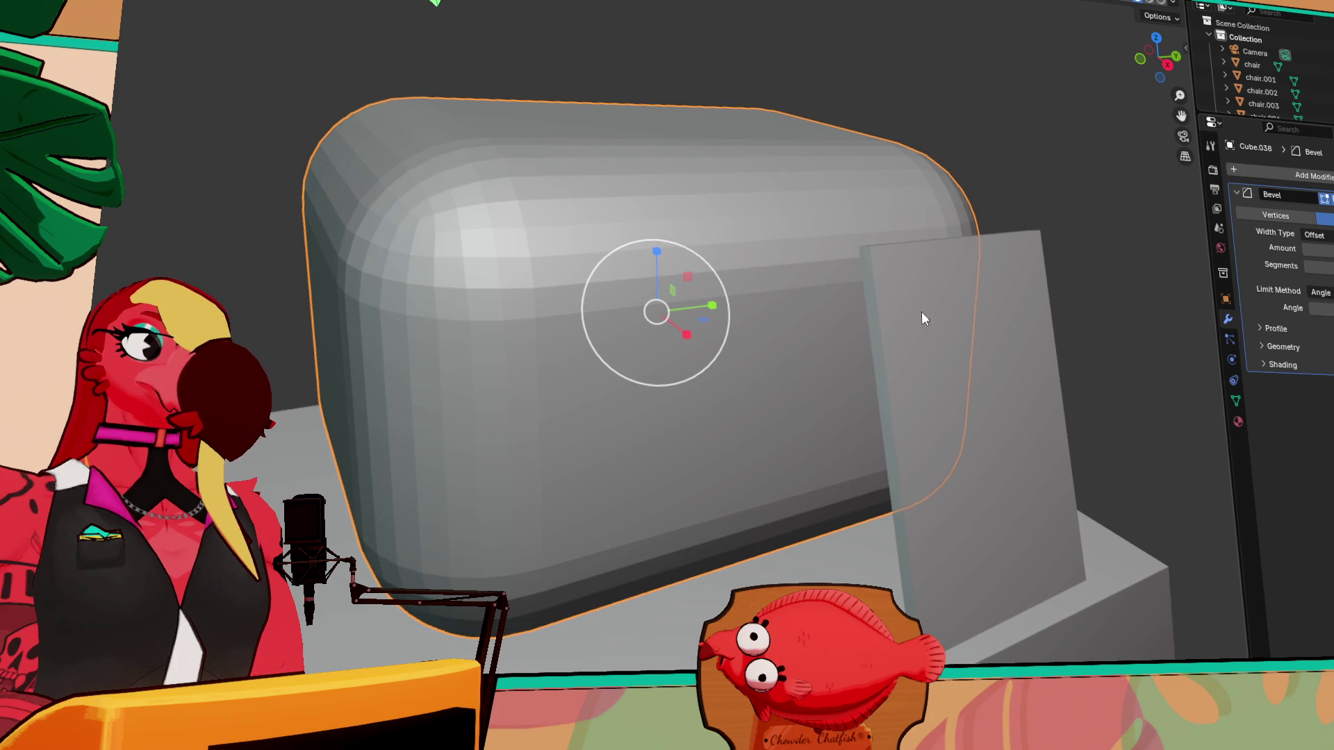
# - Add a first set of loop cuts to the box, then undo back in Object Mode
pyautogui.press('Tab')
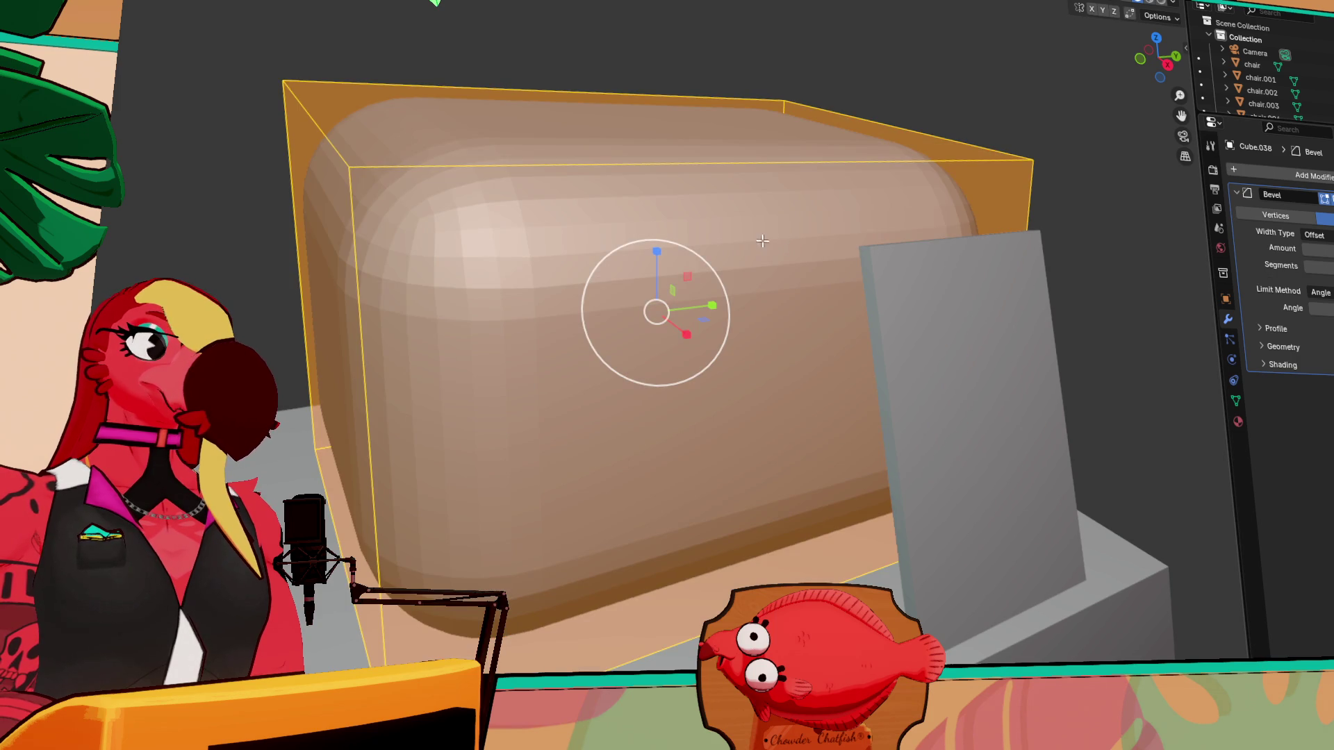
pyautogui.hotkey('ctrl', 'r')
pyautogui.scroll(12, 696, 167)
pyautogui.click(696, 167)
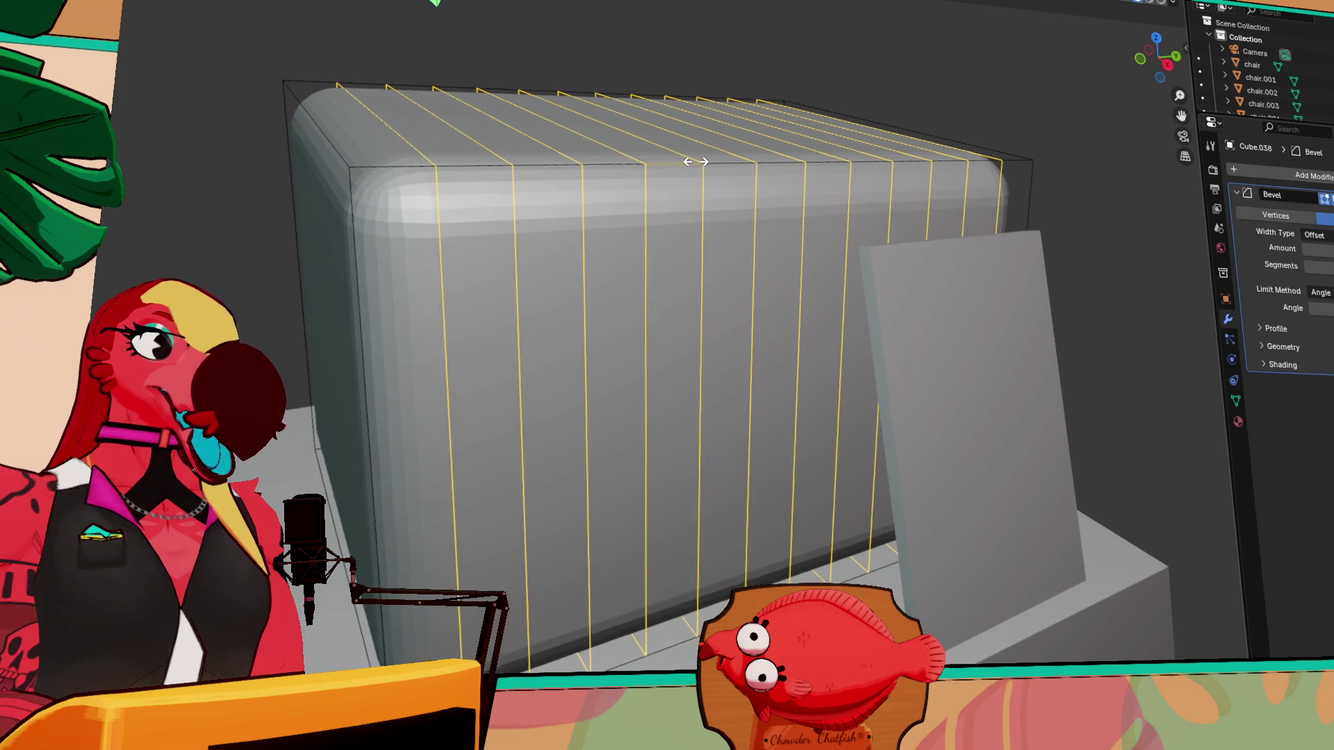
pyautogui.click(693, 166)
pyautogui.press('Tab')
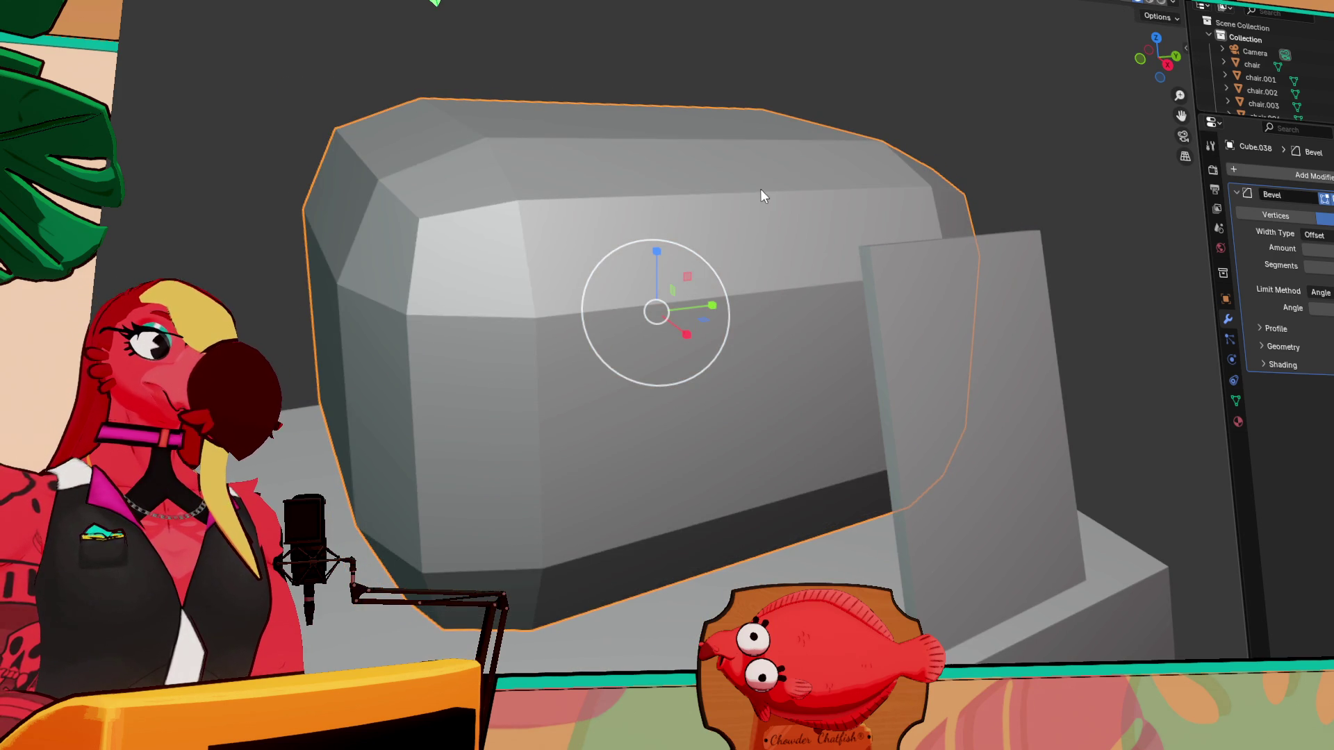
pyautogui.hotkey('ctrl', 'z')
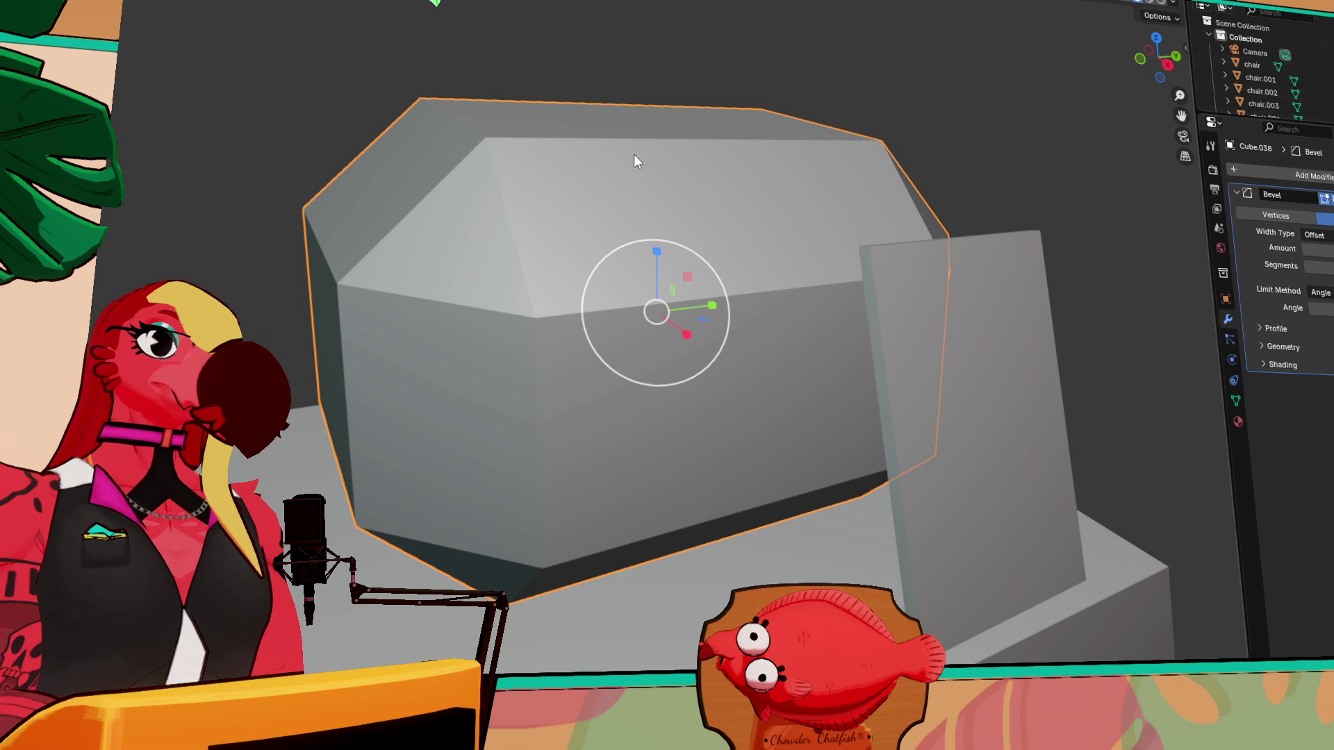
# - Add many evenly spaced vertical loop cuts across the box, leaving them unslid
pyautogui.press('Tab')
pyautogui.hotkey('ctrl', 'r')
pyautogui.scroll(10, 547, 173)
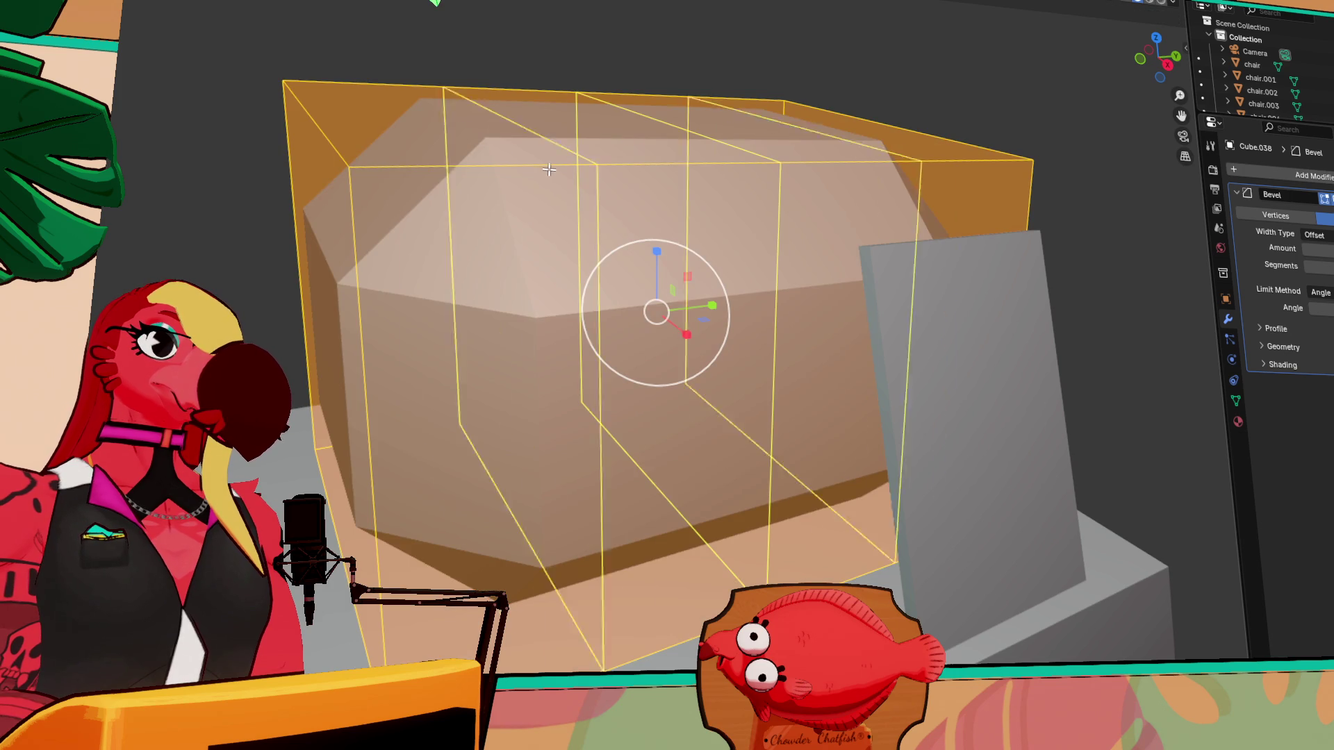
pyautogui.click(552, 171)
pyautogui.rightClick(553, 172)
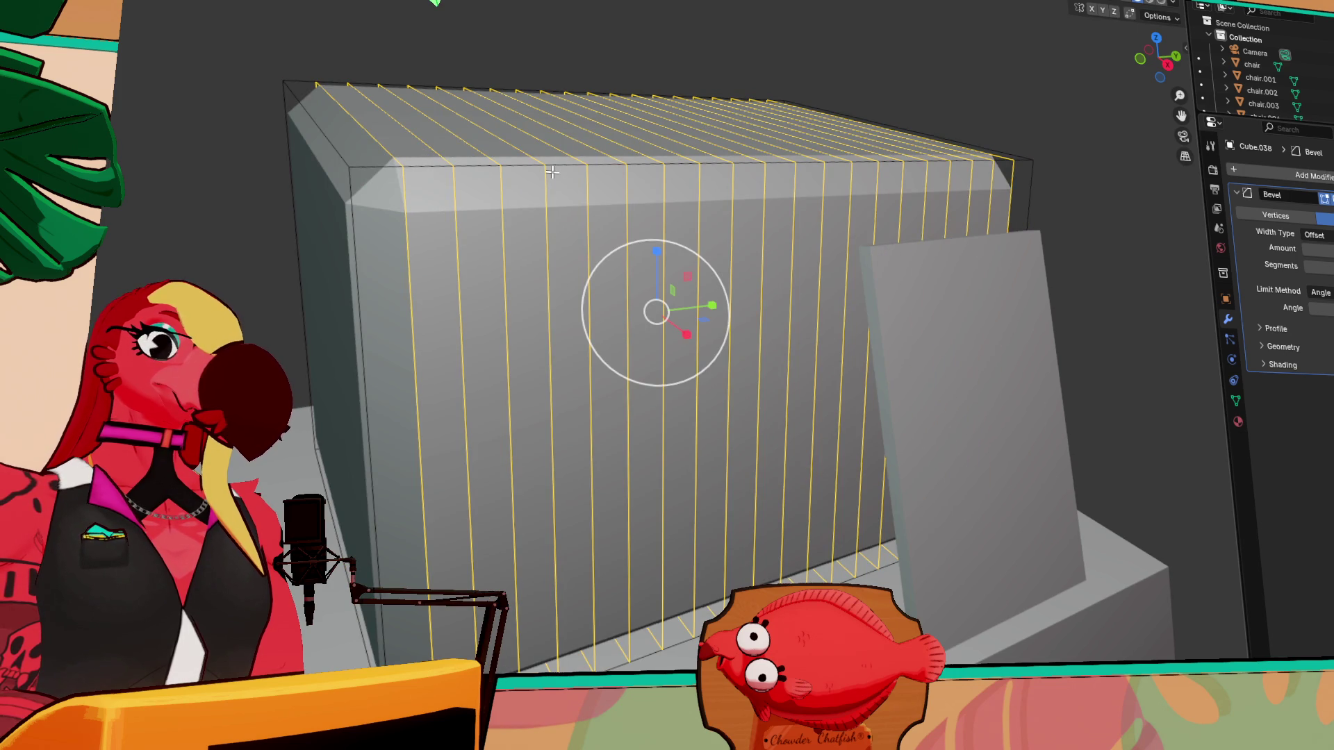
pyautogui.moveTo(608, 164)
pyautogui.mouseDown(button='middle')
pyautogui.moveTo(759, 202)
pyautogui.moveTo(893, 136)
pyautogui.mouseUp(button='middle')
pyautogui.moveTo(639, 35)
pyautogui.mouseDown(button='middle')
pyautogui.moveTo(767, 83)
pyautogui.moveTo(679, 61)
pyautogui.mouseUp(button='middle')
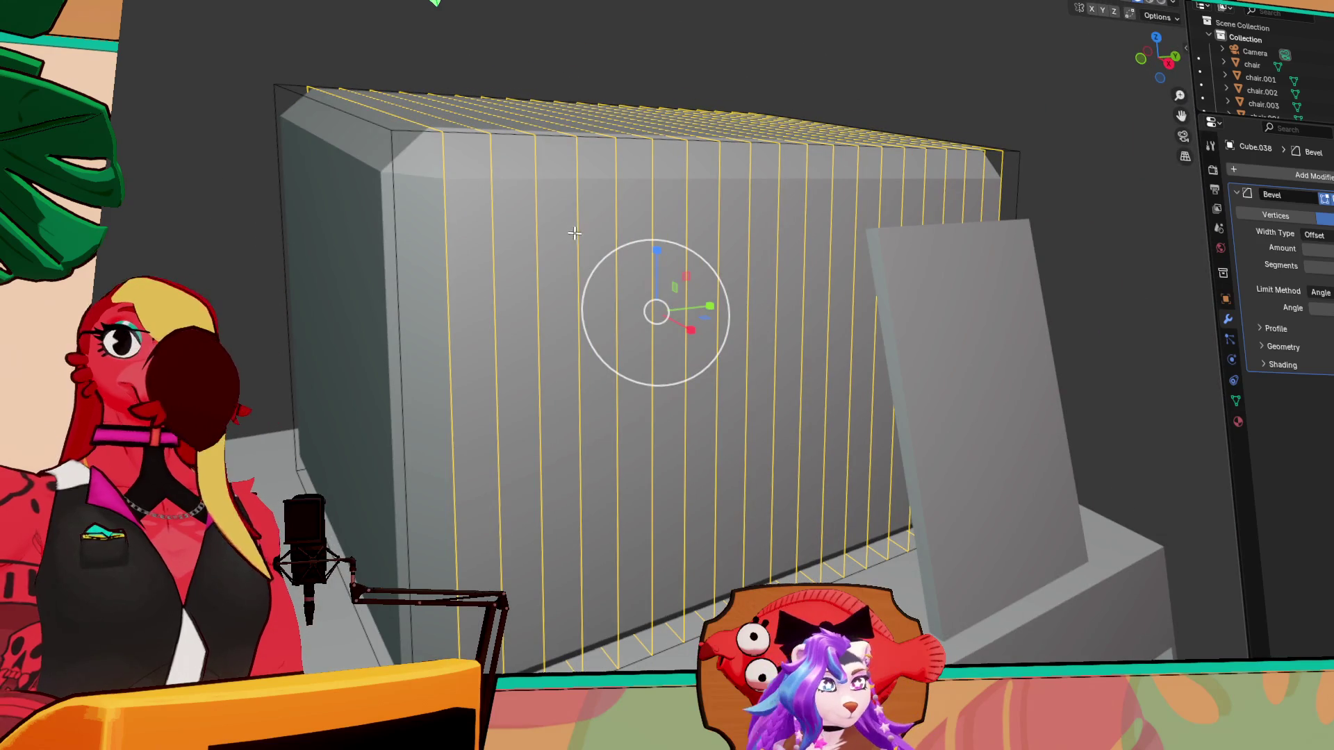
pyautogui.scroll(-6, 564, 200)
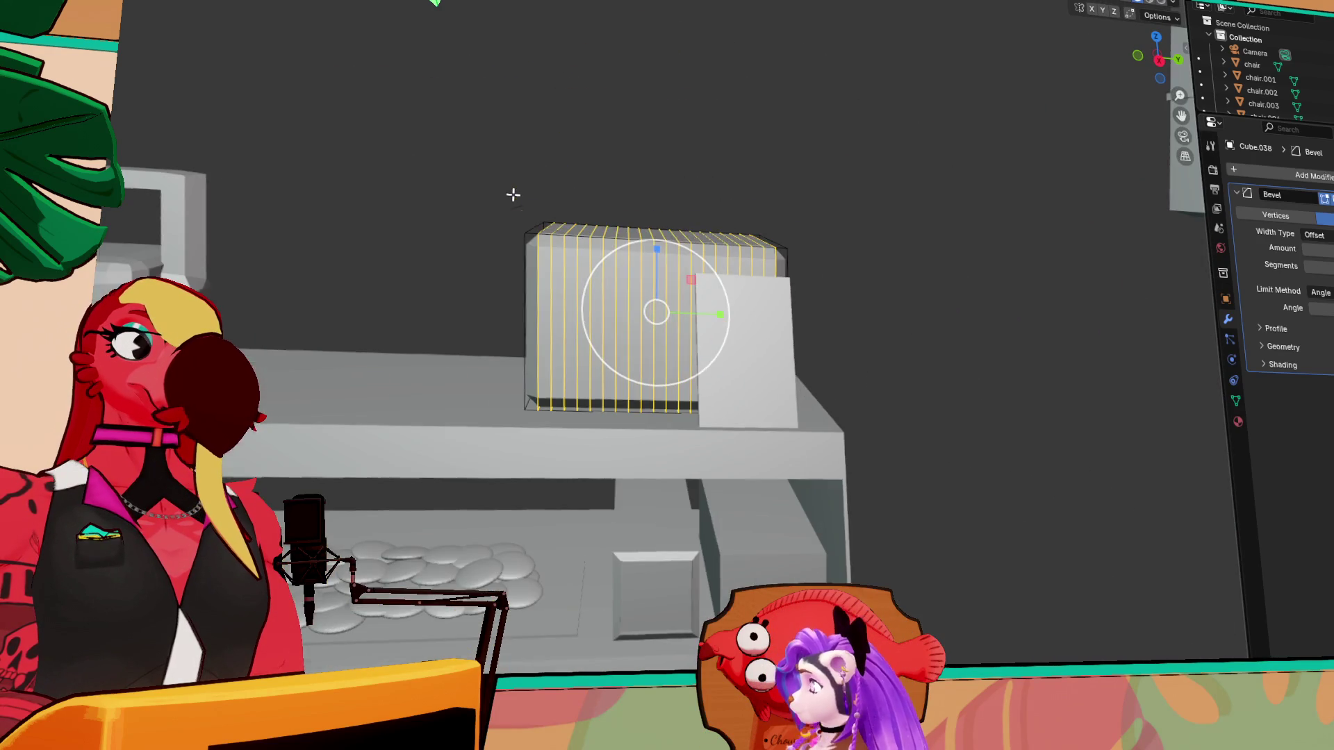
# - Deselect the box's edges, leave Edit Mode and orbit to view the box from the front
pyautogui.click(906, 190)
pyautogui.moveTo(906, 190)
pyautogui.mouseDown(button='middle')
pyautogui.moveTo(926, 188)
pyautogui.moveTo(955, 295)
pyautogui.moveTo(955, 351)
pyautogui.moveTo(1014, 304)
pyautogui.moveTo(973, 296)
pyautogui.mouseUp(button='middle')
pyautogui.press('Tab')
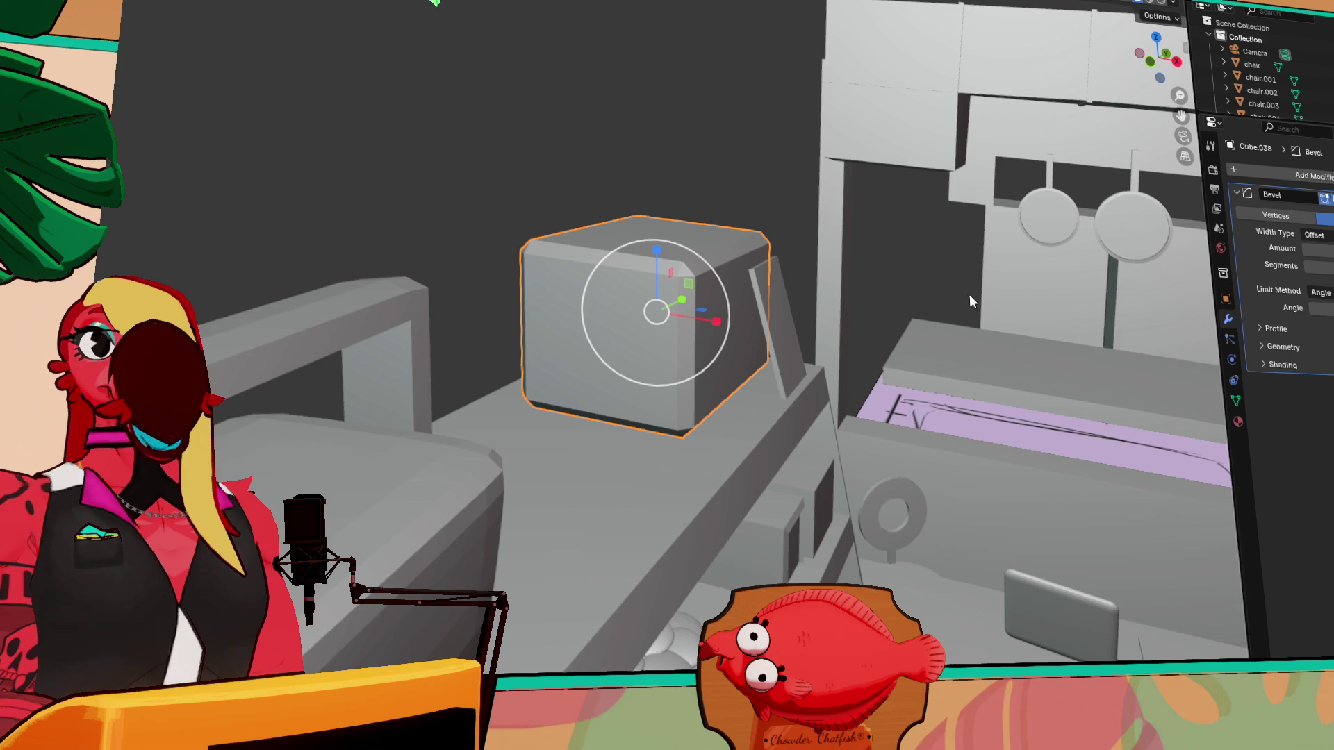
pyautogui.scroll(6, 732, 307)
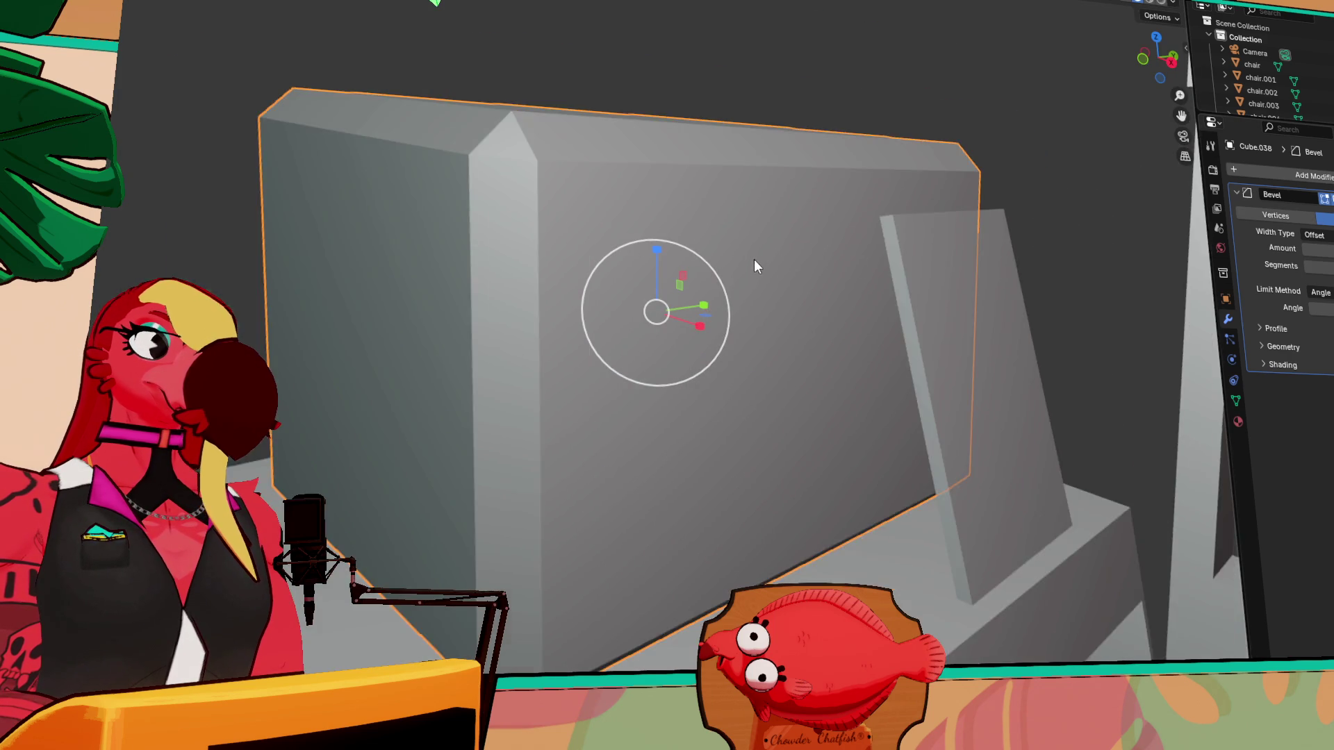
pyautogui.moveTo(753, 260)
pyautogui.mouseDown(button='middle')
pyautogui.moveTo(631, 247)
pyautogui.moveTo(657, 245)
pyautogui.mouseUp(button='middle')
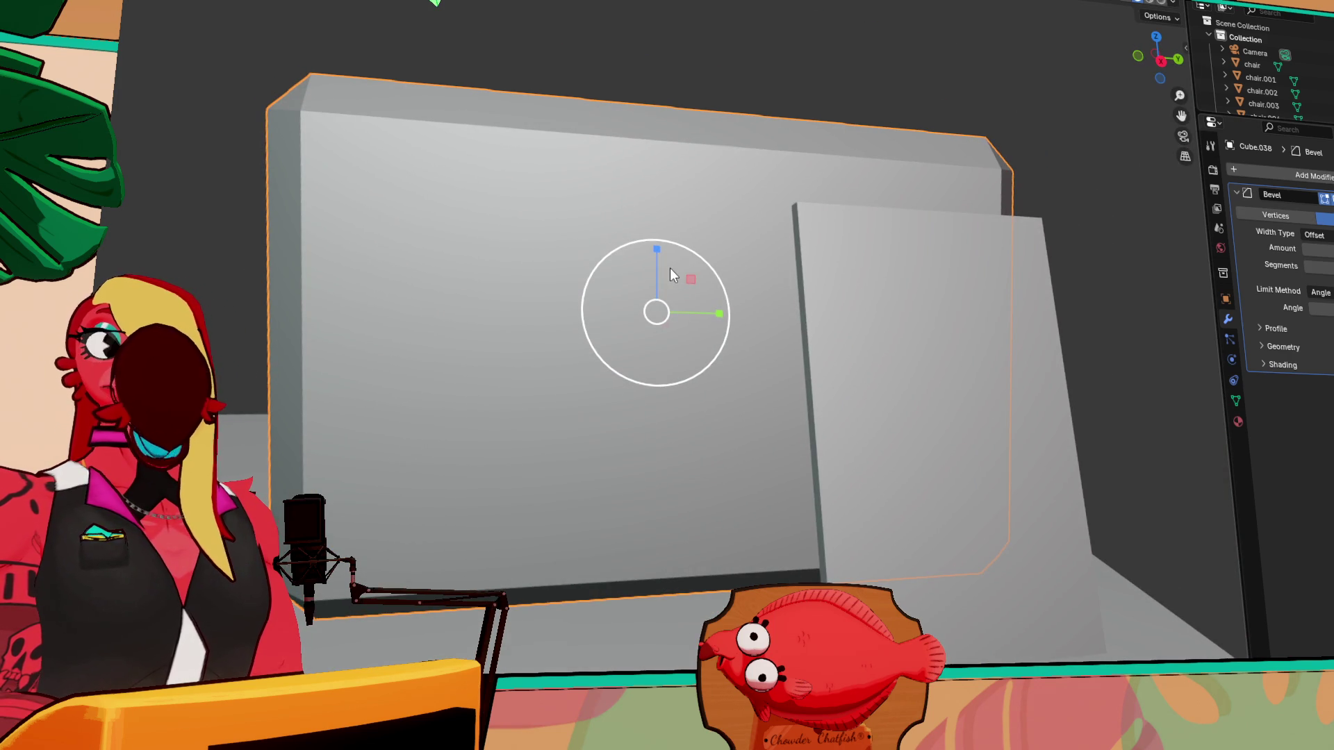
pyautogui.scroll(-1, 670, 268)
# - Select the whole box mesh and place loop cuts across it
pyautogui.press('Tab')
pyautogui.press('a')
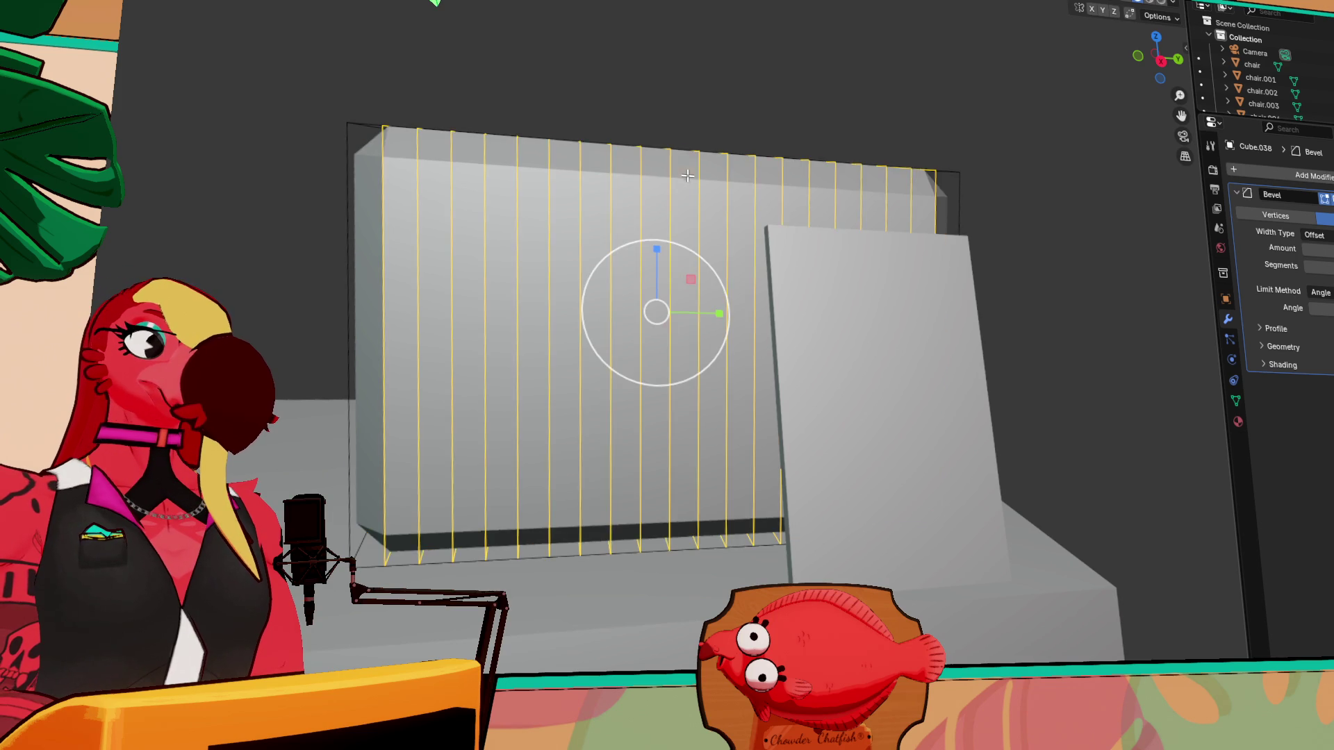
pyautogui.press('Tab')
pyautogui.hotkey('ctrl', 'r')
pyautogui.click(592, 162)
pyautogui.click(571, 170)
# - Slide the new edge loops to stretch the box, then undo the move
pyautogui.moveTo(681, 110); pyautogui.dragTo(692, 300, button='middle')
pyautogui.moveTo(693, 300)
pyautogui.mouseDown()
pyautogui.moveTo(650, 167)
pyautogui.moveTo(675, 203)
pyautogui.moveTo(923, 225)
pyautogui.moveTo(587, 300)
pyautogui.moveTo(649, 289)
pyautogui.moveTo(661, 329)
pyautogui.moveTo(711, 257)
pyautogui.moveTo(627, 197)
pyautogui.moveTo(827, 262)
pyautogui.moveTo(728, 380)
pyautogui.moveTo(672, 262)
pyautogui.mouseUp()
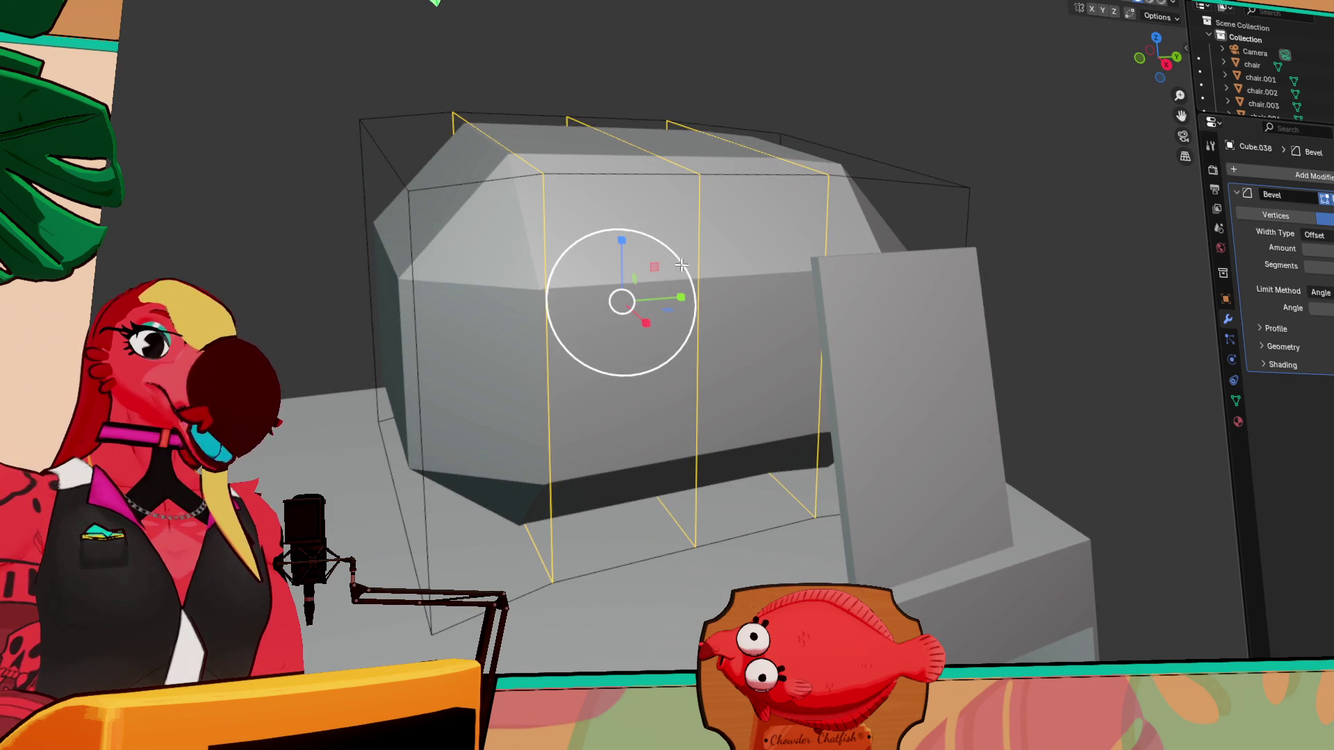
pyautogui.moveTo(716, 264); pyautogui.dragTo(764, 299, button='middle')
pyautogui.moveTo(764, 299)
pyautogui.mouseDown()
pyautogui.moveTo(842, 307)
pyautogui.moveTo(819, 289)
pyautogui.moveTo(682, 345)
pyautogui.moveTo(694, 372)
pyautogui.moveTo(835, 327)
pyautogui.moveTo(592, 396)
pyautogui.moveTo(634, 438)
pyautogui.moveTo(664, 366)
pyautogui.moveTo(771, 358)
pyautogui.moveTo(634, 336)
pyautogui.moveTo(685, 389)
pyautogui.moveTo(681, 363)
pyautogui.moveTo(695, 359)
pyautogui.moveTo(673, 352)
pyautogui.mouseUp()
pyautogui.hotkey('ctrl', 'z')
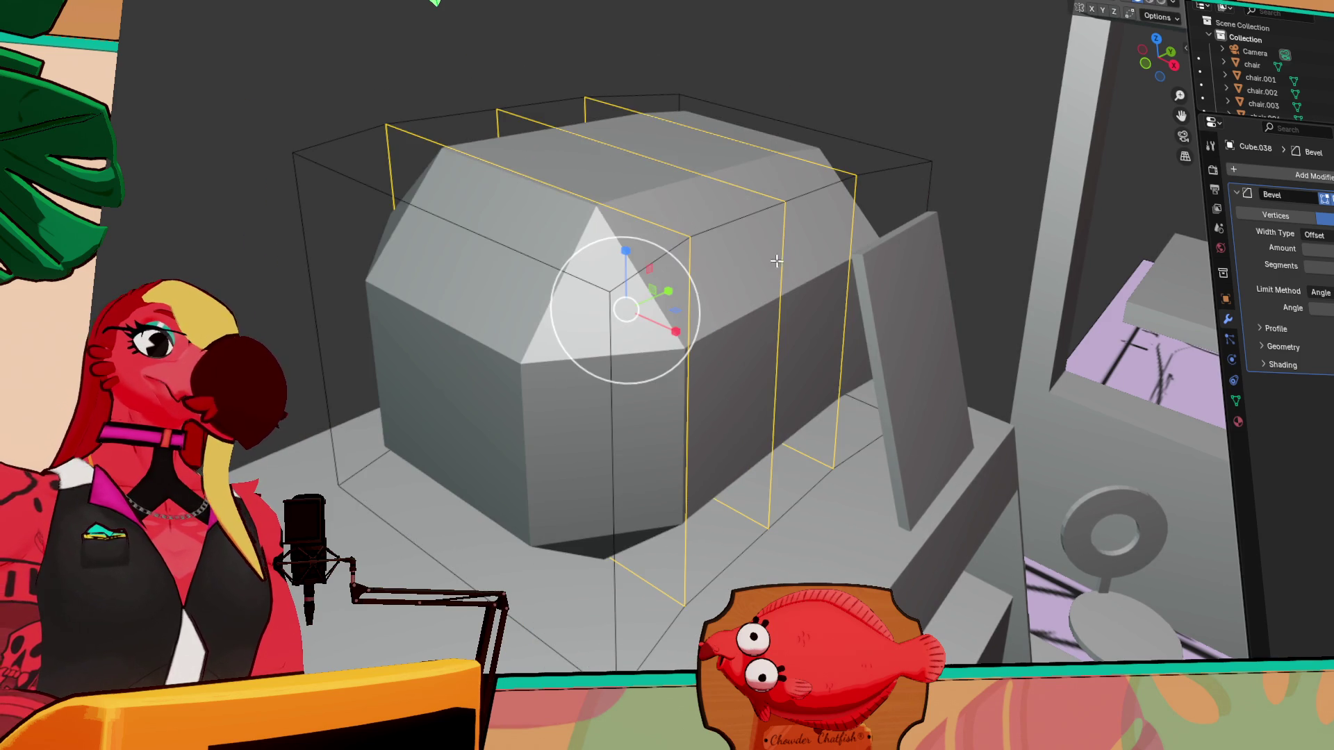
# - In top orthographic view, move the edge loops to thin the rim, then undo it
pyautogui.click(1155, 39)
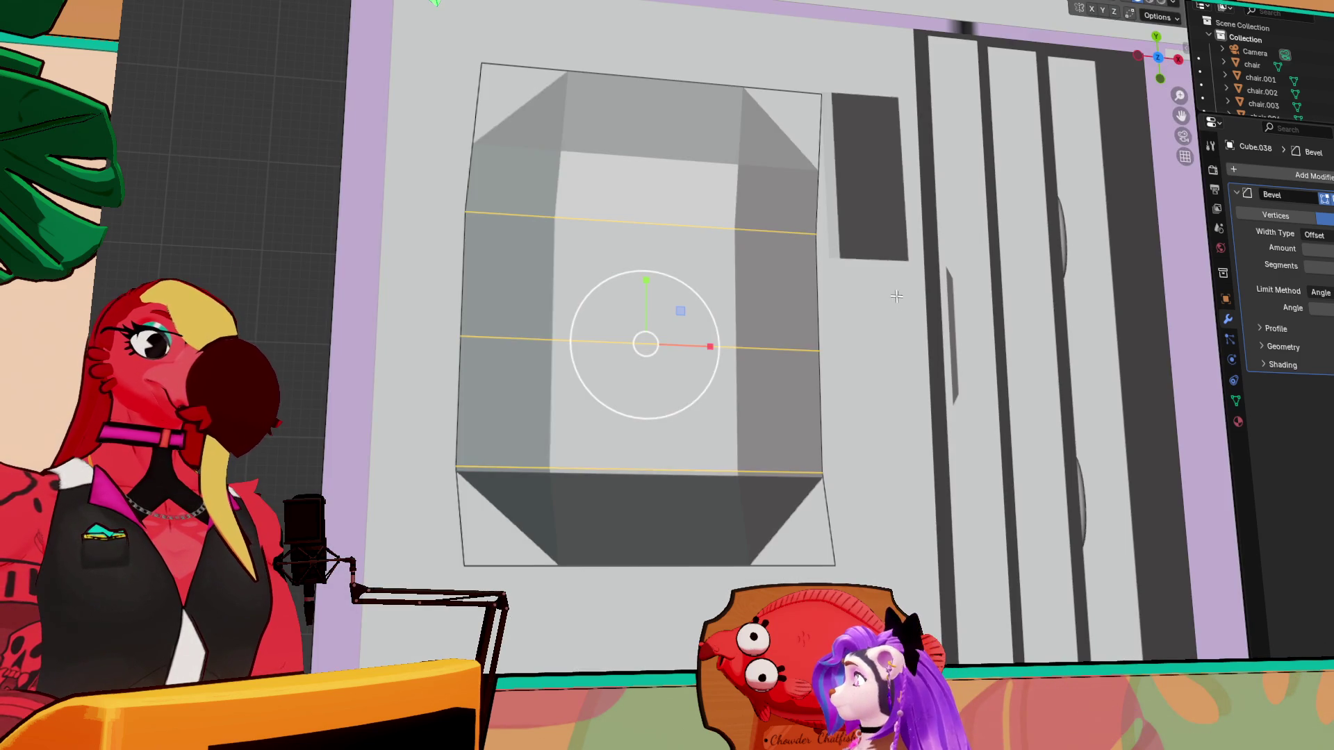
pyautogui.press('g')
pyautogui.moveTo(904, 362)
pyautogui.mouseDown()
pyautogui.moveTo(923, 378)
pyautogui.moveTo(910, 374)
pyautogui.mouseUp()
pyautogui.click(910, 374)
pyautogui.hotkey('ctrl', 'z')
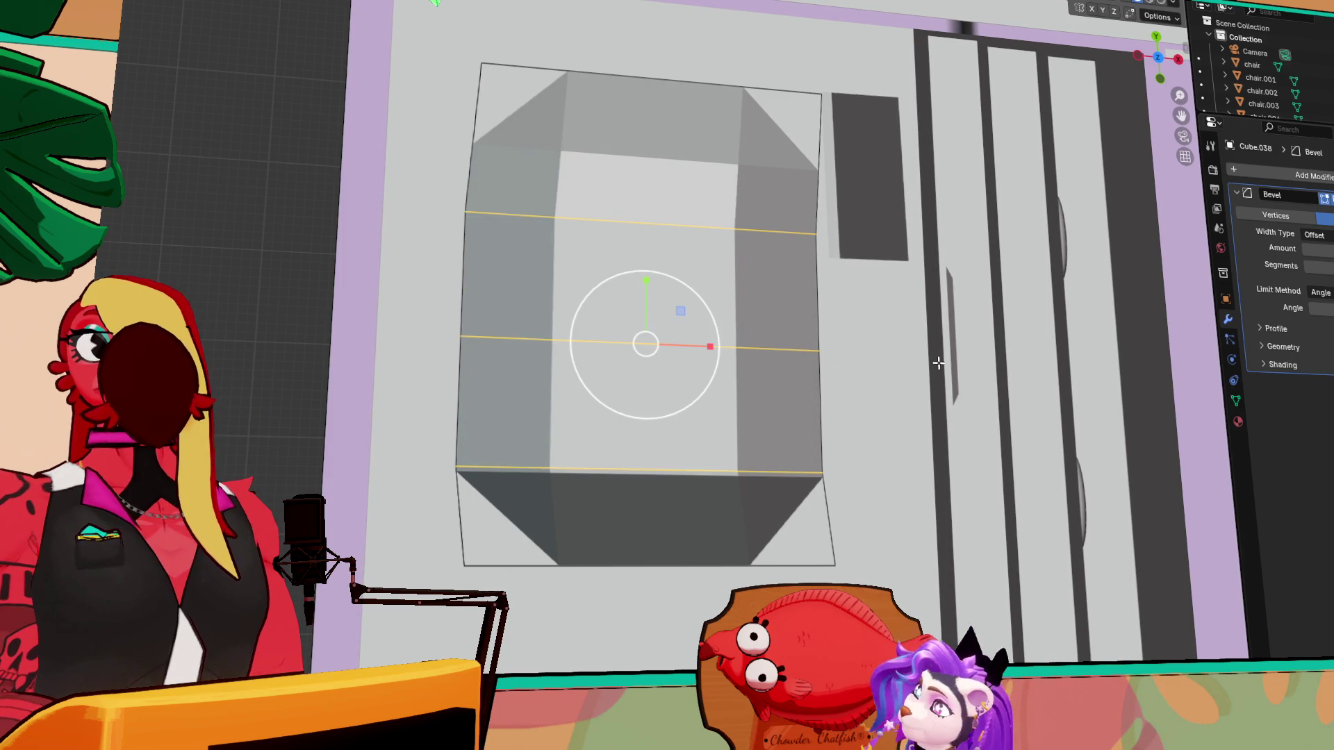
# - Drag the Bevel modifier's Amount smaller, then undo to restore the bevel
pyautogui.moveTo(1007, 326); pyautogui.dragTo(1050, 354, button='middle')
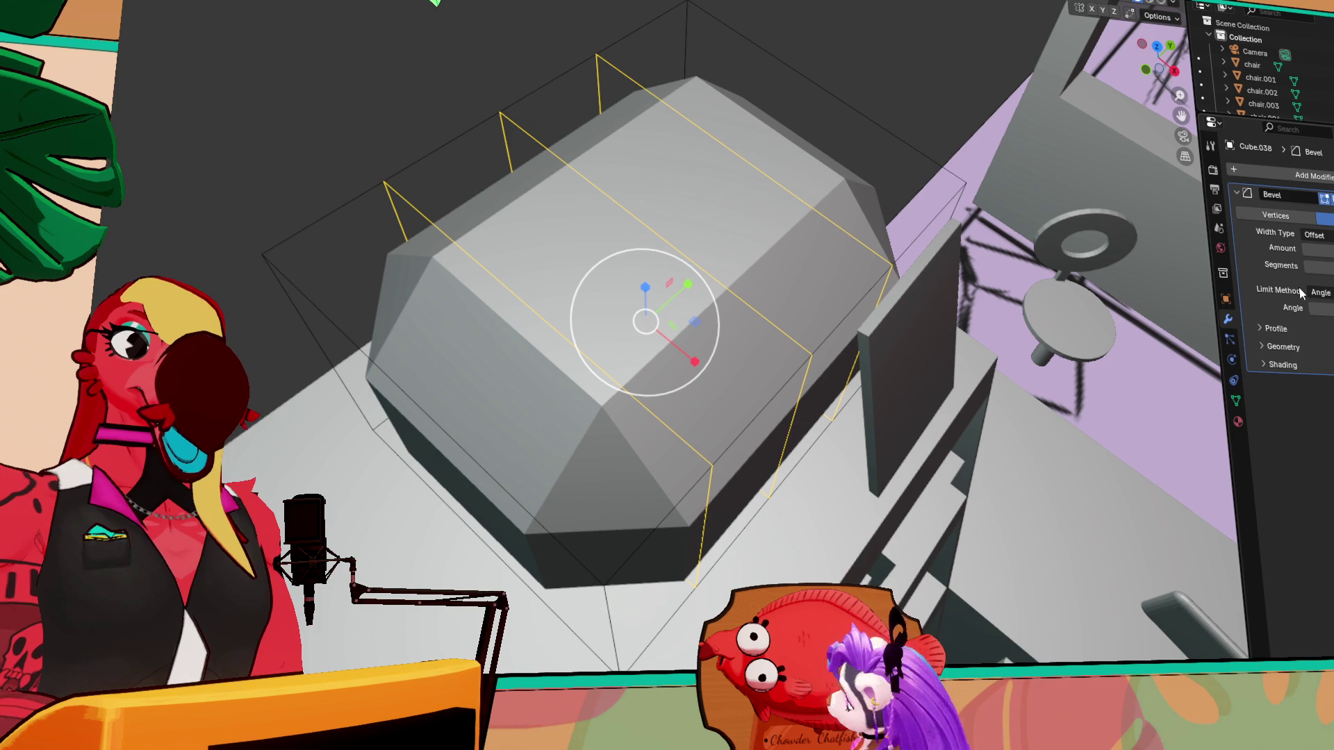
pyautogui.moveTo(1305, 254); pyautogui.dragTo(1279, 255)
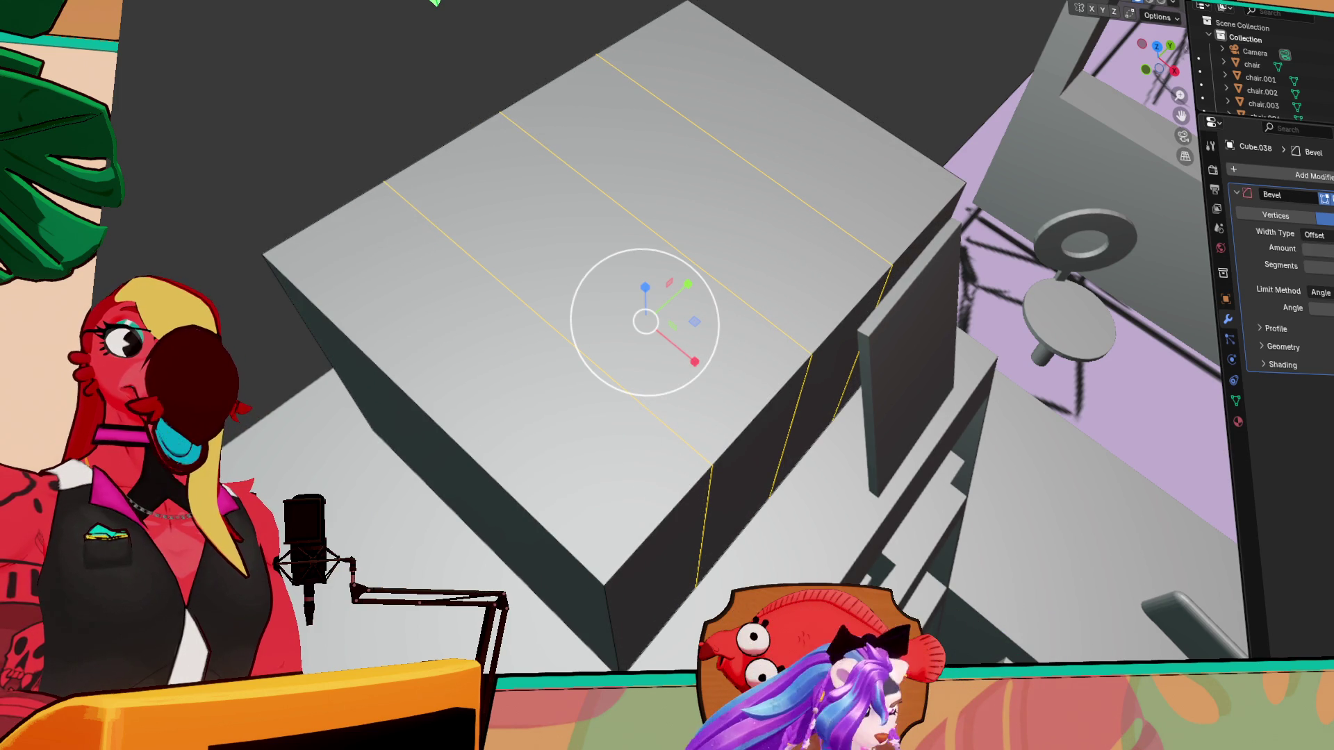
pyautogui.hotkey('ctrl', 'z')
pyautogui.moveTo(792, 430); pyautogui.dragTo(791, 254, button='middle')
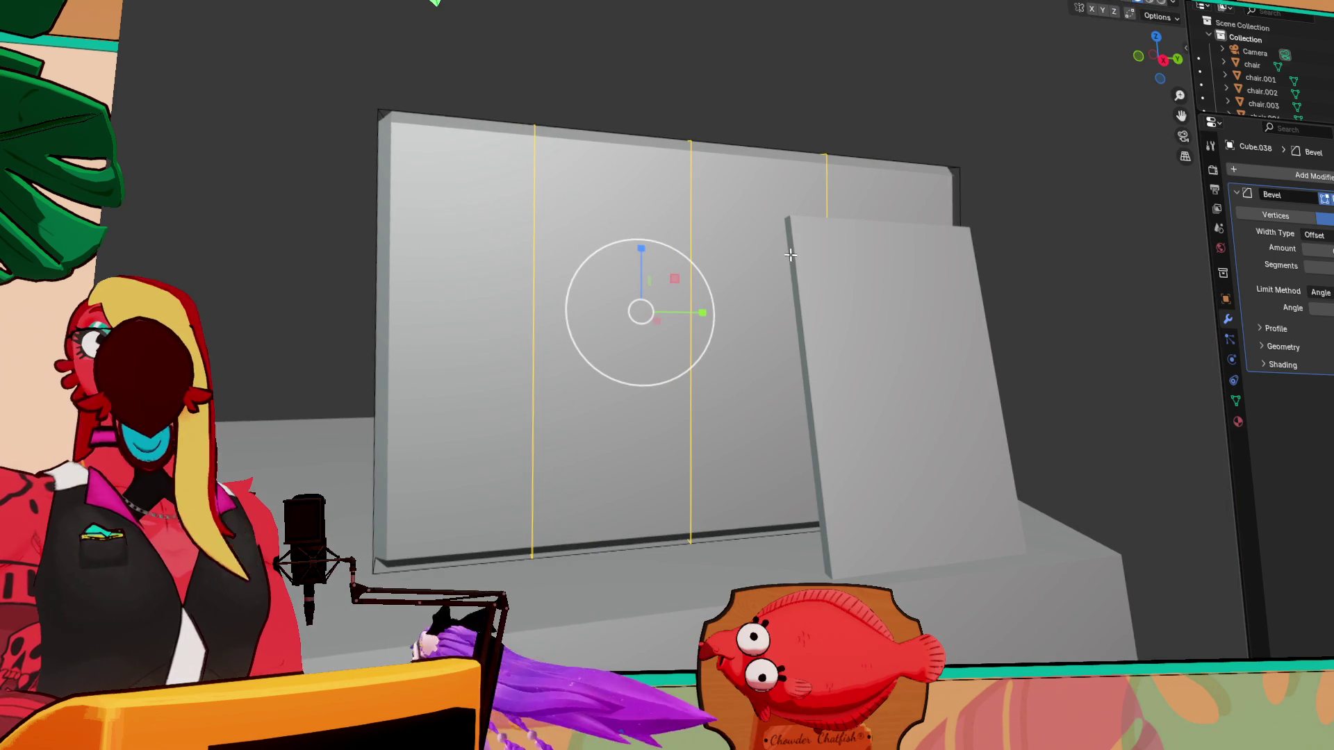
# - Orbit around the box and set its bevel amount to 0.003
pyautogui.moveTo(791, 356); pyautogui.dragTo(833, 321, button='middle')
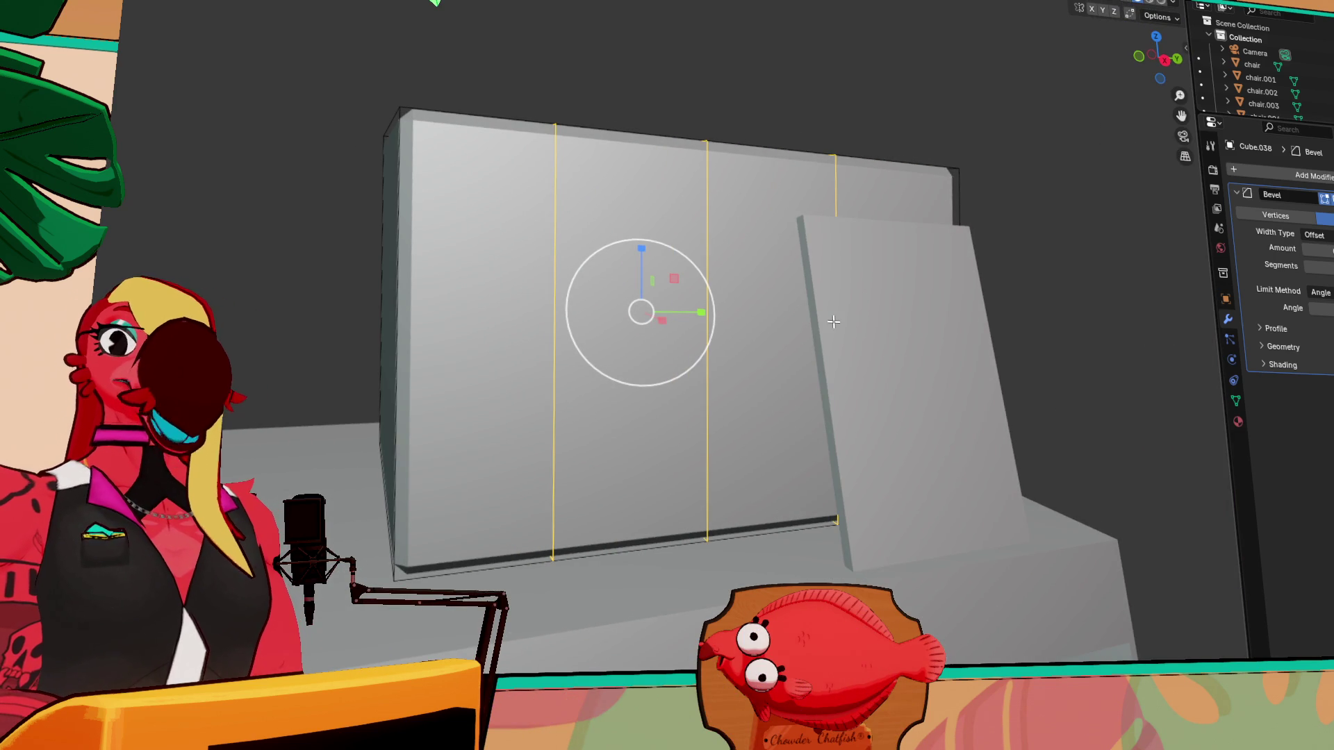
pyautogui.moveTo(724, 286); pyautogui.dragTo(1199, 218, button='middle')
pyautogui.moveTo(946, 280)
pyautogui.mouseDown(button='middle')
pyautogui.moveTo(881, 310)
pyautogui.moveTo(870, 297)
pyautogui.moveTo(969, 268)
pyautogui.moveTo(1271, 259)
pyautogui.mouseUp(button='middle')
pyautogui.moveTo(1084, 251); pyautogui.dragTo(1008, 249, button='middle')
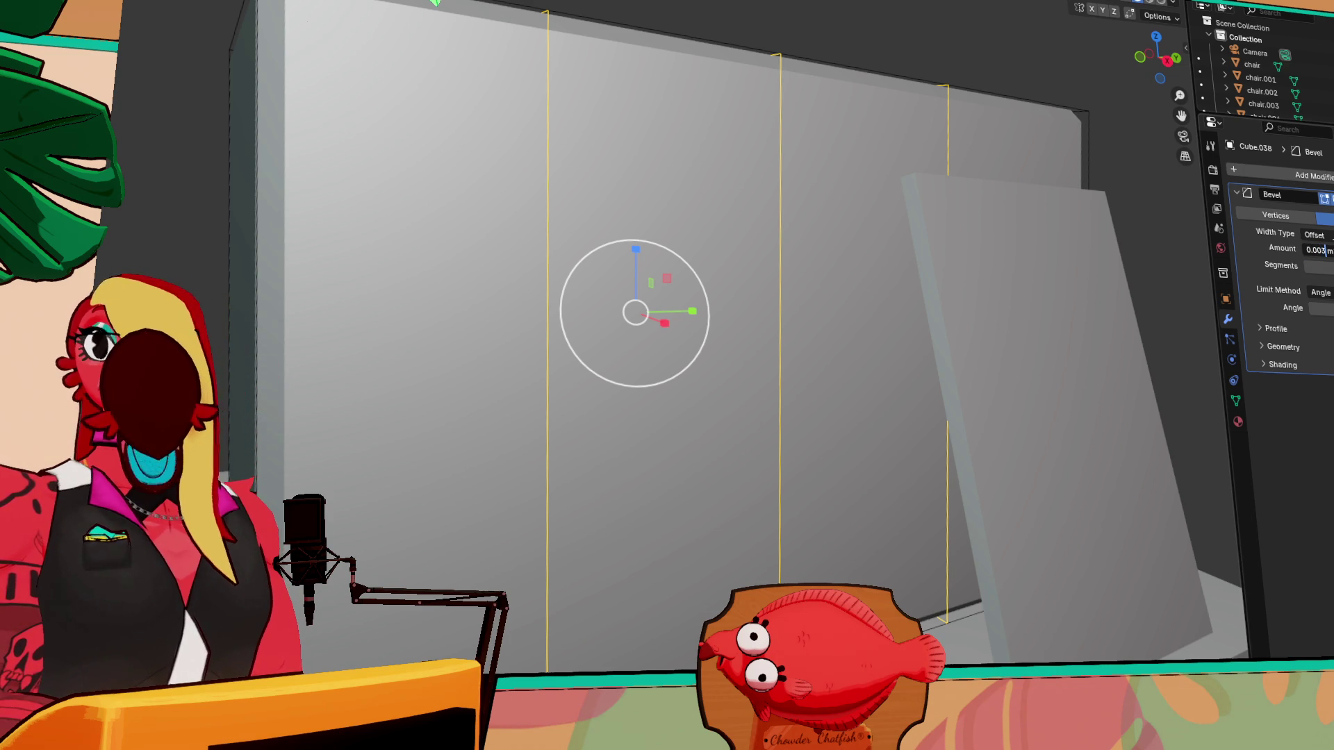
pyautogui.press('Return')
pyautogui.scroll(-4, 878, 27)
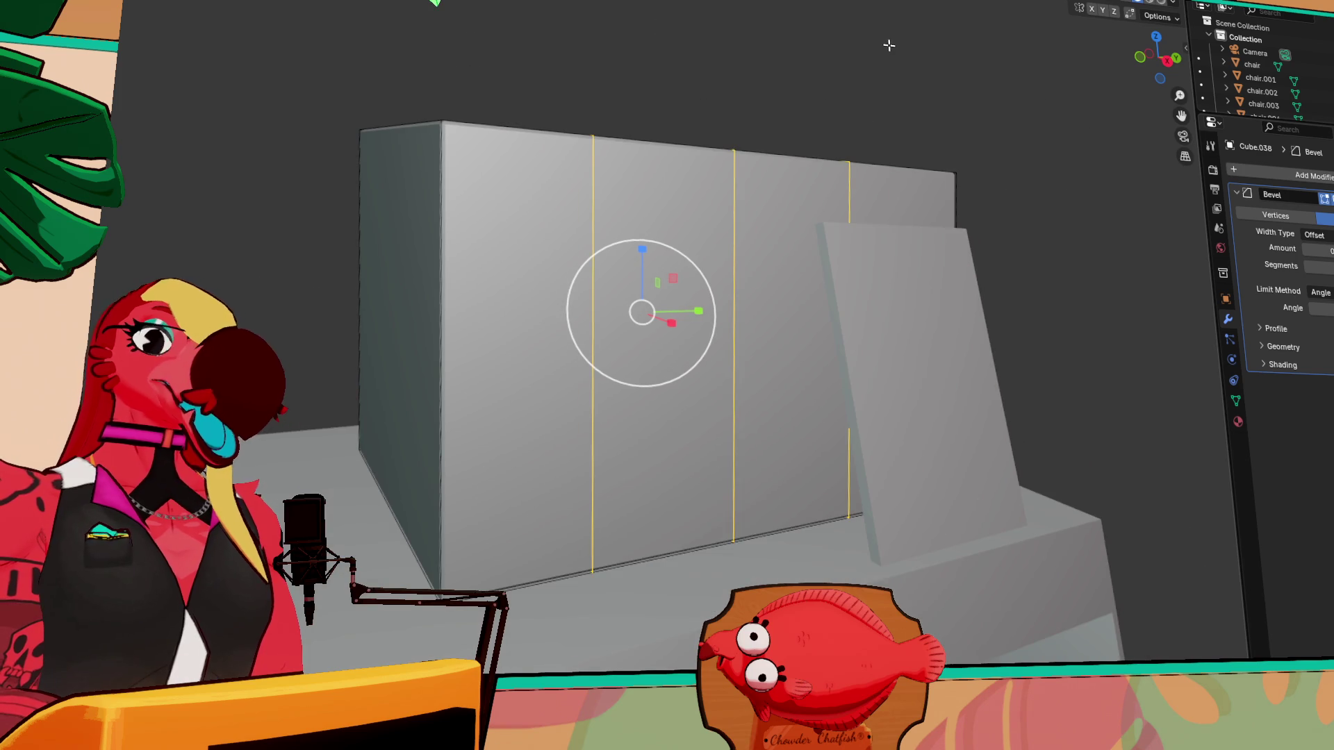
# - Back in Object Mode, select the box and delete its Bevel modifier
pyautogui.press('Tab')
pyautogui.moveTo(971, 173); pyautogui.dragTo(918, 200, button='middle')
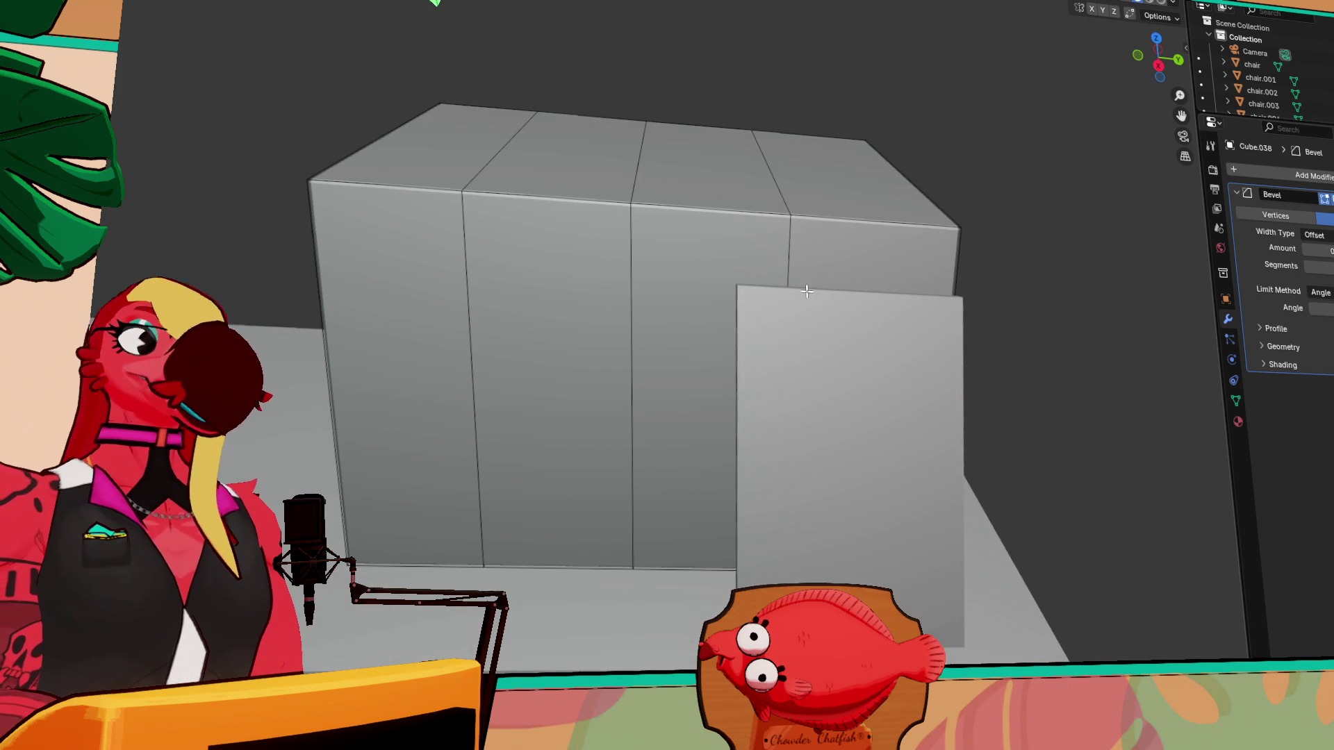
pyautogui.click(710, 272)
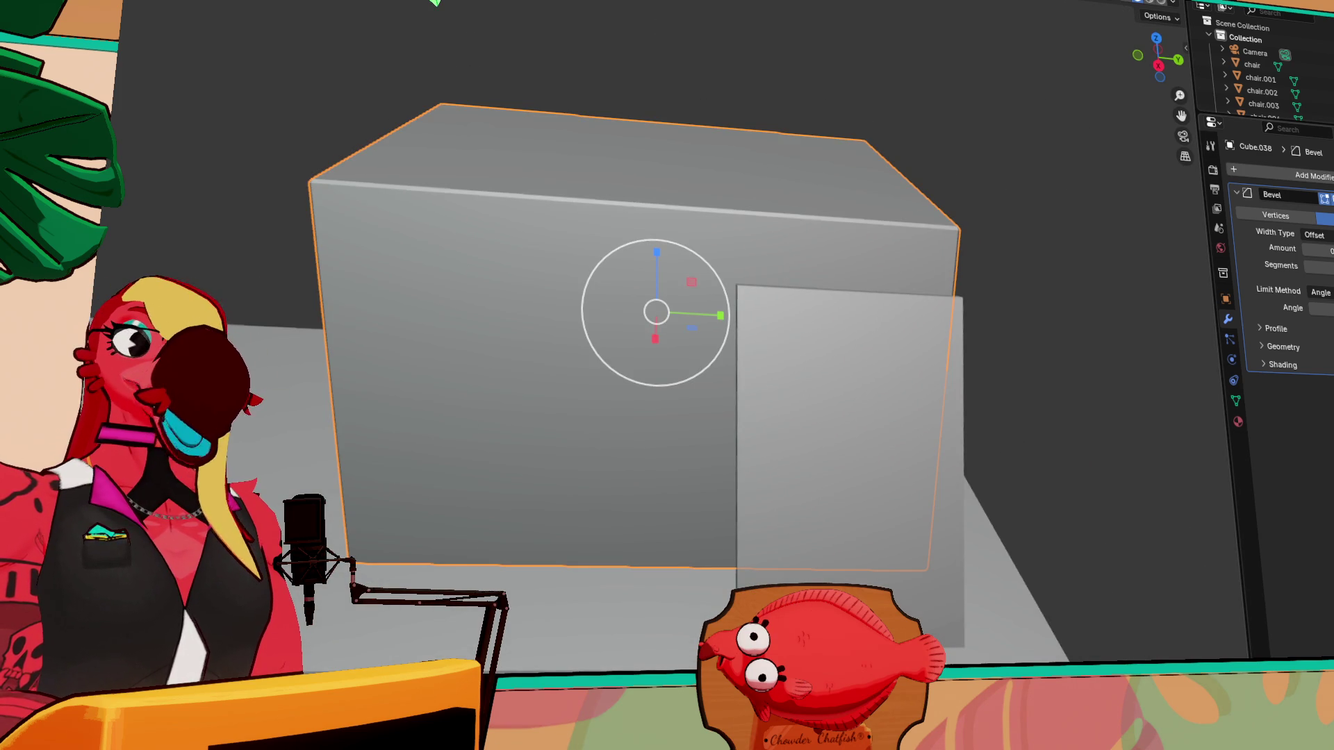
pyautogui.click(1324, 198)
pyautogui.click(1306, 222)
pyautogui.moveTo(1112, 292)
pyautogui.mouseDown(button='middle')
pyautogui.moveTo(1063, 262)
pyautogui.moveTo(1029, 210)
pyautogui.mouseUp(button='middle')
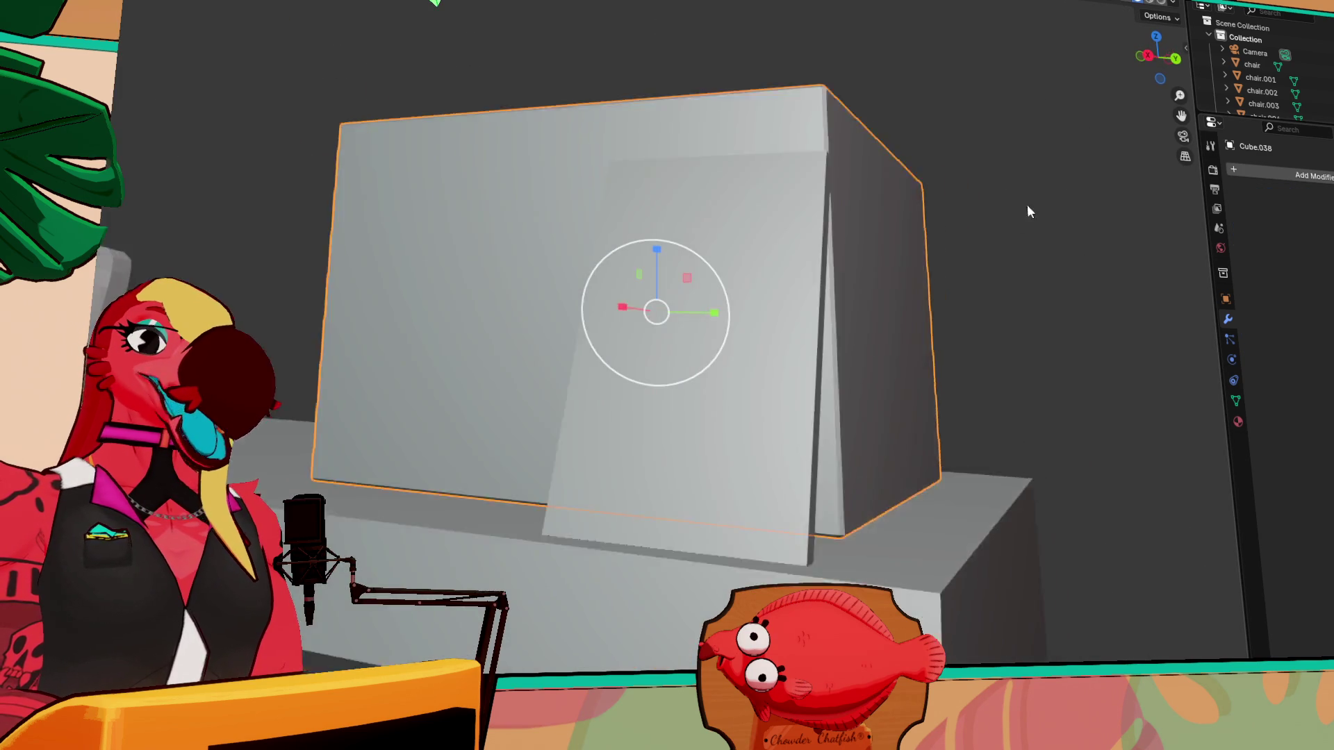
# - Select the display case and inspect it from above, the front and a low front angle
pyautogui.scroll(-5, 1025, 216)
pyautogui.click(897, 412)
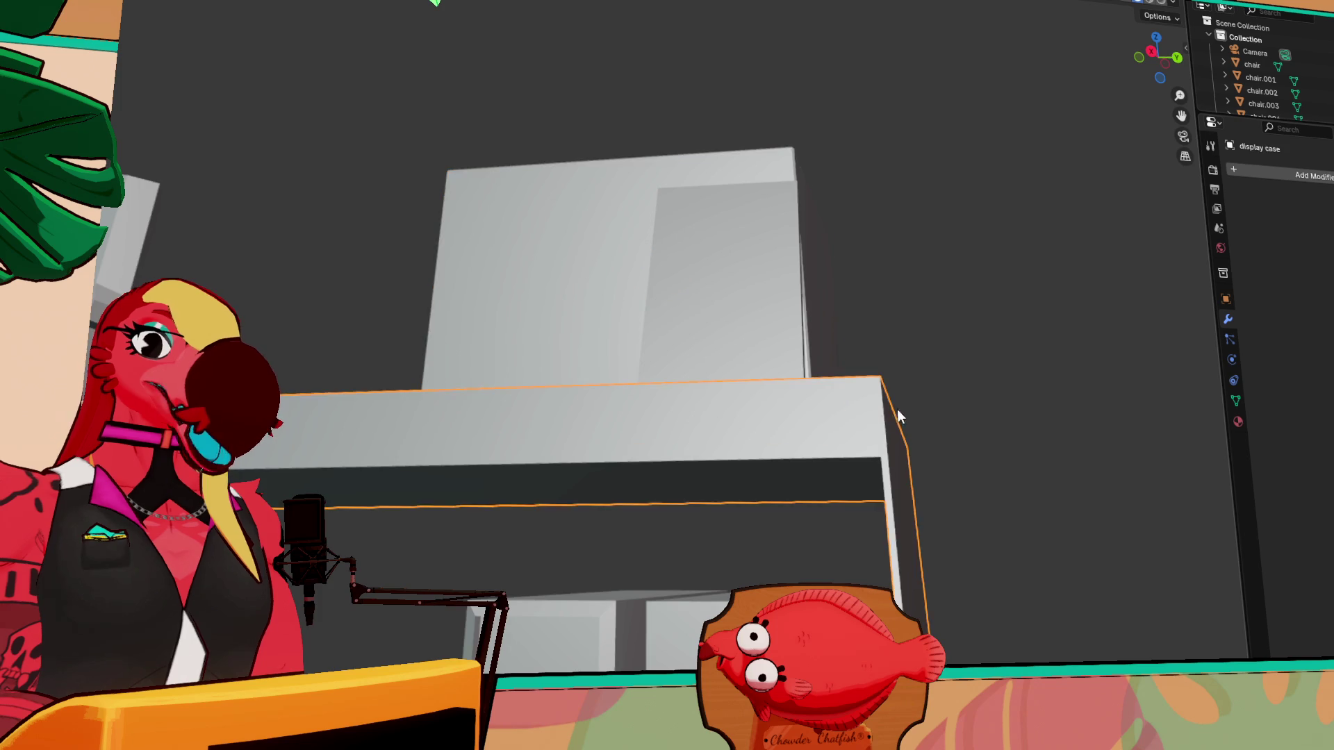
pyautogui.moveTo(897, 416); pyautogui.dragTo(863, 460, button='middle')
pyautogui.moveTo(743, 368); pyautogui.dragTo(646, 304, button='middle')
pyautogui.scroll(5, 616, 289)
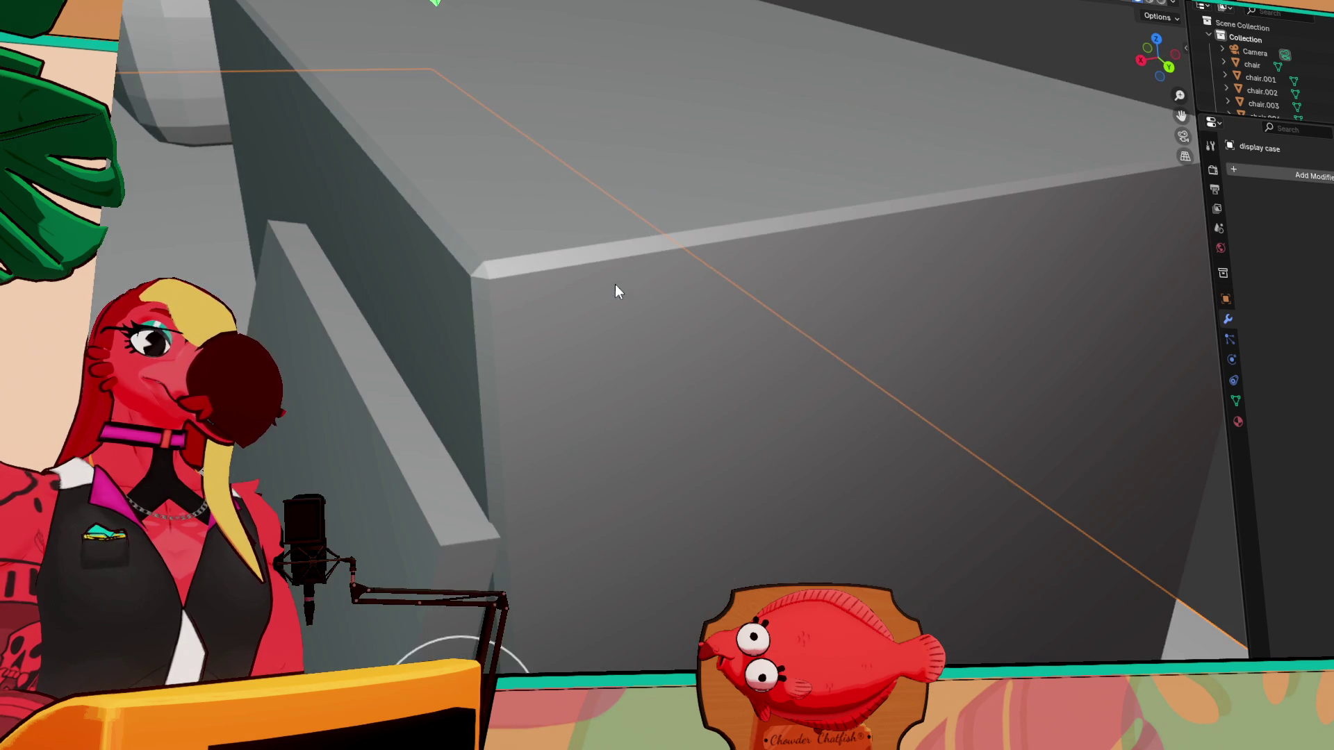
pyautogui.scroll(-5, 659, 292)
pyautogui.moveTo(726, 285)
pyautogui.mouseDown(button='middle')
pyautogui.moveTo(581, 285)
pyautogui.moveTo(491, 312)
pyautogui.moveTo(893, 302)
pyautogui.mouseUp(button='middle')
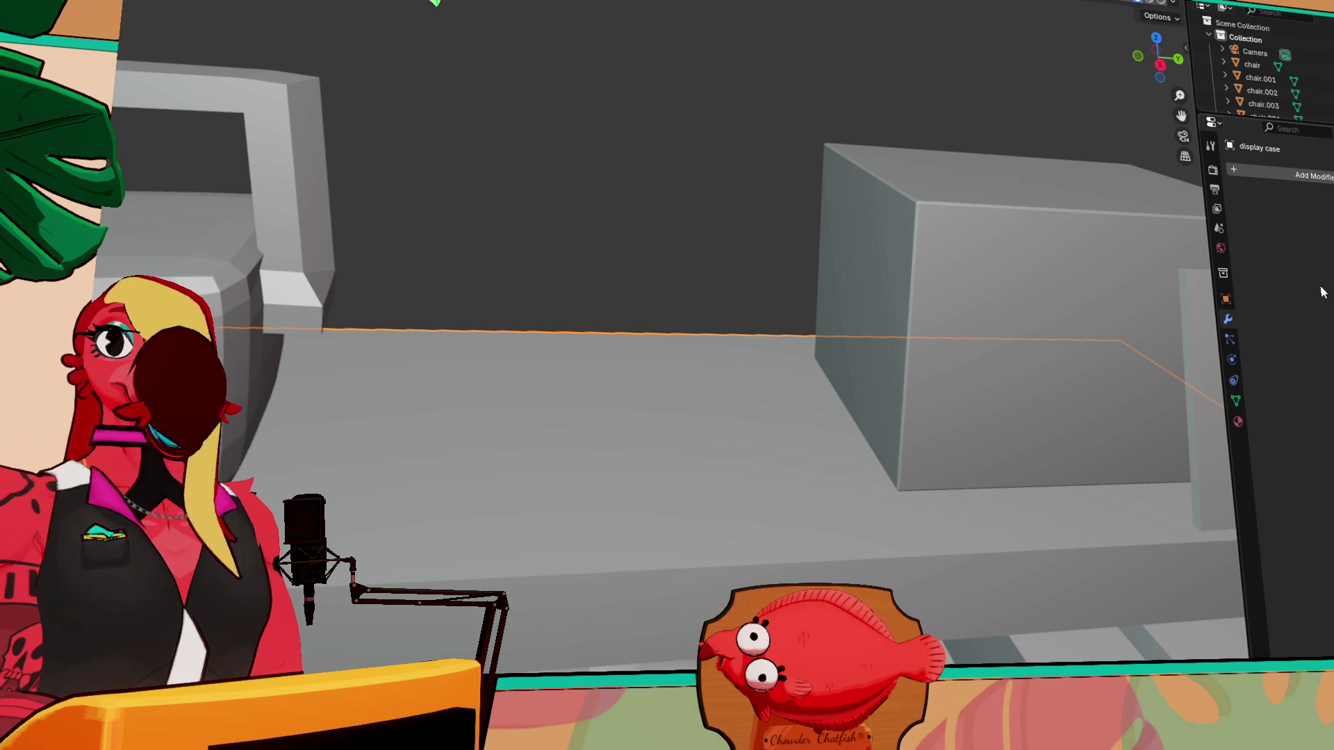
pyautogui.scroll(-2, 1035, 230)
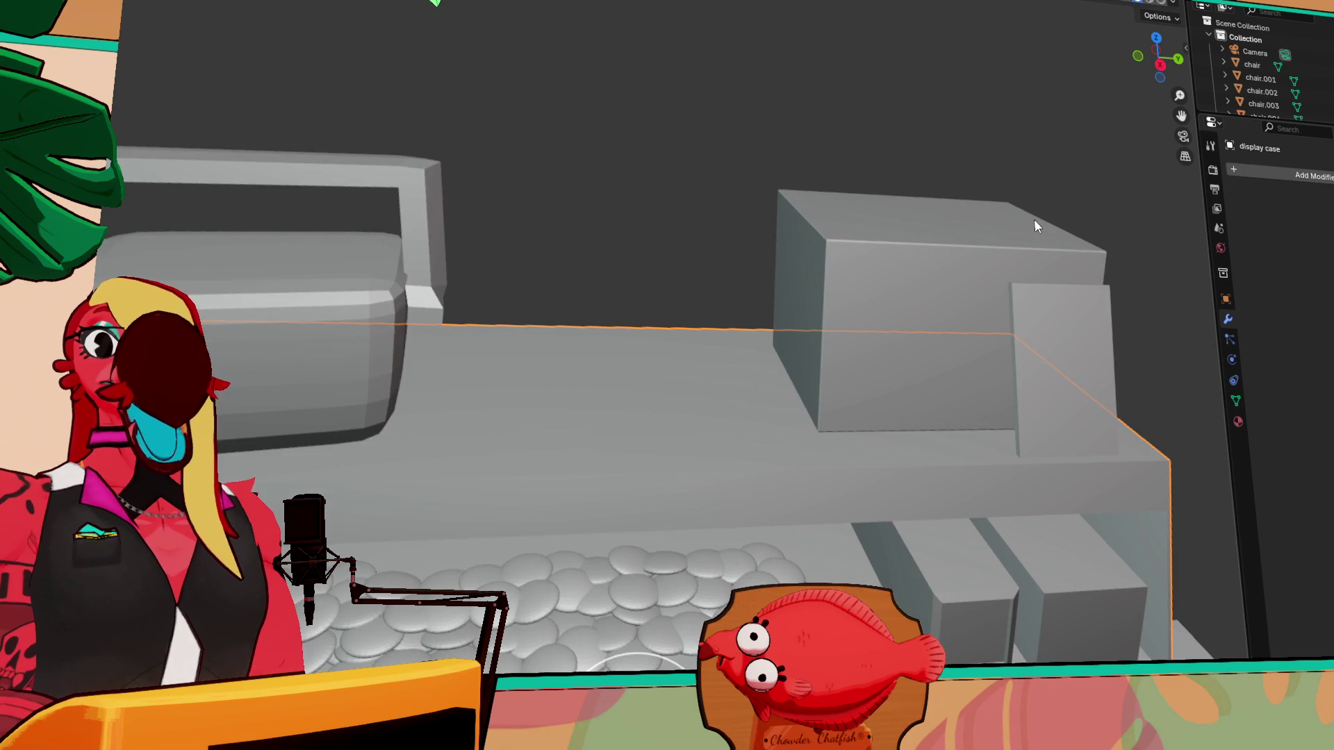
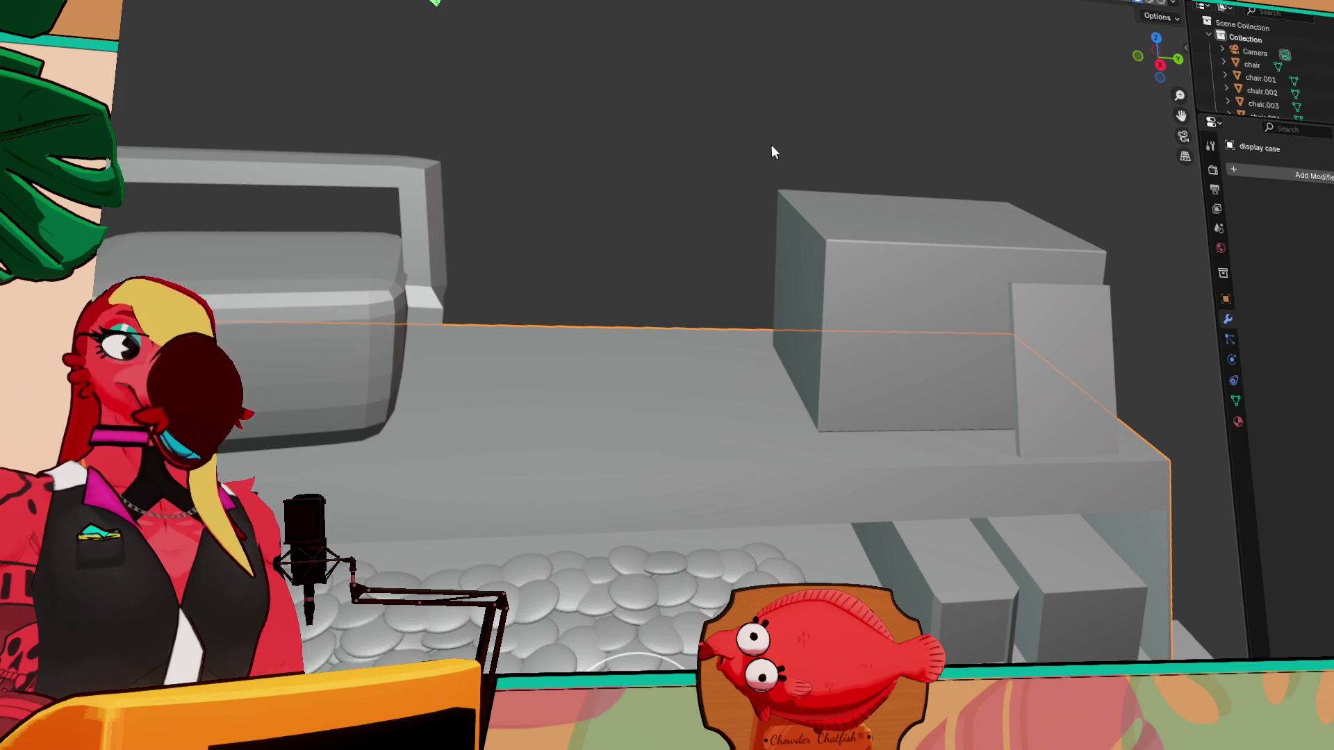
# - Select the cube on the counter and frame the selected loaf in the viewport
pyautogui.scroll(-3, 757, 184)
pyautogui.scroll(3, 482, 306)
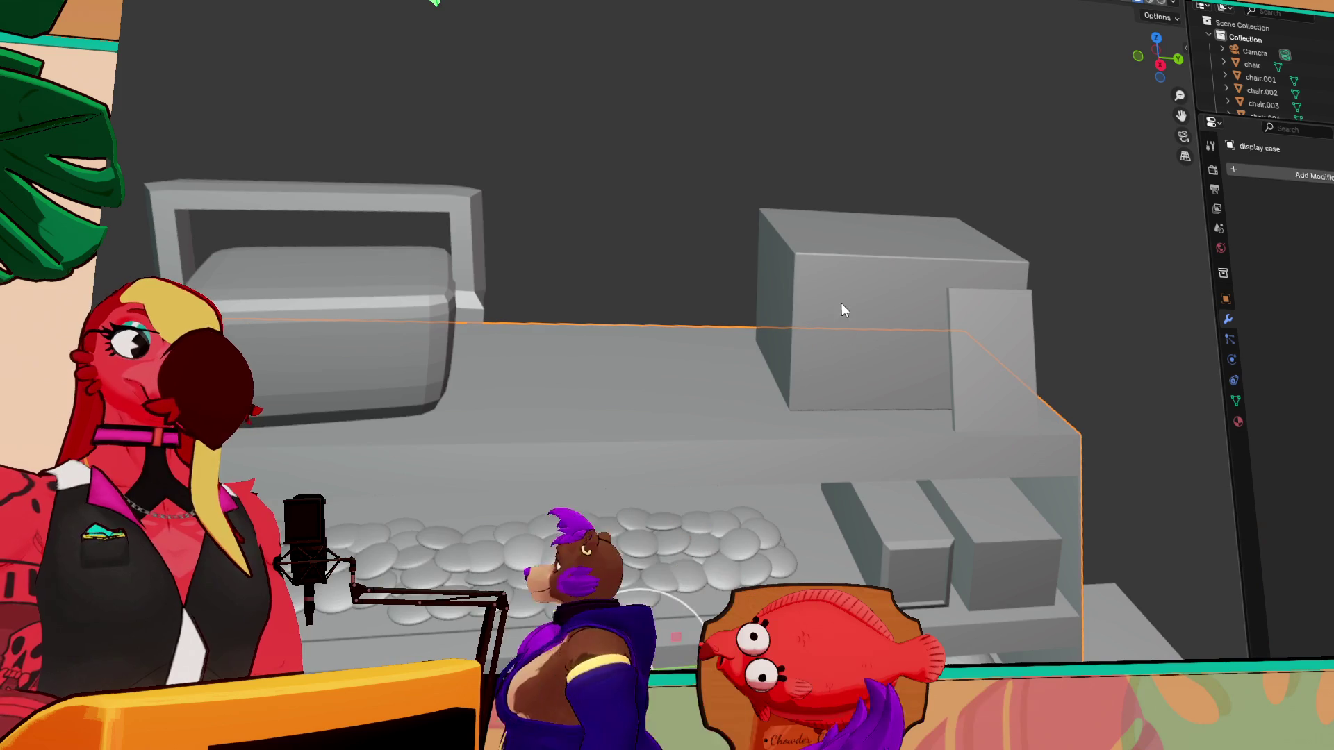
pyautogui.click(841, 309)
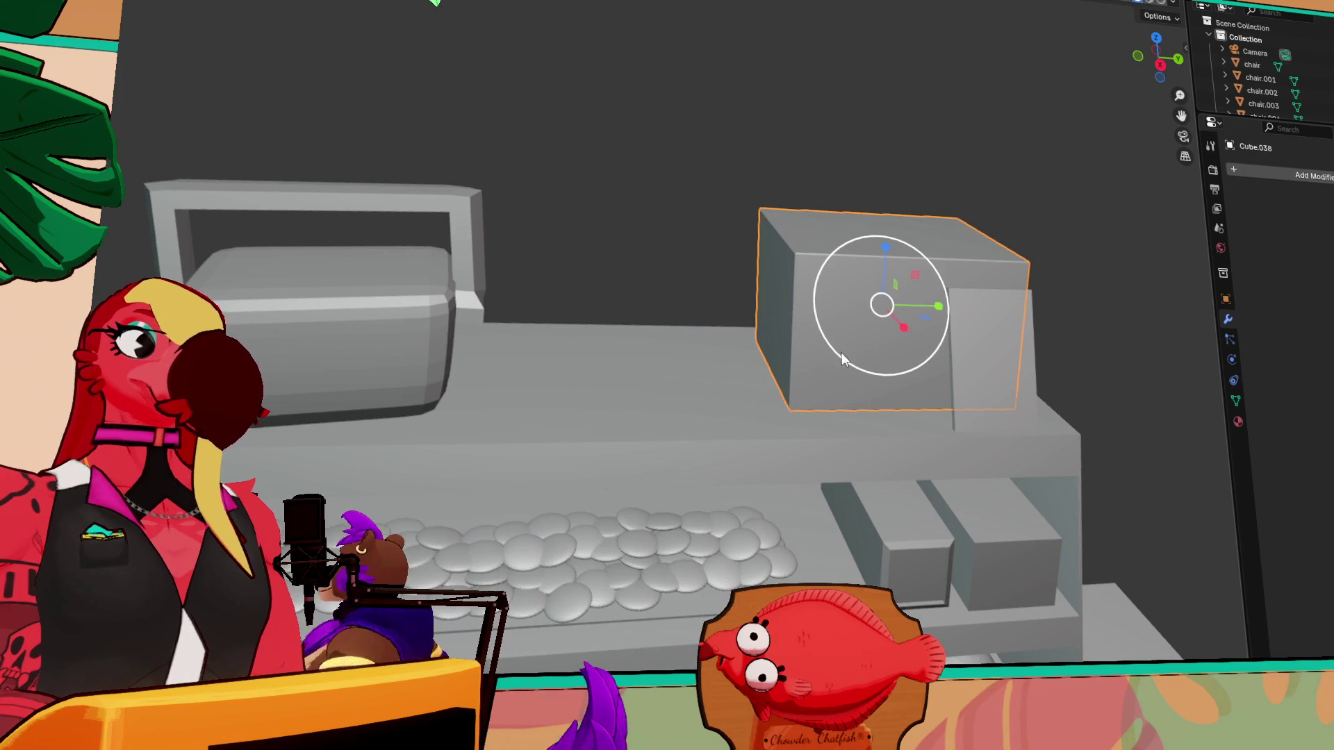
pyautogui.scroll(-3, 726, 426)
pyautogui.moveTo(734, 518)
pyautogui.mouseDown(button='middle')
pyautogui.moveTo(781, 511)
pyautogui.moveTo(786, 185)
pyautogui.moveTo(718, 327)
pyautogui.moveTo(617, 315)
pyautogui.moveTo(894, 273)
pyautogui.moveTo(861, 310)
pyautogui.mouseUp(button='middle')
pyautogui.scroll(-5, 841, 284)
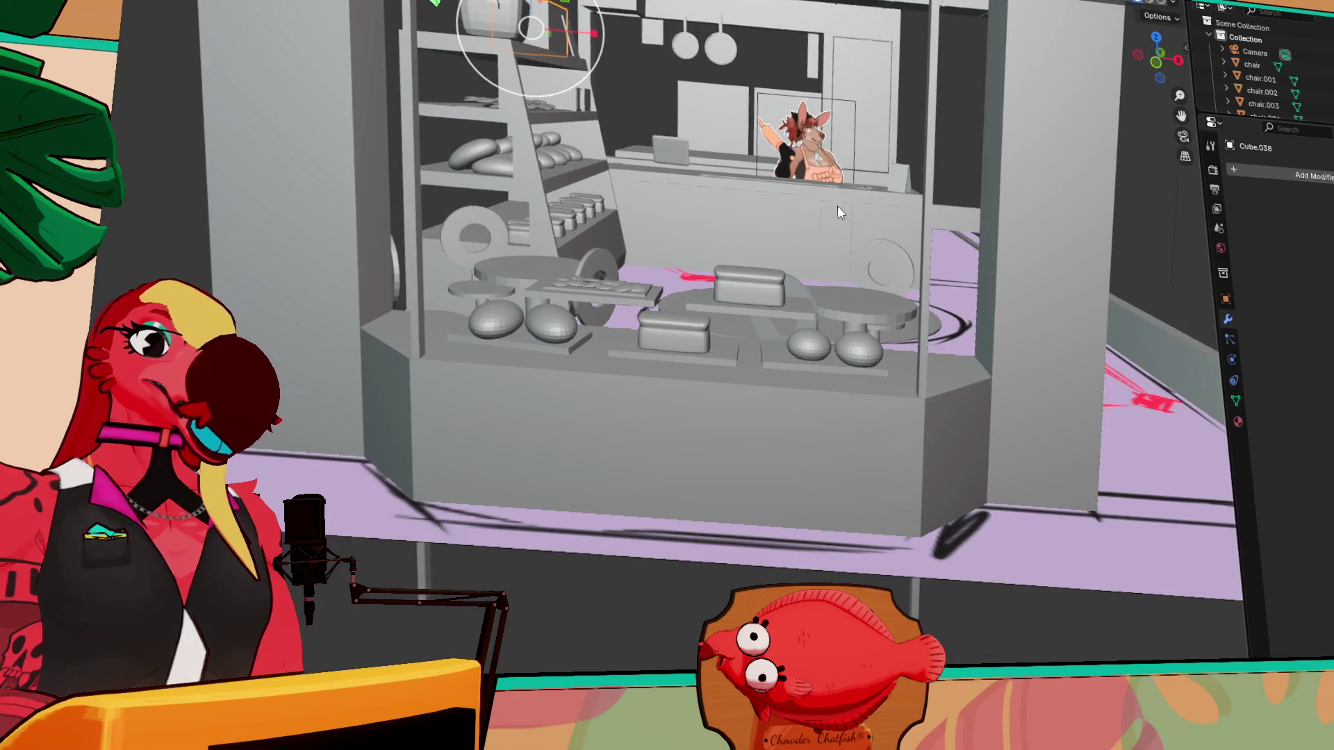
pyautogui.scroll(5, 793, 294)
pyautogui.scroll(-4, 803, 274)
pyautogui.scroll(6, 801, 297)
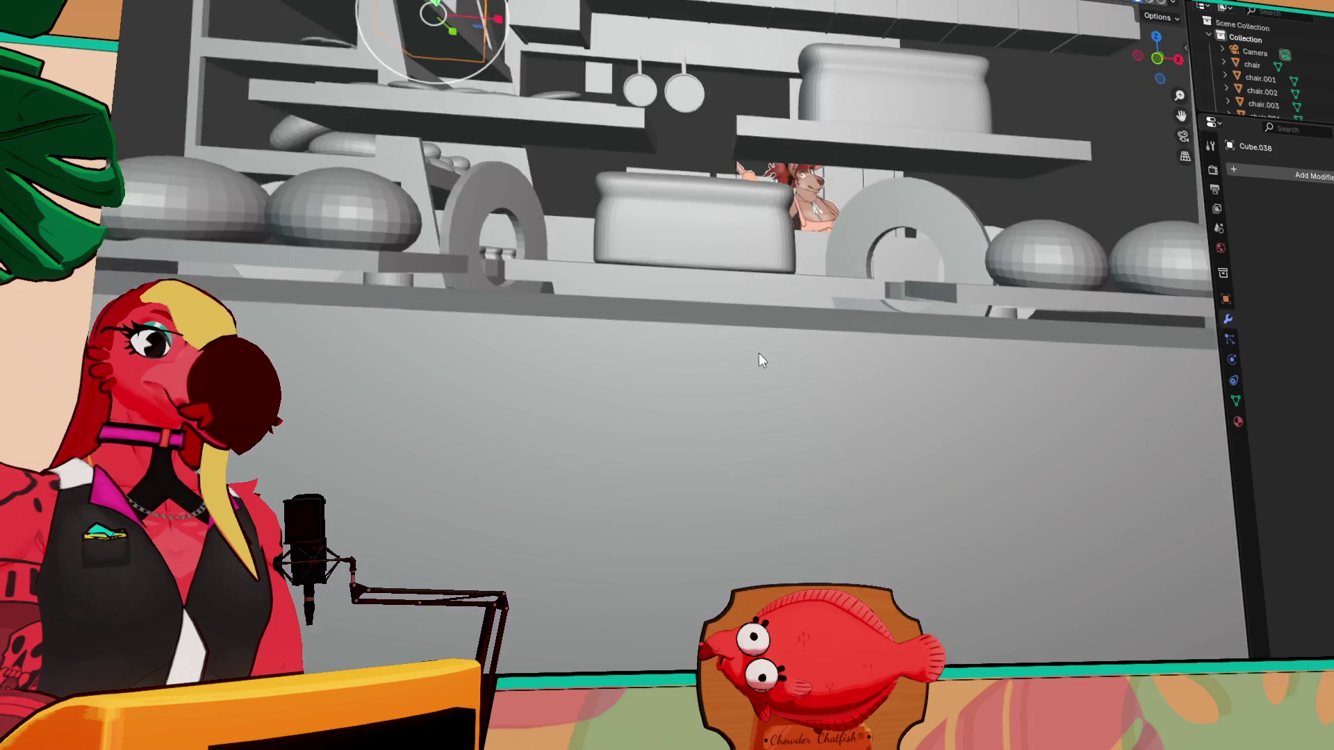
pyautogui.scroll(-3, 733, 343)
pyautogui.scroll(5, 732, 345)
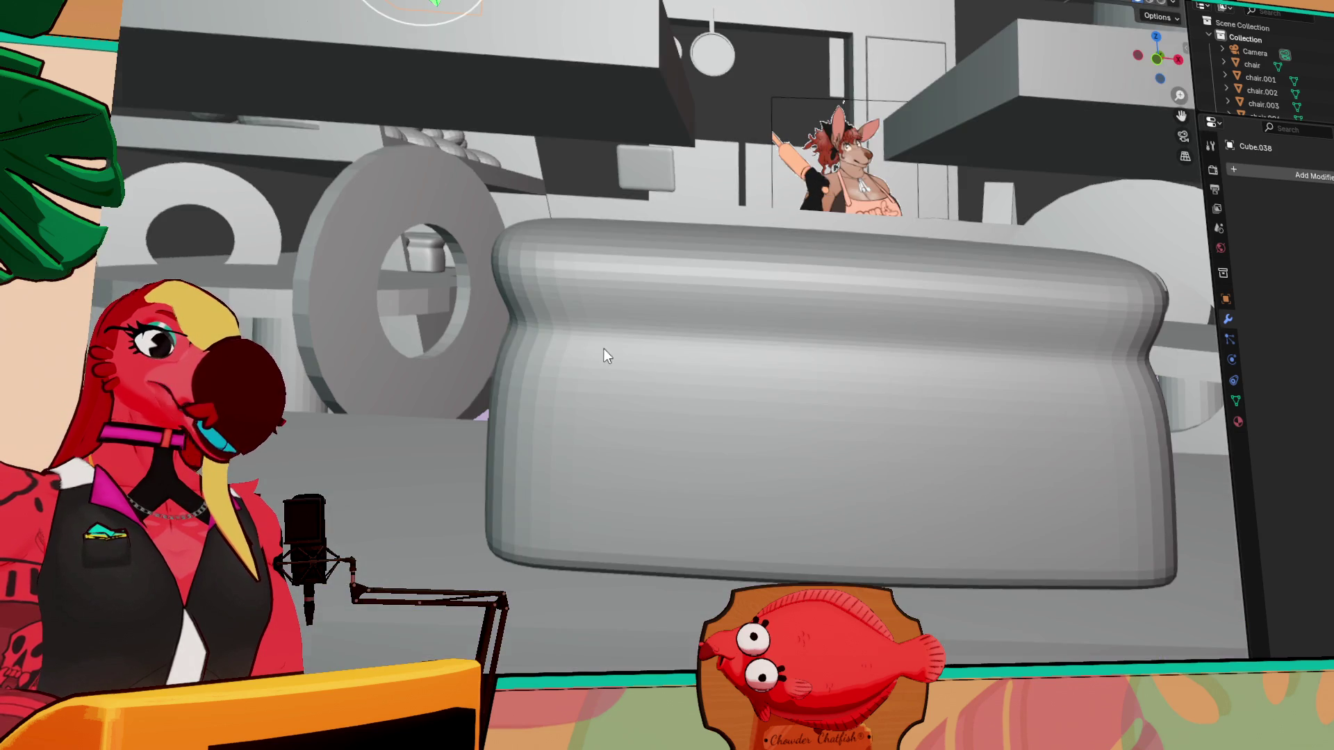
pyautogui.scroll(-5, 603, 348)
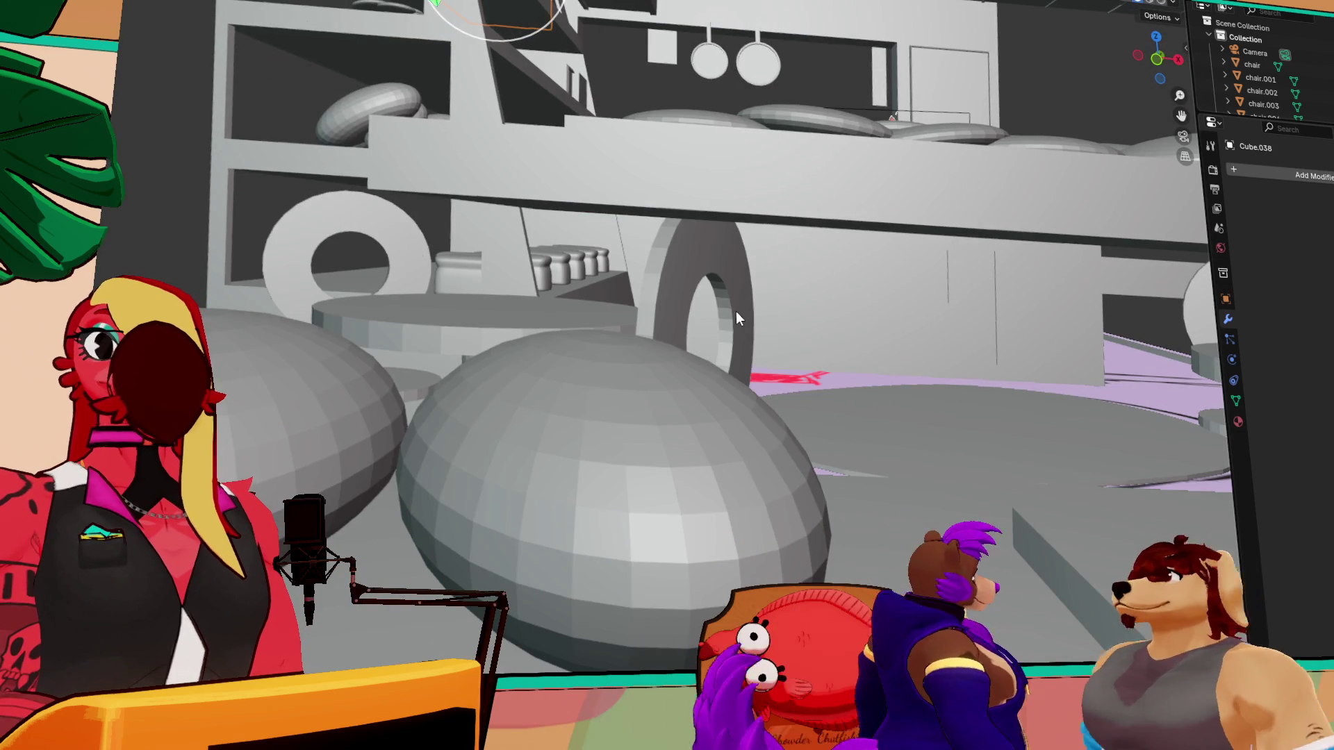
pyautogui.scroll(-4, 926, 326)
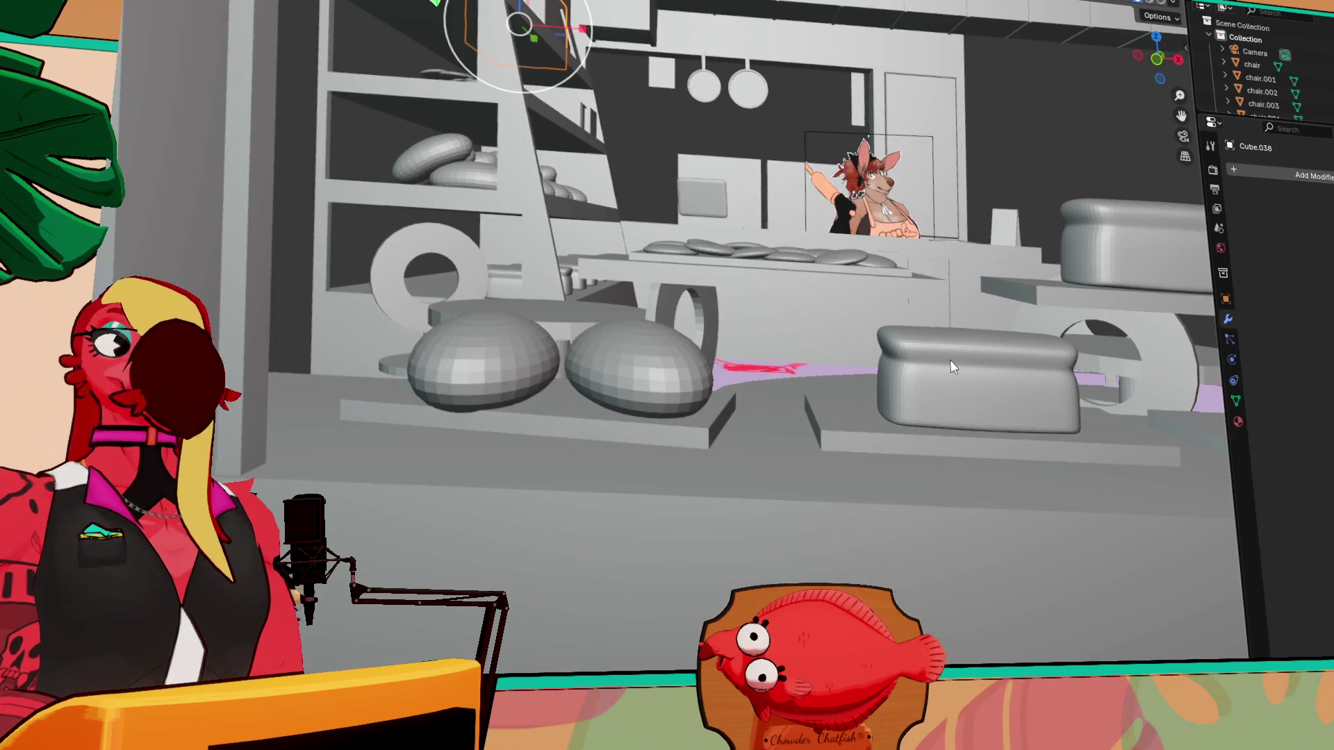
pyautogui.scroll(-3, 953, 367)
pyautogui.scroll(4, 832, 377)
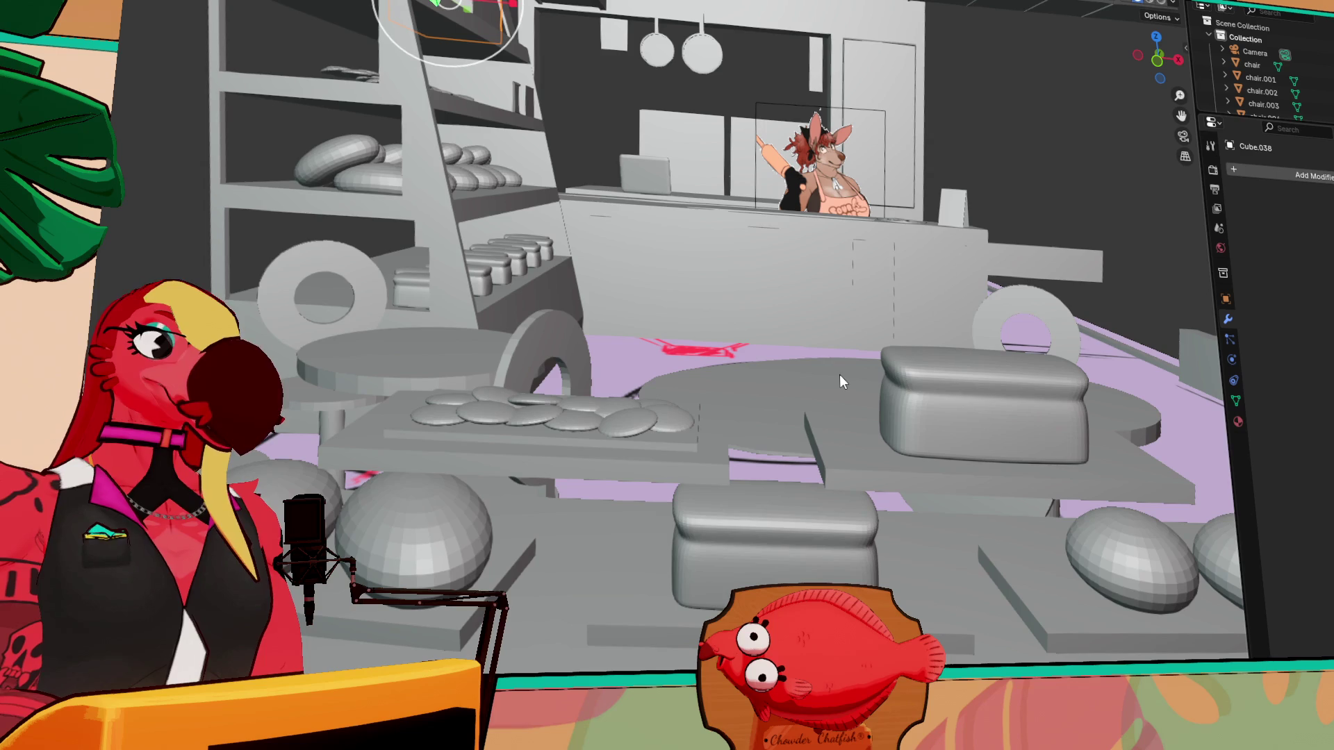
pyautogui.scroll(5, 652, 435)
pyautogui.scroll(-5, 649, 443)
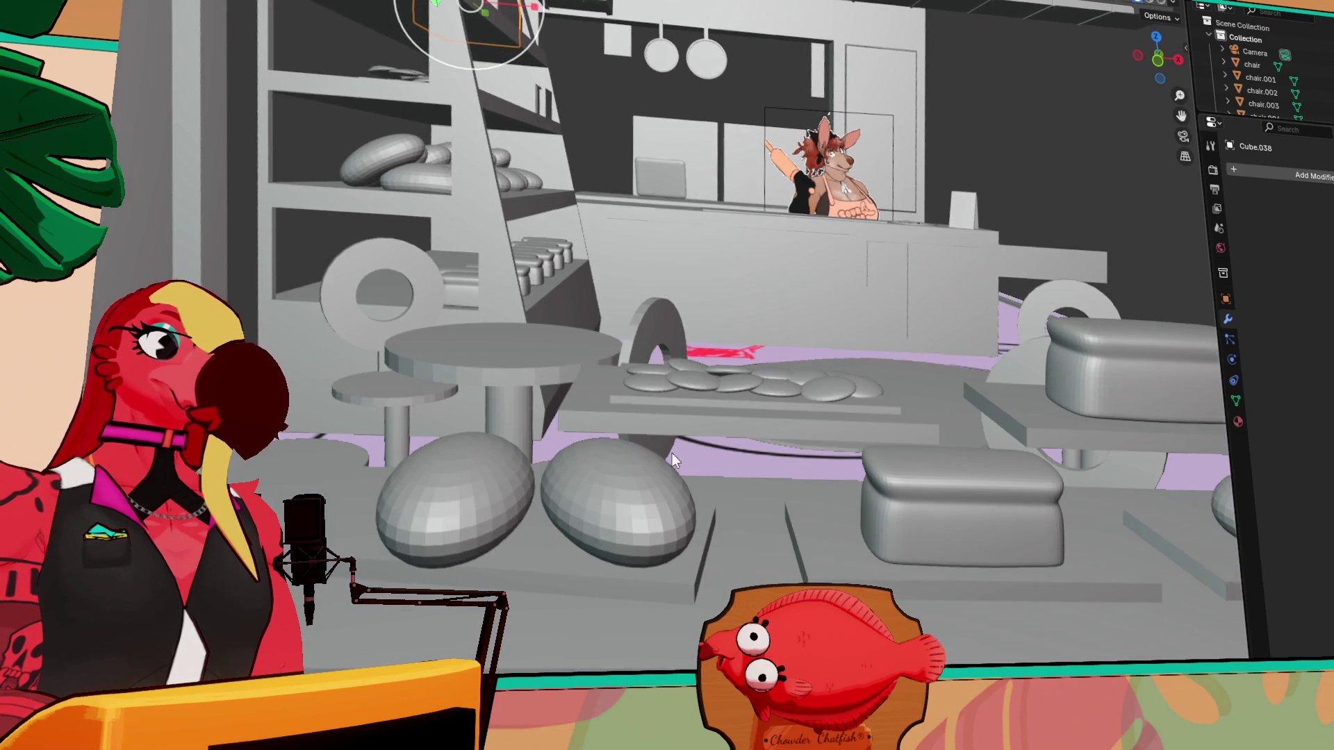
pyautogui.moveTo(672, 453); pyautogui.dragTo(667, 501, button='middle')
pyautogui.scroll(-3, 700, 599)
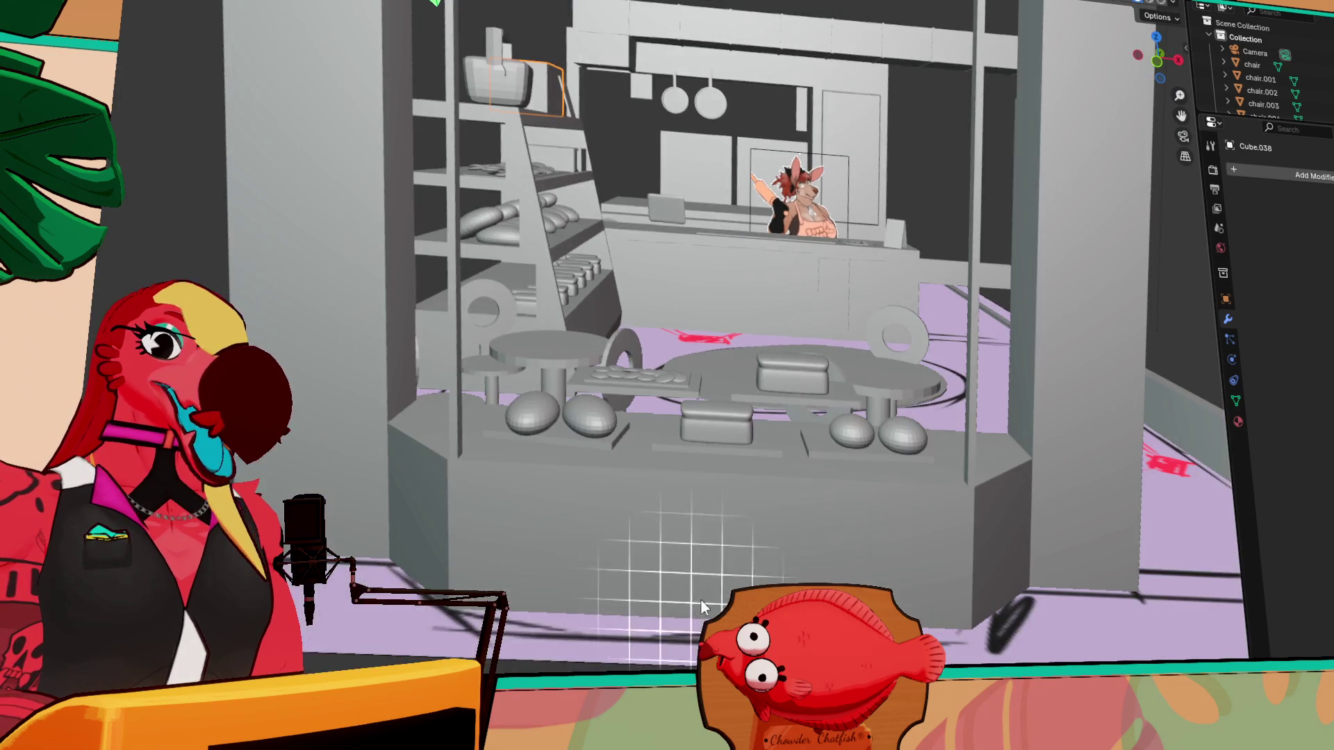
pyautogui.scroll(5, 667, 632)
pyautogui.moveTo(661, 646)
pyautogui.mouseDown(button='middle')
pyautogui.moveTo(679, 372)
pyautogui.moveTo(635, 426)
pyautogui.moveTo(497, 447)
pyautogui.moveTo(400, 77)
pyautogui.moveTo(480, 153)
pyautogui.mouseUp(button='middle')
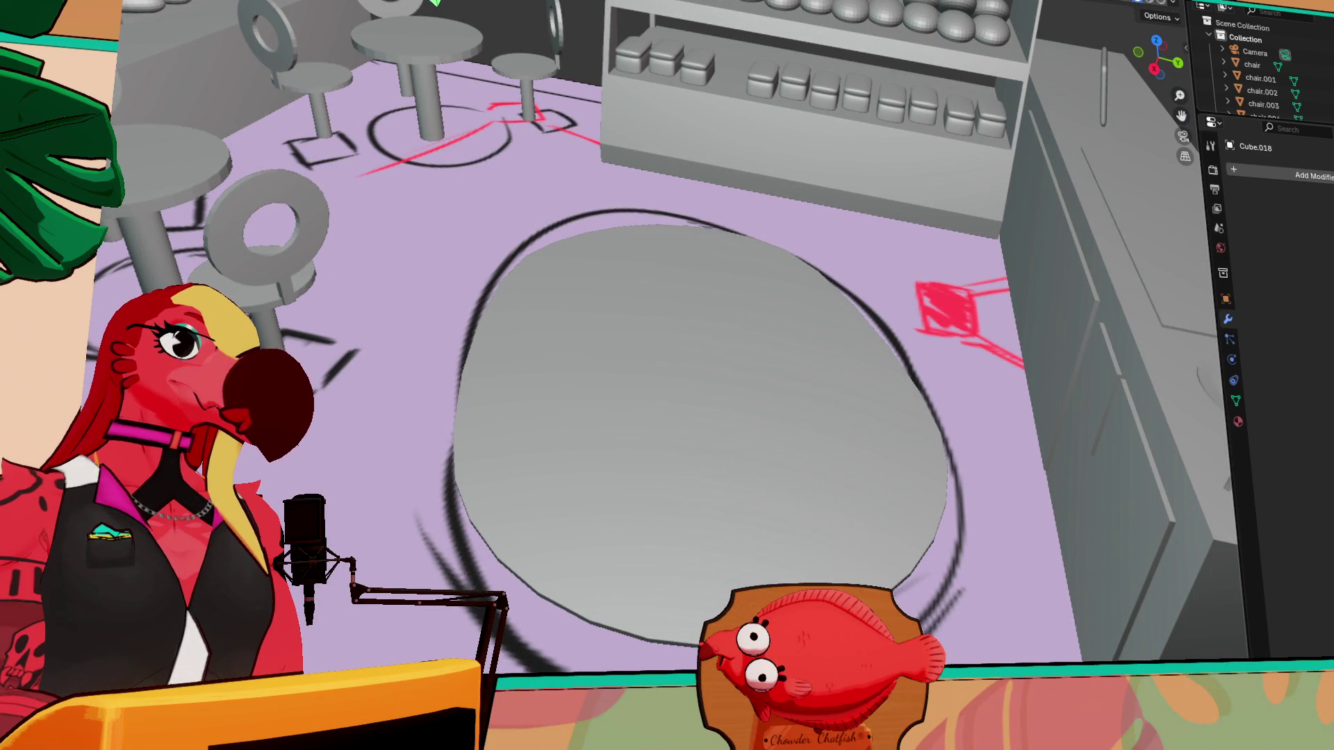
pyautogui.press('`')
pyautogui.click(351, 114)
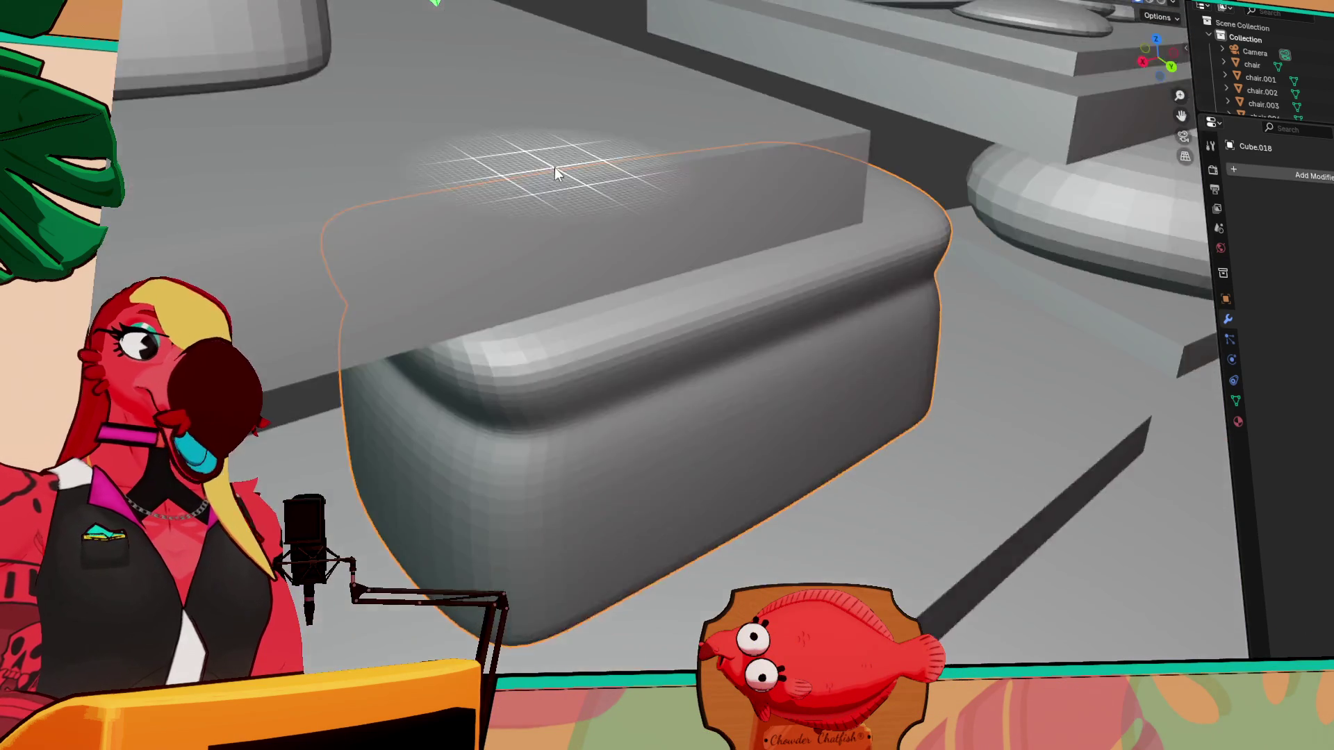
pyautogui.scroll(-4, 555, 167)
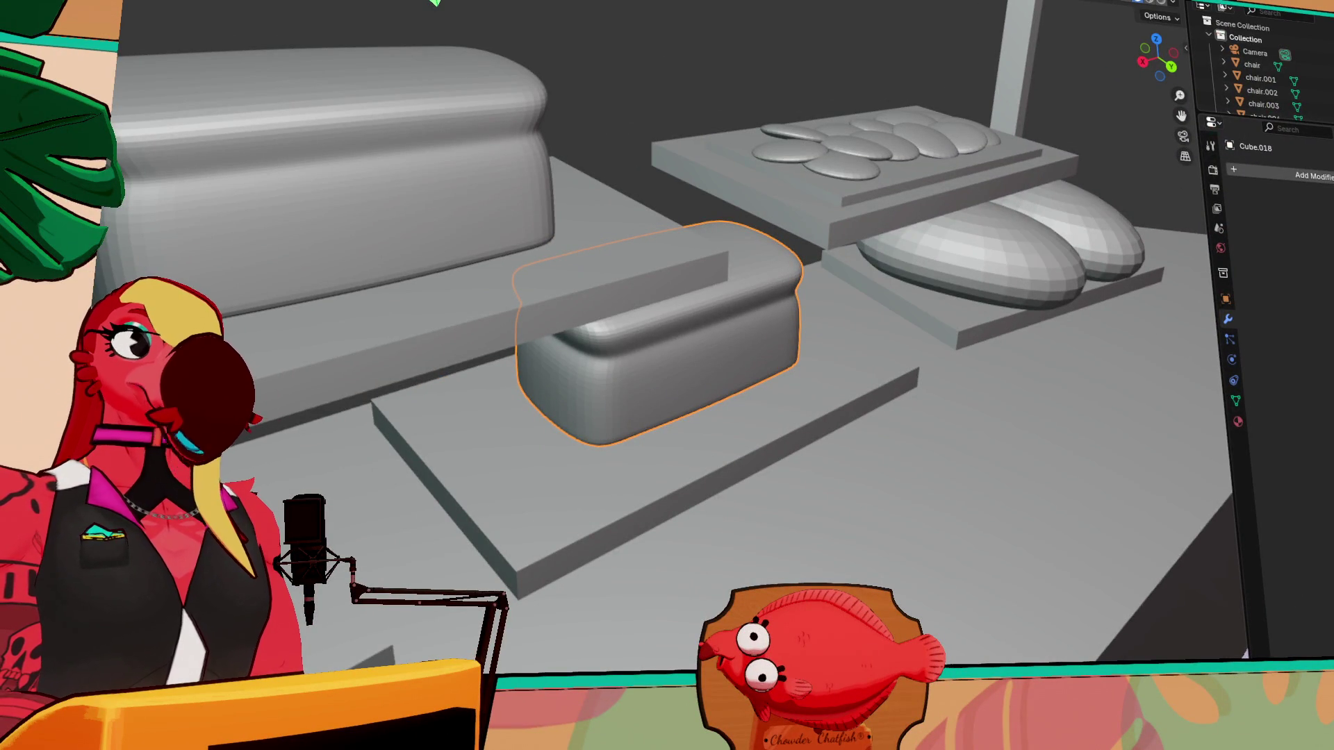
# - From a near top-down view, slide the lower shelf board and the board under the round loaf forward
pyautogui.scroll(-5, 1071, 184)
pyautogui.scroll(3, 963, 207)
pyautogui.moveTo(963, 207)
pyautogui.mouseDown(button='middle')
pyautogui.moveTo(931, 291)
pyautogui.moveTo(896, 207)
pyautogui.moveTo(628, 274)
pyautogui.moveTo(689, 280)
pyautogui.mouseUp(button='middle')
pyautogui.scroll(2, 728, 332)
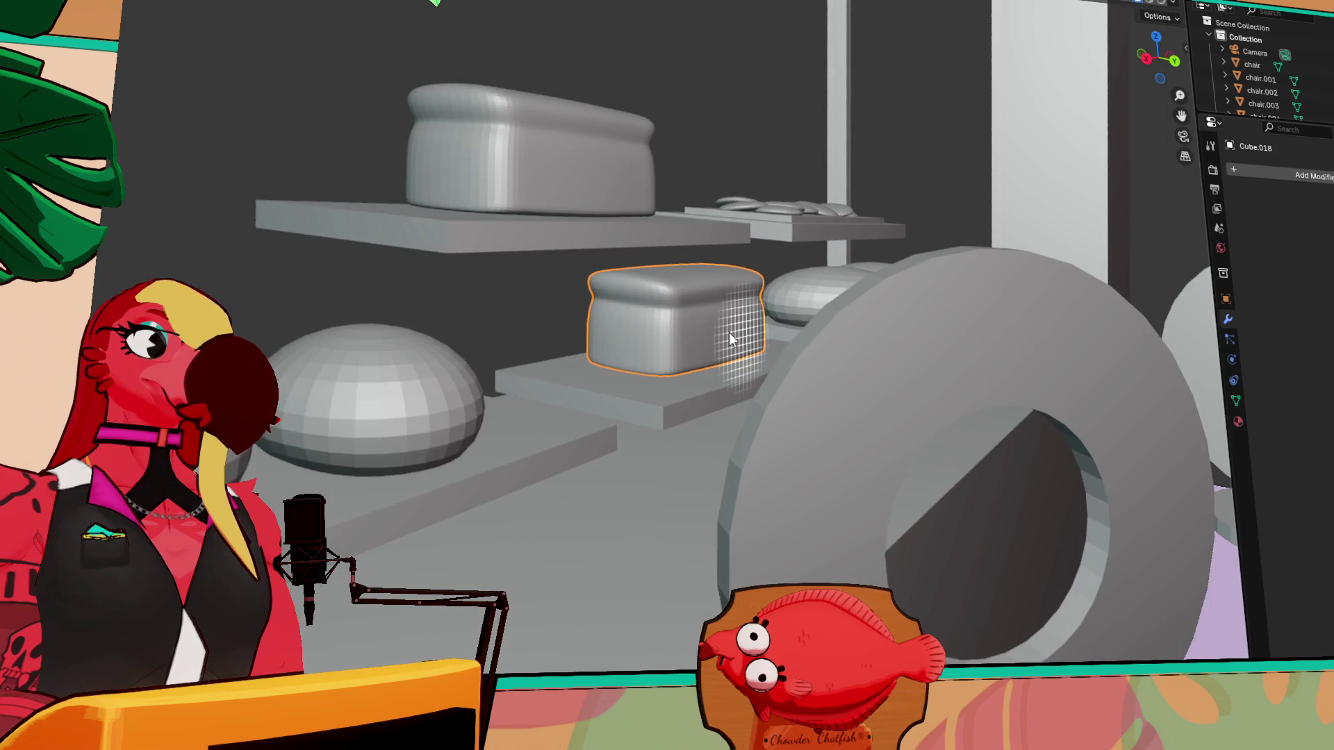
pyautogui.moveTo(673, 401)
pyautogui.mouseDown(button='middle')
pyautogui.moveTo(590, 448)
pyautogui.moveTo(602, 435)
pyautogui.mouseUp(button='middle')
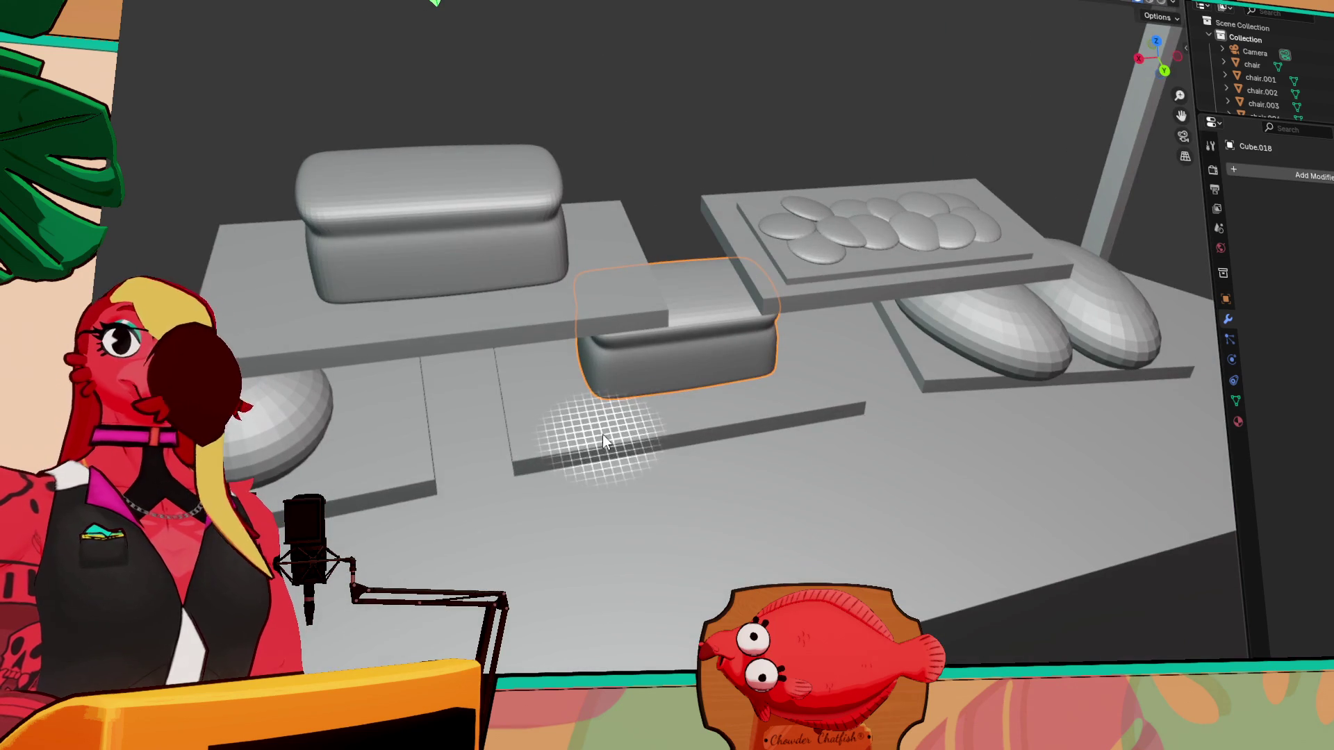
pyautogui.moveTo(615, 385)
pyautogui.mouseDown(button='middle')
pyautogui.moveTo(545, 417)
pyautogui.moveTo(630, 410)
pyautogui.mouseUp(button='middle')
pyautogui.moveTo(394, 406)
pyautogui.mouseDown(button='middle')
pyautogui.moveTo(299, 439)
pyautogui.moveTo(414, 386)
pyautogui.moveTo(414, 425)
pyautogui.moveTo(391, 425)
pyautogui.moveTo(545, 360)
pyautogui.moveTo(525, 297)
pyautogui.moveTo(679, 296)
pyautogui.moveTo(821, 482)
pyautogui.mouseUp(button='middle')
pyautogui.moveTo(918, 455)
pyautogui.mouseDown(button='middle')
pyautogui.moveTo(789, 437)
pyautogui.moveTo(553, 487)
pyautogui.moveTo(484, 455)
pyautogui.moveTo(528, 417)
pyautogui.mouseUp(button='middle')
pyautogui.moveTo(1153, 48)
pyautogui.mouseDown()
pyautogui.moveTo(1126, 80)
pyautogui.moveTo(1110, 39)
pyautogui.mouseUp()
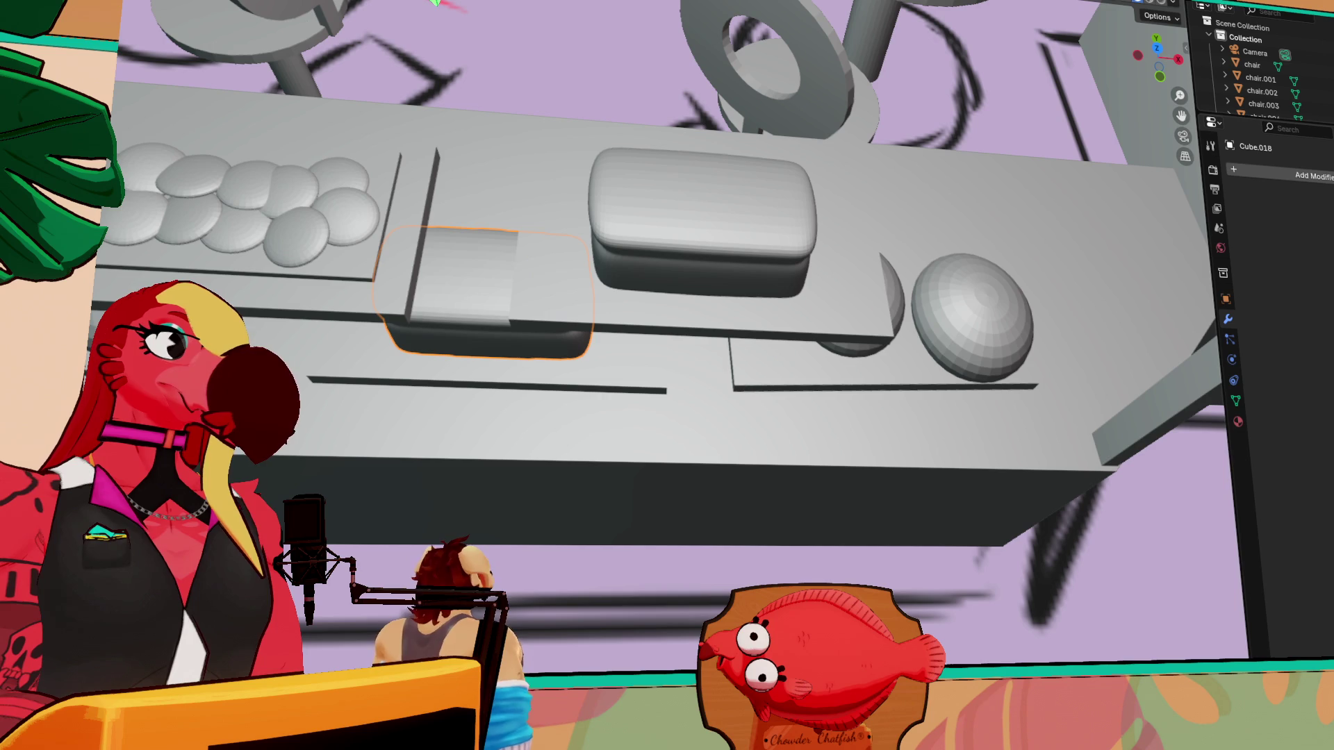
pyautogui.click(412, 262)
pyautogui.moveTo(413, 261); pyautogui.dragTo(543, 362, button='middle')
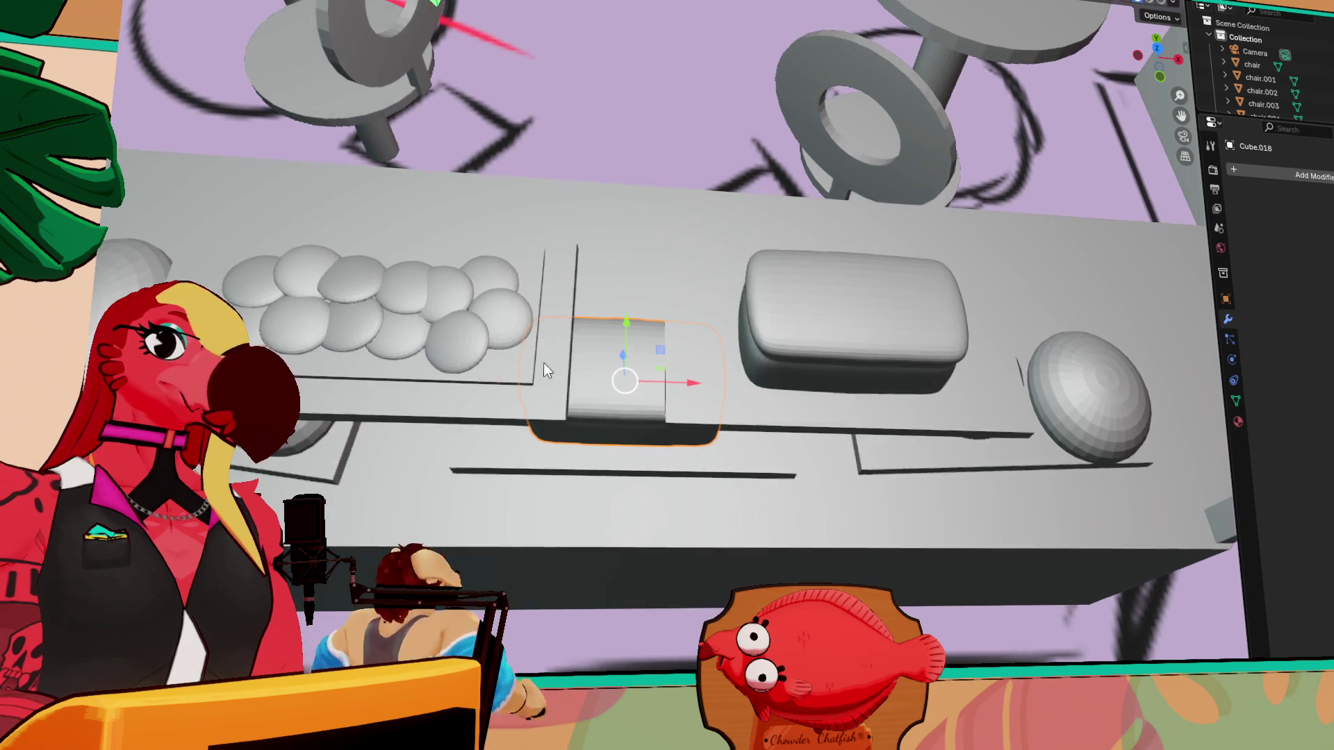
pyautogui.click(684, 467)
pyautogui.moveTo(639, 346); pyautogui.dragTo(629, 351)
pyautogui.click(978, 346)
pyautogui.moveTo(978, 346); pyautogui.dragTo(980, 374)
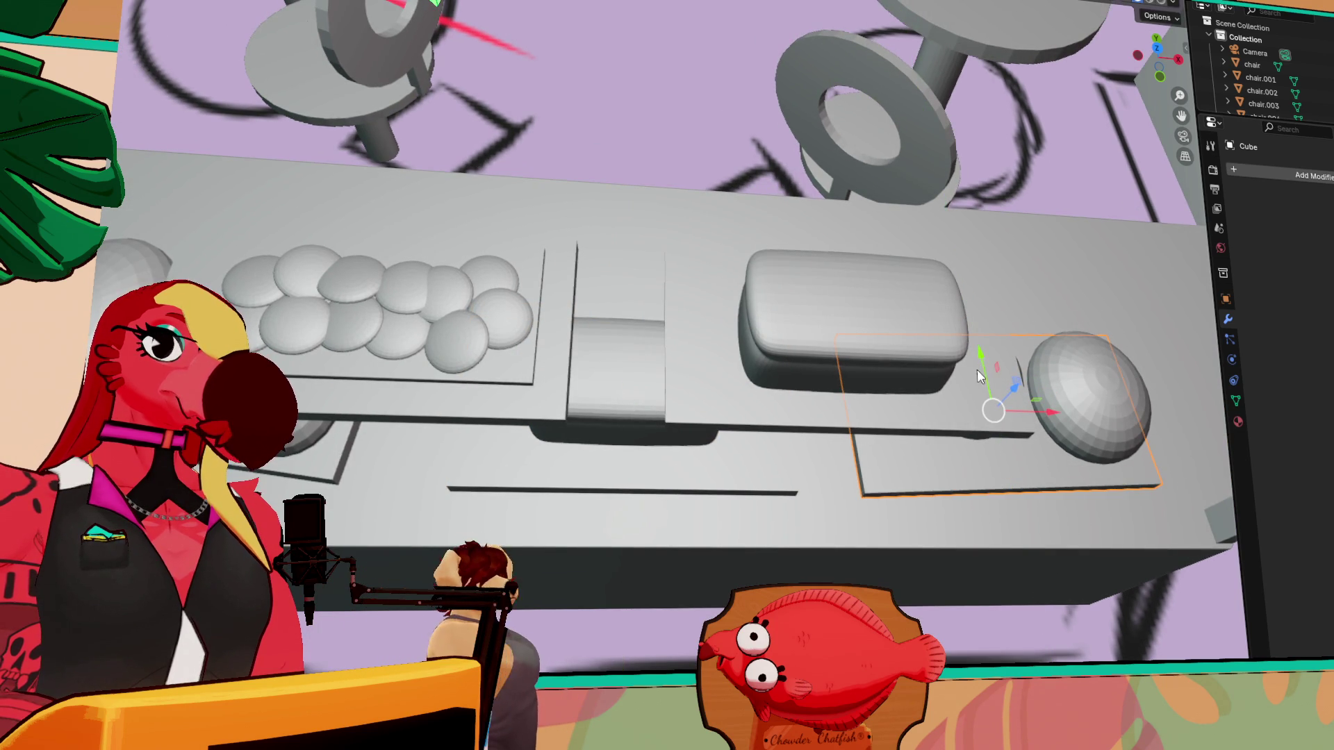
# - Select the board under the oval loaves, change editing tool, and select the thin rod on the left
pyautogui.moveTo(1105, 340)
pyautogui.mouseDown(button='middle')
pyautogui.moveTo(1062, 315)
pyautogui.moveTo(832, 277)
pyautogui.moveTo(831, 290)
pyautogui.mouseUp(button='middle')
pyautogui.moveTo(646, 434)
pyautogui.mouseDown(button='middle')
pyautogui.moveTo(548, 455)
pyautogui.moveTo(532, 506)
pyautogui.mouseUp(button='middle')
pyautogui.click(1158, 422)
pyautogui.moveTo(852, 410); pyautogui.dragTo(852, 365, button='middle')
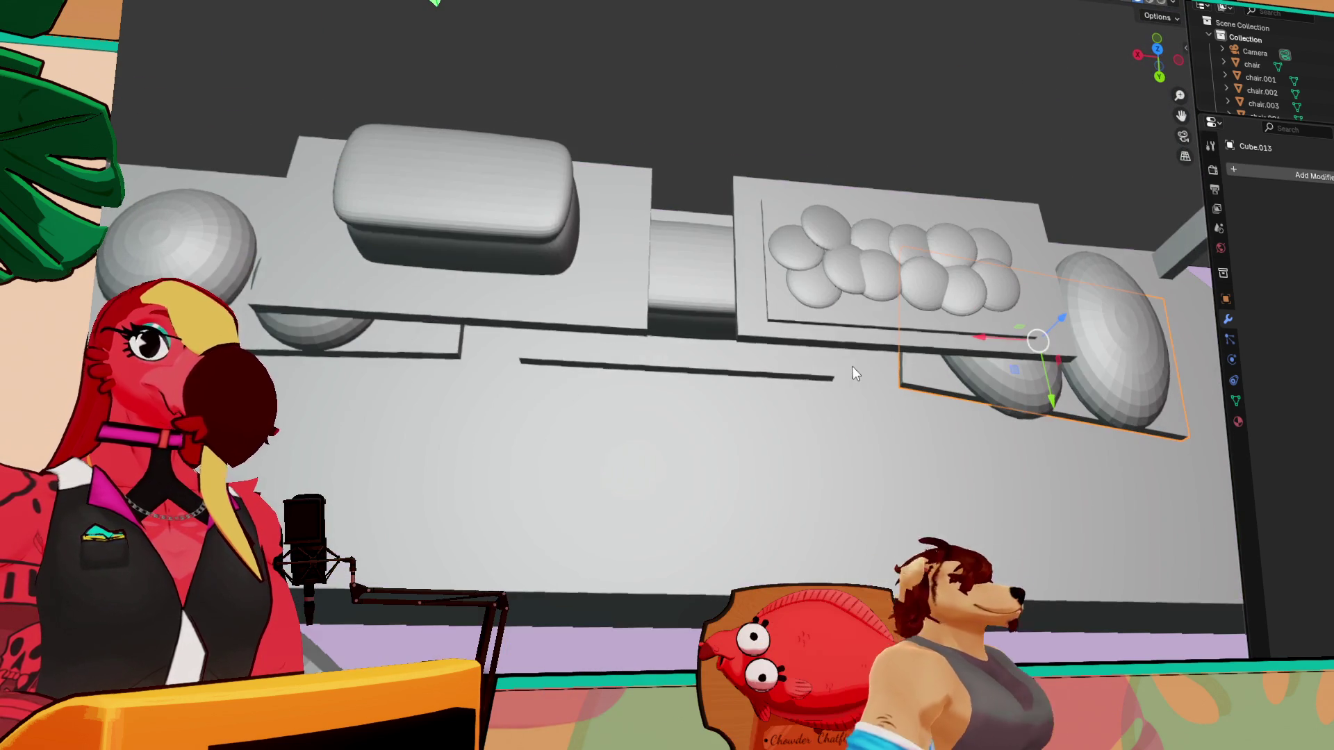
pyautogui.moveTo(717, 410)
pyautogui.mouseDown(button='middle')
pyautogui.moveTo(665, 336)
pyautogui.moveTo(381, 287)
pyautogui.mouseUp(button='middle')
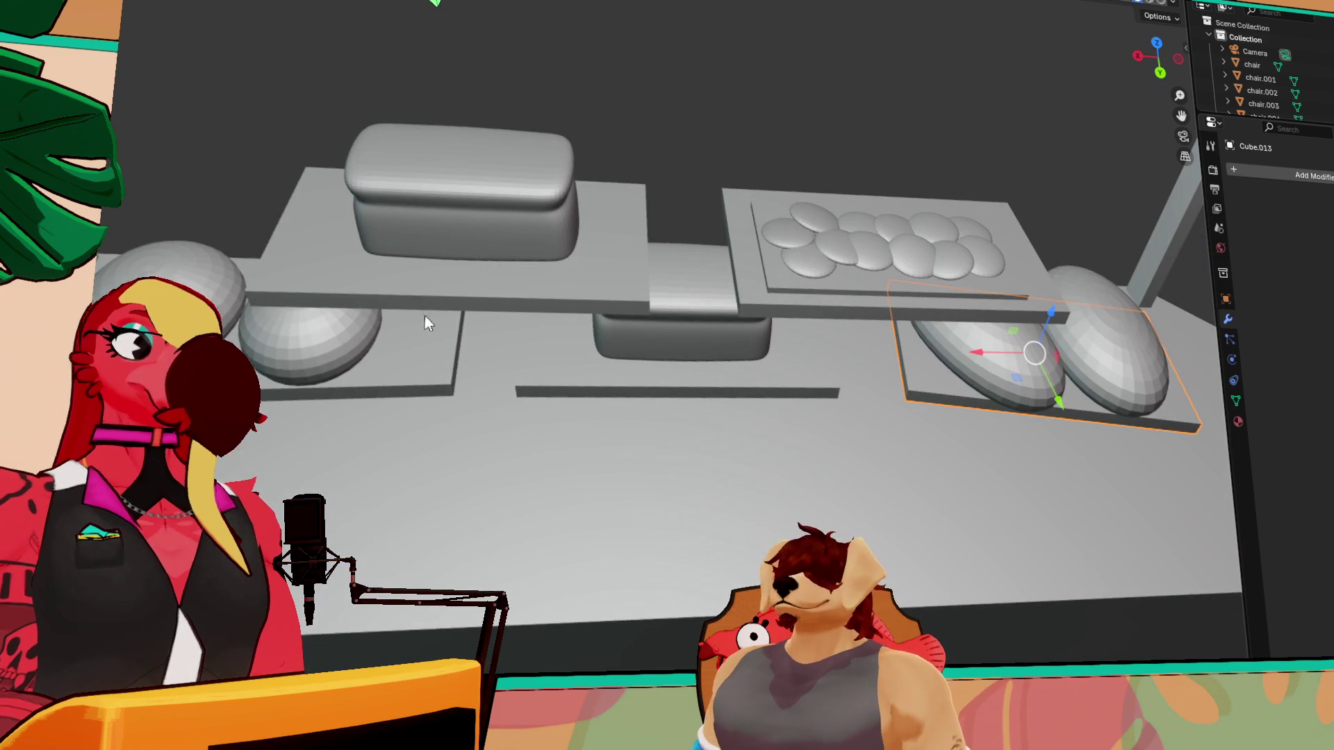
pyautogui.click(115, 156)
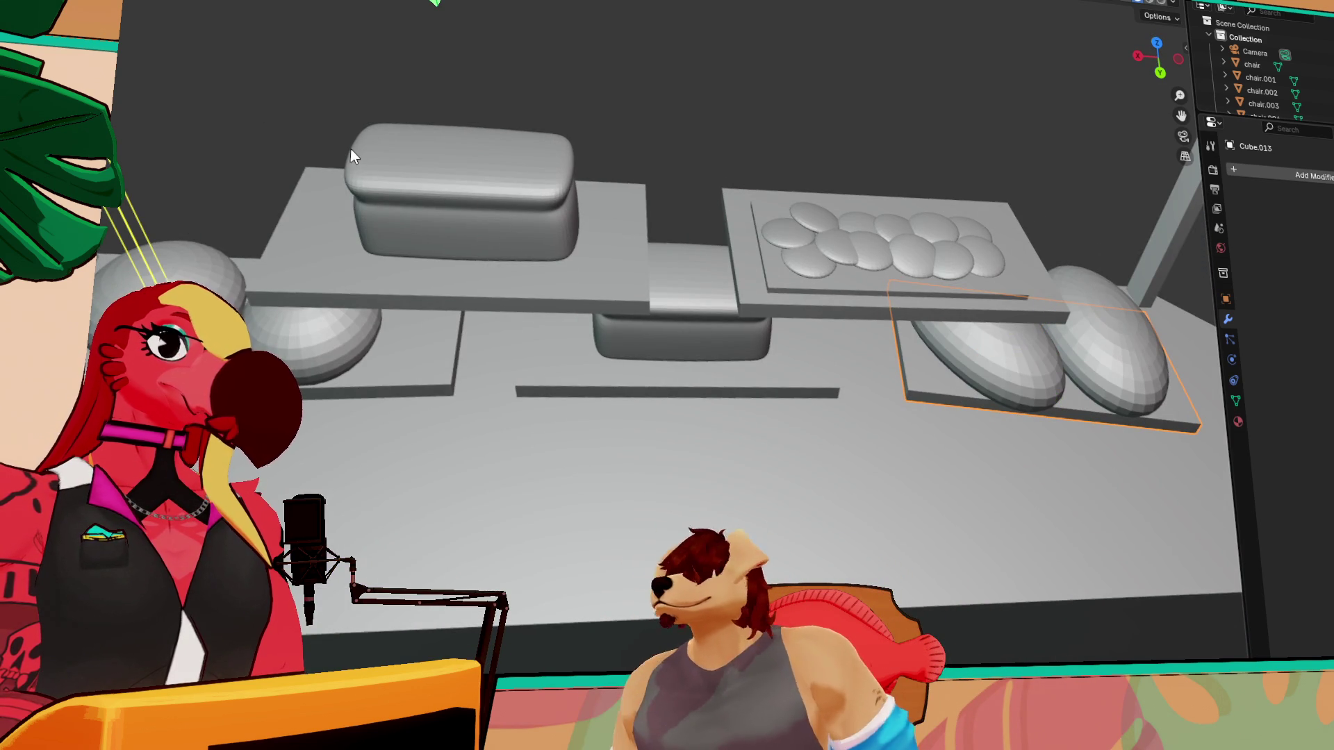
pyautogui.click(324, 160)
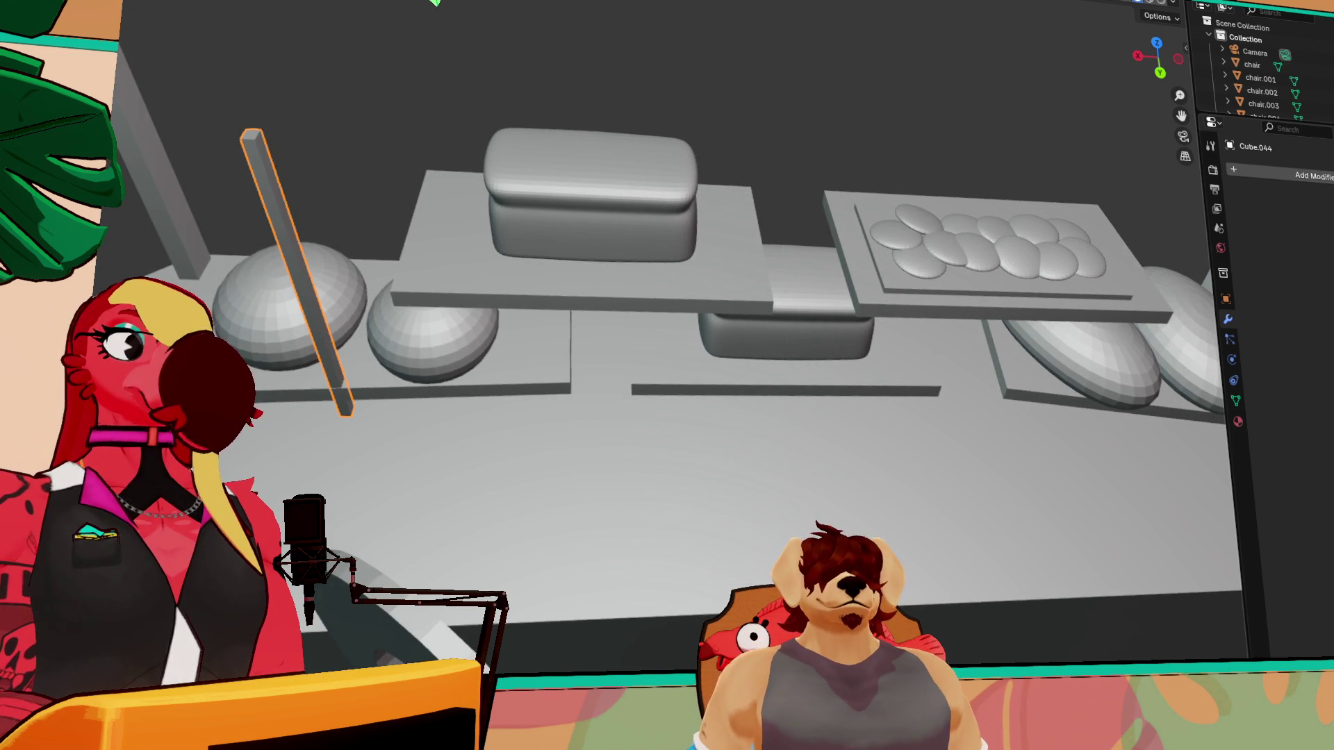
# - Tilt the thin rod into a diagonal lean toward the upper shelf and lower it slightly
pyautogui.hotkey('shift', 'space')
pyautogui.press('r')
pyautogui.moveTo(296, 247); pyautogui.dragTo(348, 261)
pyautogui.hotkey('shift', 'space')
pyautogui.press('g')
pyautogui.moveTo(296, 347); pyautogui.dragTo(289, 357)
pyautogui.moveTo(305, 243)
pyautogui.mouseDown(button='middle')
pyautogui.moveTo(490, 232)
pyautogui.moveTo(501, 216)
pyautogui.mouseUp(button='middle')
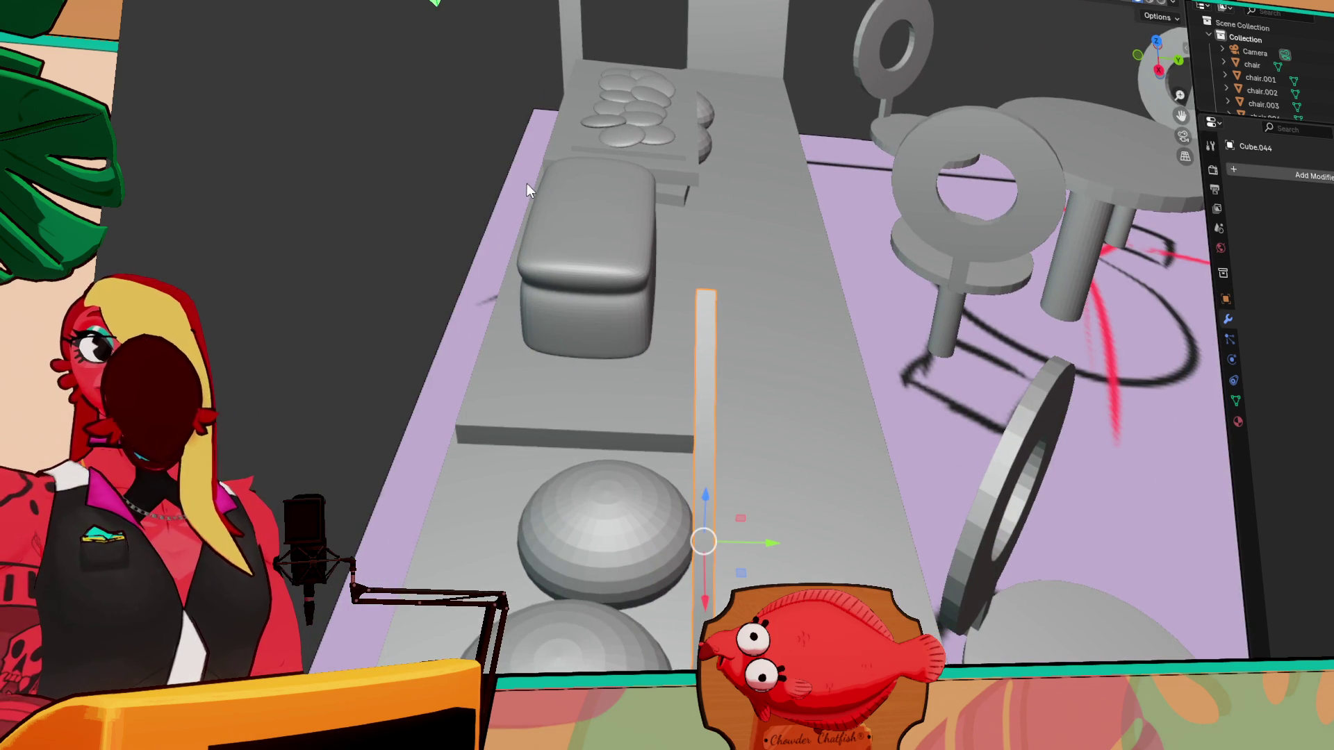
pyautogui.moveTo(560, 360)
pyautogui.mouseDown(button='middle')
pyautogui.moveTo(498, 268)
pyautogui.moveTo(422, 323)
pyautogui.moveTo(236, 265)
pyautogui.mouseUp(button='middle')
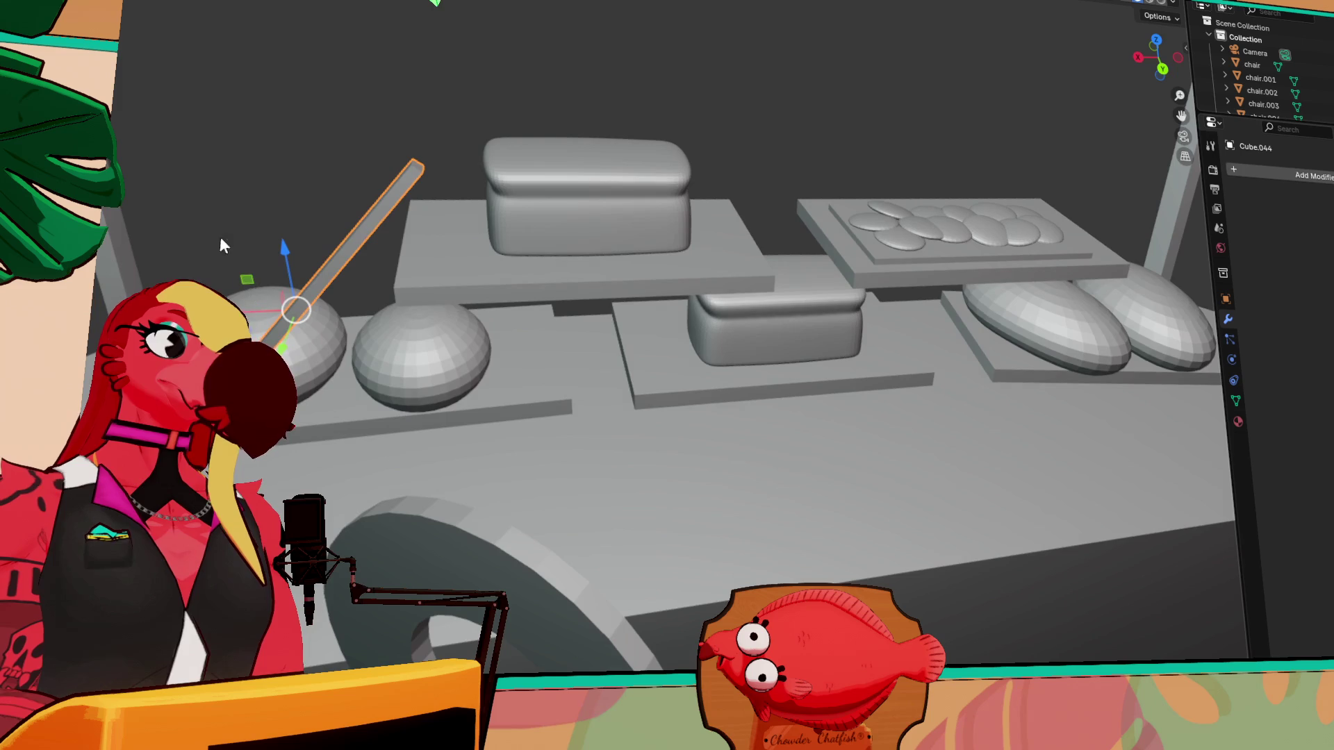
pyautogui.hotkey('shift', 'space')
pyautogui.press('r')
pyautogui.moveTo(306, 263)
pyautogui.mouseDown()
pyautogui.moveTo(390, 4)
pyautogui.moveTo(299, 249)
pyautogui.moveTo(315, 320)
pyautogui.moveTo(314, 295)
pyautogui.mouseUp()
pyautogui.hotkey('shift', 'space')
pyautogui.press('g')
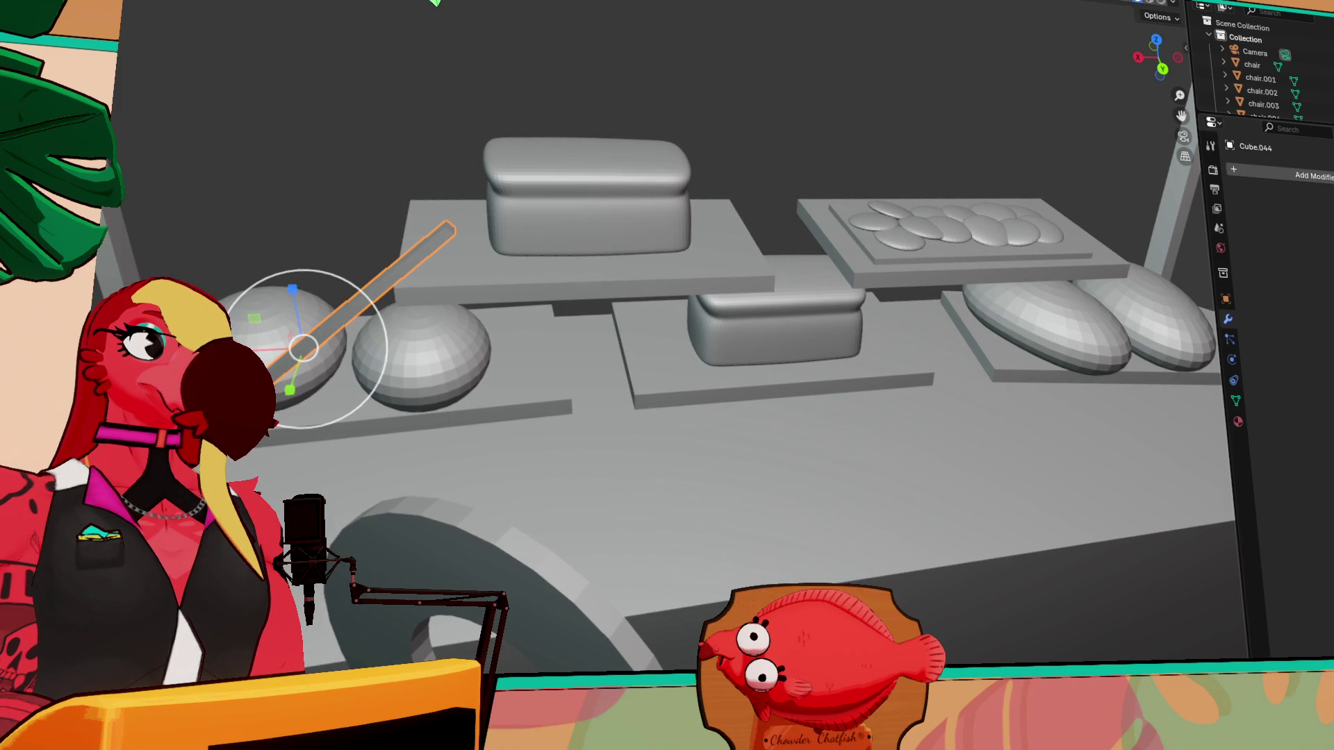
pyautogui.press('s')
pyautogui.click(342, 284)
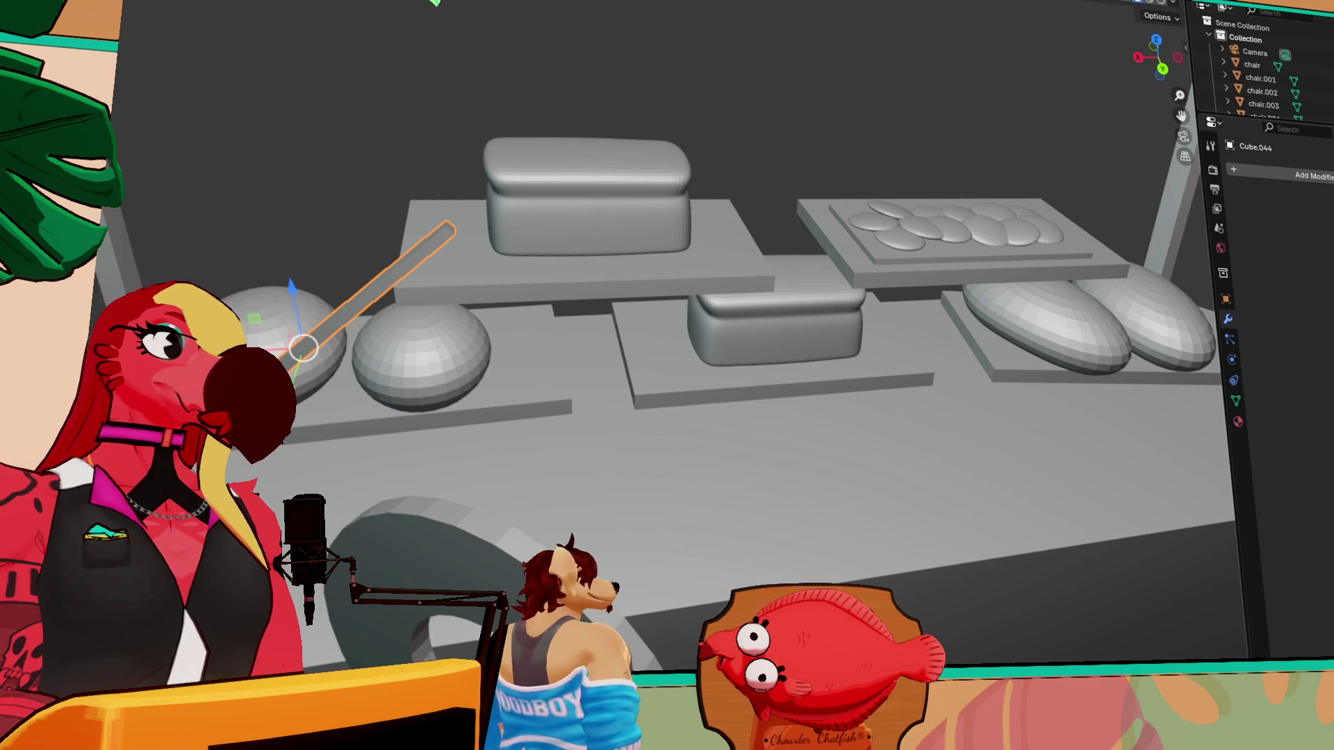
pyautogui.moveTo(291, 298)
pyautogui.mouseDown()
pyautogui.moveTo(297, 335)
pyautogui.moveTo(273, 334)
pyautogui.moveTo(286, 366)
pyautogui.moveTo(248, 346)
pyautogui.mouseUp()
pyautogui.press('x')
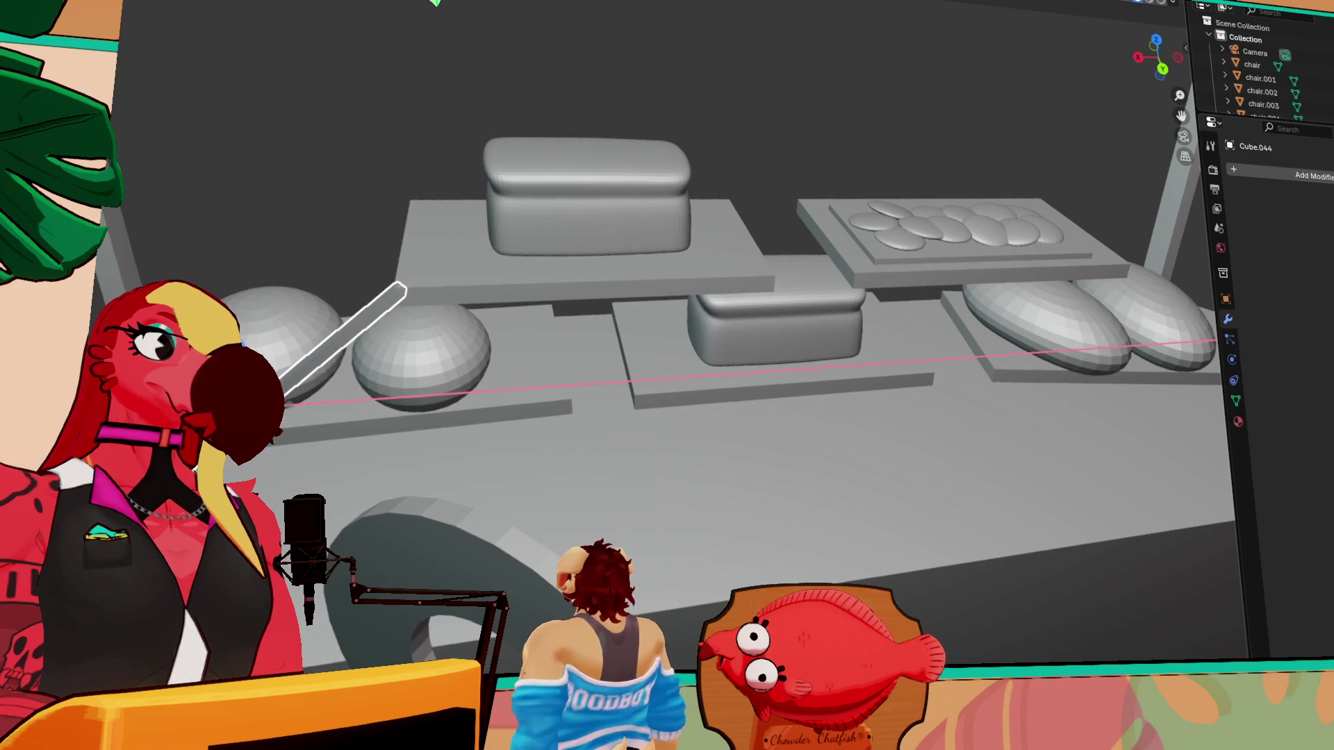
pyautogui.click(307, 330)
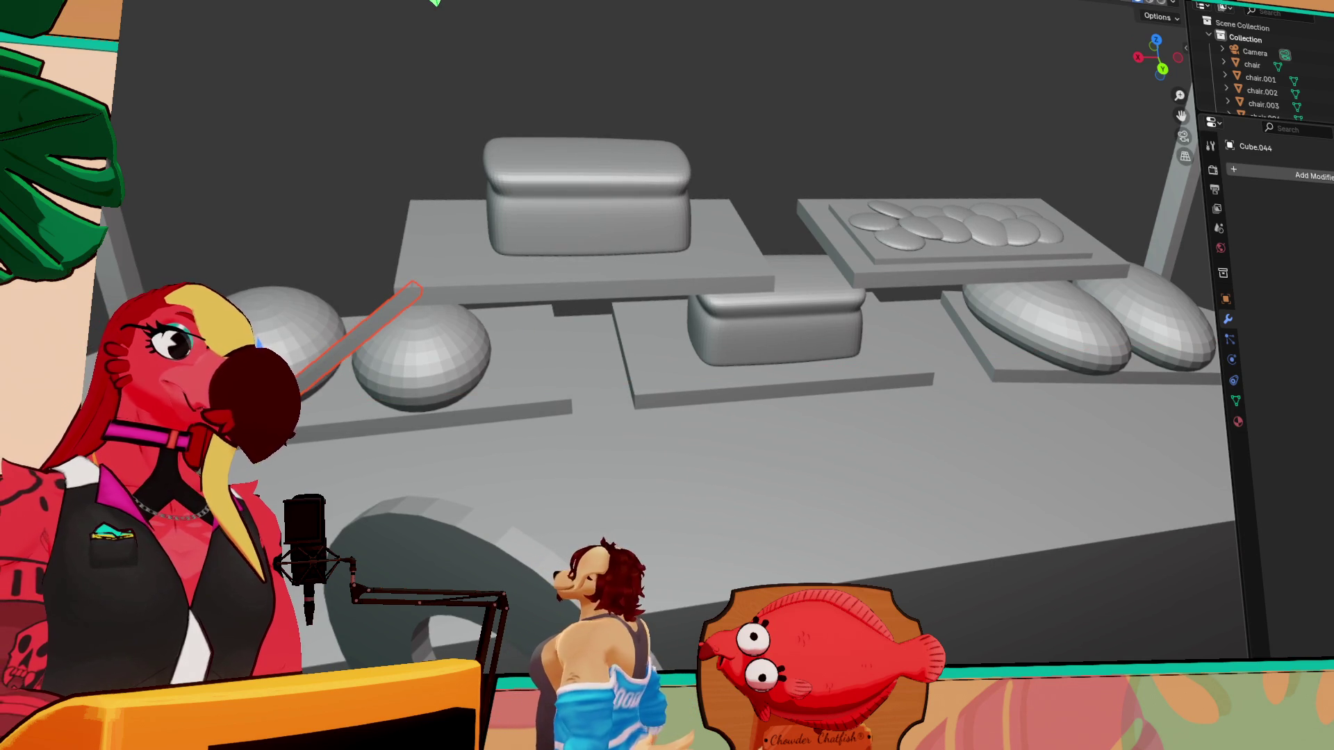
# - Slide the rod right along X, nudge it along Y, and rotate it about Z
pyautogui.press('g')
pyautogui.press('x')
pyautogui.moveTo(572, 391)
pyautogui.mouseDown()
pyautogui.moveTo(723, 376)
pyautogui.moveTo(673, 378)
pyautogui.moveTo(690, 375)
pyautogui.mouseUp()
pyautogui.click(690, 375)
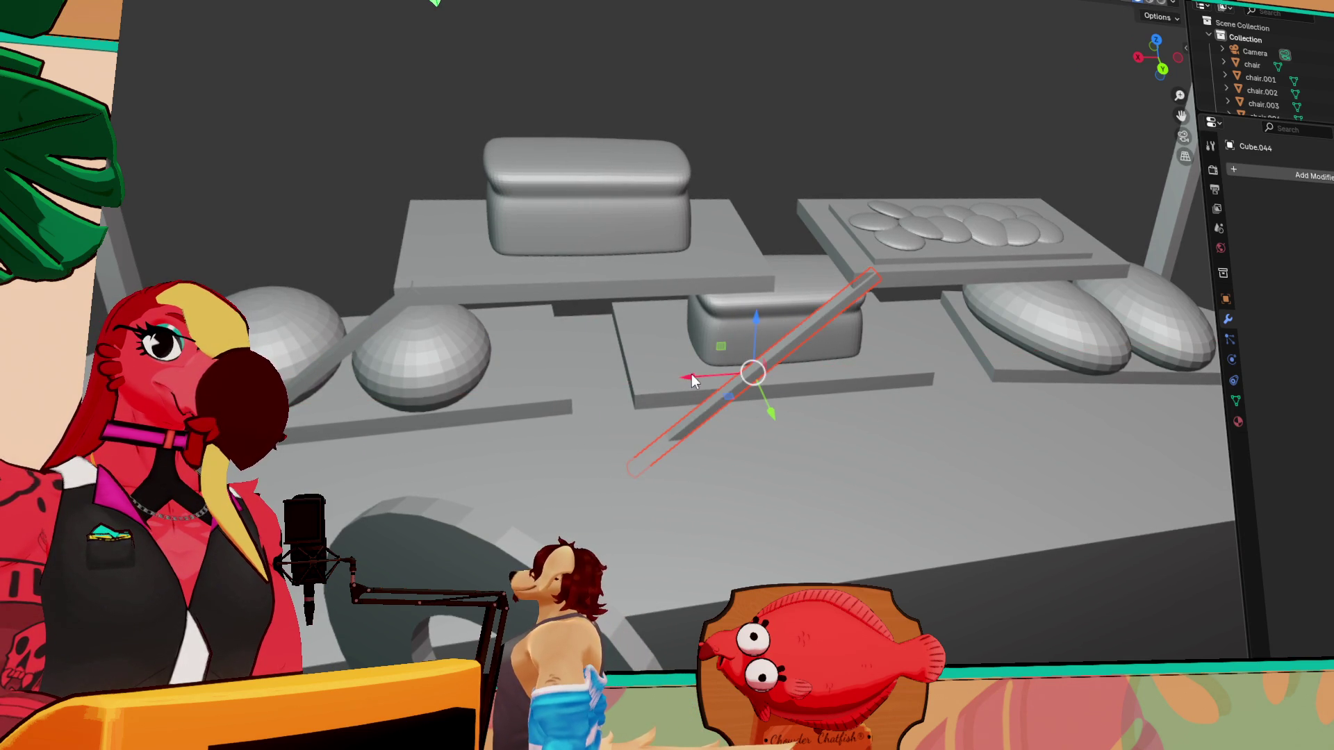
pyautogui.moveTo(702, 313)
pyautogui.mouseDown(button='middle')
pyautogui.moveTo(811, 332)
pyautogui.moveTo(786, 344)
pyautogui.mouseUp(button='middle')
pyautogui.press('g')
pyautogui.press('y')
pyautogui.press('Return')
pyautogui.press('r')
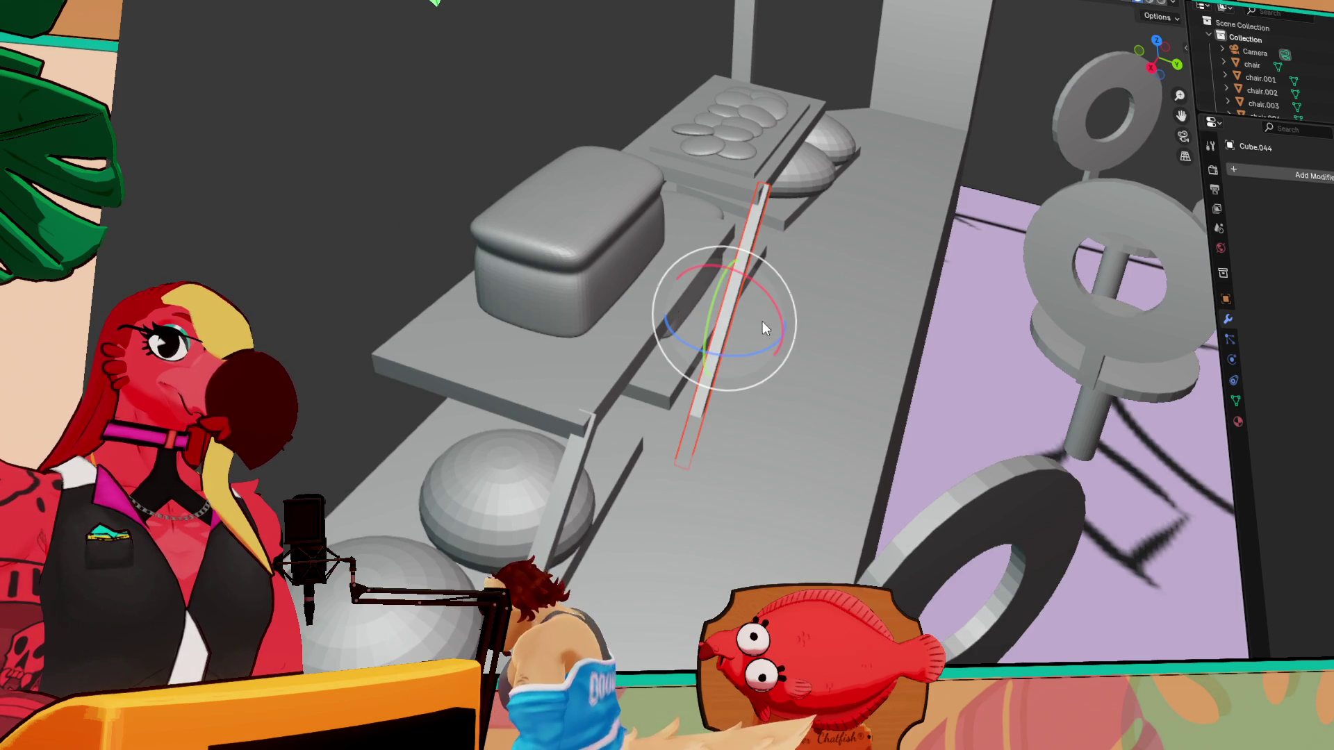
pyautogui.press('z')
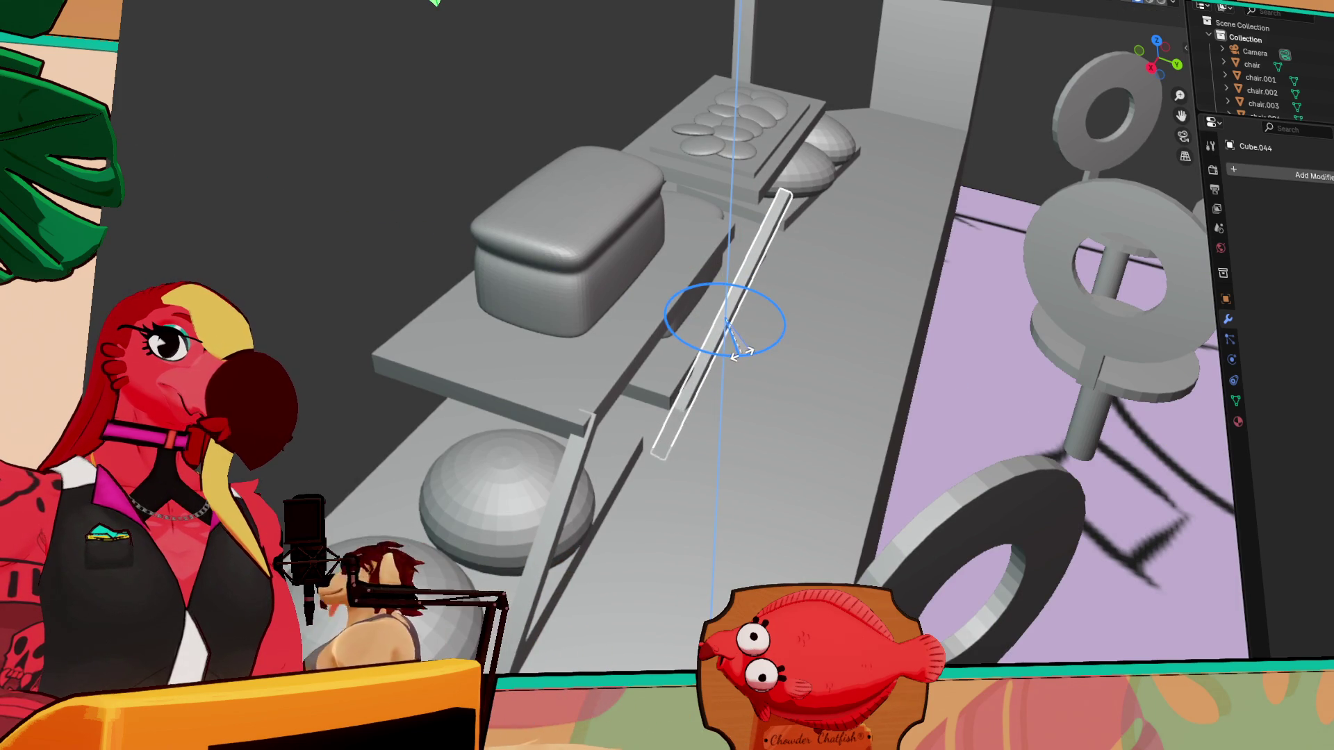
pyautogui.press('Return')
pyautogui.hotkey('shift', 'space')
pyautogui.press('g')
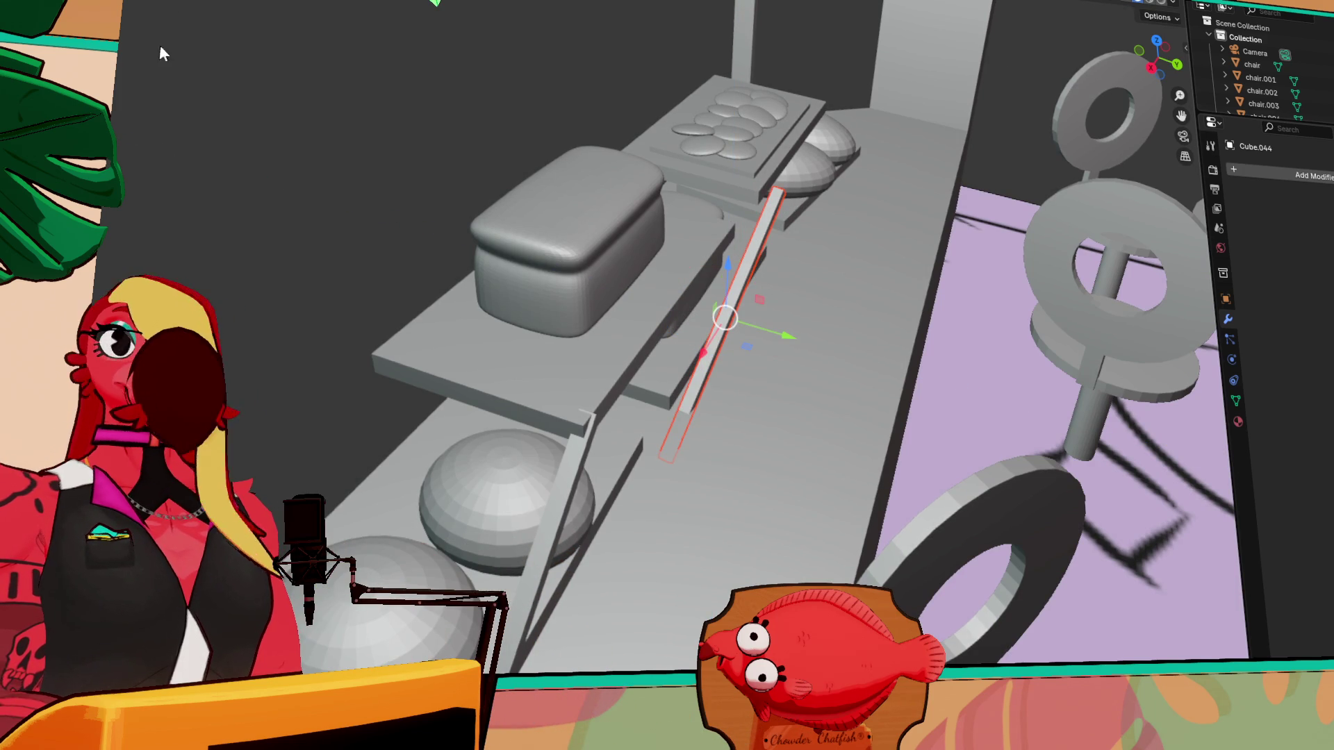
pyautogui.moveTo(783, 333); pyautogui.dragTo(774, 328)
# - Turn the rod to the opposite diagonal and slide it right along the X axis
pyautogui.moveTo(773, 328)
pyautogui.mouseDown(button='middle')
pyautogui.moveTo(702, 312)
pyautogui.moveTo(789, 321)
pyautogui.mouseUp(button='middle')
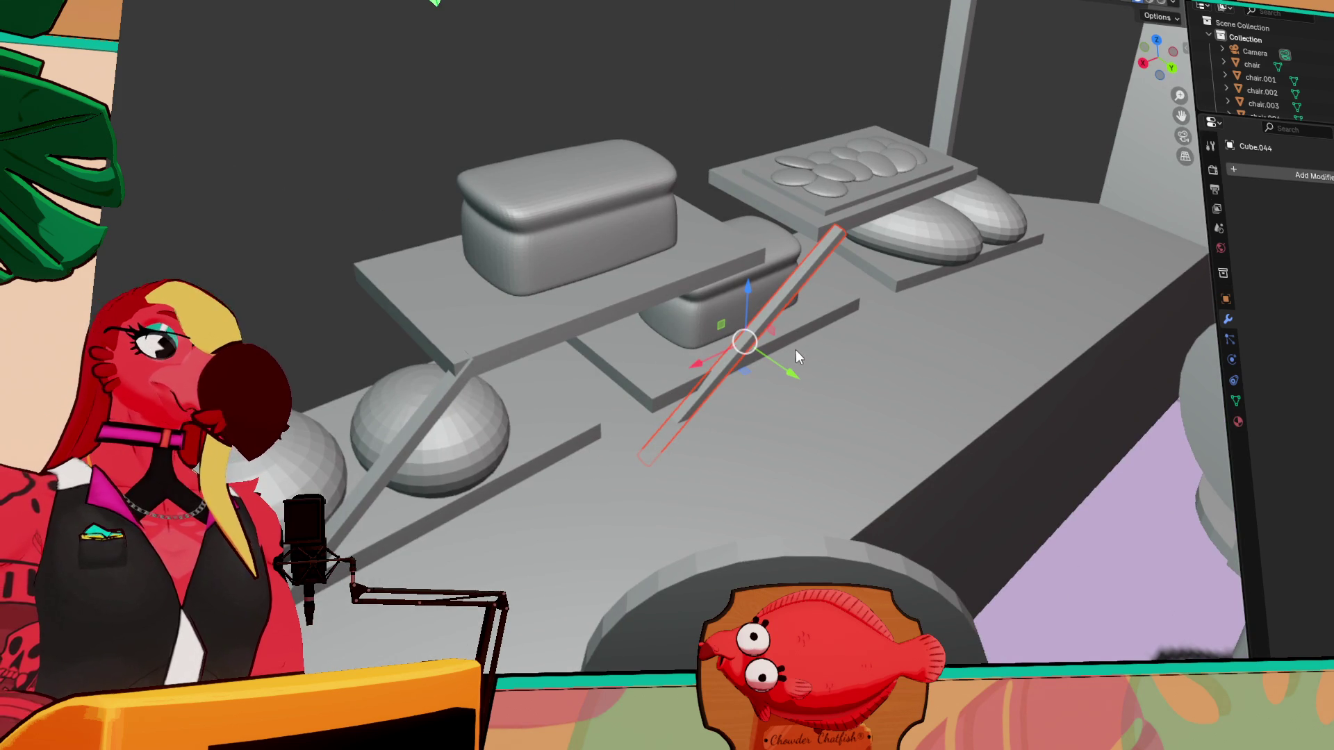
pyautogui.hotkey('shift', 'space')
pyautogui.press('r')
pyautogui.moveTo(757, 379)
pyautogui.mouseDown()
pyautogui.moveTo(1027, 307)
pyautogui.moveTo(938, 491)
pyautogui.moveTo(685, 566)
pyautogui.moveTo(728, 518)
pyautogui.mouseUp()
pyautogui.moveTo(728, 518); pyautogui.dragTo(894, 570, button='middle')
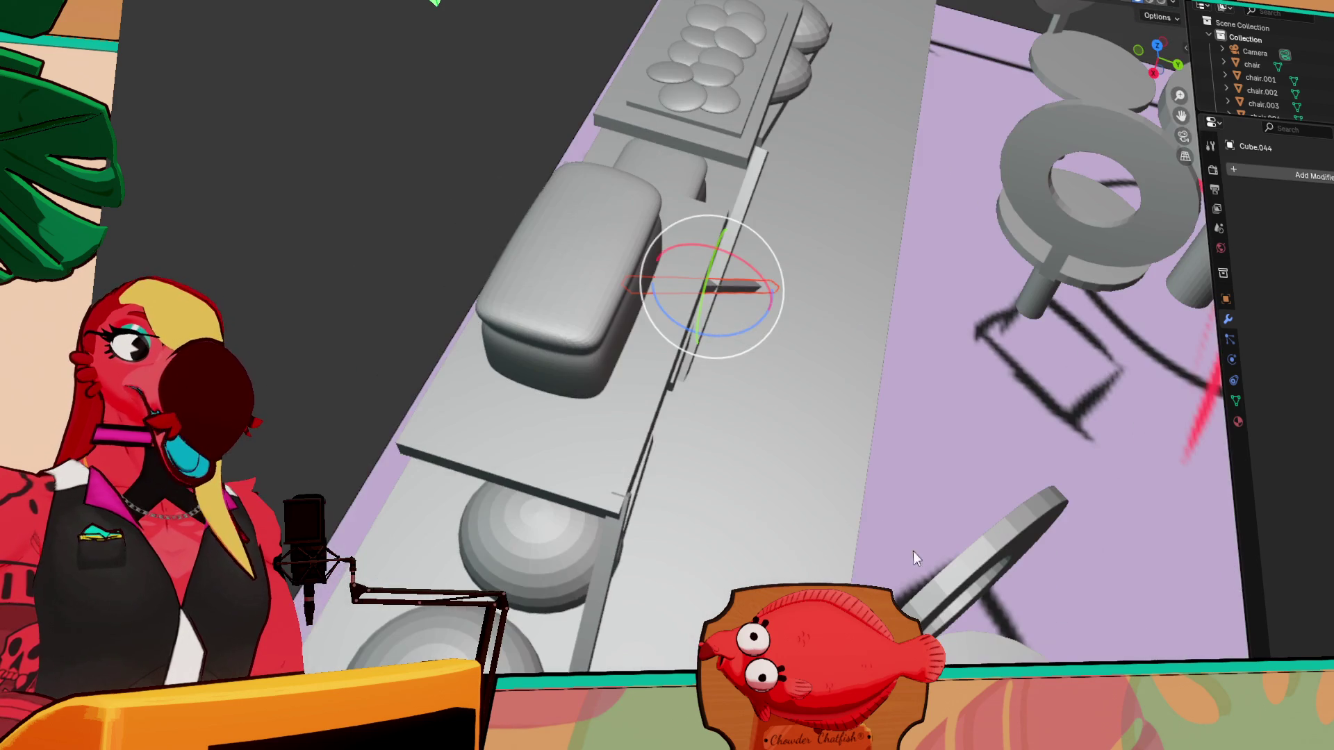
pyautogui.moveTo(719, 336)
pyautogui.mouseDown()
pyautogui.moveTo(773, 365)
pyautogui.moveTo(747, 326)
pyautogui.moveTo(762, 332)
pyautogui.mouseUp()
pyautogui.moveTo(761, 332)
pyautogui.mouseDown(button='middle')
pyautogui.moveTo(753, 381)
pyautogui.moveTo(644, 327)
pyautogui.moveTo(723, 373)
pyautogui.mouseUp(button='middle')
pyautogui.hotkey('shift', 'space')
pyautogui.press('g')
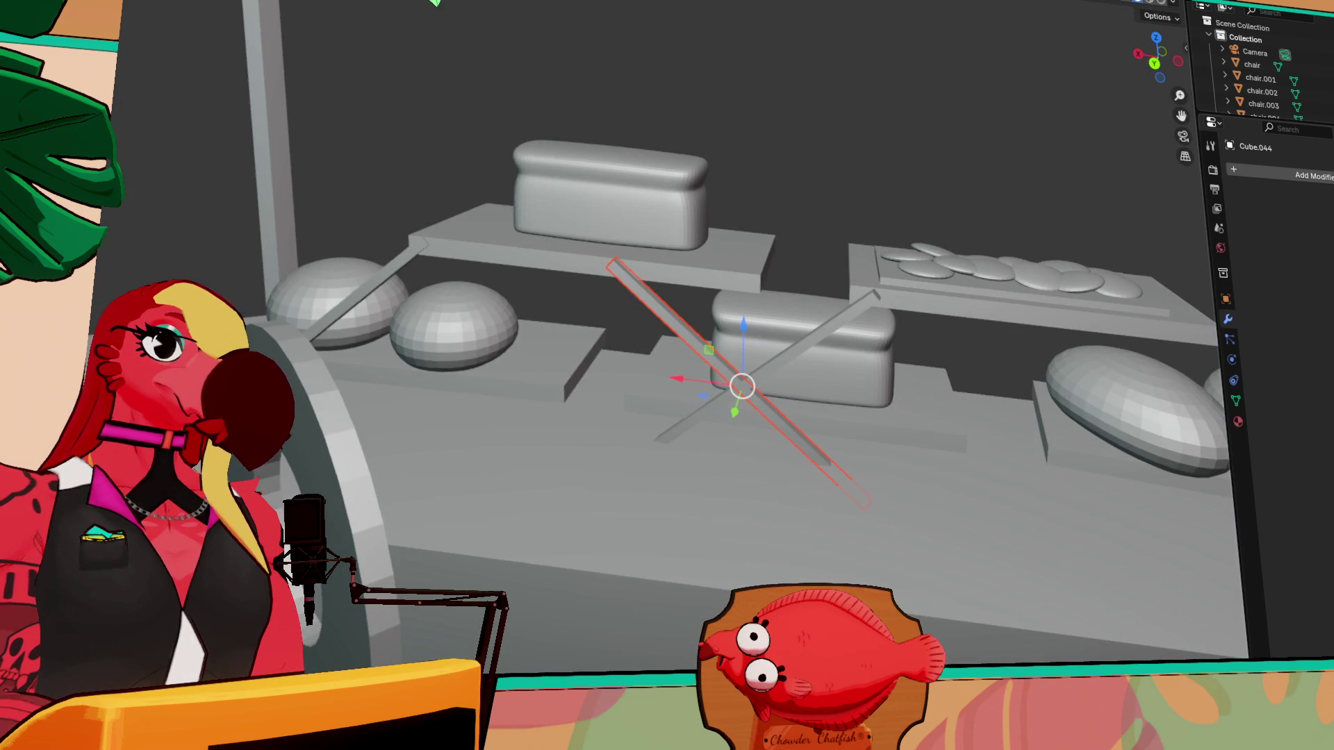
pyautogui.moveTo(686, 378); pyautogui.dragTo(812, 382)
pyautogui.moveTo(812, 382)
pyautogui.mouseDown(button='middle')
pyautogui.moveTo(801, 523)
pyautogui.moveTo(843, 390)
pyautogui.mouseUp(button='middle')
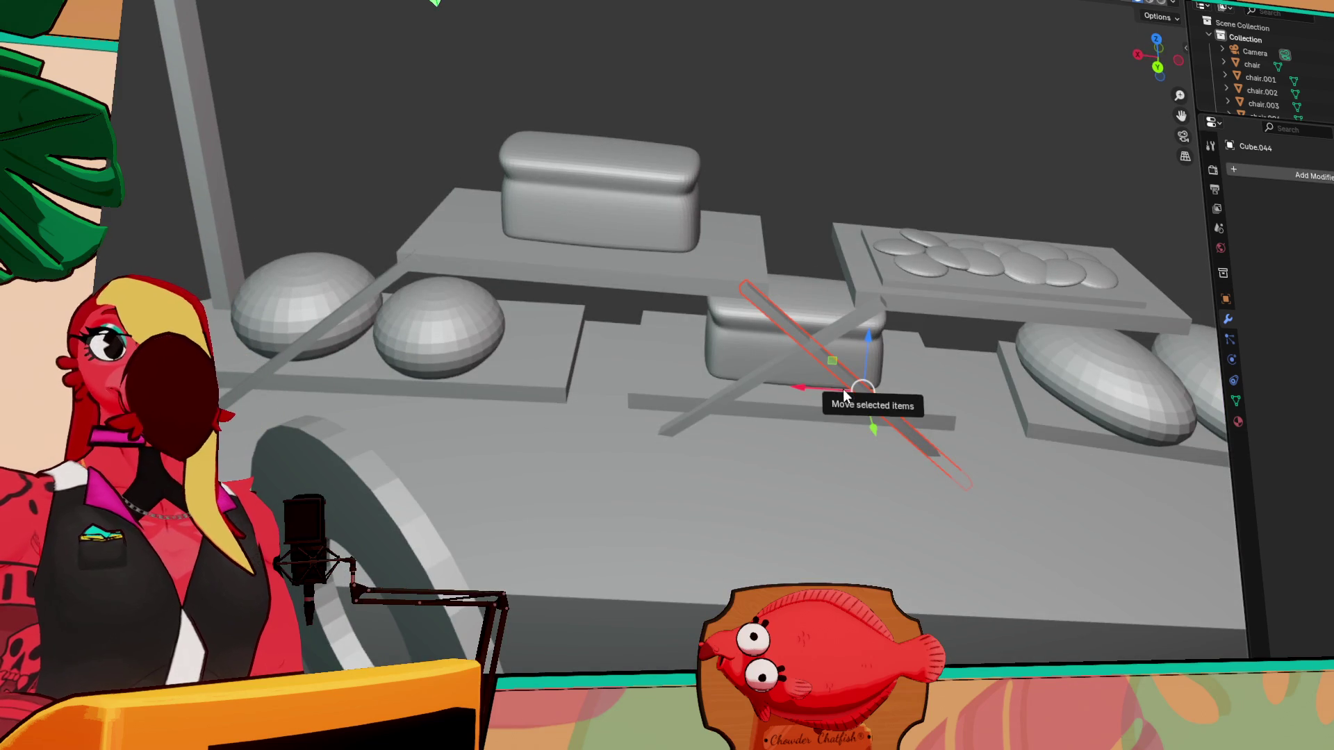
# - Duplicate the rod with Shift+D and position the copy over the right oval as a crossing brace
pyautogui.hotkey('shift', 'd')
pyautogui.click(1149, 411)
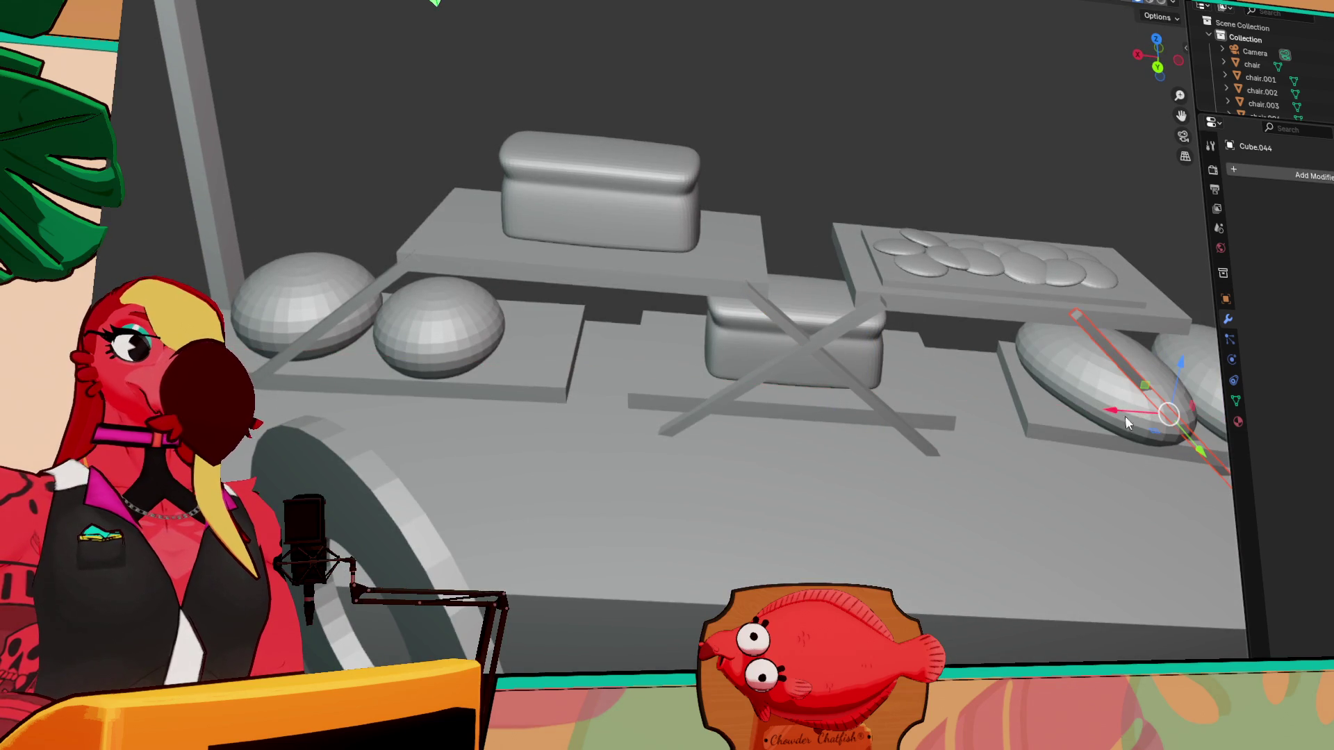
pyautogui.moveTo(1150, 500); pyautogui.dragTo(674, 348, button='middle')
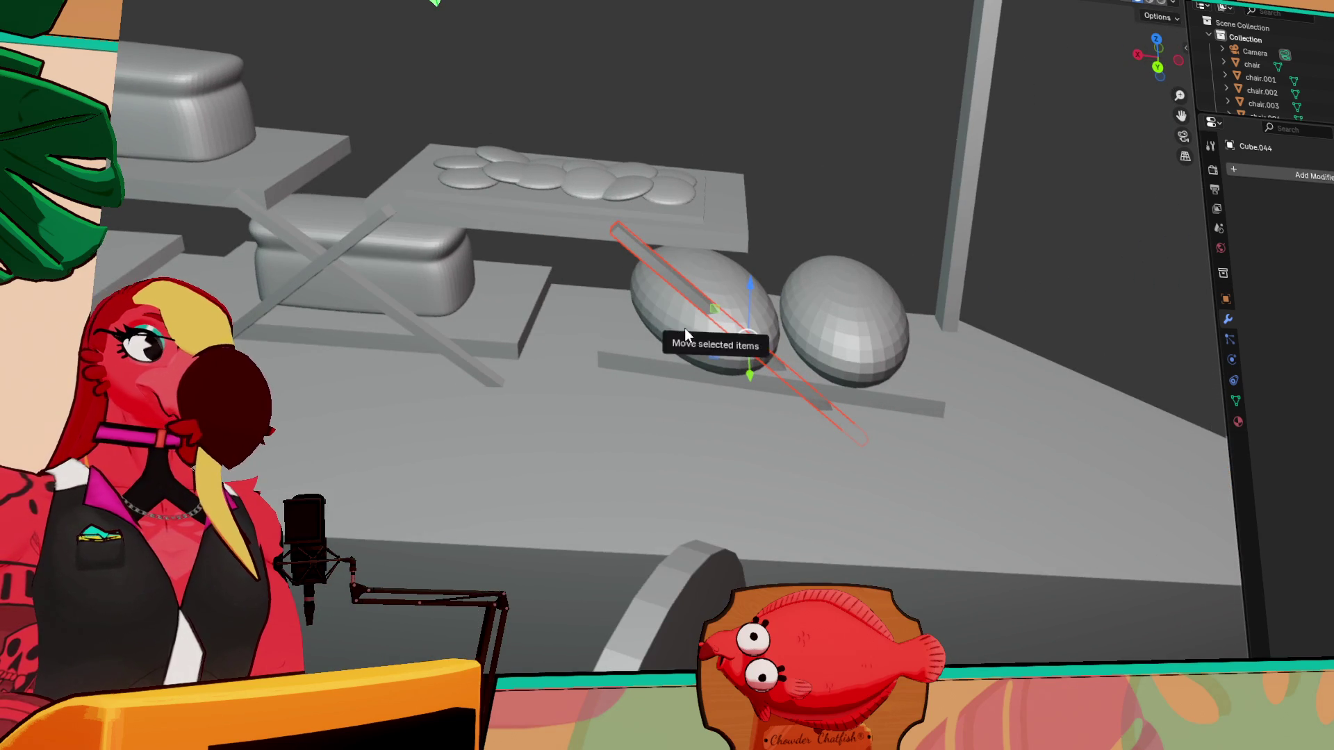
pyautogui.moveTo(677, 338); pyautogui.dragTo(782, 344)
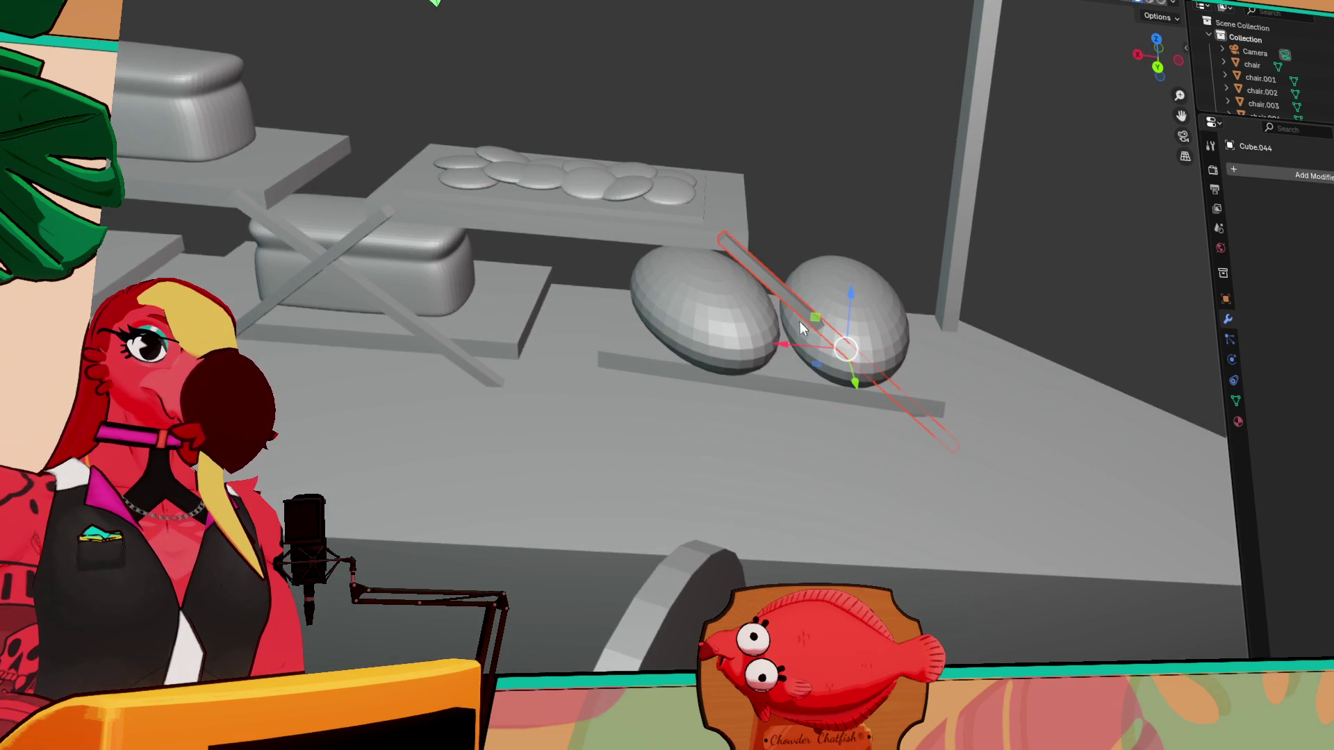
pyautogui.press('r')
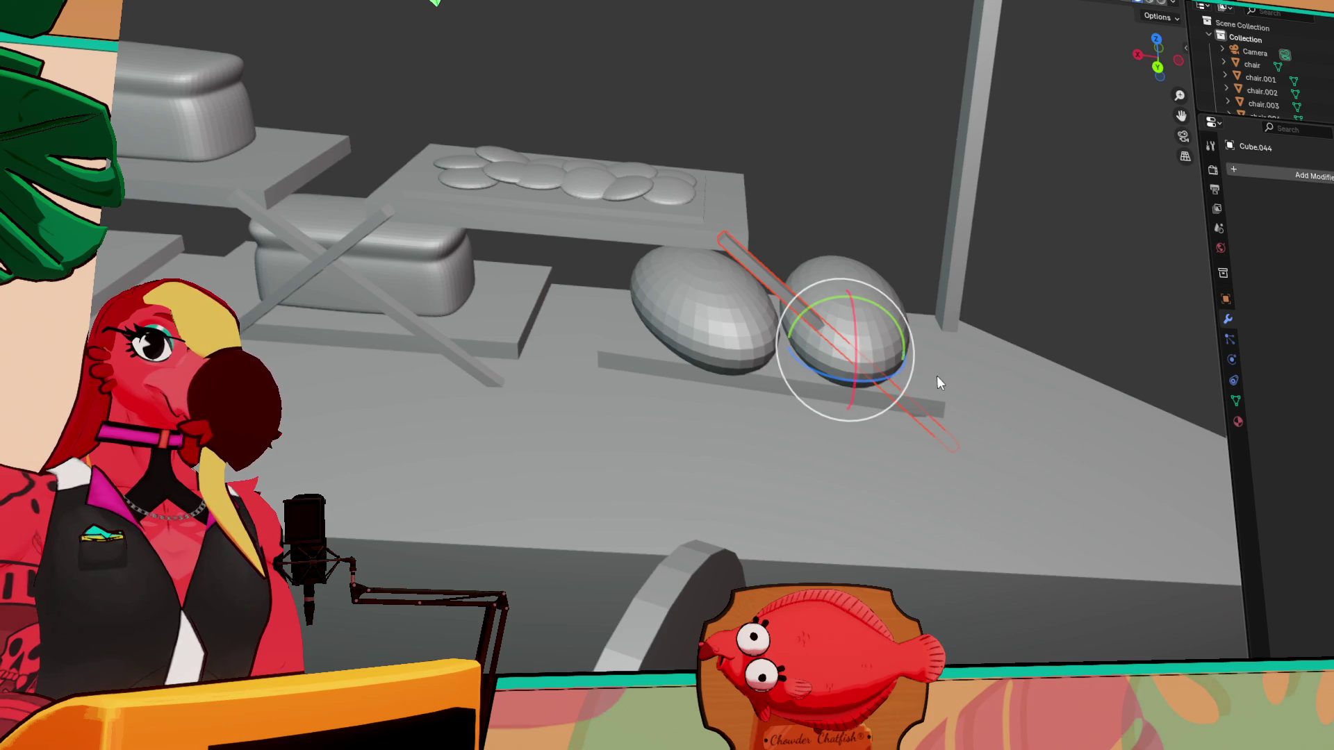
pyautogui.moveTo(898, 368); pyautogui.dragTo(903, 382)
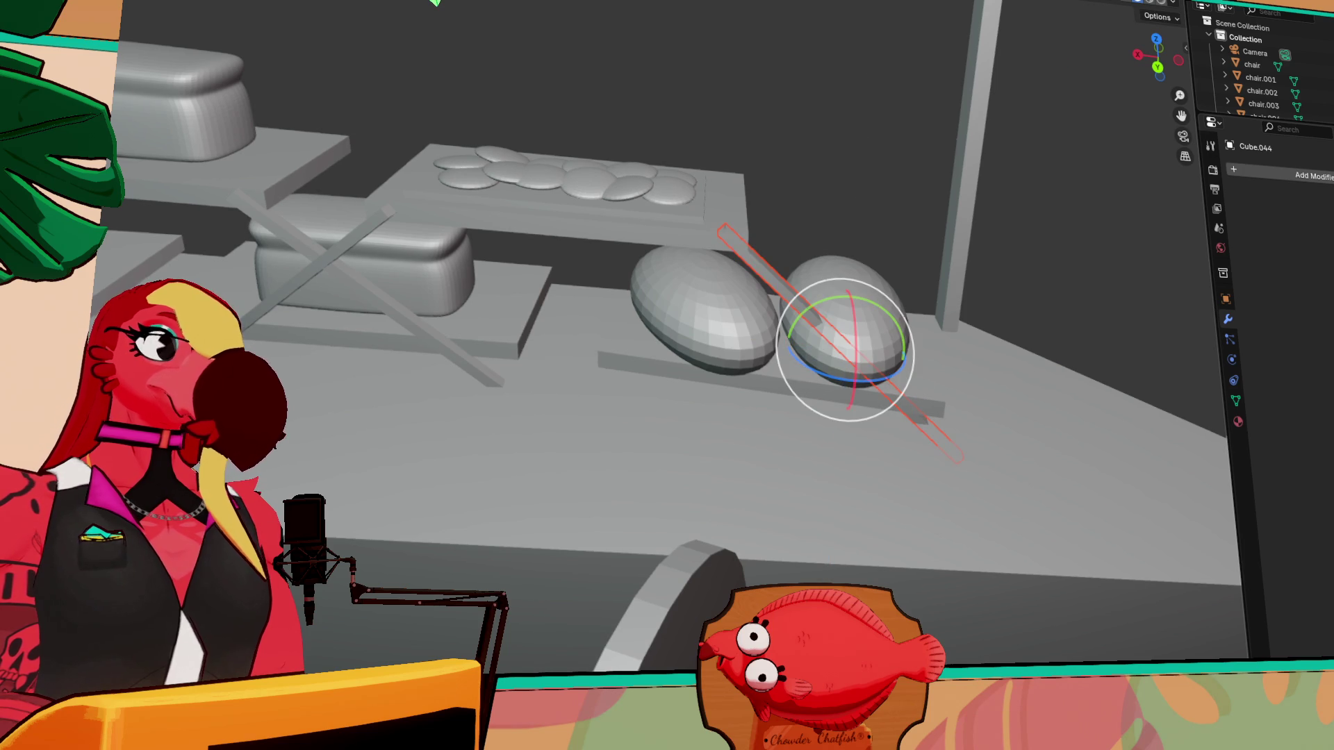
pyautogui.press('g')
pyautogui.moveTo(906, 279)
pyautogui.mouseDown(button='middle')
pyautogui.moveTo(840, 302)
pyautogui.moveTo(857, 335)
pyautogui.mouseUp(button='middle')
pyautogui.moveTo(743, 483); pyautogui.dragTo(714, 492)
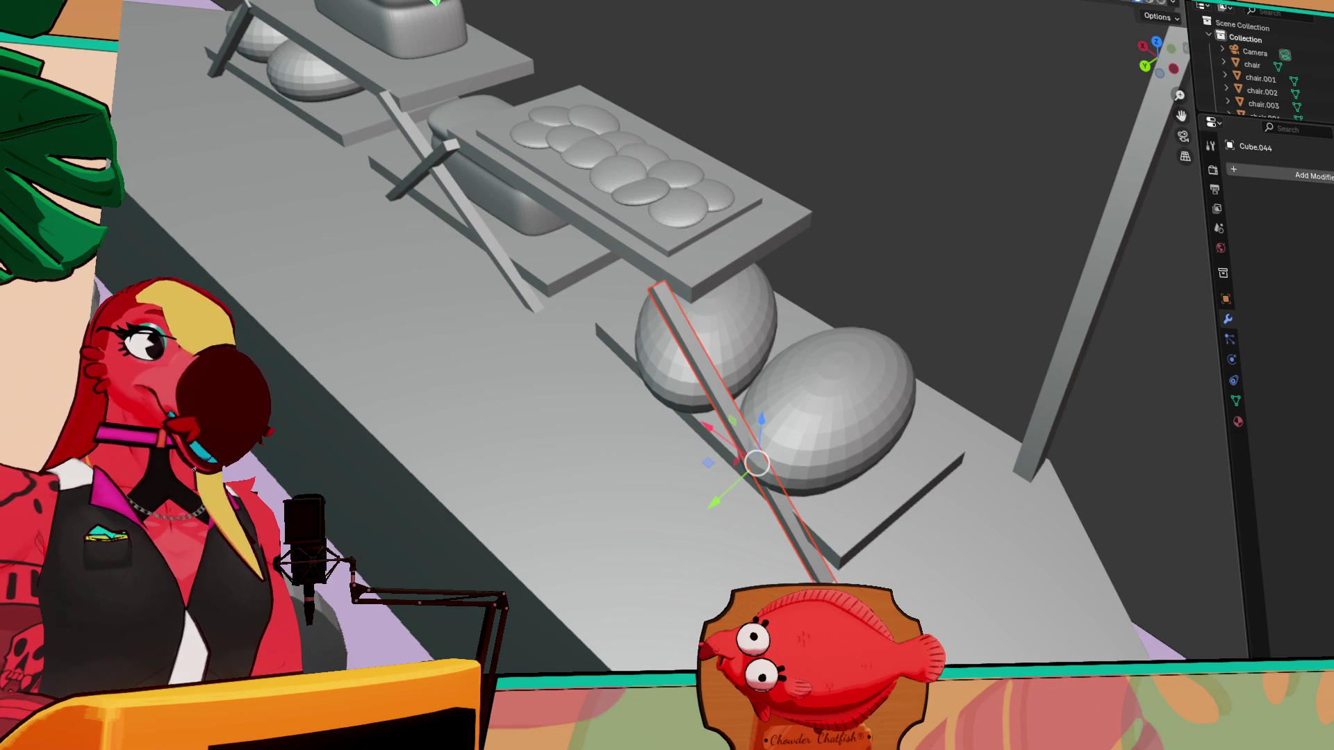
pyautogui.hotkey('shift', 'space')
pyautogui.press('r')
pyautogui.moveTo(771, 511); pyautogui.dragTo(764, 508)
pyautogui.hotkey('shift', 'space')
pyautogui.press('g')
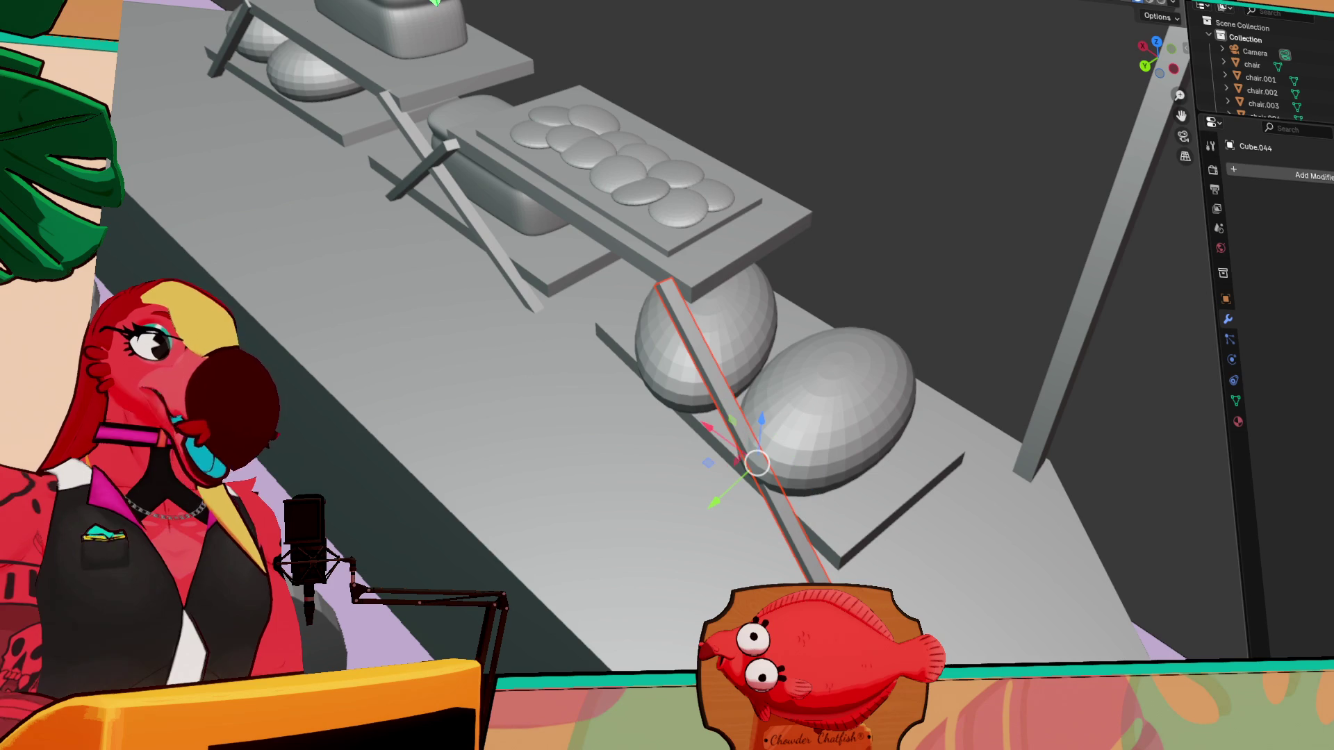
pyautogui.moveTo(698, 427); pyautogui.dragTo(707, 411)
pyautogui.moveTo(818, 426)
pyautogui.mouseDown(button='middle')
pyautogui.moveTo(760, 416)
pyautogui.moveTo(807, 399)
pyautogui.moveTo(795, 393)
pyautogui.mouseUp(button='middle')
# - Select the sphere and slide it sideways along the X axis
pyautogui.click(807, 390)
pyautogui.moveTo(775, 362); pyautogui.dragTo(791, 371)
pyautogui.moveTo(791, 371)
pyautogui.mouseDown(button='middle')
pyautogui.moveTo(744, 334)
pyautogui.moveTo(819, 337)
pyautogui.moveTo(803, 367)
pyautogui.moveTo(838, 381)
pyautogui.moveTo(799, 415)
pyautogui.moveTo(705, 307)
pyautogui.moveTo(803, 395)
pyautogui.mouseUp(button='middle')
pyautogui.moveTo(740, 461)
pyautogui.mouseDown(button='middle')
pyautogui.moveTo(731, 478)
pyautogui.moveTo(994, 527)
pyautogui.moveTo(560, 306)
pyautogui.moveTo(639, 357)
pyautogui.moveTo(870, 406)
pyautogui.moveTo(688, 415)
pyautogui.moveTo(735, 423)
pyautogui.mouseUp(button='middle')
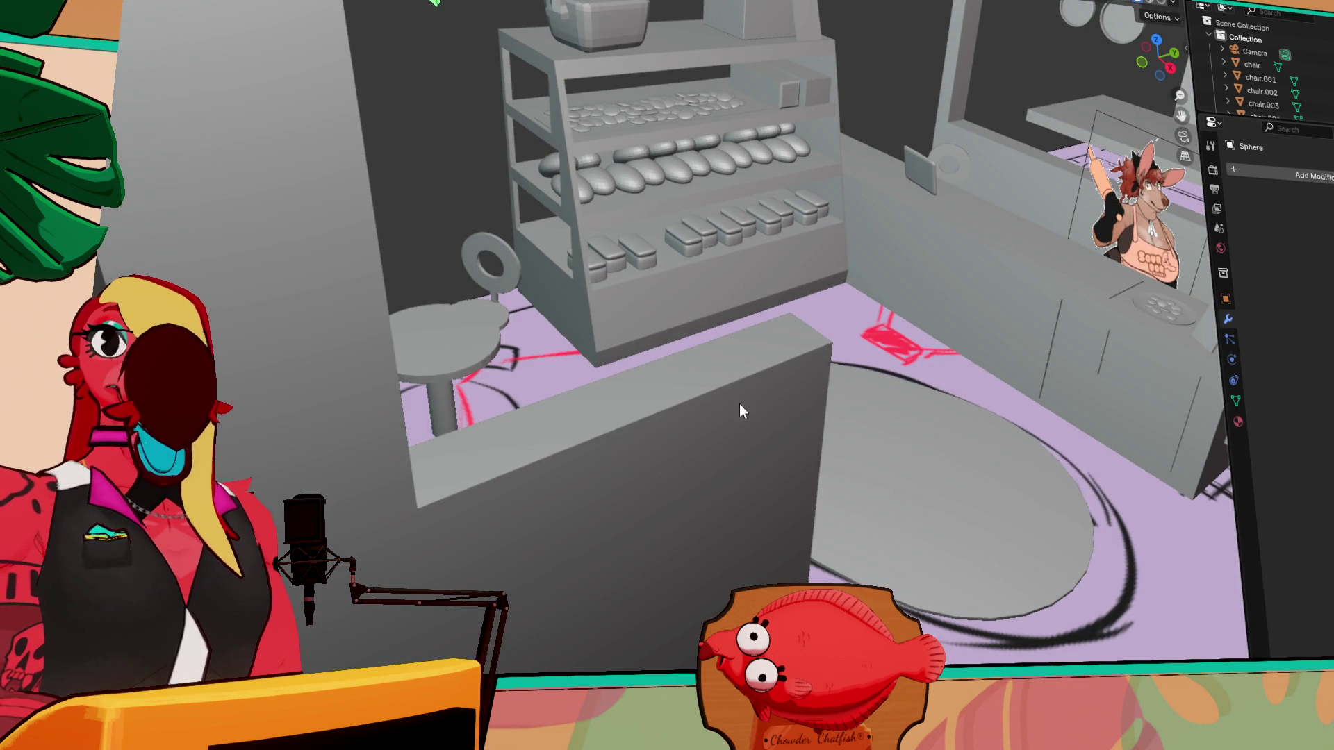
pyautogui.moveTo(848, 507); pyautogui.dragTo(994, 439, button='middle')
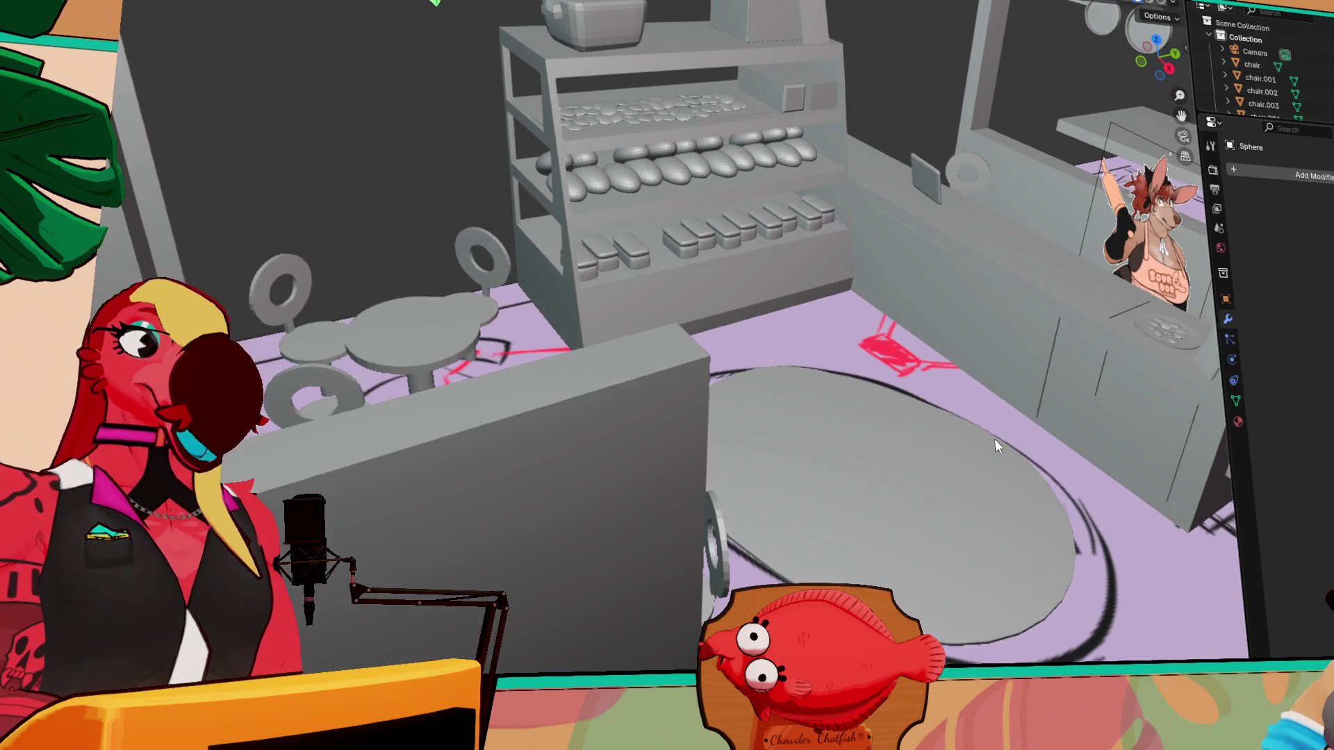
pyautogui.moveTo(998, 385)
pyautogui.mouseDown(button='middle')
pyautogui.moveTo(906, 391)
pyautogui.moveTo(928, 424)
pyautogui.moveTo(870, 445)
pyautogui.moveTo(965, 416)
pyautogui.moveTo(847, 432)
pyautogui.moveTo(889, 477)
pyautogui.mouseUp(button='middle')
pyautogui.moveTo(836, 235)
pyautogui.mouseDown(button='middle')
pyautogui.moveTo(827, 269)
pyautogui.moveTo(791, 231)
pyautogui.moveTo(778, 256)
pyautogui.moveTo(885, 282)
pyautogui.mouseUp(button='middle')
pyautogui.scroll(4, 864, 372)
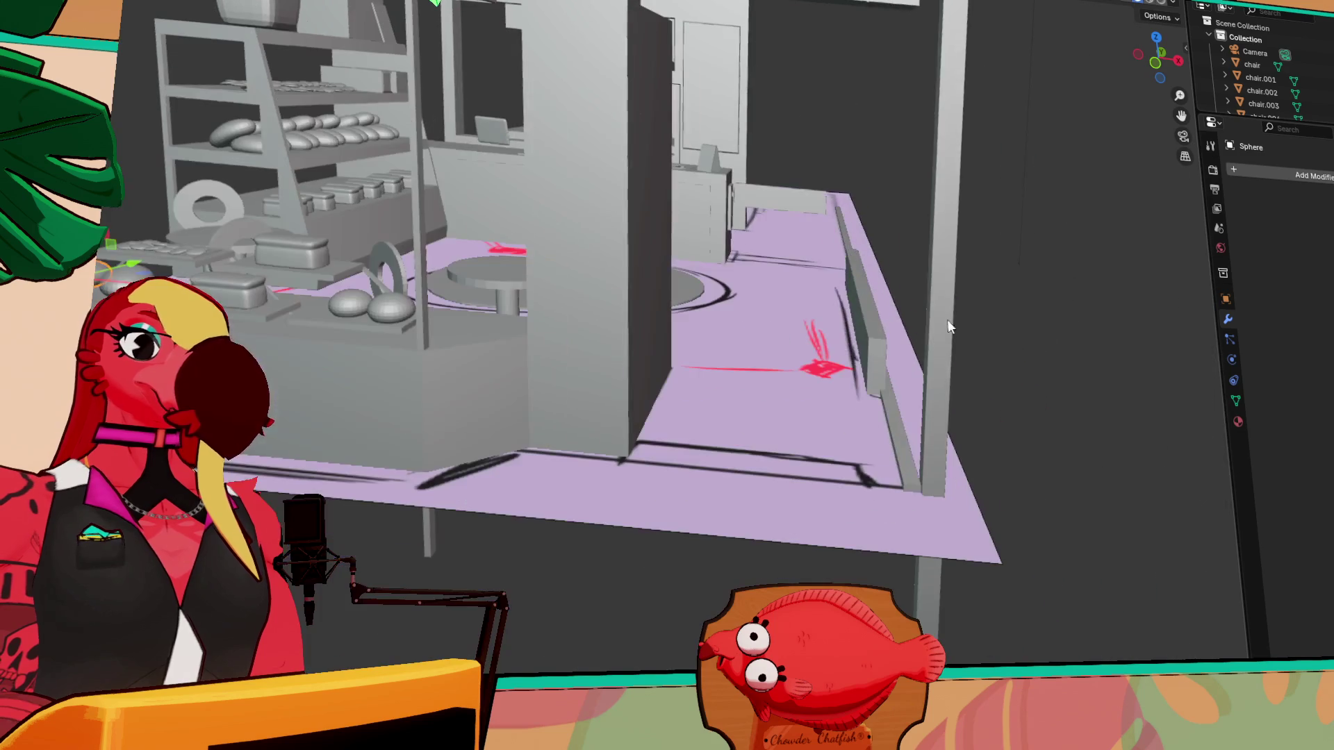
pyautogui.click(864, 369)
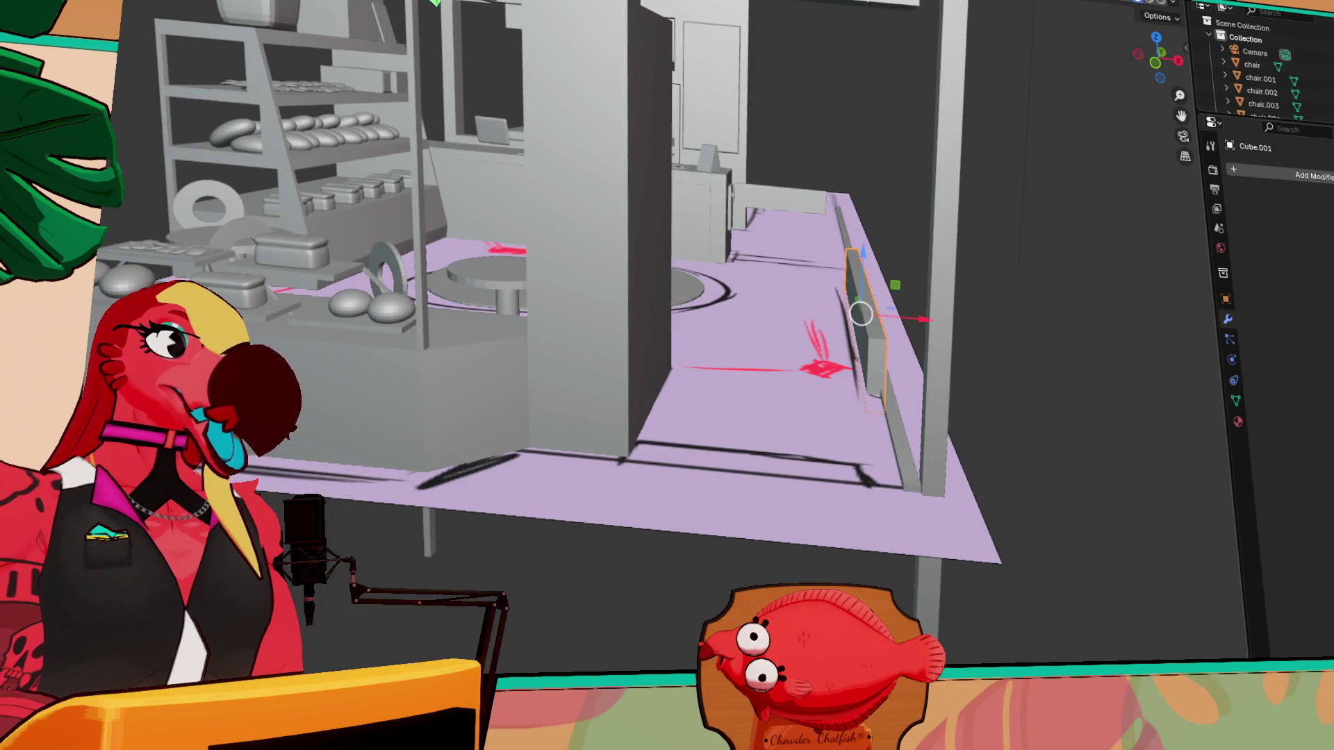
# - Stretch the floor-edge panel Cube.001 taller along Z, then lift it upward into a wall piece
pyautogui.press('s')
pyautogui.press('z')
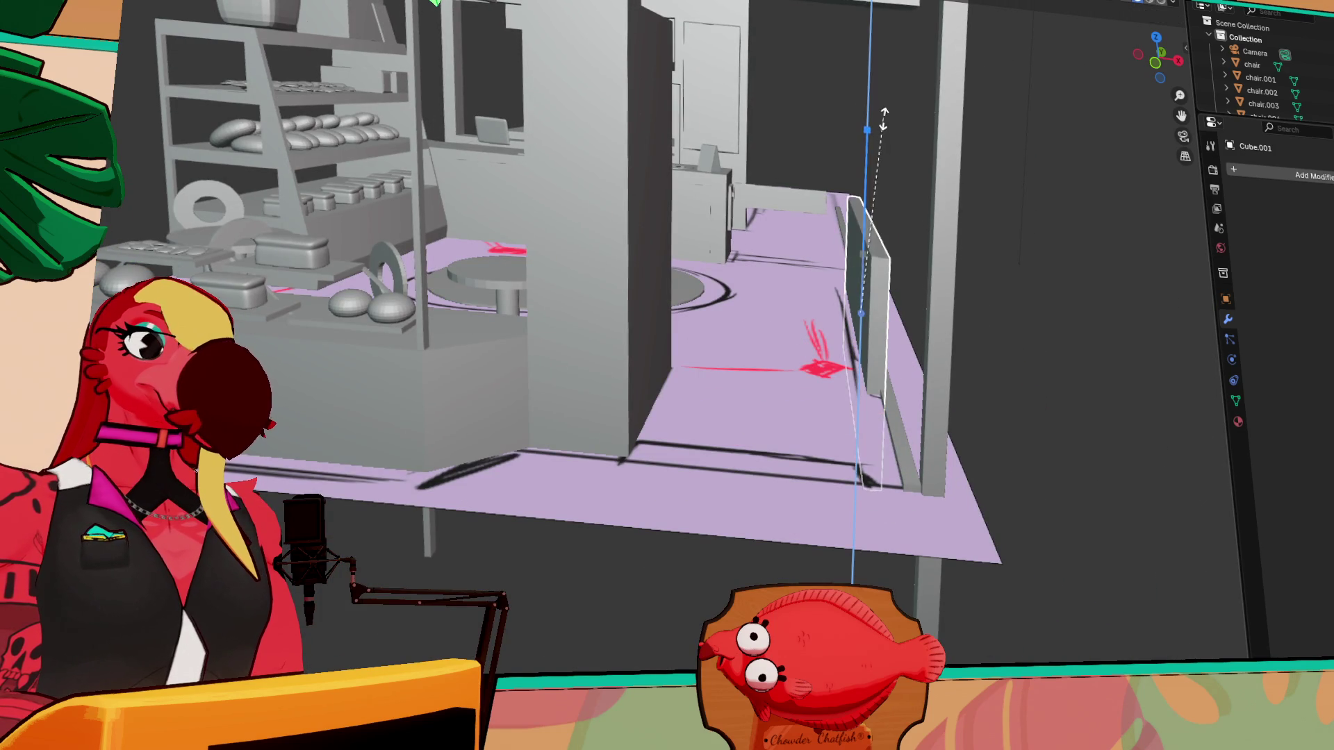
pyautogui.press('Return')
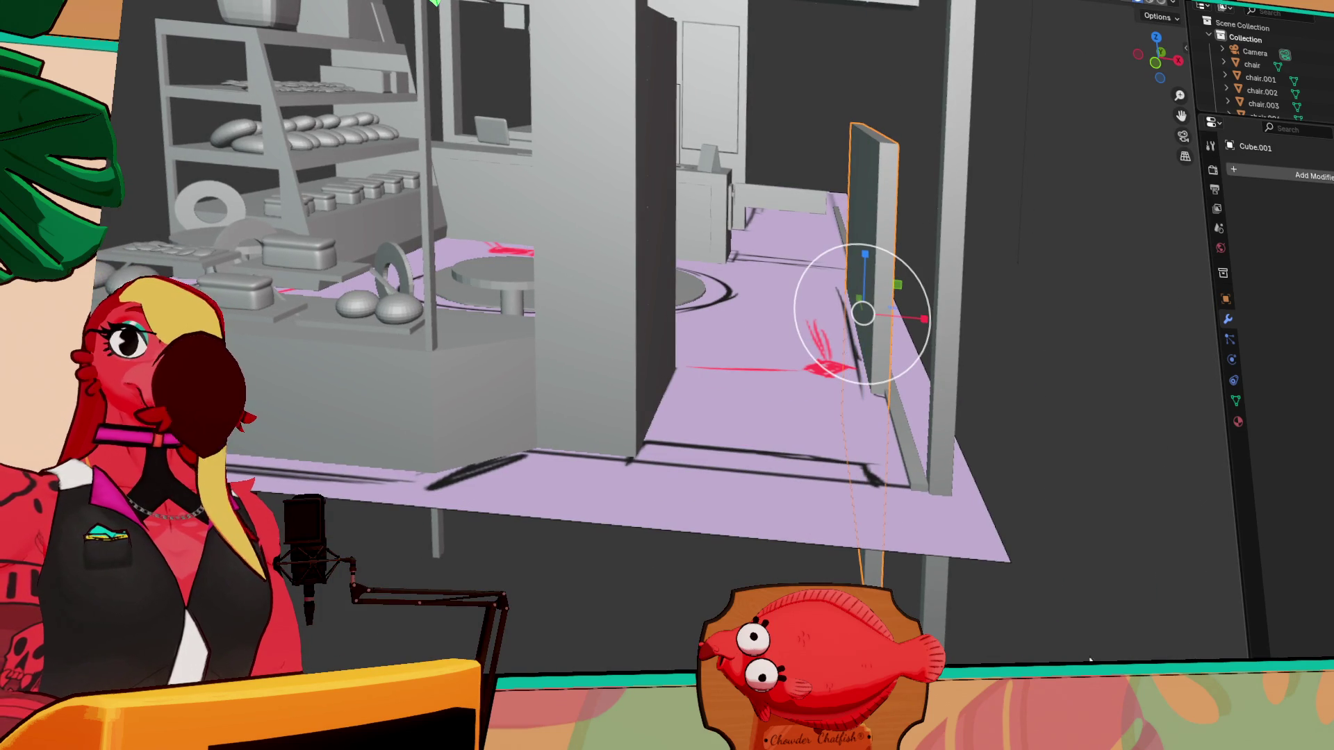
pyautogui.moveTo(1077, 468)
pyautogui.mouseDown(button='middle')
pyautogui.moveTo(1190, 514)
pyautogui.moveTo(1136, 501)
pyautogui.moveTo(1157, 515)
pyautogui.moveTo(1189, 514)
pyautogui.moveTo(1143, 494)
pyautogui.mouseUp(button='middle')
pyautogui.moveTo(867, 297); pyautogui.dragTo(868, 315)
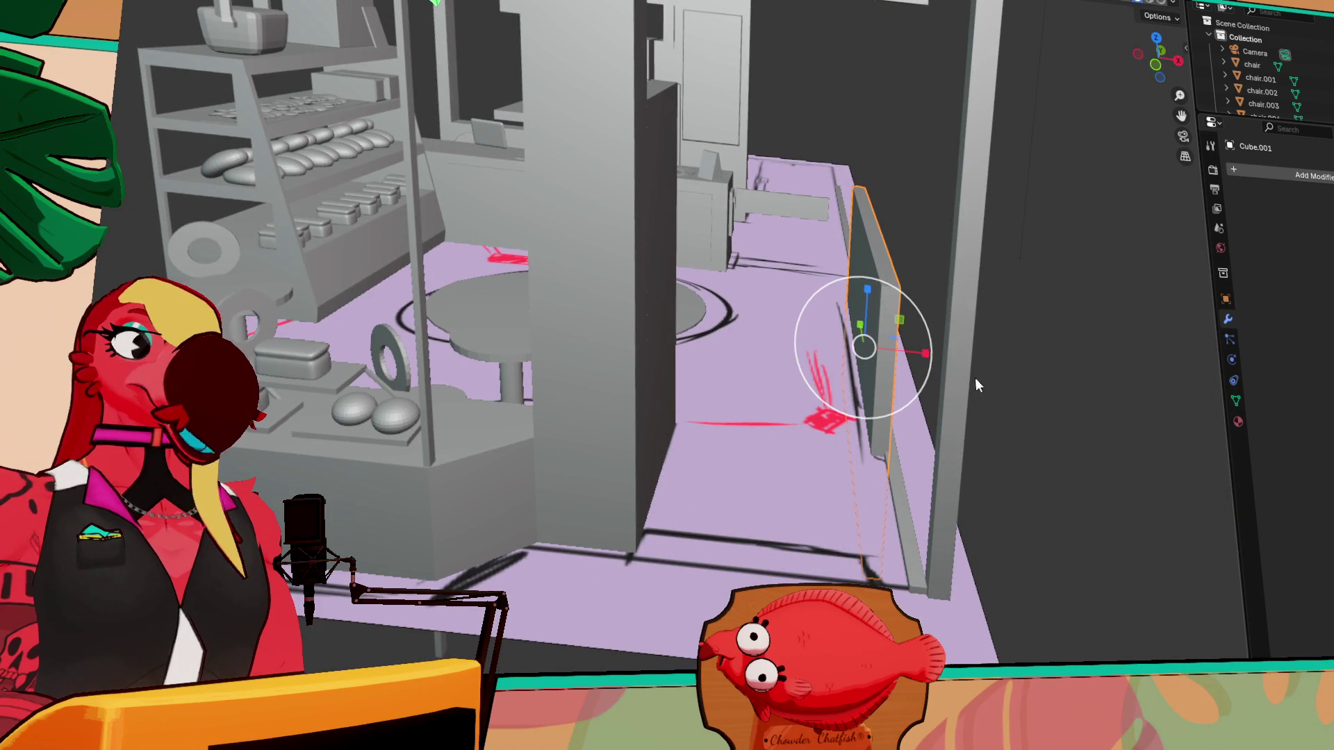
pyautogui.hotkey('shift', 'space')
pyautogui.press('g')
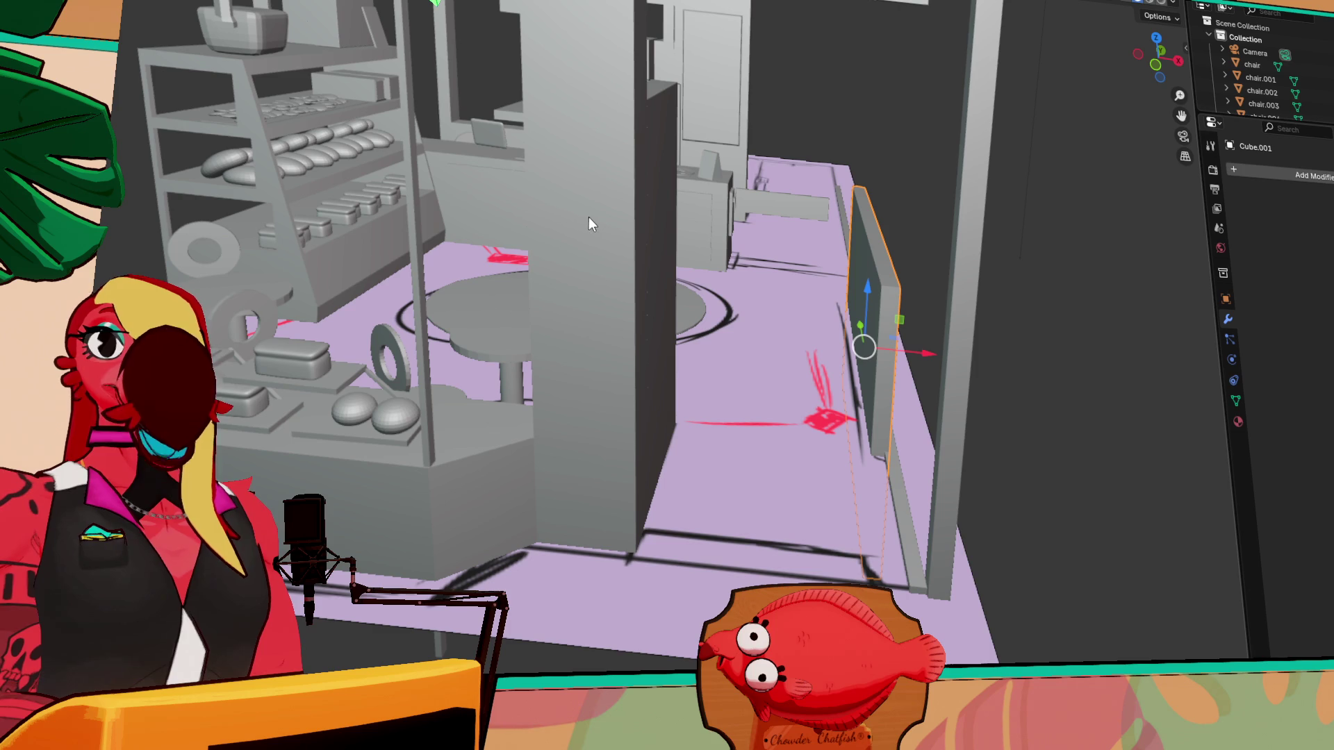
pyautogui.moveTo(868, 282); pyautogui.dragTo(869, 211)
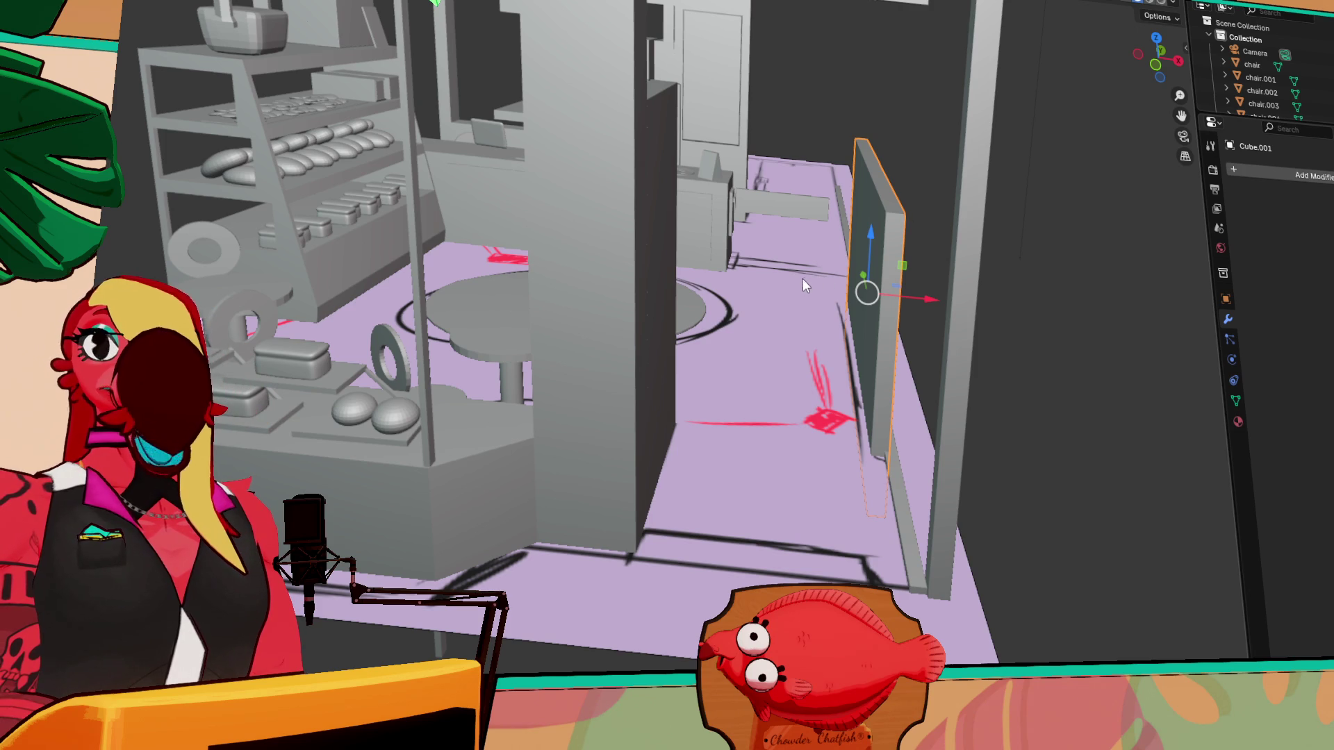
pyautogui.click(929, 296)
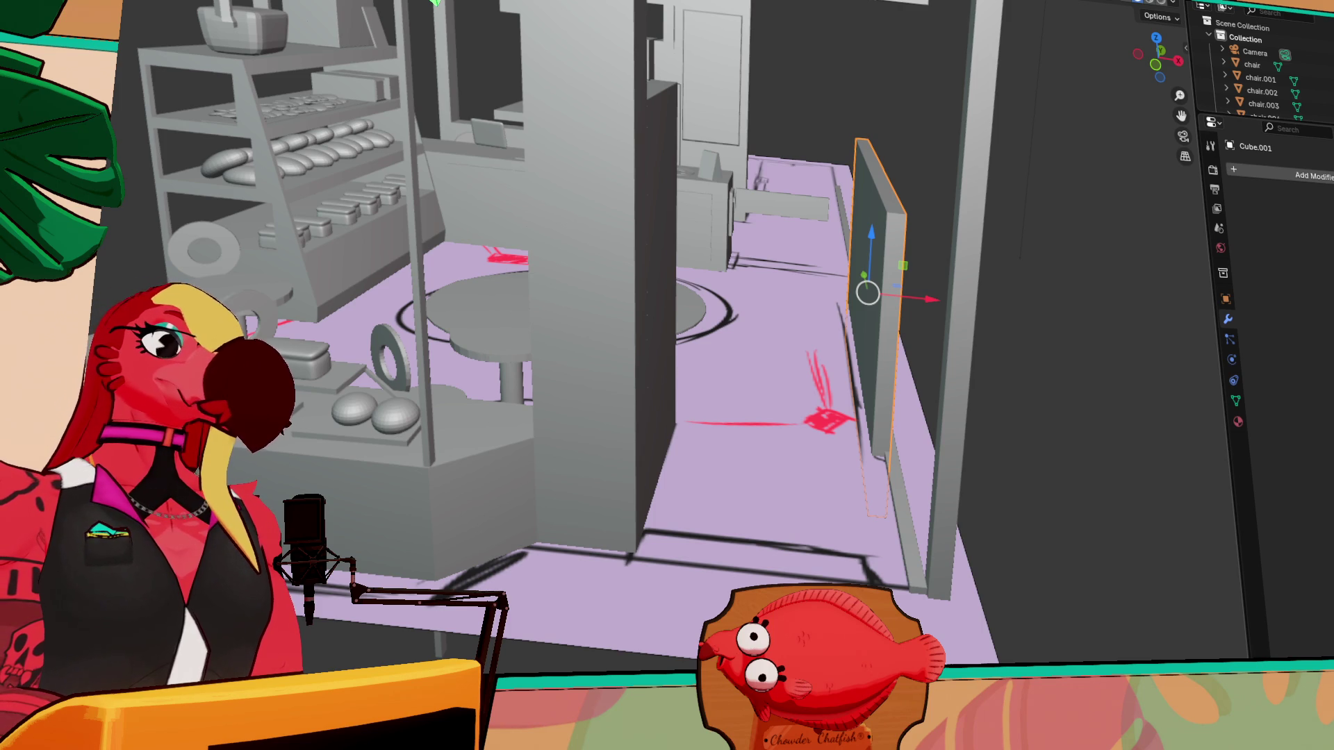
pyautogui.moveTo(774, 100)
pyautogui.mouseDown(button='middle')
pyautogui.moveTo(852, 75)
pyautogui.moveTo(798, 101)
pyautogui.moveTo(786, 91)
pyautogui.moveTo(351, 306)
pyautogui.mouseUp(button='middle')
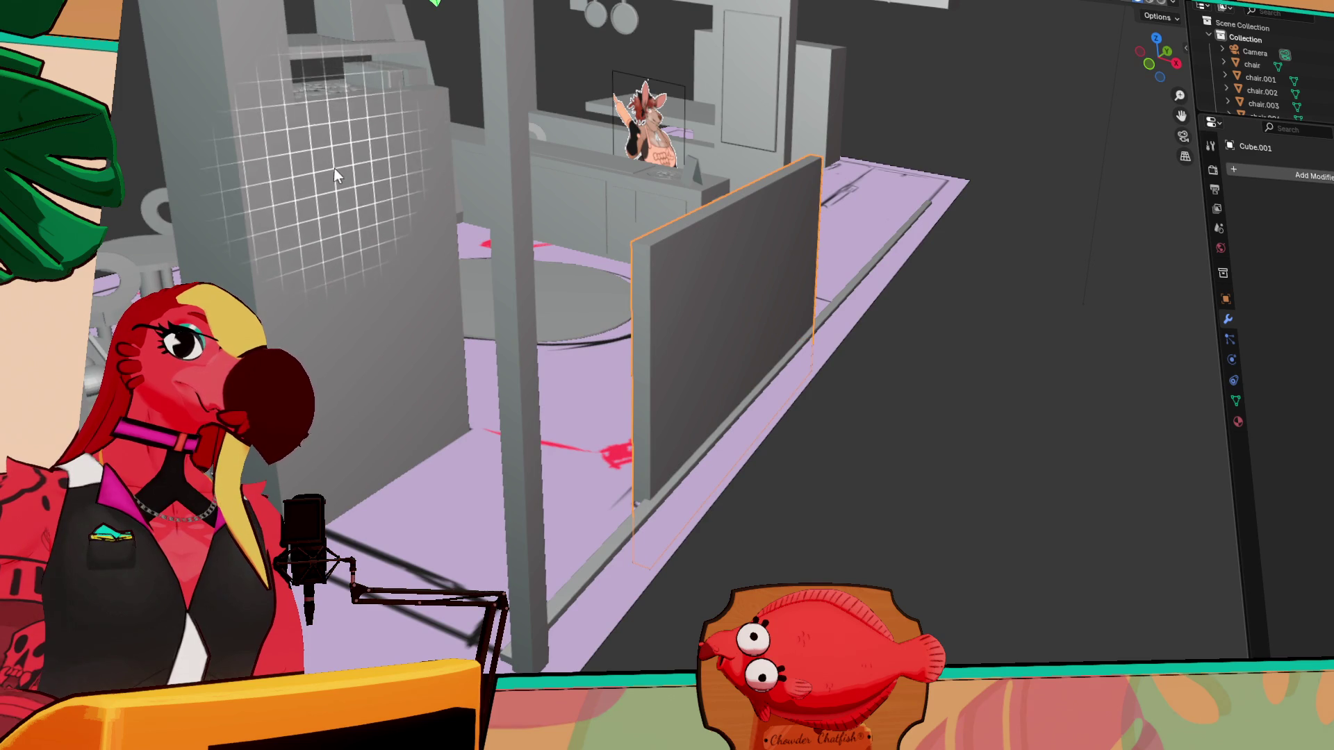
# - Draw a new flat box on the tall cabinet's face, then deselect it
pyautogui.moveTo(308, 154)
pyautogui.mouseDown()
pyautogui.moveTo(439, 365)
pyautogui.moveTo(450, 410)
pyautogui.moveTo(440, 323)
pyautogui.mouseUp()
pyautogui.click(441, 323)
pyautogui.moveTo(440, 323)
pyautogui.mouseDown(button='middle')
pyautogui.moveTo(446, 341)
pyautogui.moveTo(672, 353)
pyautogui.mouseUp(button='middle')
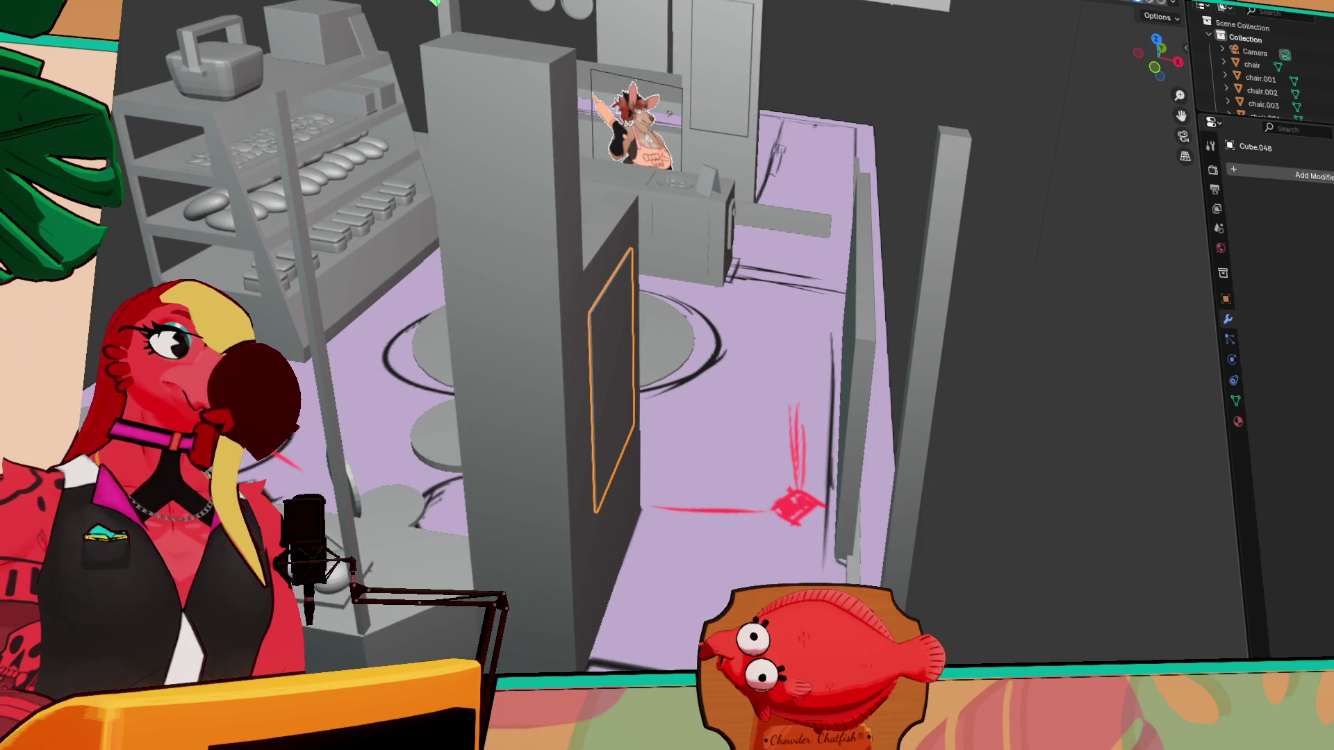
pyautogui.hotkey('shift', 'space')
pyautogui.press('g')
pyautogui.click(866, 109)
# - Orbit around the room past the seating area to face the kitchen counter
pyautogui.moveTo(785, 73)
pyautogui.mouseDown(button='middle')
pyautogui.moveTo(827, 50)
pyautogui.moveTo(783, 244)
pyautogui.moveTo(755, 288)
pyautogui.mouseUp(button='middle')
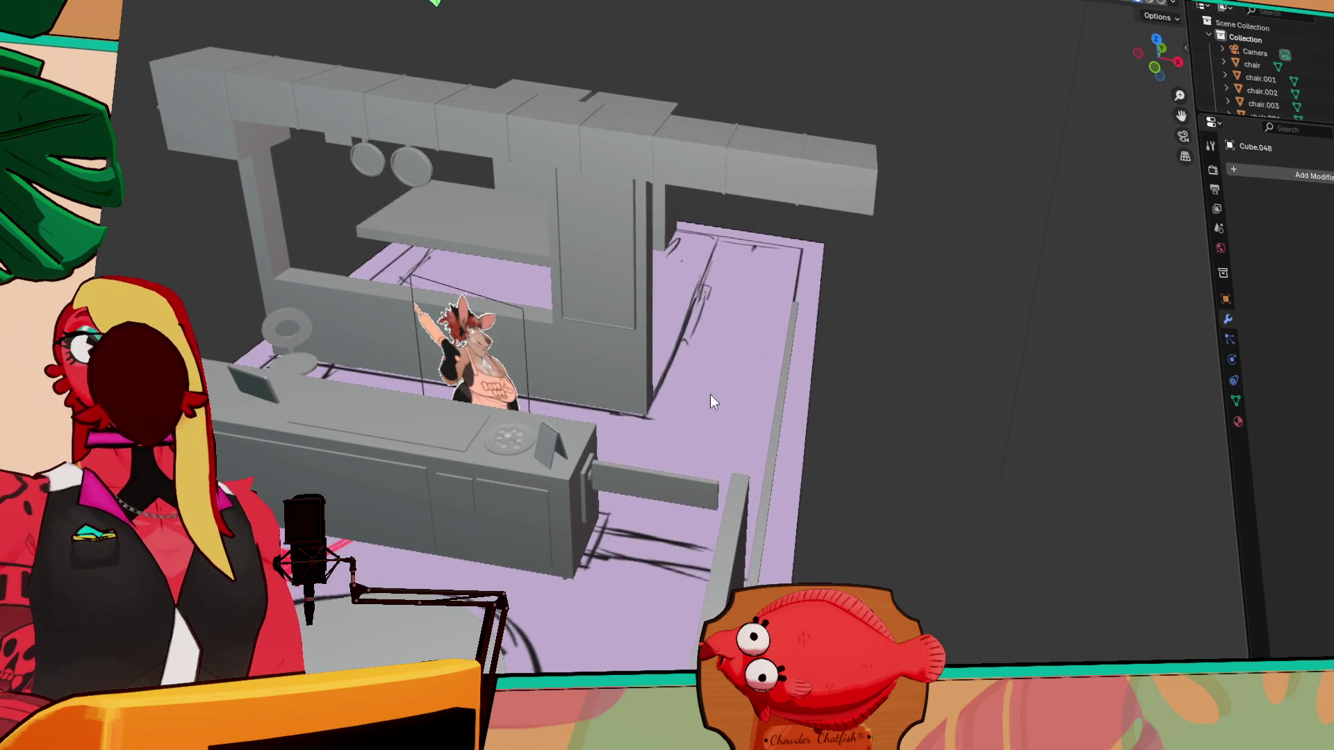
pyautogui.scroll(2, 709, 395)
pyautogui.moveTo(639, 361)
pyautogui.mouseDown(button='middle')
pyautogui.moveTo(587, 352)
pyautogui.moveTo(869, 319)
pyautogui.moveTo(604, 306)
pyautogui.moveTo(562, 283)
pyautogui.mouseUp(button='middle')
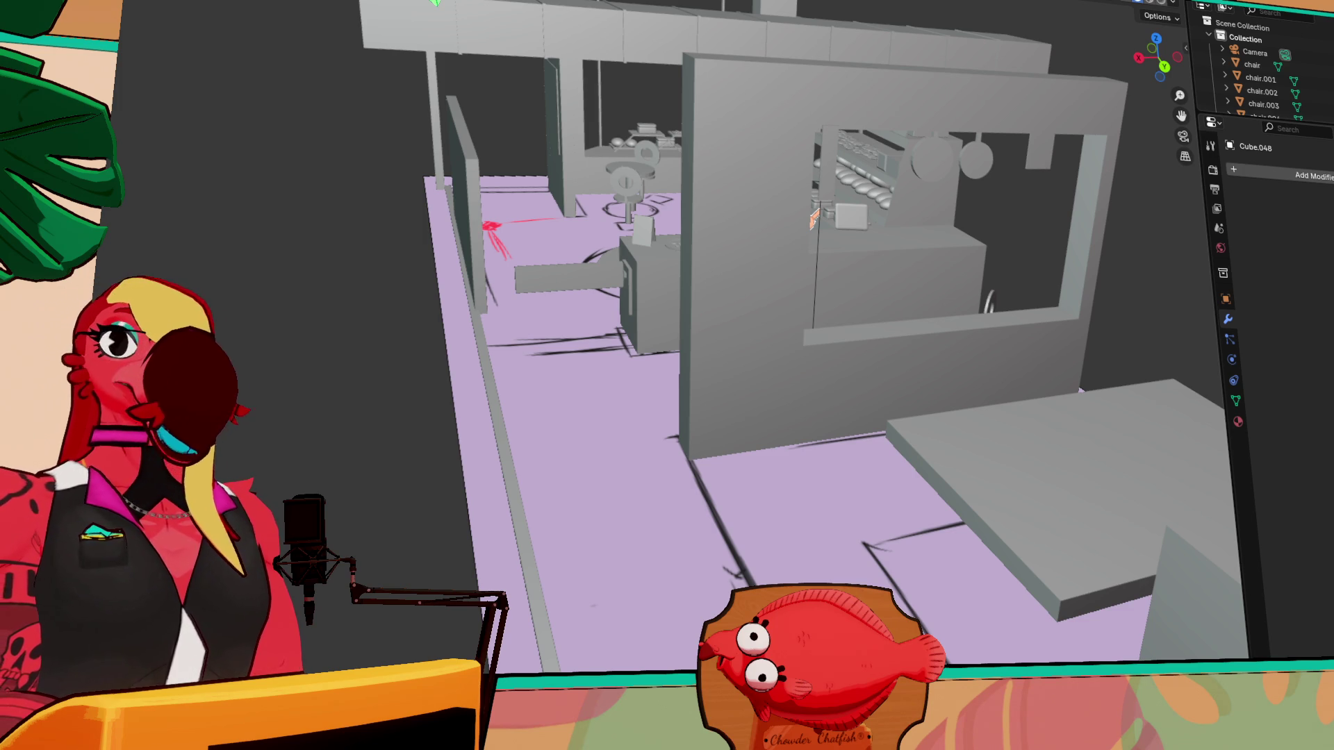
pyautogui.moveTo(694, 208)
pyautogui.mouseDown(button='middle')
pyautogui.moveTo(902, 207)
pyautogui.moveTo(719, 236)
pyautogui.moveTo(560, 223)
pyautogui.moveTo(783, 268)
pyautogui.moveTo(683, 321)
pyautogui.moveTo(526, 330)
pyautogui.moveTo(587, 276)
pyautogui.moveTo(540, 274)
pyautogui.moveTo(854, 291)
pyautogui.moveTo(610, 354)
pyautogui.mouseUp(button='middle')
pyautogui.scroll(-5, 681, 257)
pyautogui.scroll(2, 729, 269)
pyautogui.scroll(2, 785, 272)
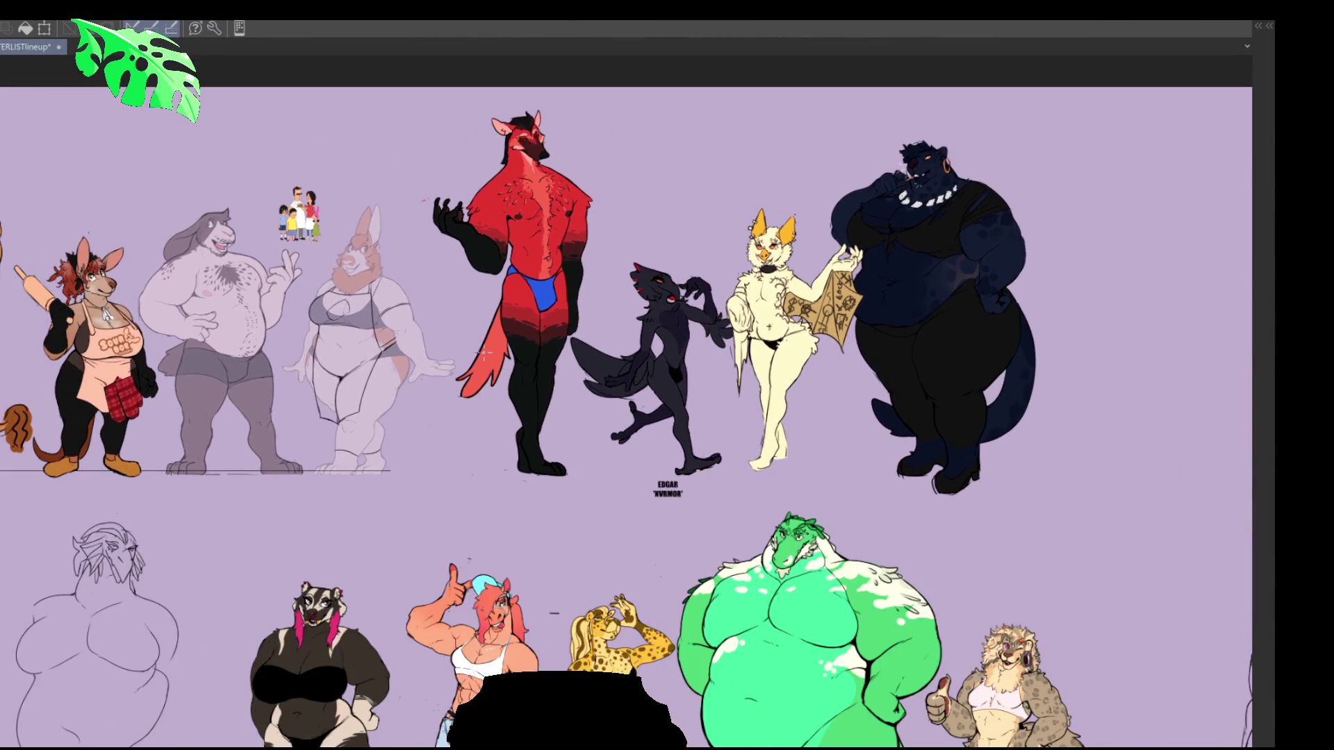
# - Pan and zoom the lineup to centre on the red figure, dark creature and cream bat
pyautogui.moveTo(484, 353)
pyautogui.mouseDown()
pyautogui.moveTo(582, 276)
pyautogui.moveTo(719, 311)
pyautogui.mouseUp()
pyautogui.scroll(-1, 678, 297)
pyautogui.scroll(-1, 678, 297)
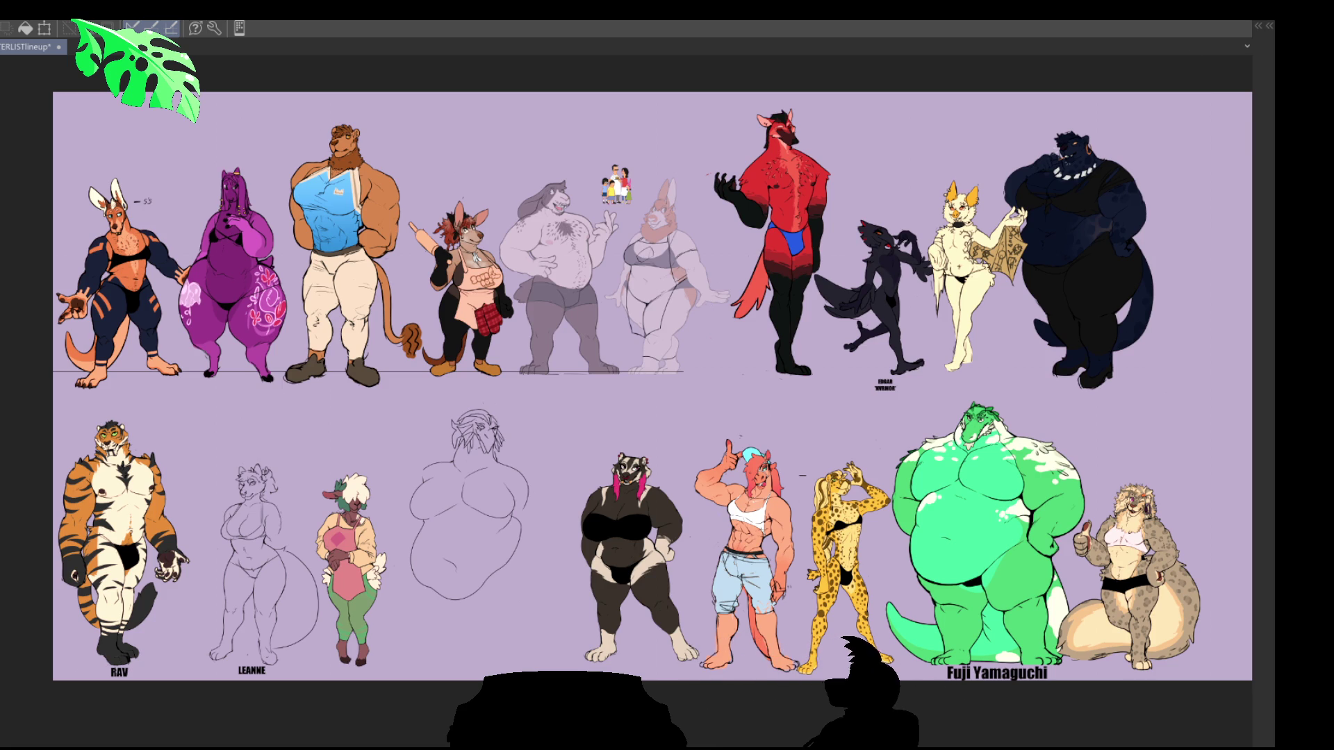
pyautogui.scroll(2, 976, 242)
pyautogui.scroll(3, 973, 243)
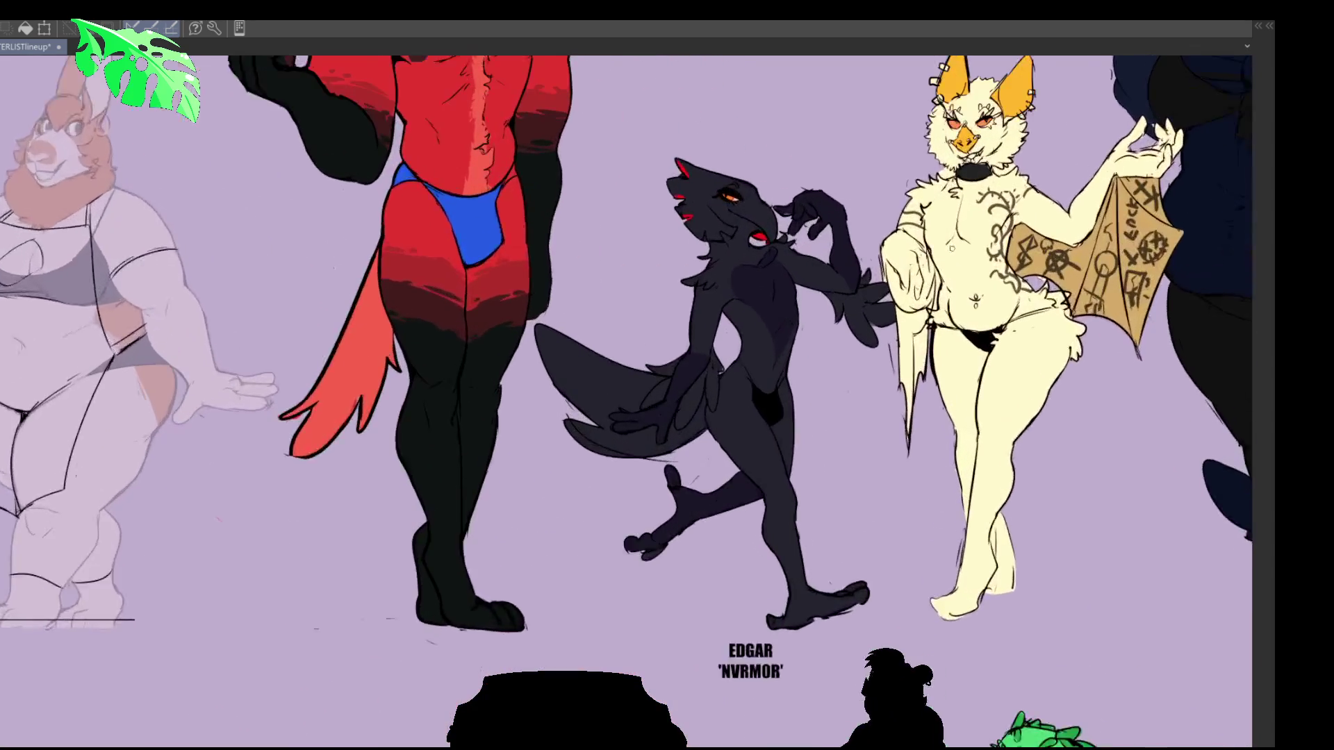
pyautogui.moveTo(1029, 260)
pyautogui.mouseDown()
pyautogui.moveTo(746, 455)
pyautogui.moveTo(668, 365)
pyautogui.moveTo(684, 334)
pyautogui.mouseUp()
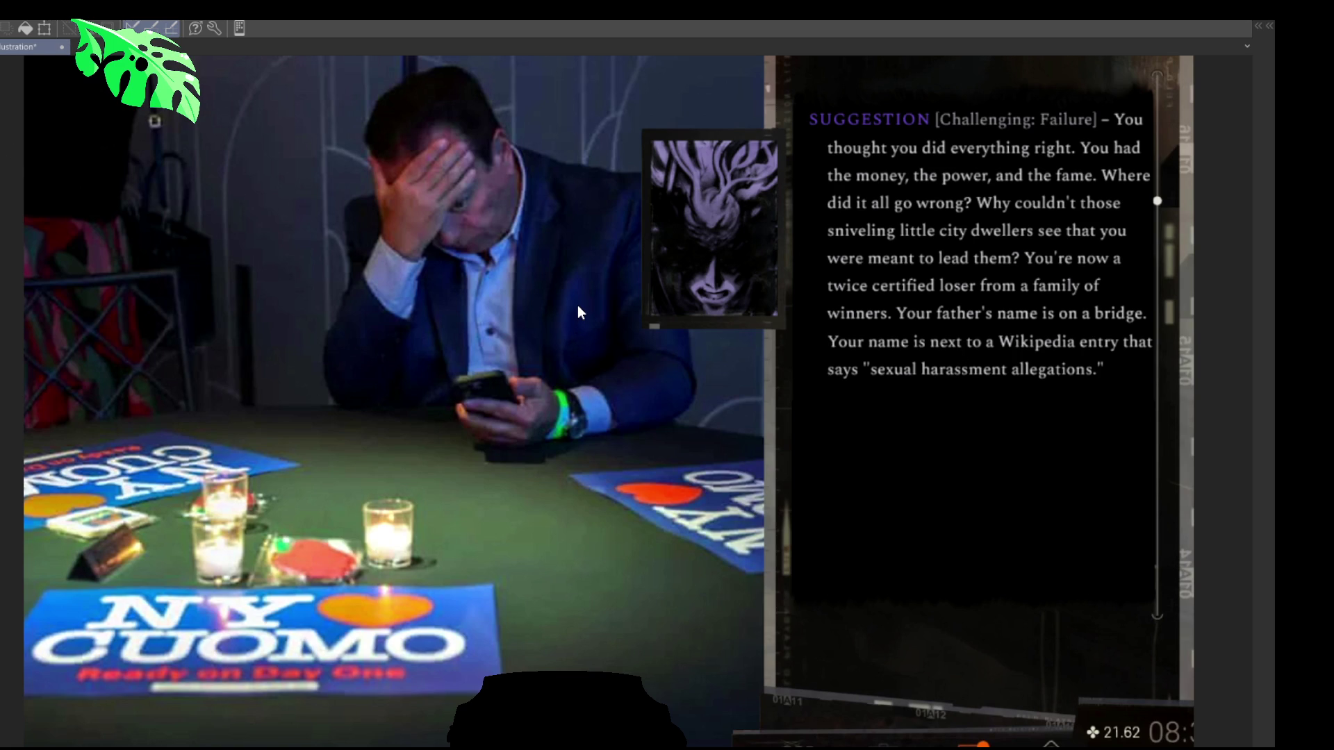
# - Switch back to the character lineup document with Ctrl+Tab
pyautogui.hotkey('ctrl', 'Tab')
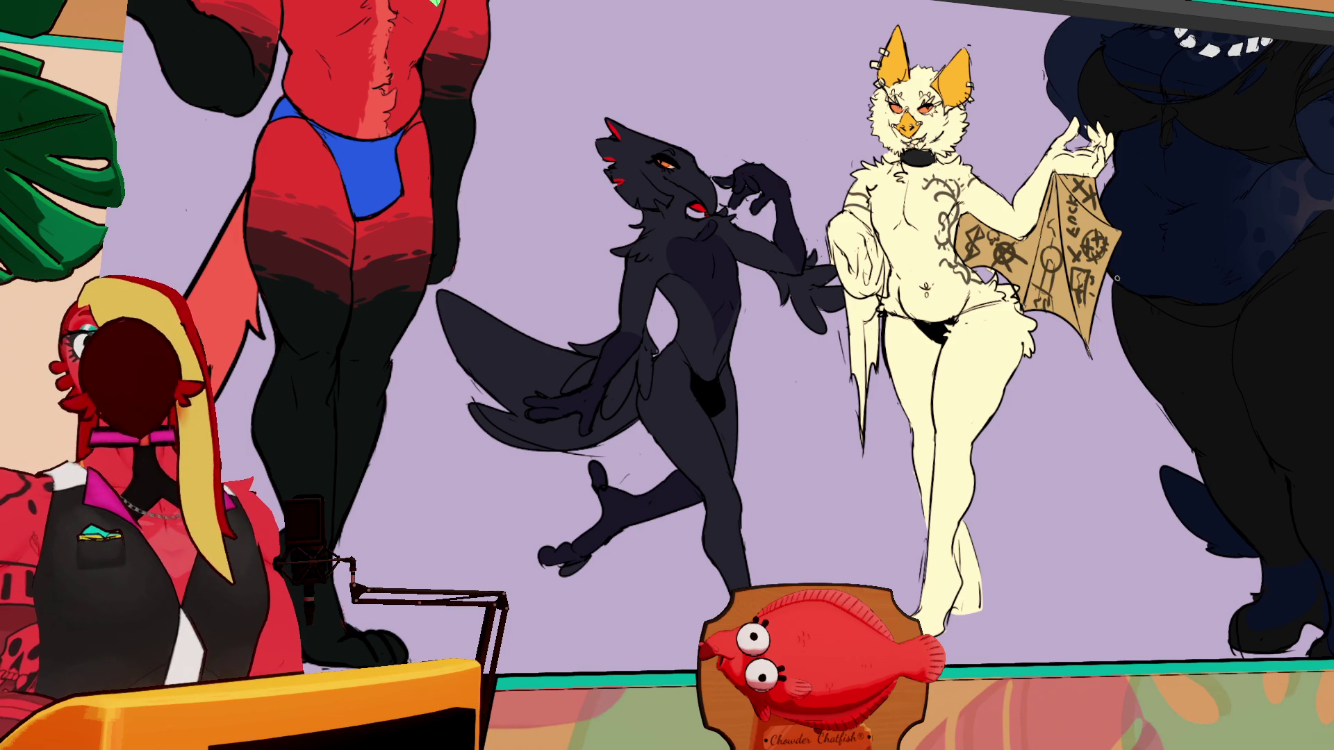
# - Zoom out to see the full lineup including the navy figure and faint sketch
pyautogui.scroll(-3, 790, 369)
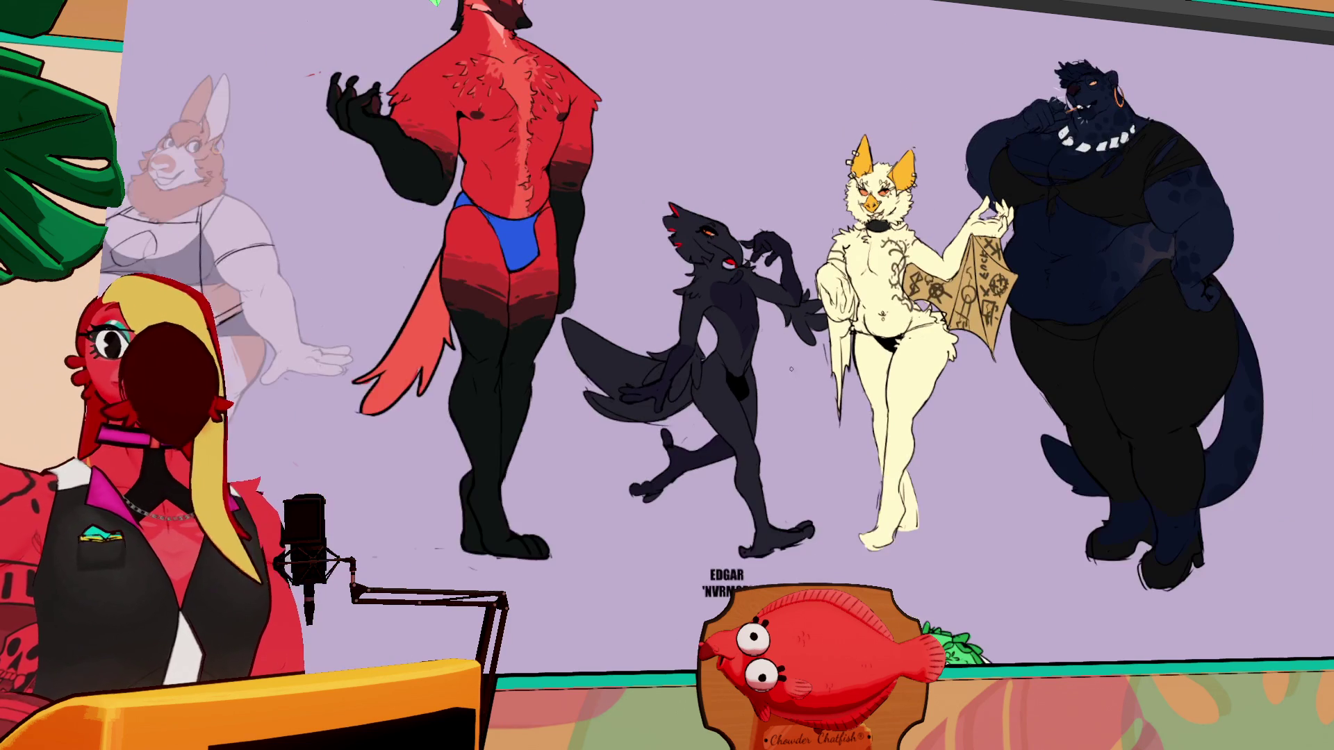
# - Zoom out and pan so both rows show, including the green reptile
pyautogui.scroll(-1, 797, 367)
pyautogui.moveTo(802, 357); pyautogui.dragTo(862, 334, button='middle')
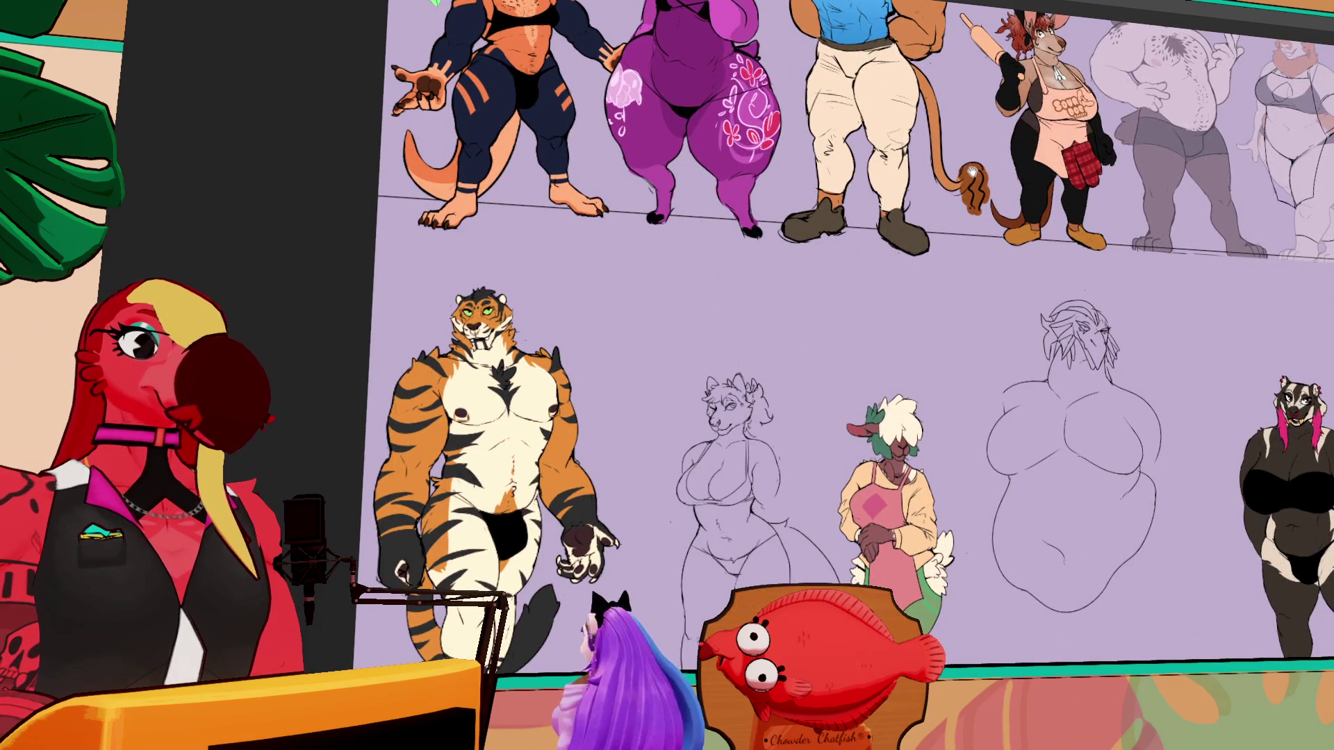
pyautogui.moveTo(975, 161); pyautogui.dragTo(328, 209)
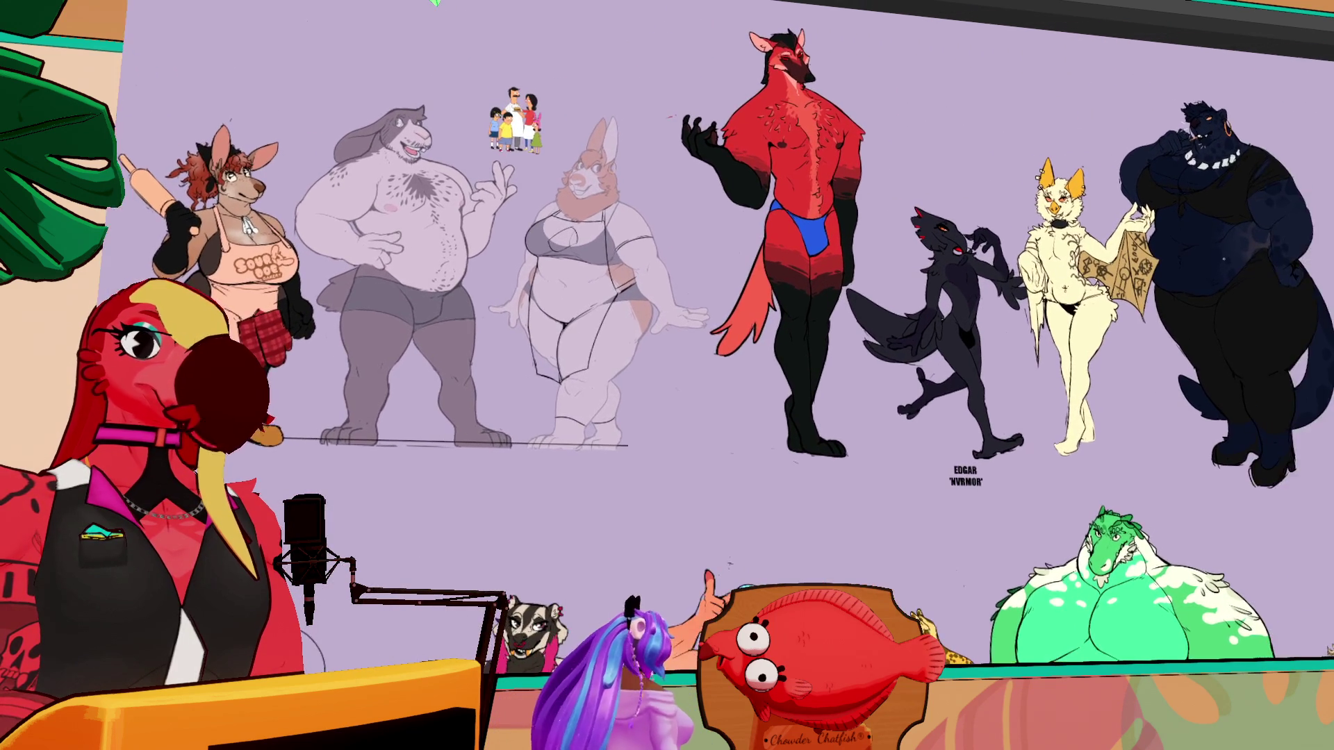
# - Nudge the cream bat figure slightly with the move-layer tool, then scroll around the lineup
pyautogui.press('k')
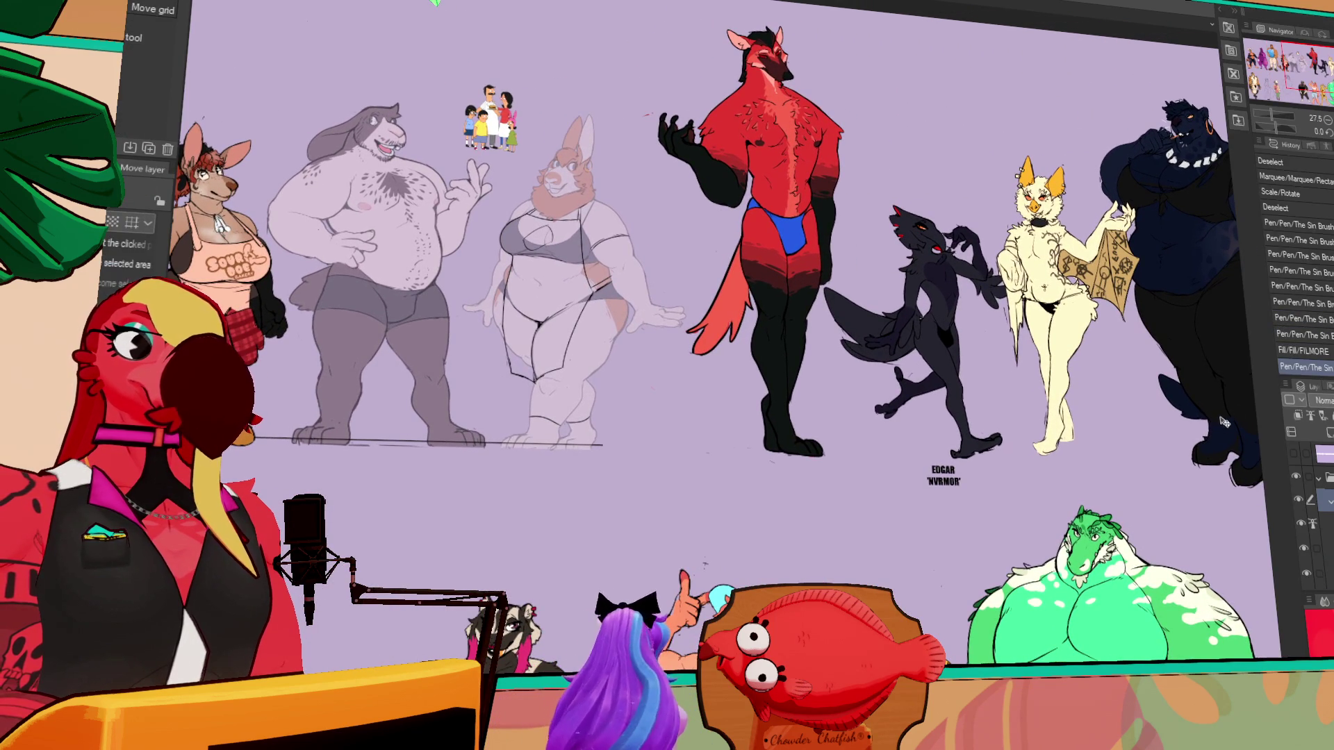
pyautogui.moveTo(1074, 334); pyautogui.dragTo(1077, 342)
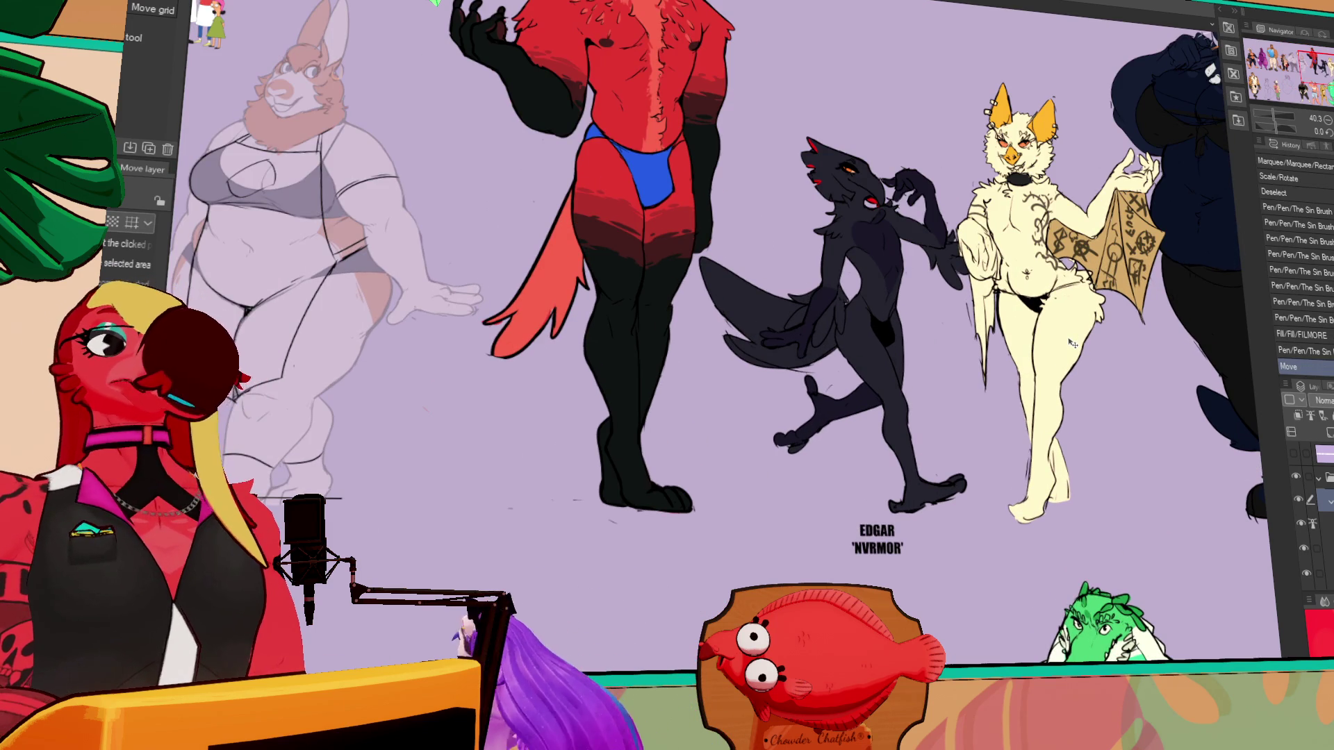
pyautogui.scroll(-5, 860, 214)
pyautogui.scroll(-3, 860, 213)
pyautogui.keyDown('shift'); pyautogui.hscroll(-15, 1042, 229); pyautogui.keyUp('shift')
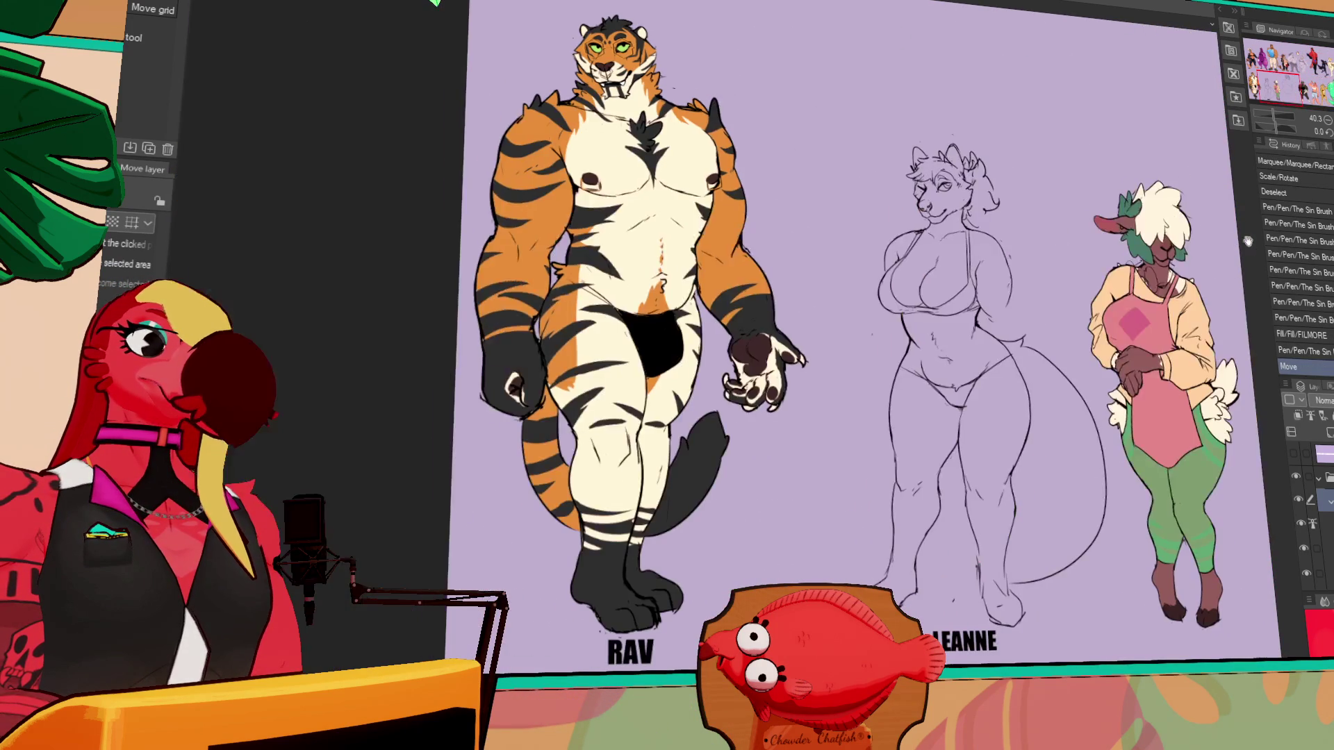
pyautogui.scroll(5, 986, 153)
pyautogui.keyDown('shift'); pyautogui.hscroll(5, 986, 153); pyautogui.keyUp('shift')
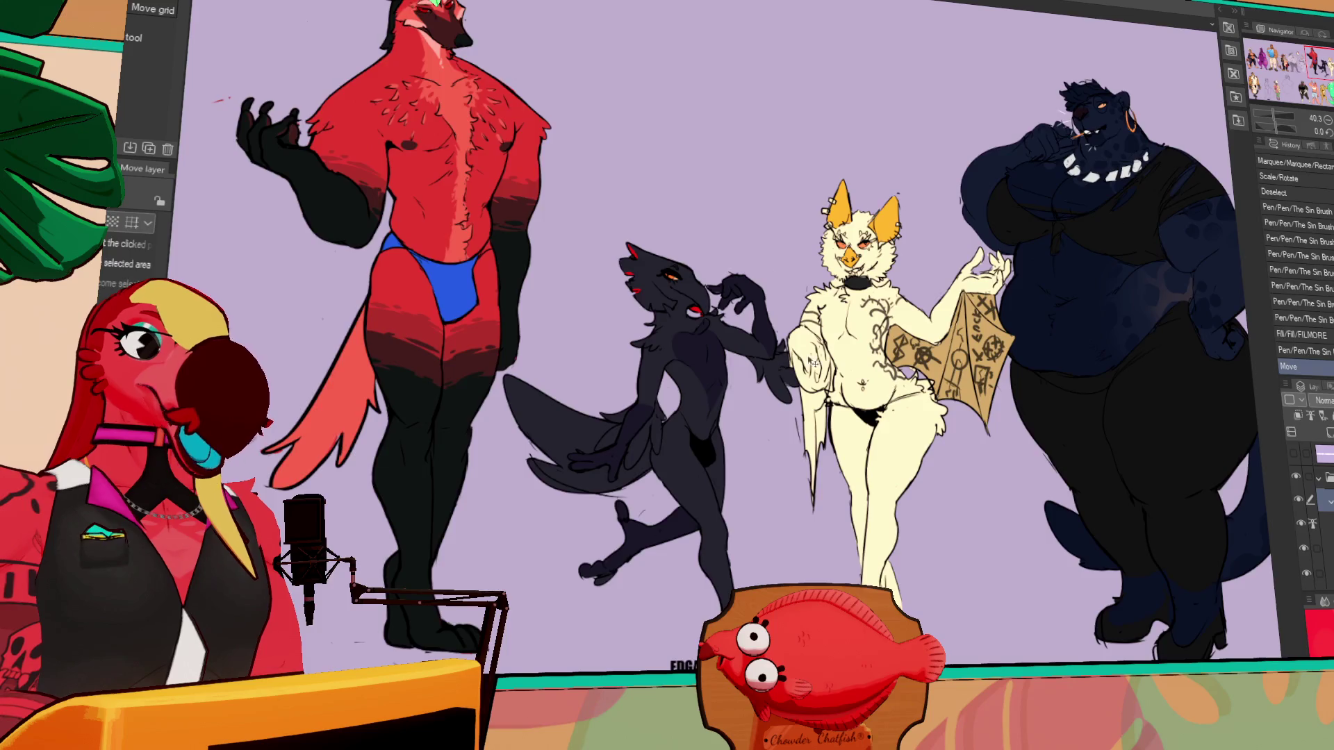
pyautogui.keyDown('ctrl'); pyautogui.scroll(3, 986, 154); pyautogui.keyUp('ctrl')
pyautogui.keyDown('ctrl'); pyautogui.scroll(-5, 682, 298); pyautogui.keyUp('ctrl')
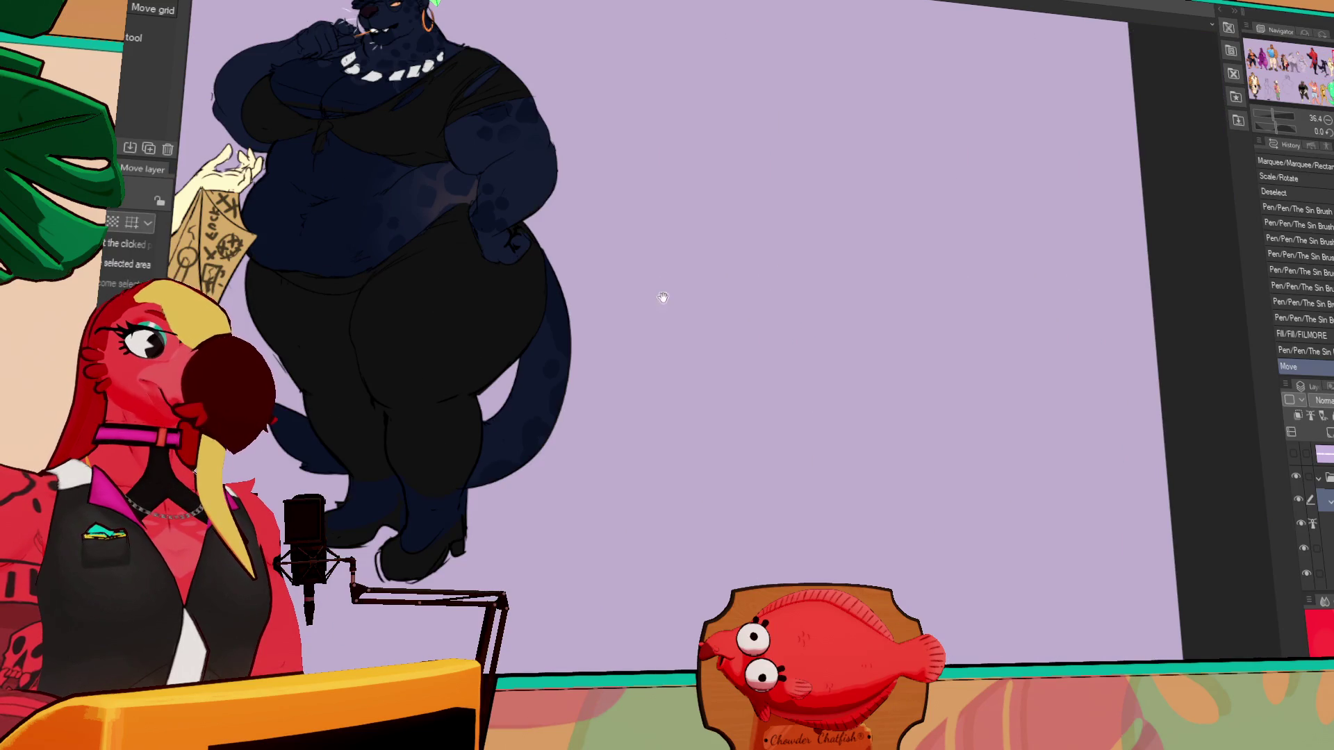
pyautogui.keyDown('shift'); pyautogui.hscroll(-5, 682, 298); pyautogui.keyUp('shift')
pyautogui.keyDown('ctrl'); pyautogui.scroll(3, 966, 343); pyautogui.keyUp('ctrl')
pyautogui.keyDown('shift'); pyautogui.hscroll(-10, 966, 343); pyautogui.keyUp('shift')
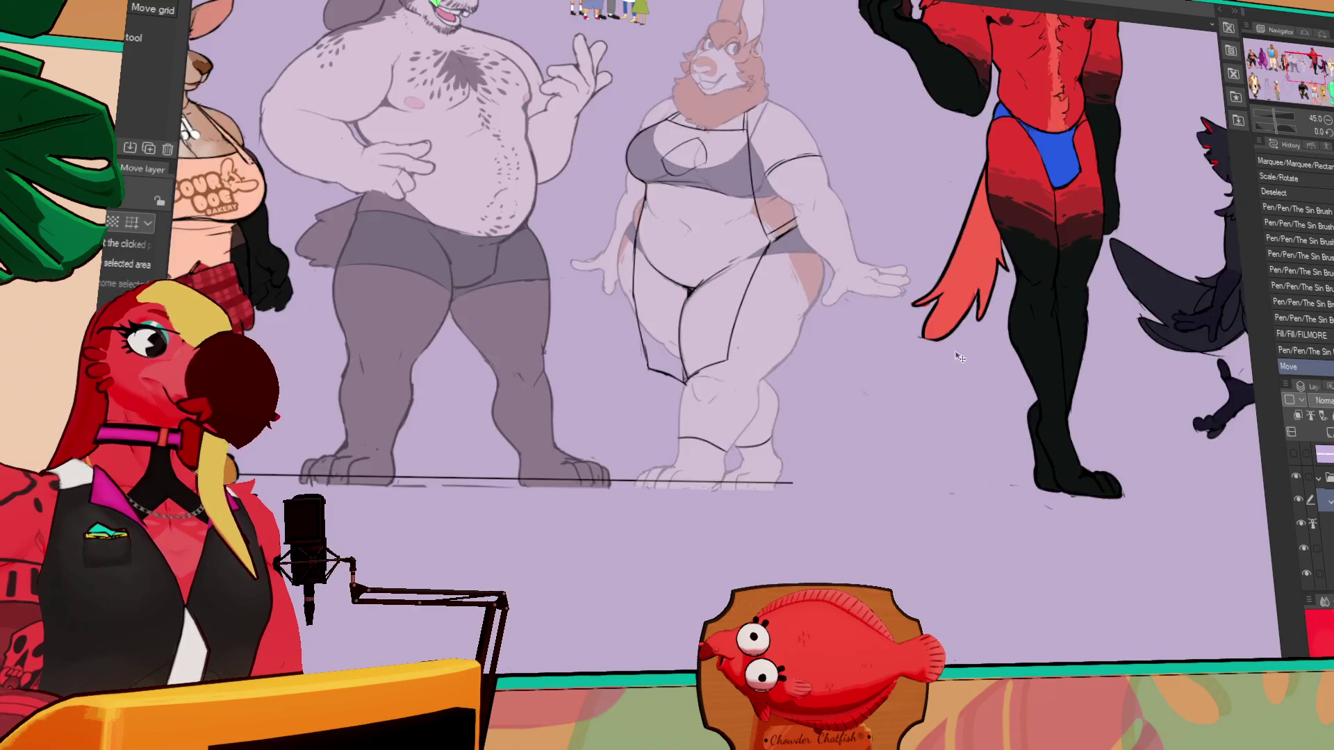
pyautogui.keyDown('ctrl'); pyautogui.scroll(-1, 965, 343); pyautogui.keyUp('ctrl')
# - Scroll across the lineup past the spotted cheetah, leopard, green reptile and rabbit figures
pyautogui.scroll(-5, 846, 332)
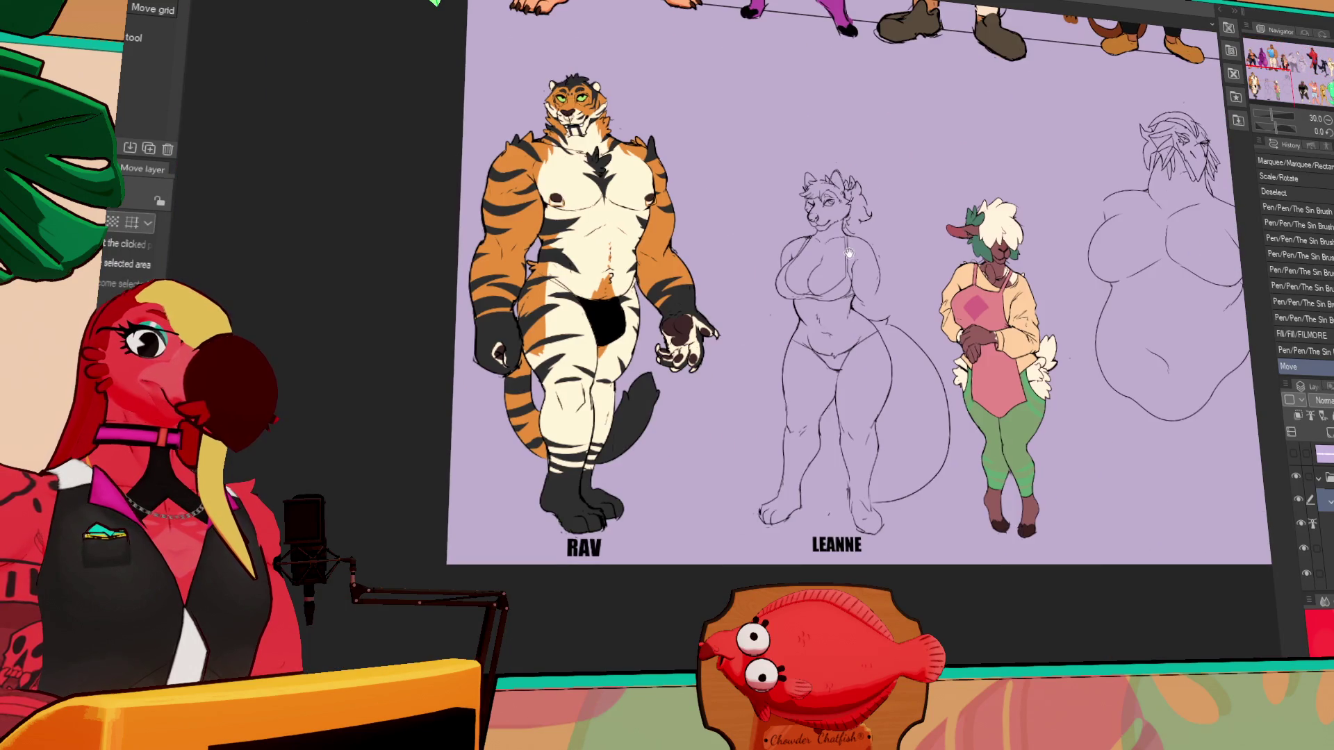
pyautogui.keyDown('shift'); pyautogui.hscroll(5, 846, 331); pyautogui.keyUp('shift')
pyautogui.keyDown('ctrl'); pyautogui.scroll(3, 846, 332); pyautogui.keyUp('ctrl')
pyautogui.keyDown('ctrl'); pyautogui.scroll(-1, 846, 332); pyautogui.keyUp('ctrl')
pyautogui.keyDown('shift'); pyautogui.hscroll(5, 773, 336); pyautogui.keyUp('shift')
pyautogui.keyDown('shift'); pyautogui.hscroll(5, 773, 336); pyautogui.keyUp('shift')
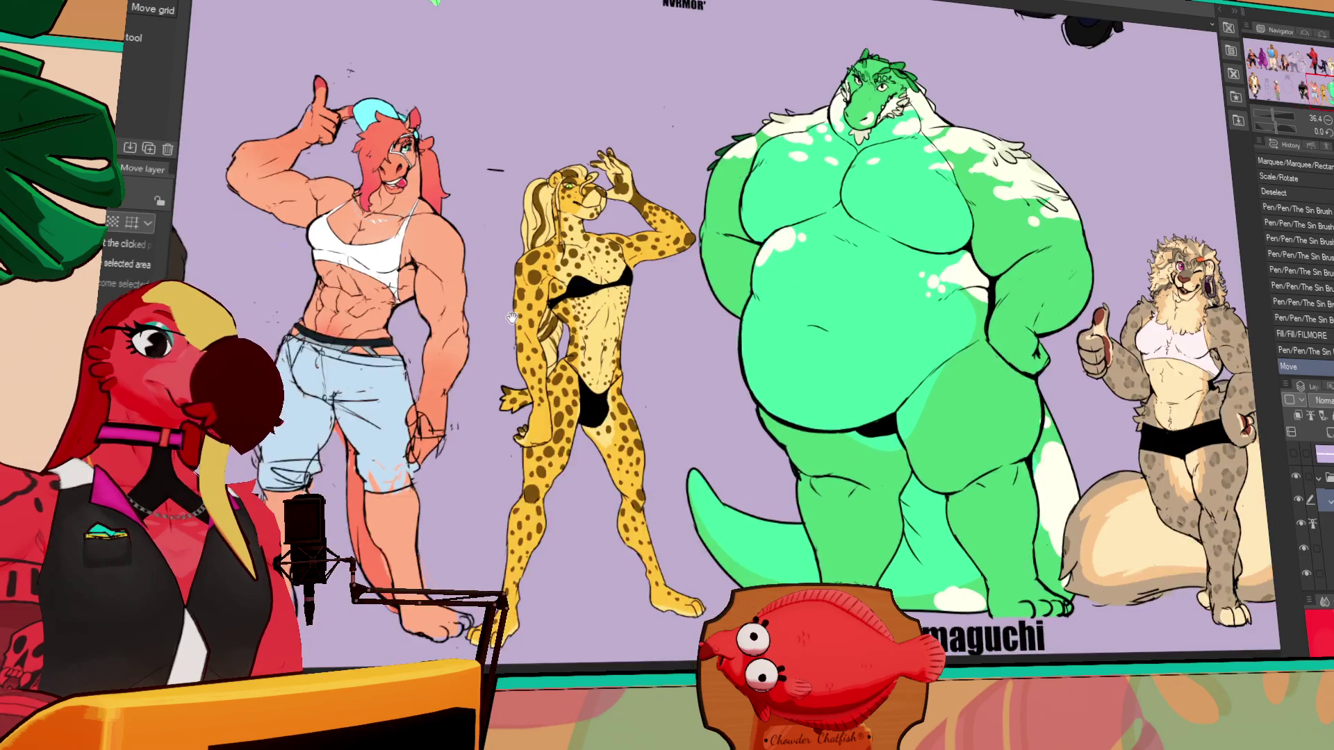
pyautogui.keyDown('shift'); pyautogui.hscroll(-5, 773, 336); pyautogui.keyUp('shift')
pyautogui.keyDown('ctrl'); pyautogui.scroll(2, 896, 318); pyautogui.keyUp('ctrl')
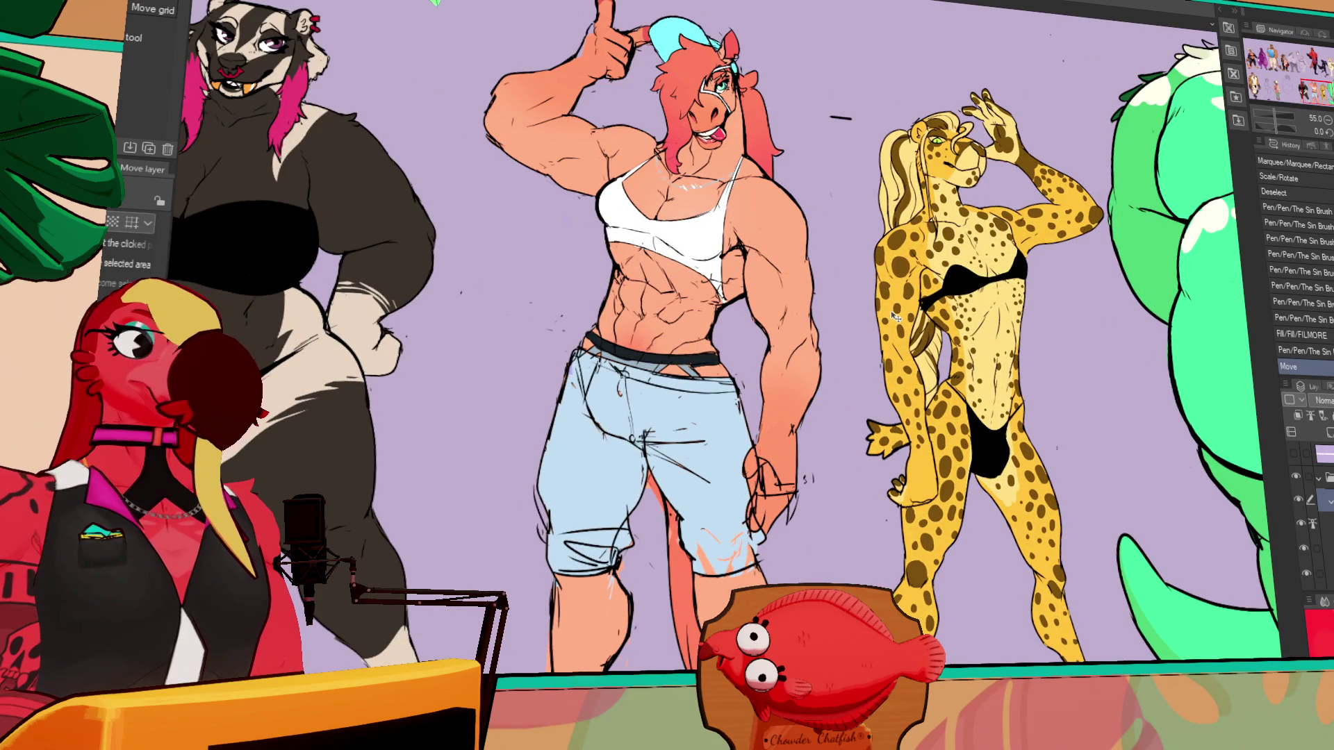
pyautogui.keyDown('shift'); pyautogui.hscroll(5, 898, 316); pyautogui.keyUp('shift')
pyautogui.keyDown('ctrl'); pyautogui.scroll(-3, 835, 313); pyautogui.keyUp('ctrl')
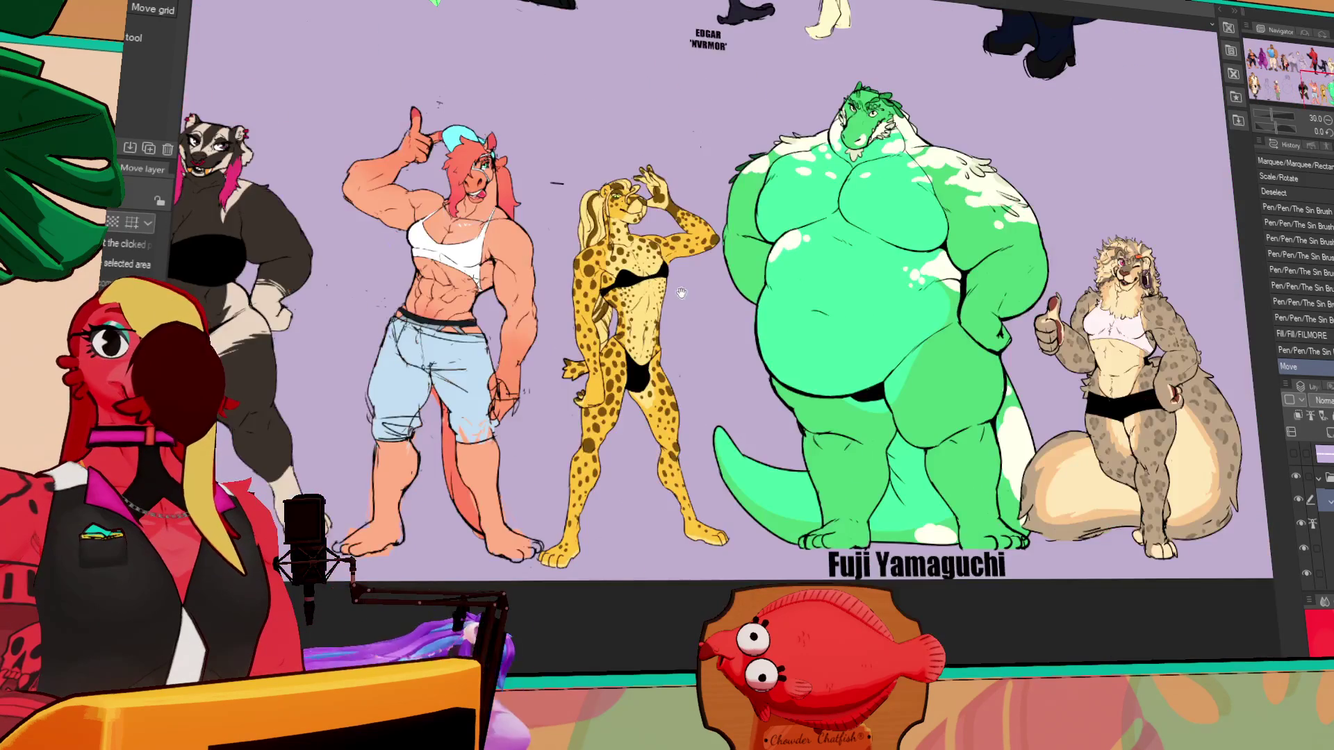
pyautogui.keyDown('ctrl'); pyautogui.scroll(3, 836, 313); pyautogui.keyUp('ctrl')
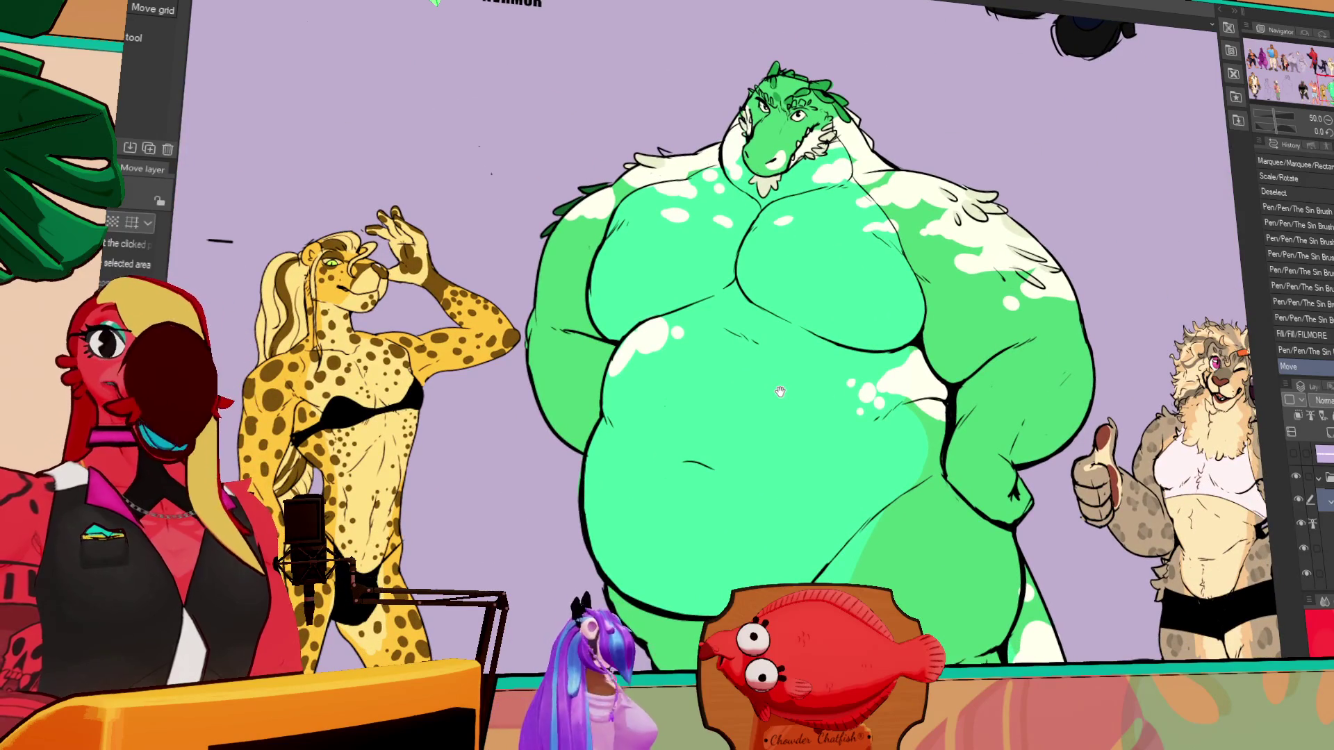
pyautogui.moveTo(773, 379); pyautogui.dragTo(754, 383)
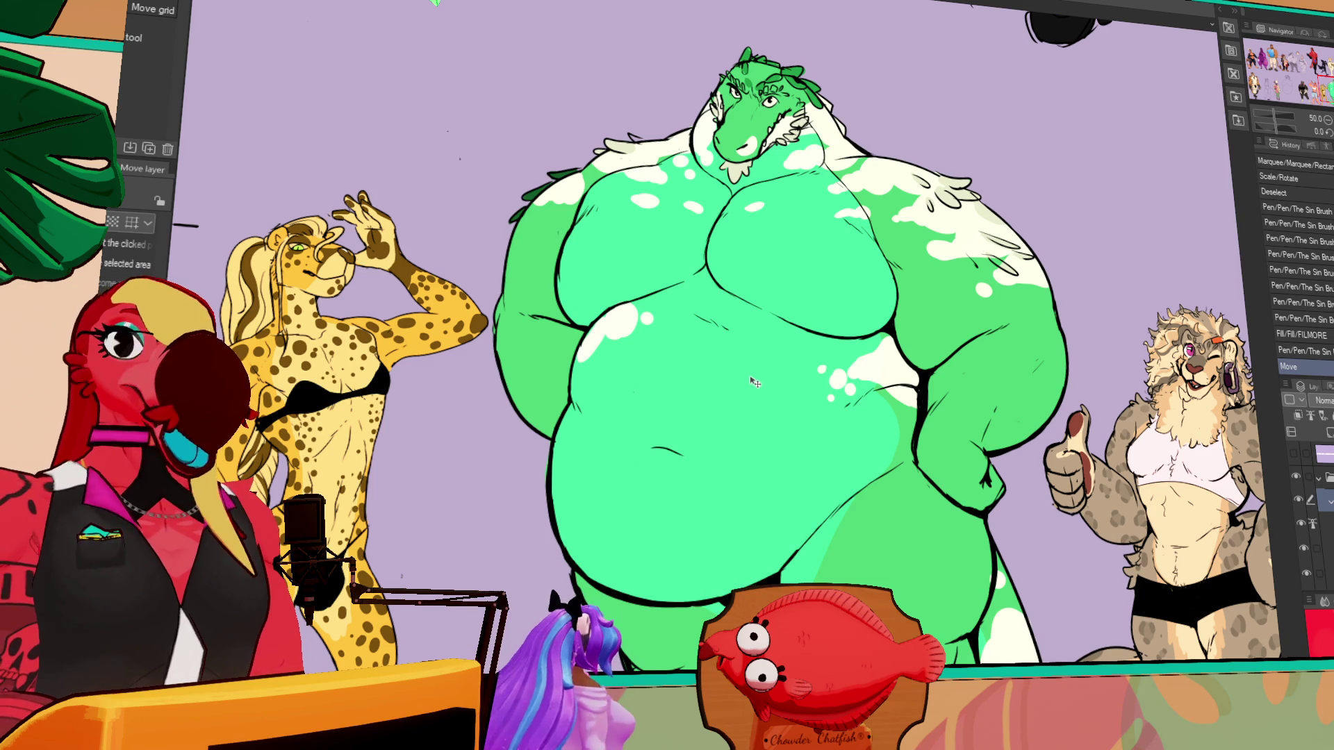
# - Zoom in close on the bunny woman's torso
pyautogui.scroll(5, 692, 220)
pyautogui.scroll(4, 692, 220)
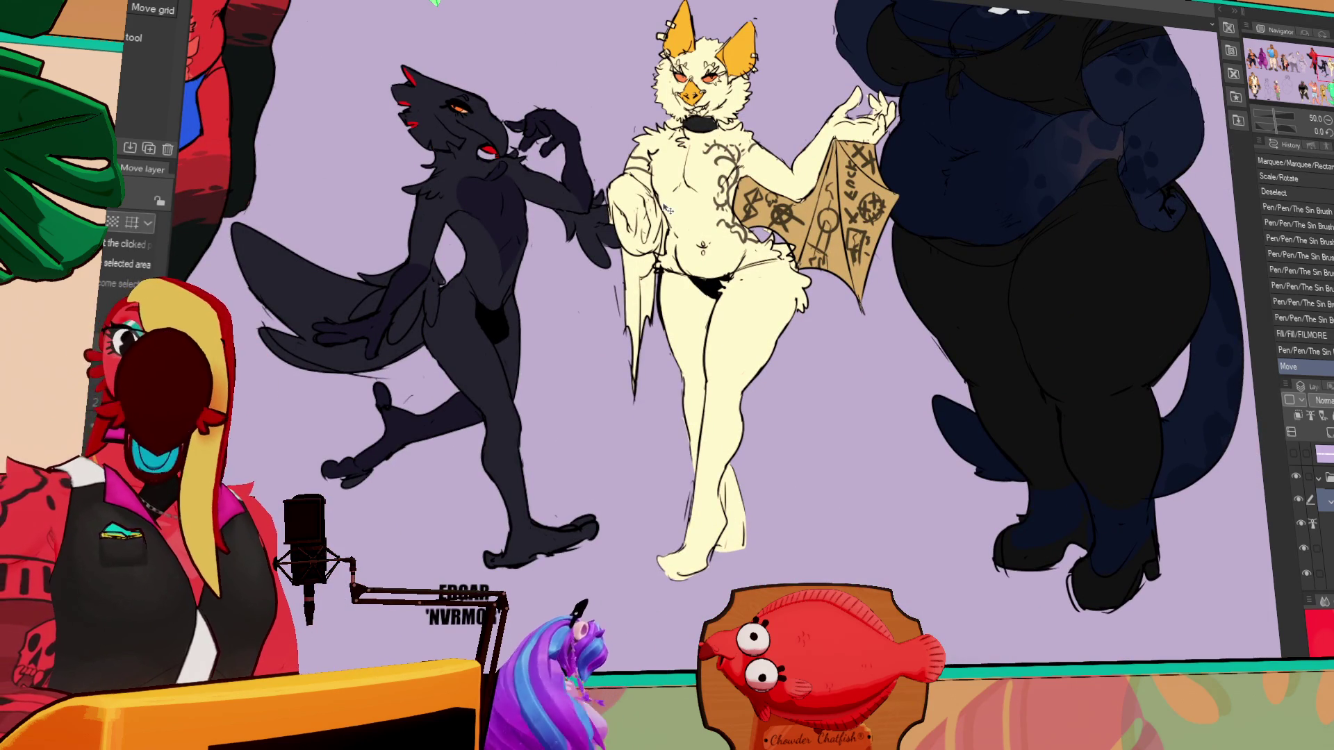
pyautogui.hscroll(-10, 749, 285)
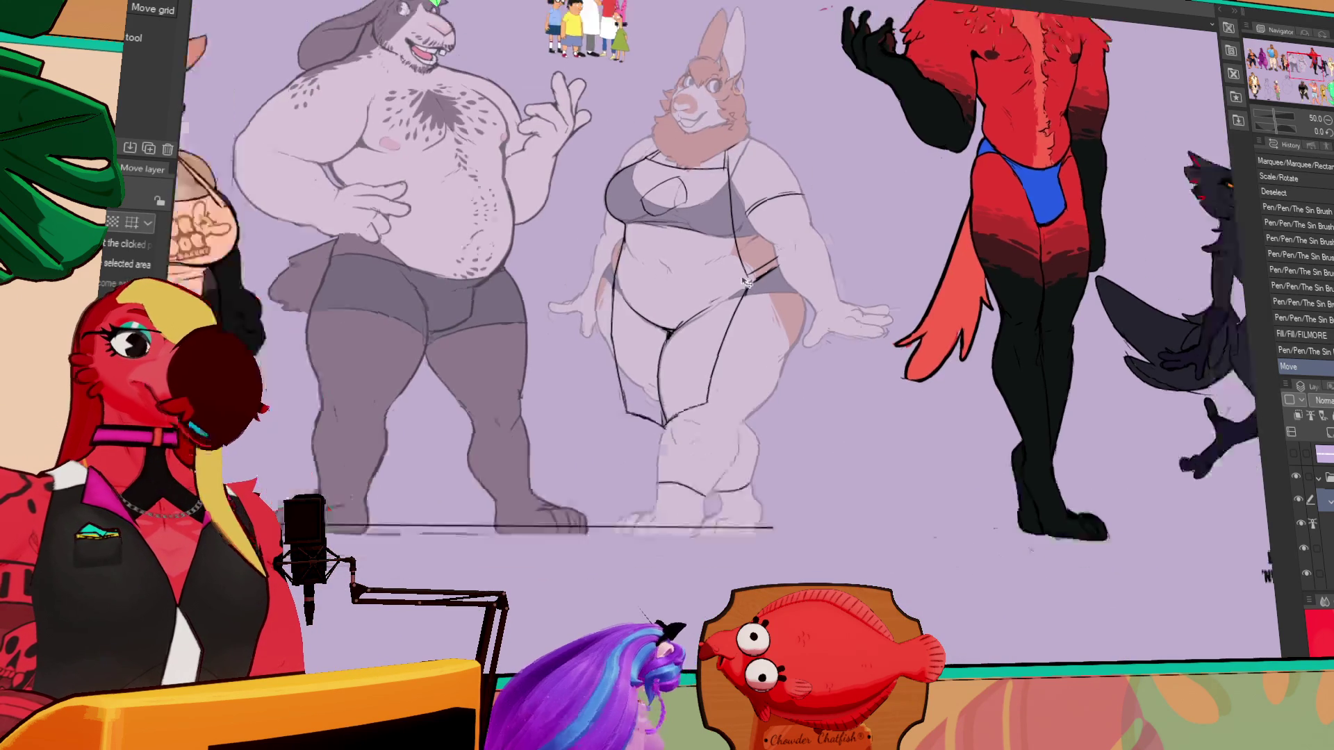
pyautogui.keyDown('ctrl'); pyautogui.scroll(5, 748, 284); pyautogui.keyUp('ctrl')
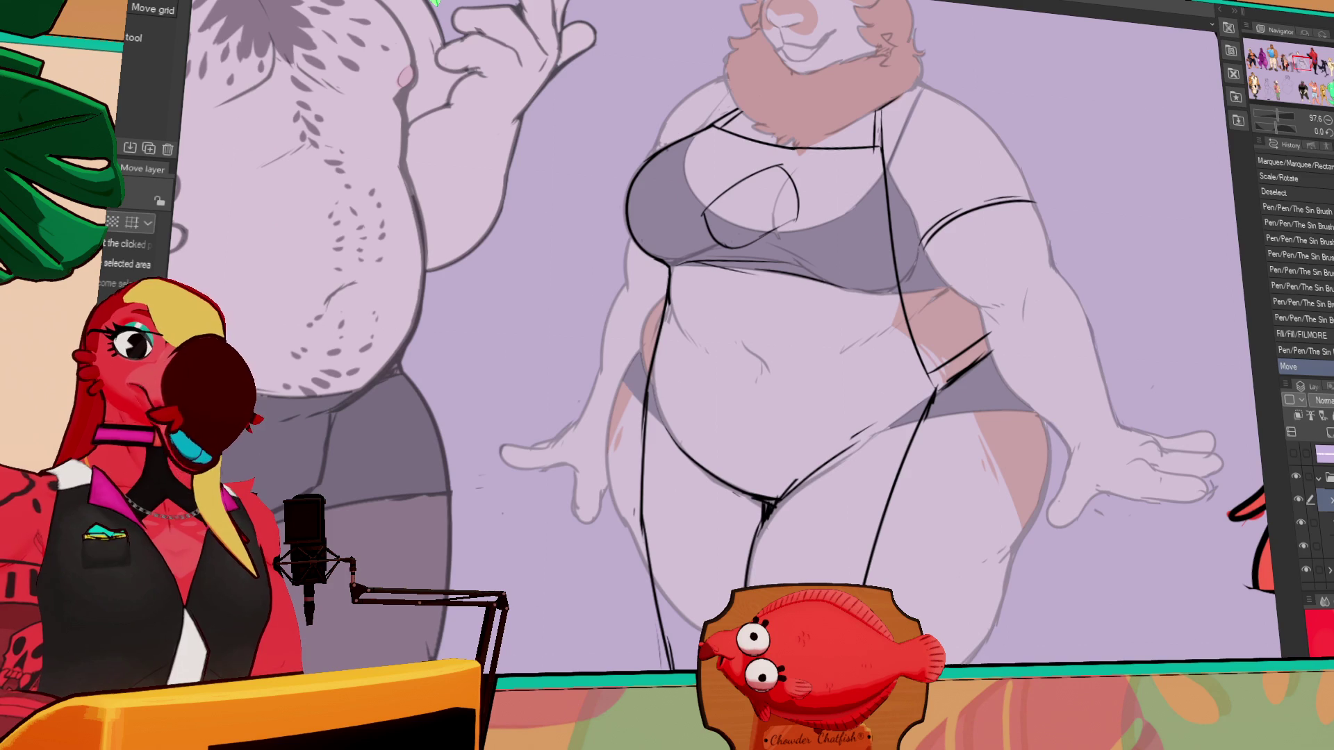
# - Expand and collapse layer folders in the Layer palette to find the bunny woman's layers
pyautogui.scroll(3, 1320, 500)
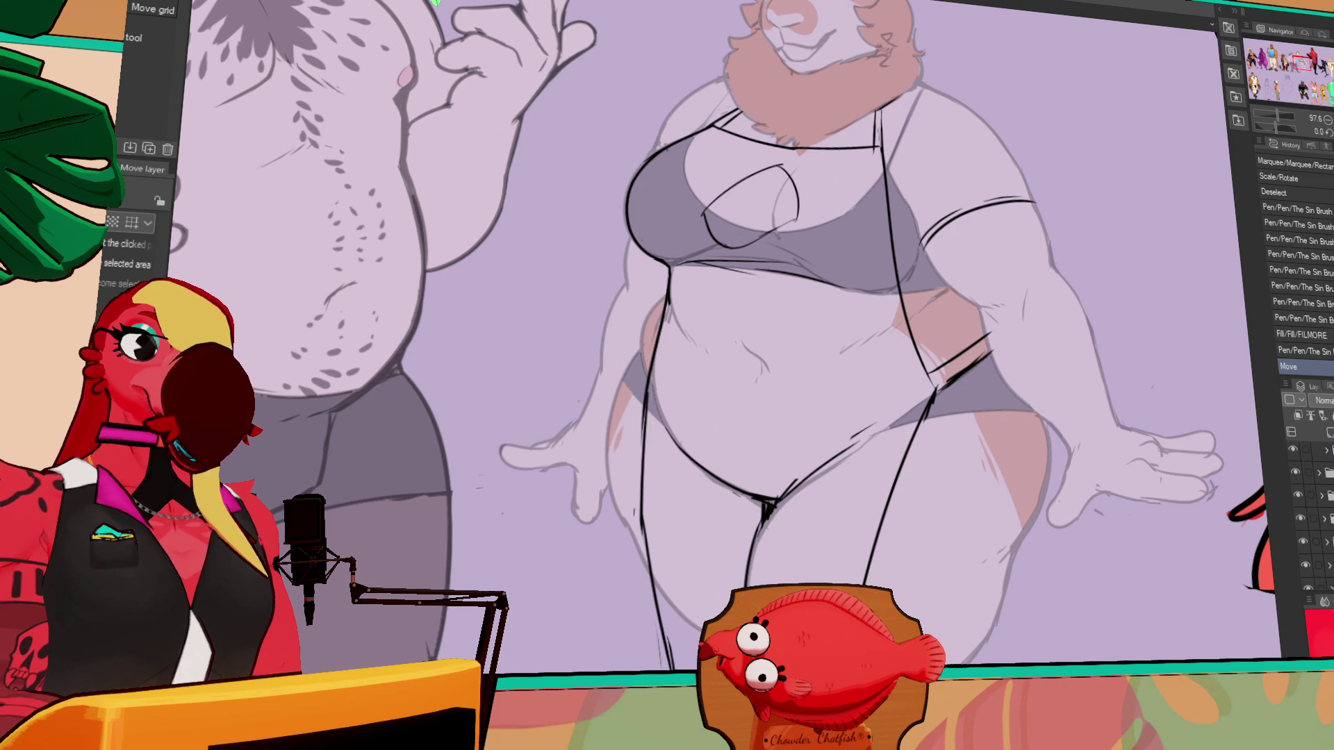
pyautogui.click(1321, 499)
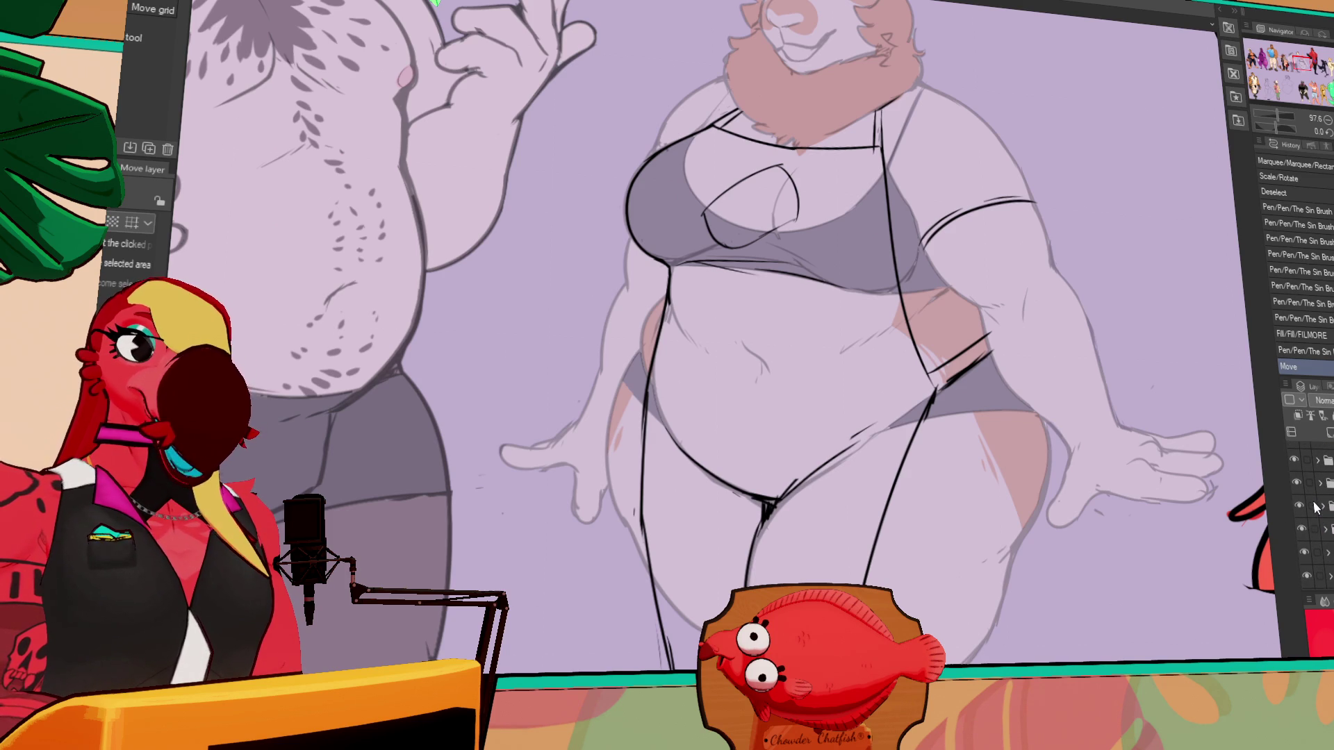
pyautogui.click(1321, 495)
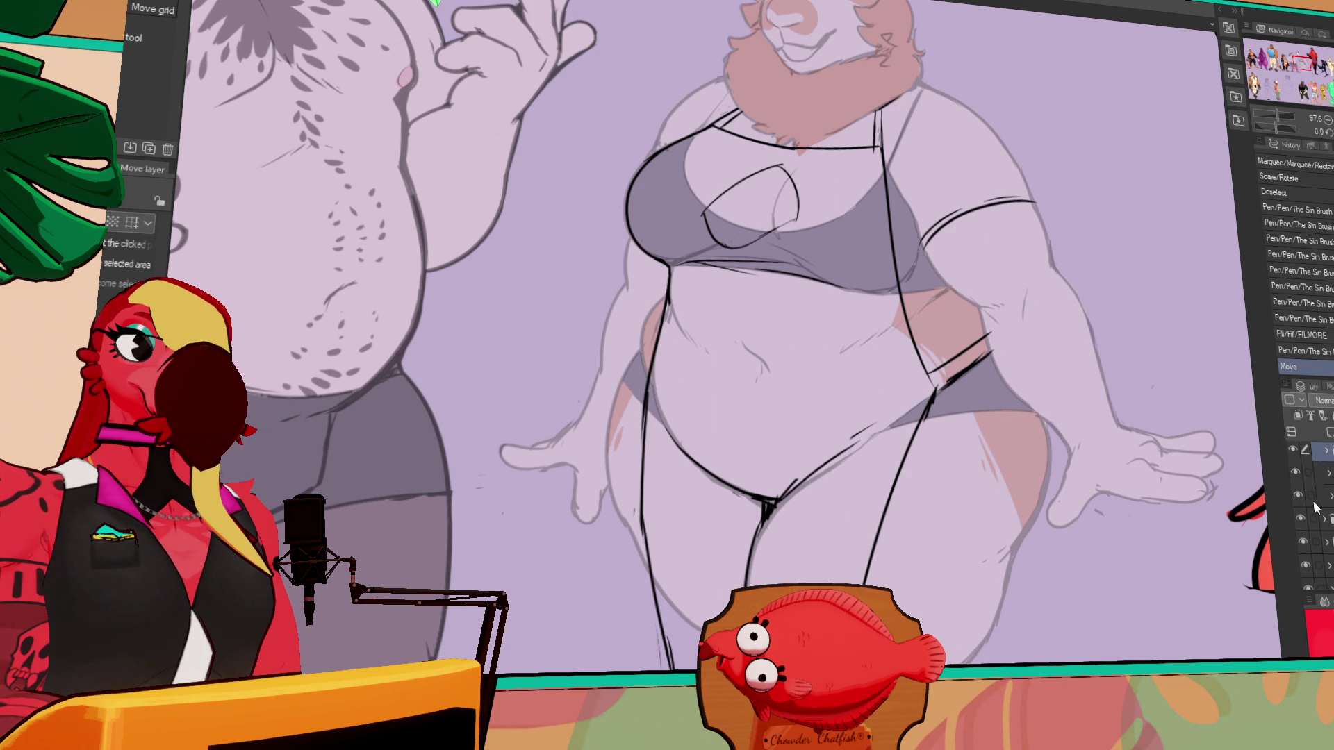
pyautogui.click(1318, 478)
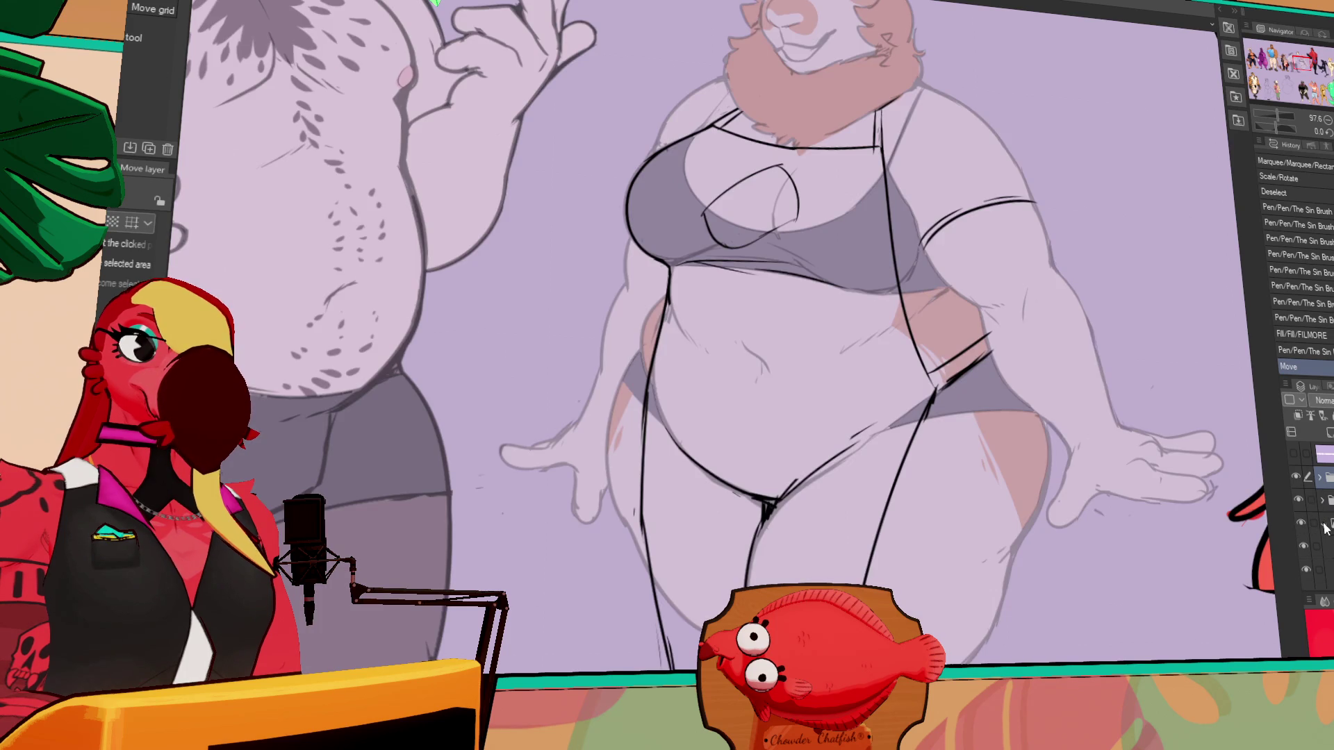
pyautogui.click(1323, 523)
pyautogui.click(1319, 478)
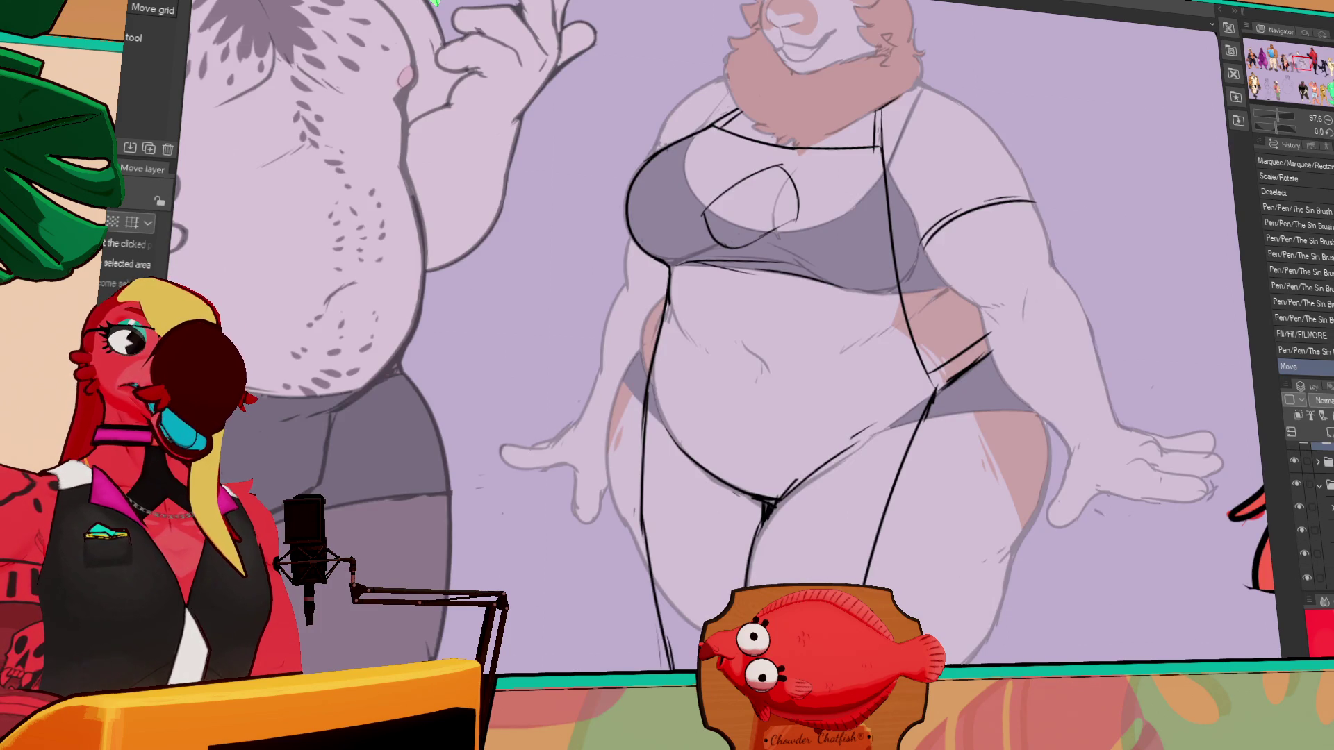
# - Identify and select the bunny woman's line-art layer, then move the line art upward
pyautogui.click(1314, 501)
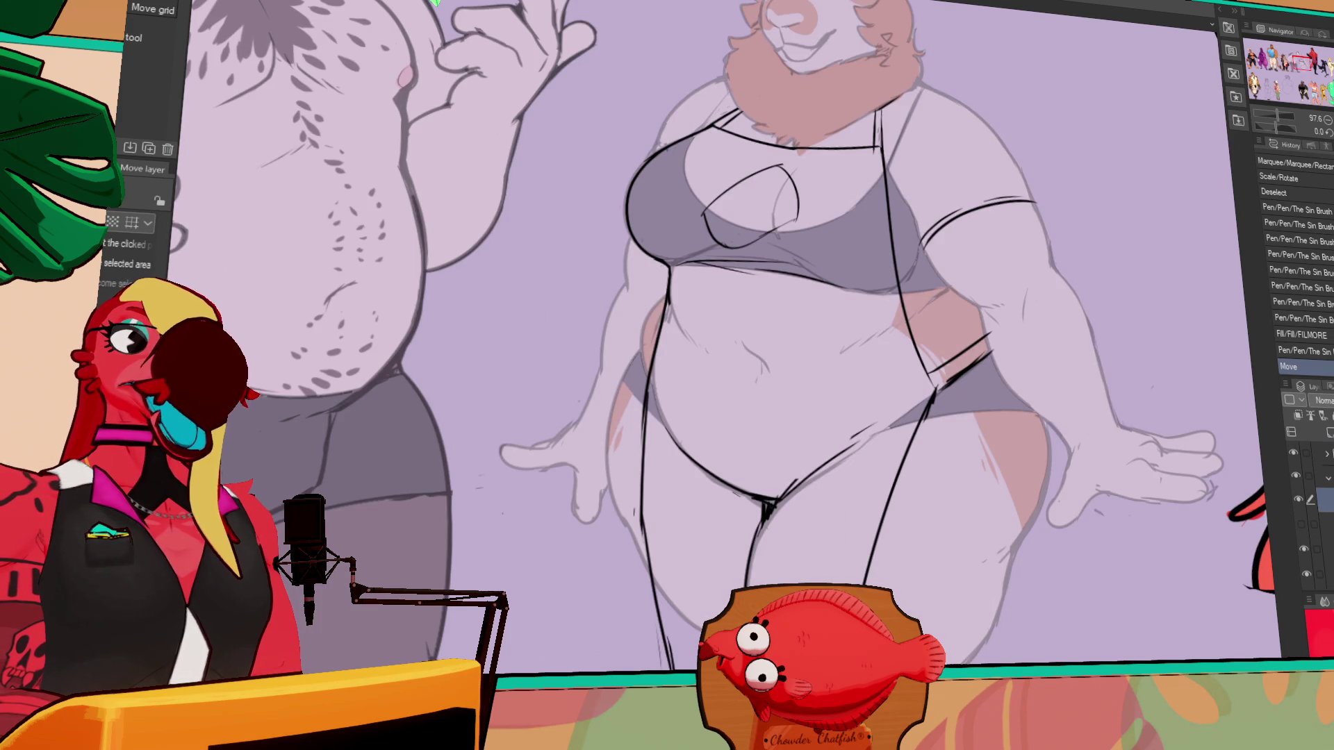
pyautogui.click(1298, 499)
pyautogui.click(1298, 499)
pyautogui.click(1315, 548)
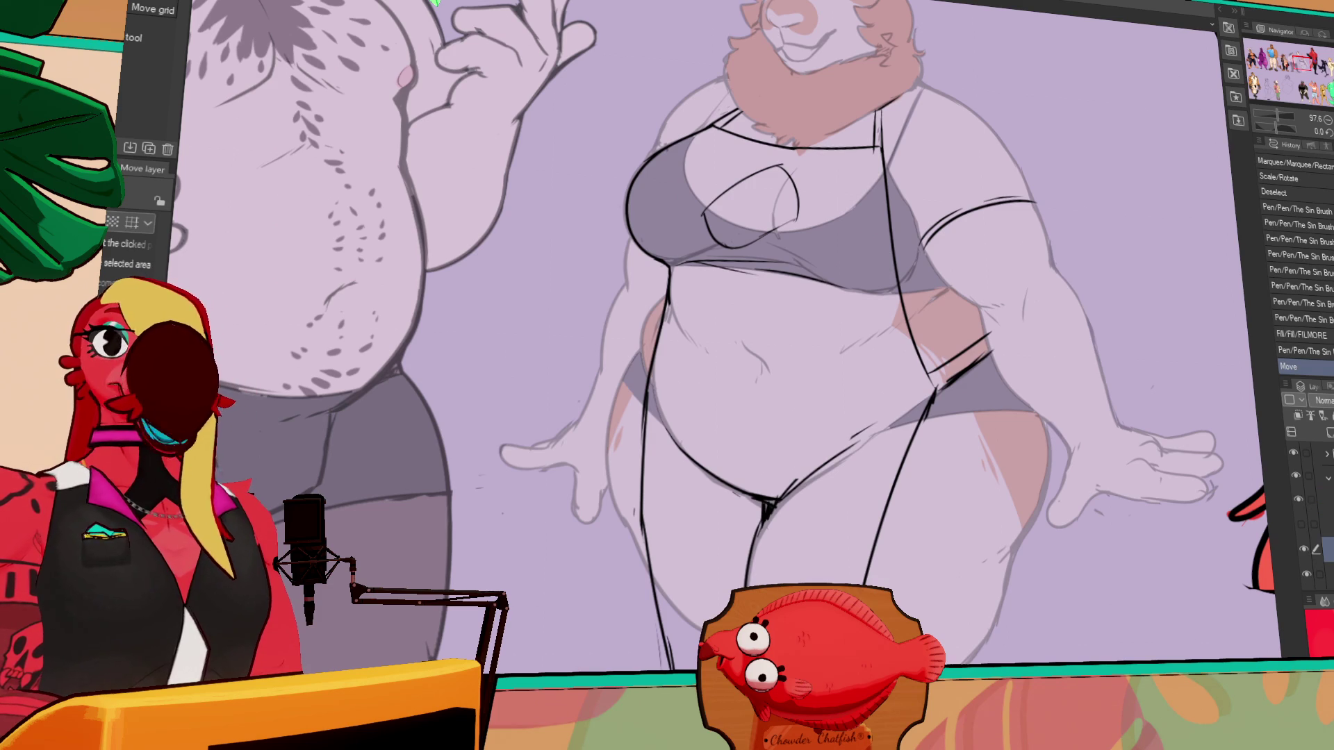
pyautogui.moveTo(817, 547)
pyautogui.mouseDown()
pyautogui.moveTo(821, 473)
pyautogui.moveTo(799, 459)
pyautogui.moveTo(770, 506)
pyautogui.mouseUp()
pyautogui.hotkey('ctrl', 'z')
pyautogui.press('e')
pyautogui.press('p')
pyautogui.moveTo(761, 501)
pyautogui.mouseDown()
pyautogui.moveTo(765, 514)
pyautogui.moveTo(878, 431)
pyautogui.moveTo(842, 462)
pyautogui.moveTo(854, 451)
pyautogui.mouseUp()
pyautogui.press('e')
pyautogui.press('p')
pyautogui.press('e')
pyautogui.press('p')
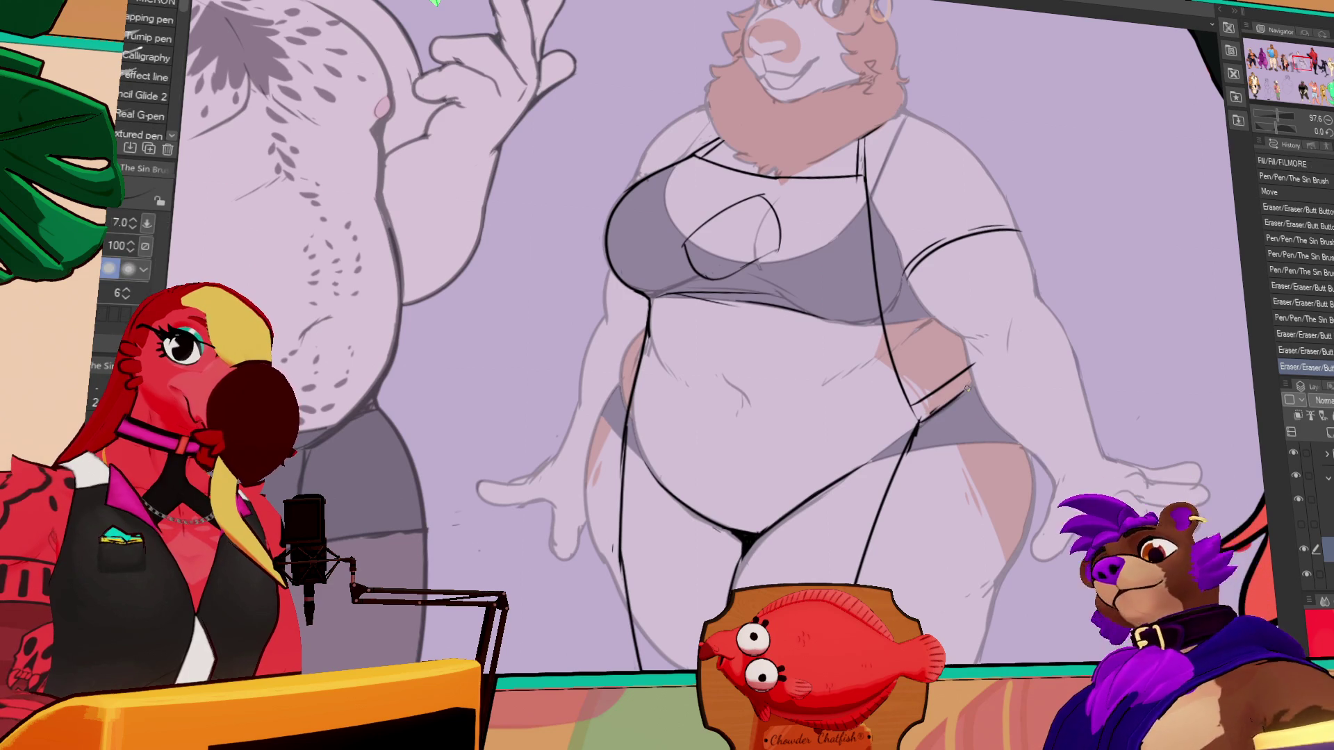
pyautogui.moveTo(917, 417); pyautogui.dragTo(972, 368)
pyautogui.moveTo(923, 413)
pyautogui.mouseDown()
pyautogui.moveTo(983, 377)
pyautogui.moveTo(977, 359)
pyautogui.moveTo(991, 379)
pyautogui.mouseUp()
pyautogui.press('e')
pyautogui.moveTo(976, 357)
pyautogui.mouseDown()
pyautogui.moveTo(1045, 413)
pyautogui.moveTo(1062, 453)
pyautogui.mouseUp()
pyautogui.press('p')
pyautogui.moveTo(912, 278); pyautogui.dragTo(925, 334)
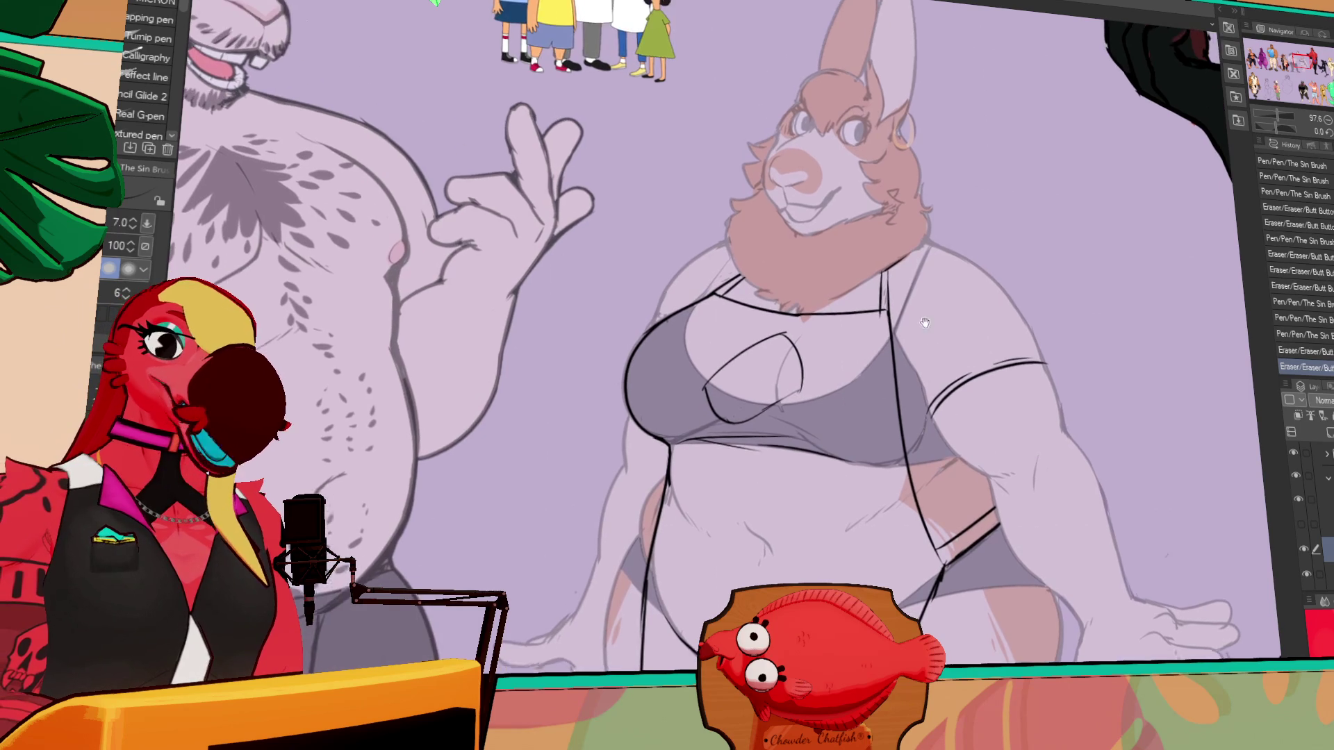
pyautogui.moveTo(962, 243); pyautogui.dragTo(977, 390)
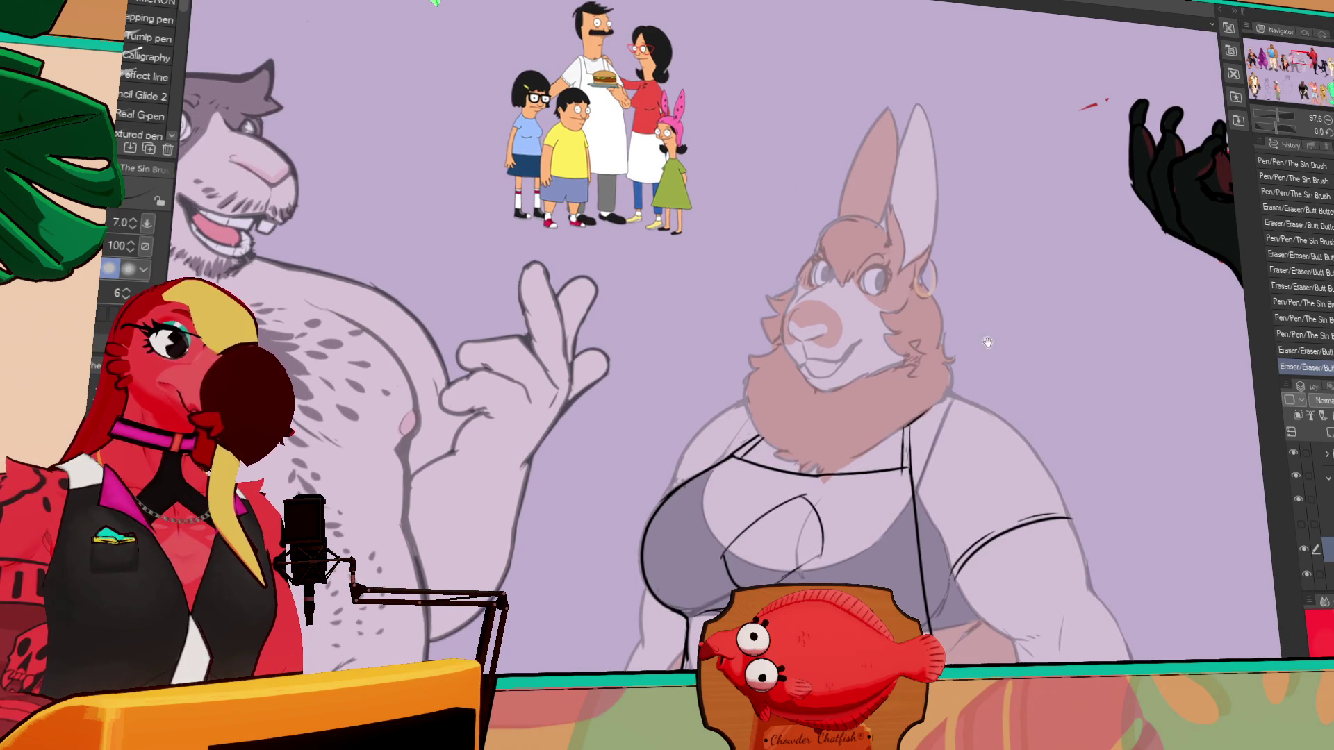
pyautogui.moveTo(971, 478); pyautogui.dragTo(973, 304)
pyautogui.moveTo(992, 386); pyautogui.dragTo(956, 339)
pyautogui.press('e')
pyautogui.moveTo(959, 472); pyautogui.dragTo(954, 379)
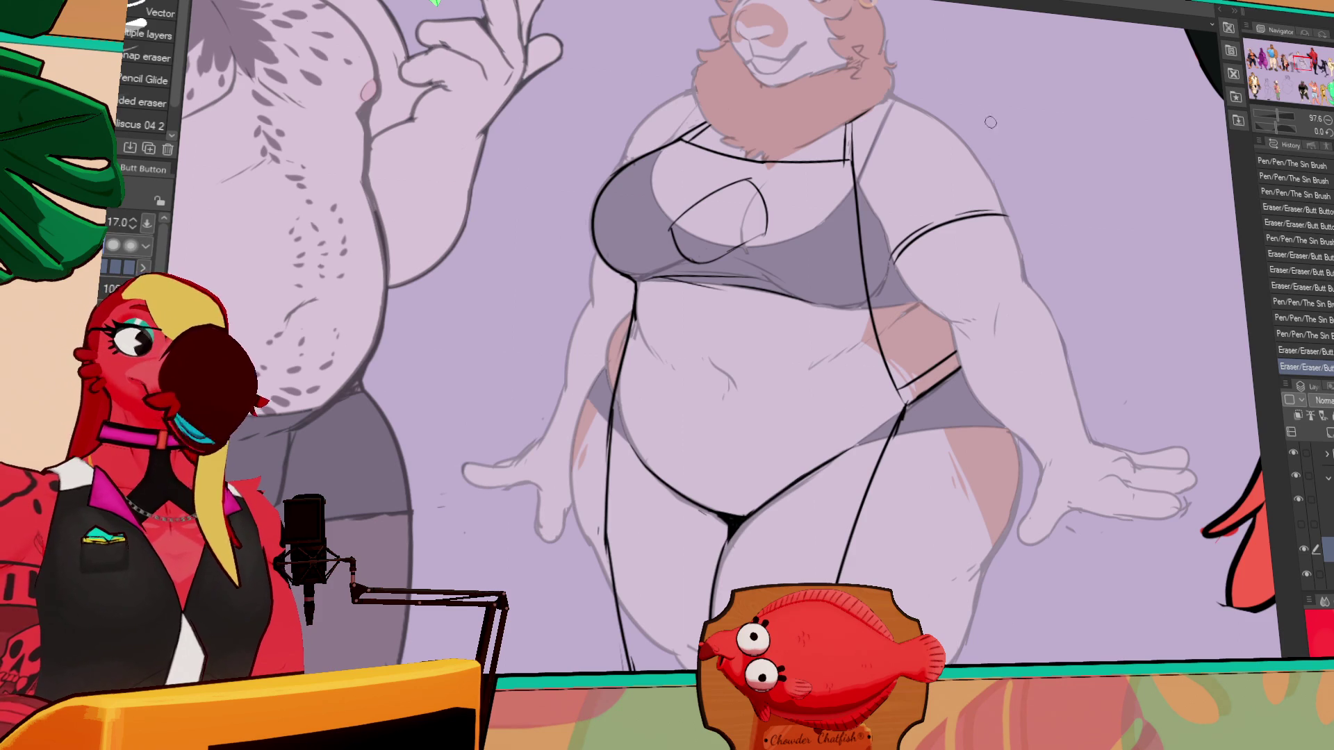
pyautogui.moveTo(930, 362)
pyautogui.mouseDown()
pyautogui.moveTo(1004, 214)
pyautogui.moveTo(998, 470)
pyautogui.moveTo(971, 602)
pyautogui.mouseUp()
pyautogui.moveTo(861, 510); pyautogui.dragTo(1243, 510)
pyautogui.scroll(3, 682, 426)
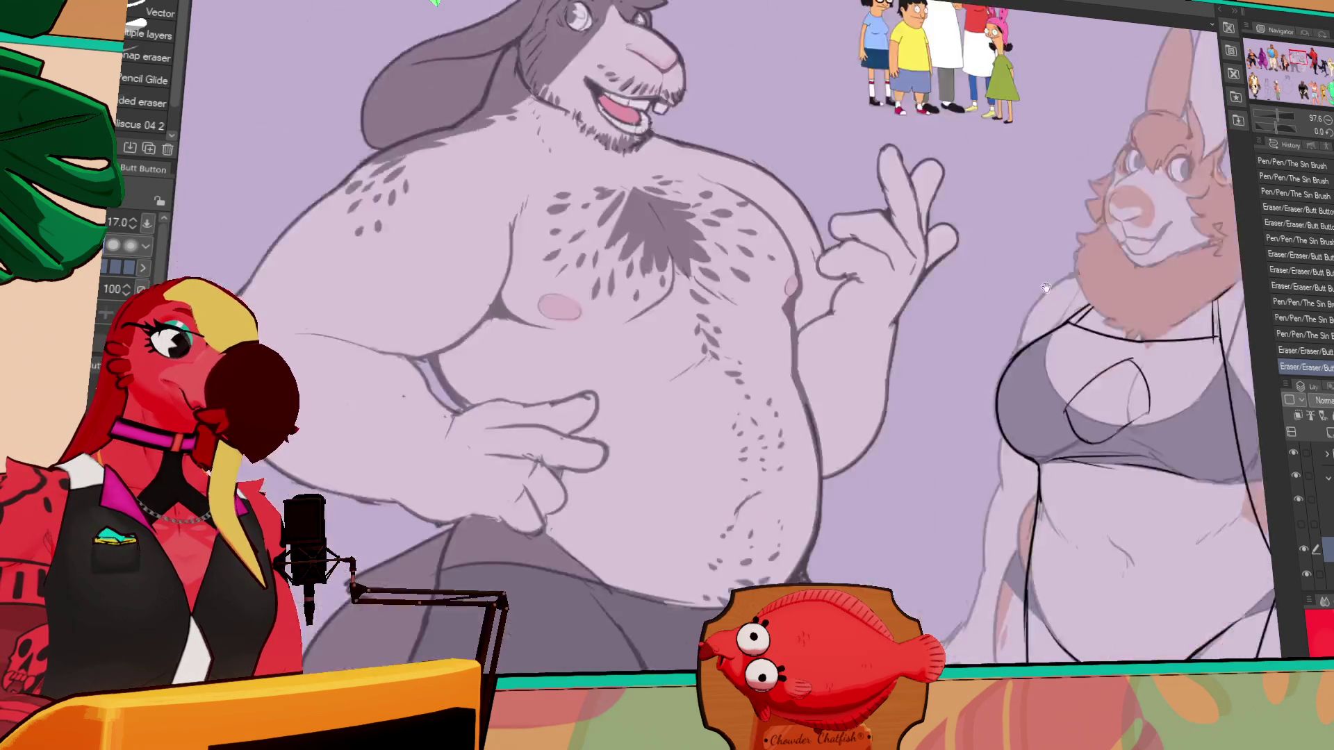
# - Clear the selection and delete the rabbit-breed chart layer
pyautogui.press('p')
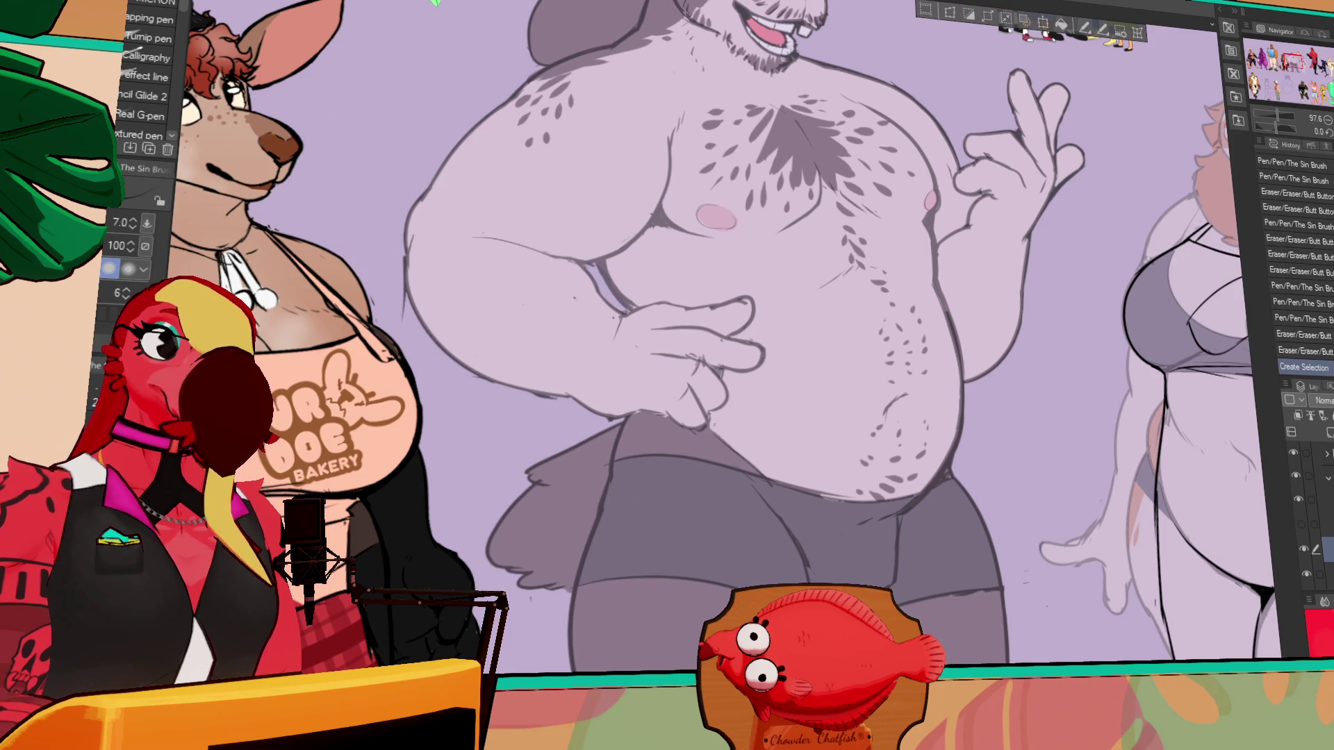
pyautogui.hotkey('ctrl', 'd')
pyautogui.scroll(3, 695, 347)
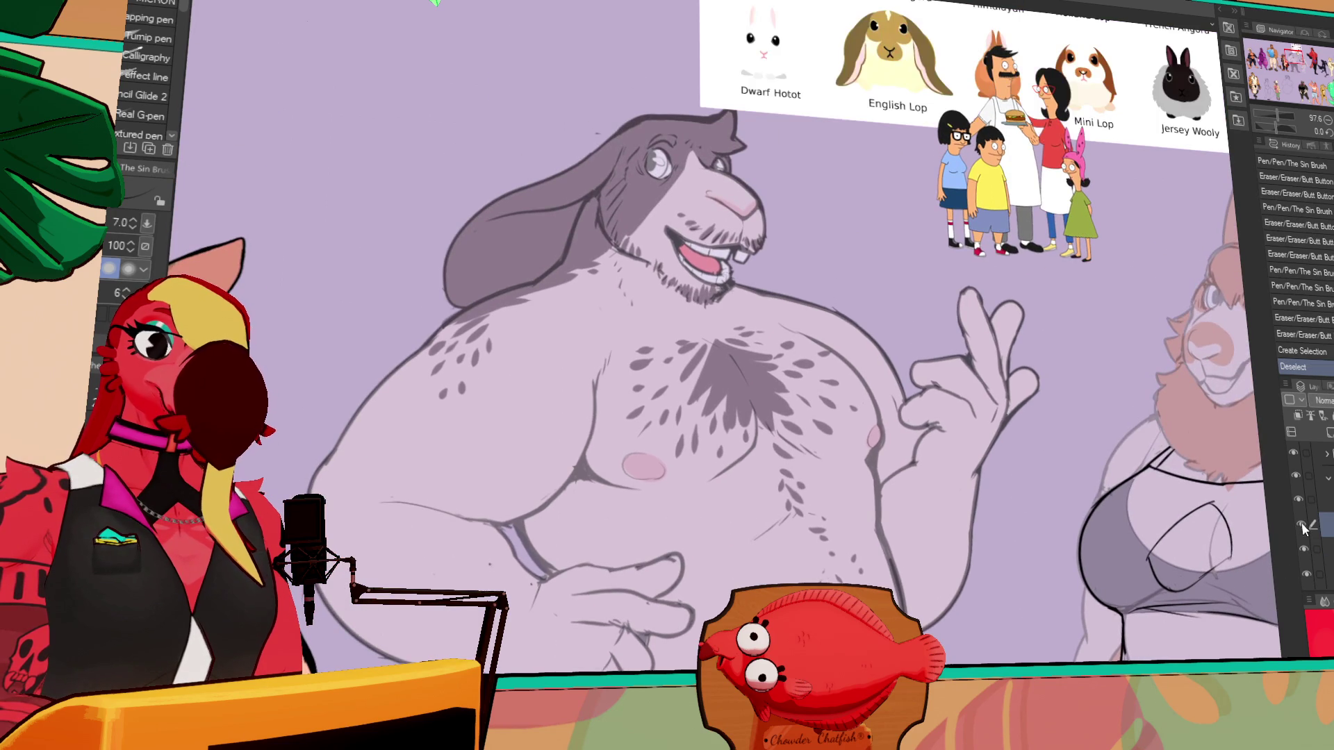
pyautogui.press('Delete')
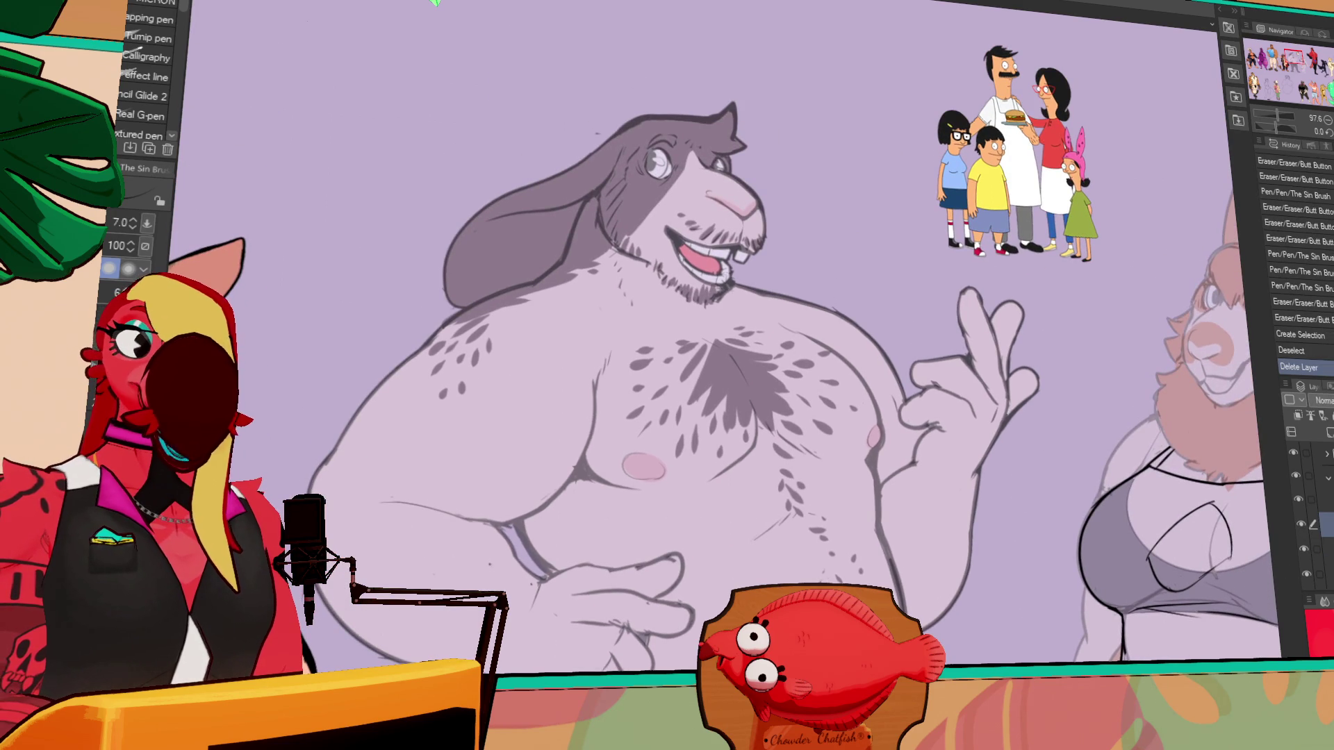
# - Select a layer and add a new blank raster layer above it
pyautogui.scroll(1, 1307, 574)
pyautogui.click(1307, 491)
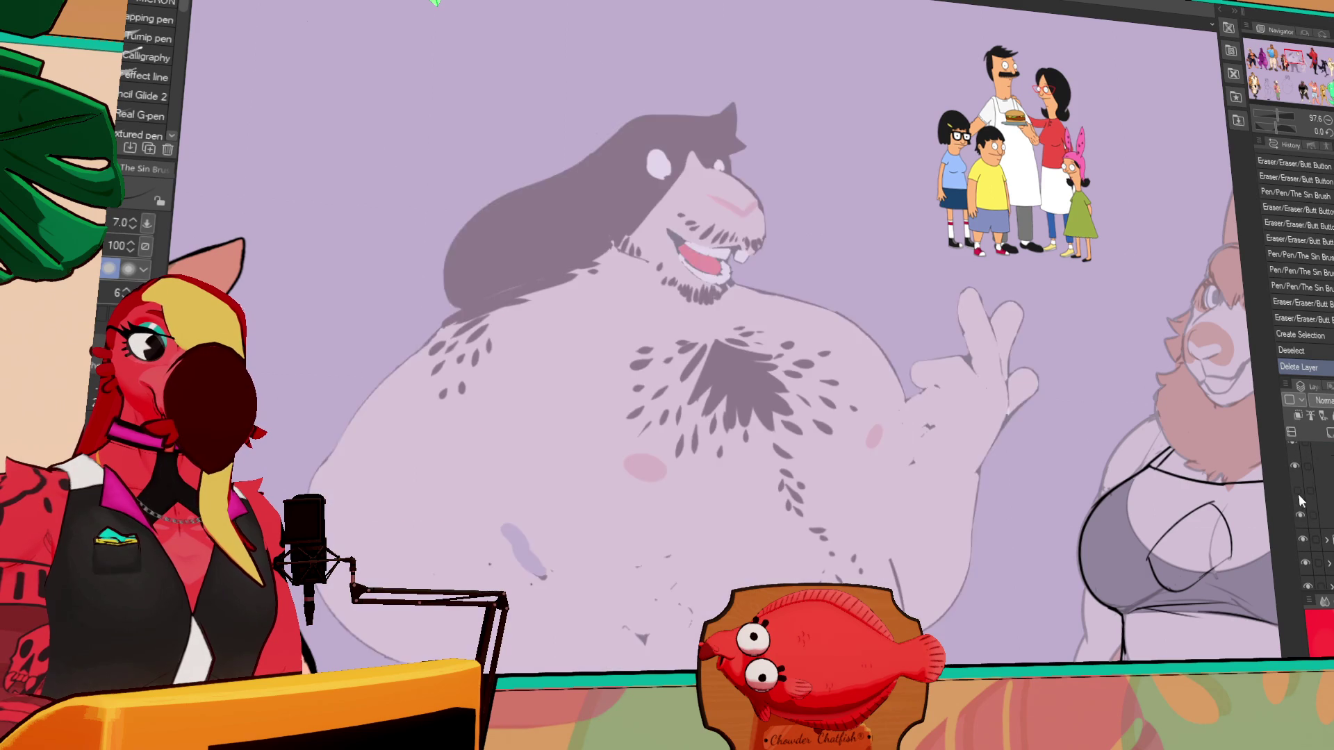
pyautogui.click(1326, 438)
pyautogui.scroll(-1, 981, 368)
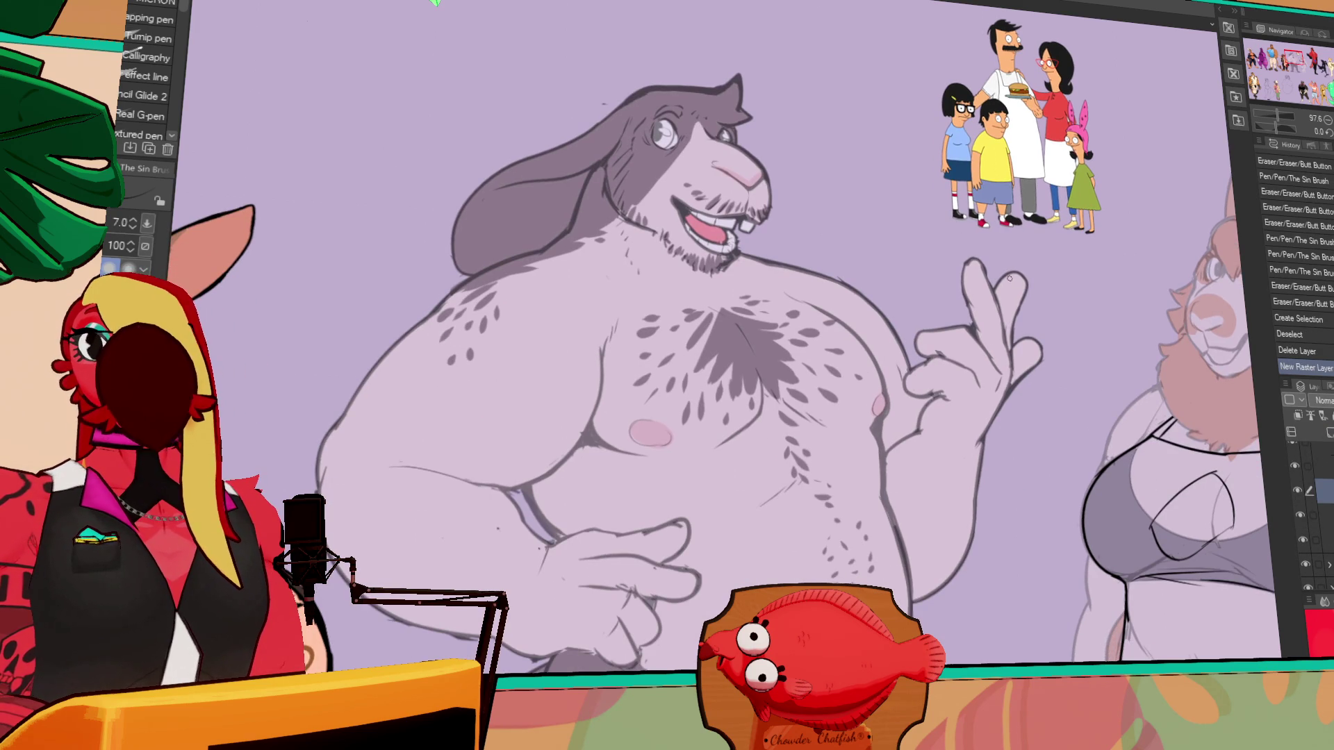
# - Draw the curved neckline across the bunny man's chest, curving it toward the shoulder
pyautogui.moveTo(905, 279)
pyautogui.mouseDown()
pyautogui.moveTo(946, 265)
pyautogui.moveTo(982, 227)
pyautogui.moveTo(1152, 196)
pyautogui.mouseUp()
pyautogui.moveTo(861, 257); pyautogui.dragTo(809, 371)
pyautogui.hotkey('ctrl', 'z')
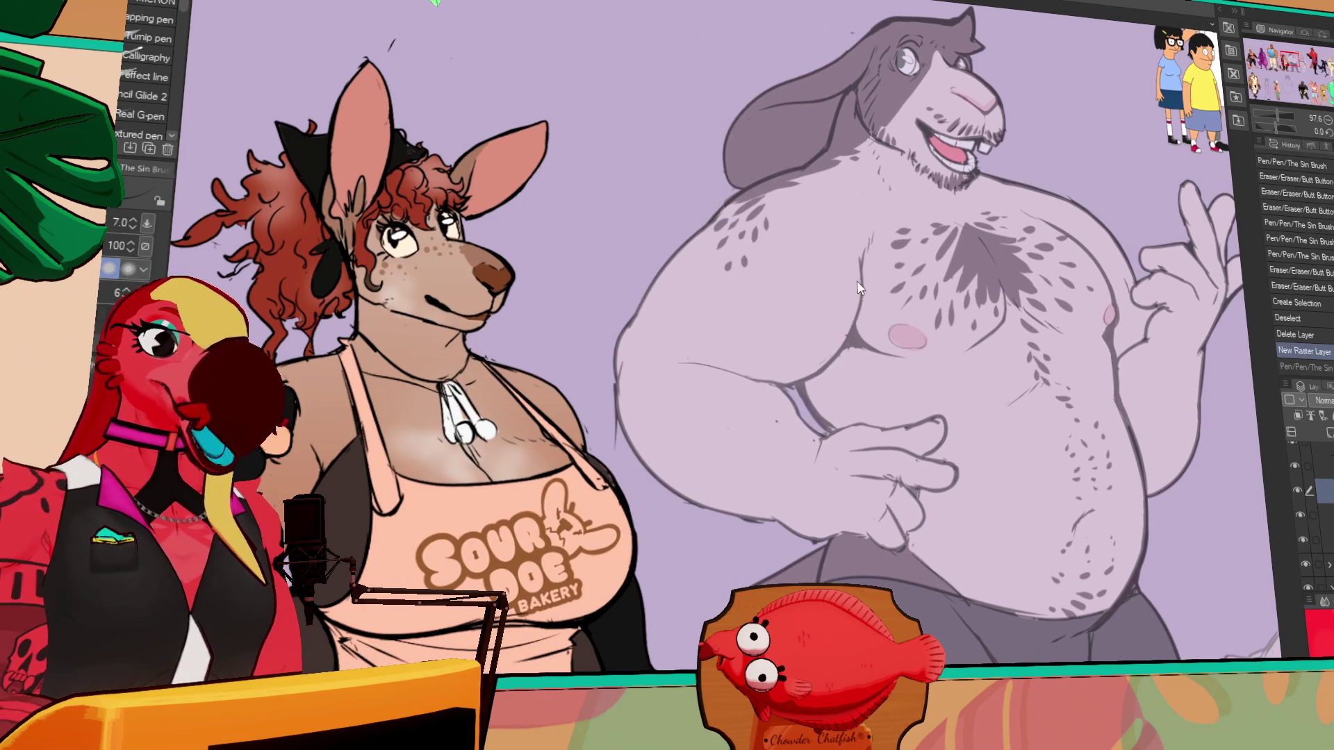
pyautogui.moveTo(912, 274); pyautogui.dragTo(730, 287)
pyautogui.moveTo(663, 257); pyautogui.dragTo(784, 315)
pyautogui.hotkey('ctrl', 'z')
pyautogui.hotkey('ctrl', 'z')
pyautogui.moveTo(626, 262)
pyautogui.mouseDown()
pyautogui.moveTo(783, 317)
pyautogui.moveTo(827, 272)
pyautogui.mouseUp()
pyautogui.hotkey('ctrl', 'z')
pyautogui.moveTo(784, 316); pyautogui.dragTo(828, 271)
pyautogui.moveTo(792, 317); pyautogui.dragTo(823, 272)
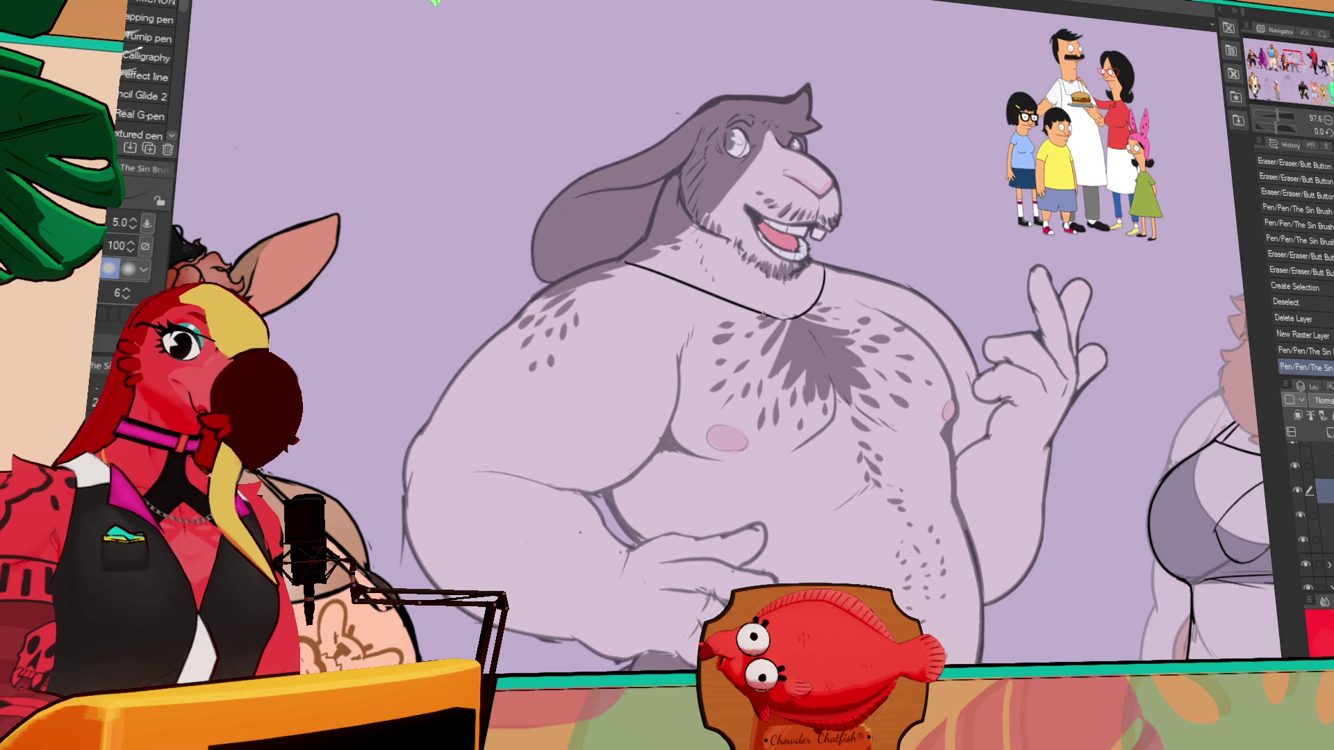
# - Erase stray bits at the neckline's end and touch up the stroke
pyautogui.moveTo(987, 314); pyautogui.dragTo(983, 311)
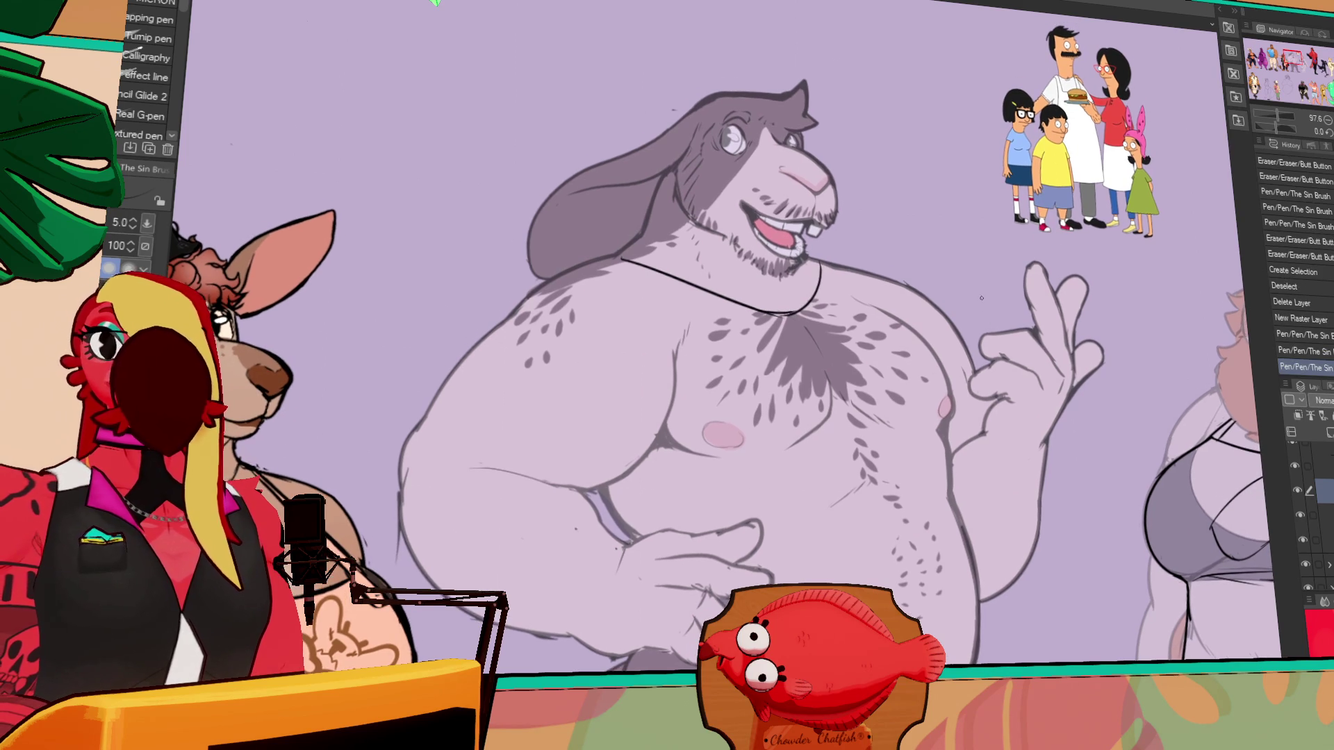
pyautogui.press('e')
pyautogui.click(810, 311)
pyautogui.click(806, 310)
pyautogui.click(776, 314)
pyautogui.press('p')
pyautogui.moveTo(966, 313); pyautogui.dragTo(994, 291)
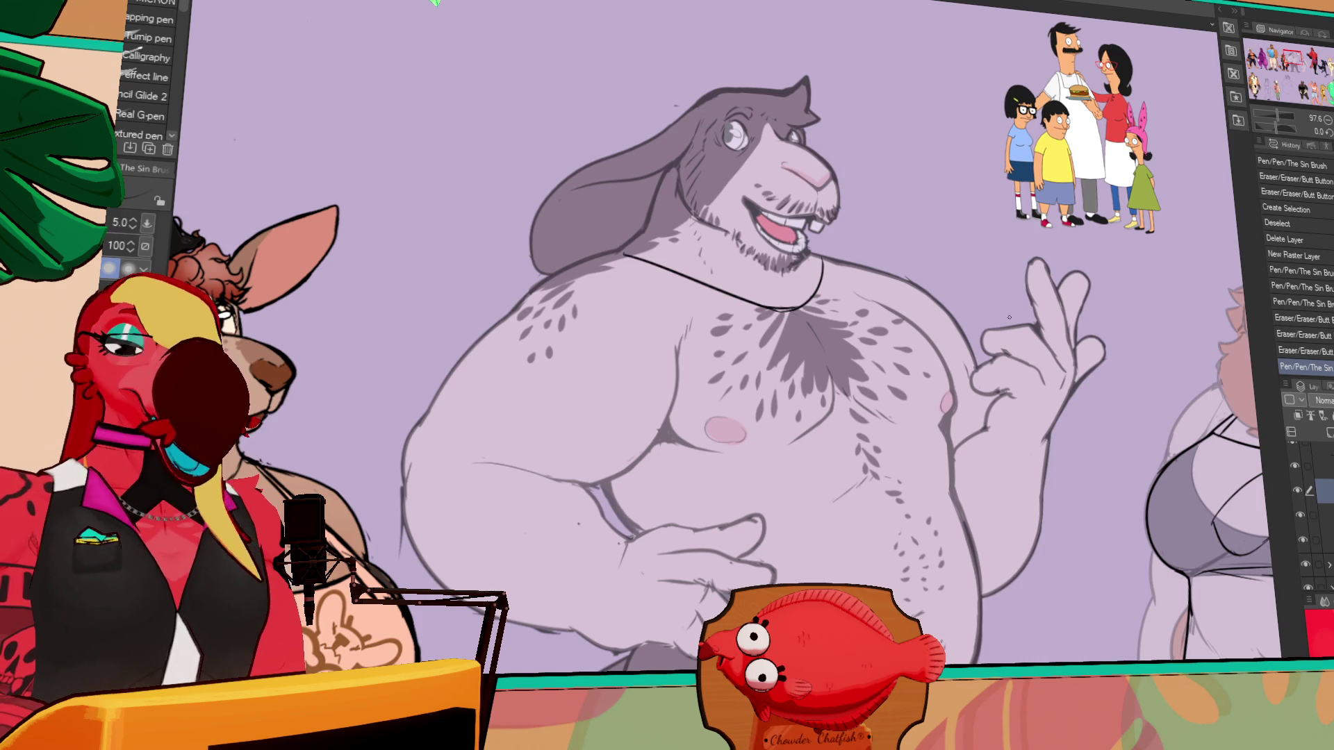
# - Redraw the neckline's left end with a line running down along the neck
pyautogui.moveTo(1117, 254)
pyautogui.mouseDown()
pyautogui.moveTo(916, 212)
pyautogui.moveTo(919, 188)
pyautogui.mouseUp()
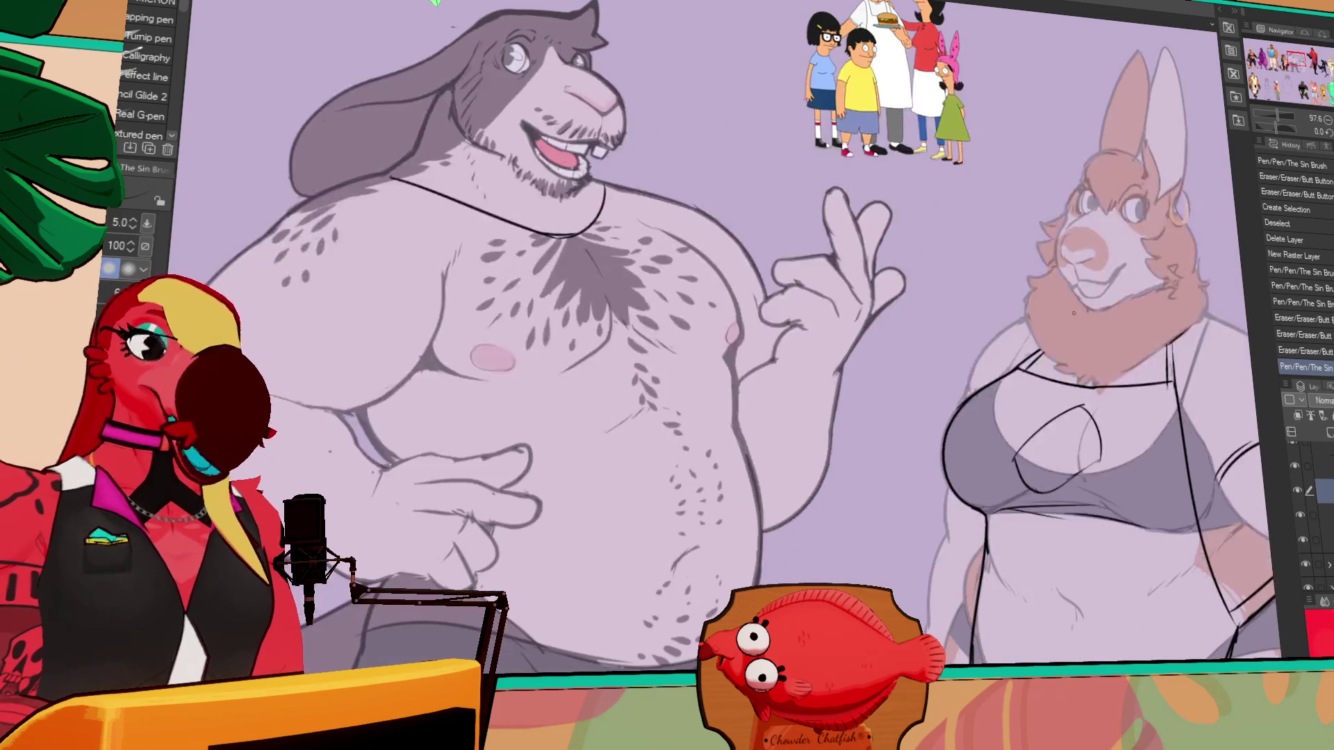
pyautogui.moveTo(907, 311)
pyautogui.mouseDown()
pyautogui.moveTo(989, 350)
pyautogui.moveTo(1044, 410)
pyautogui.moveTo(980, 353)
pyautogui.moveTo(1029, 350)
pyautogui.mouseUp()
pyautogui.moveTo(925, 371); pyautogui.dragTo(922, 352)
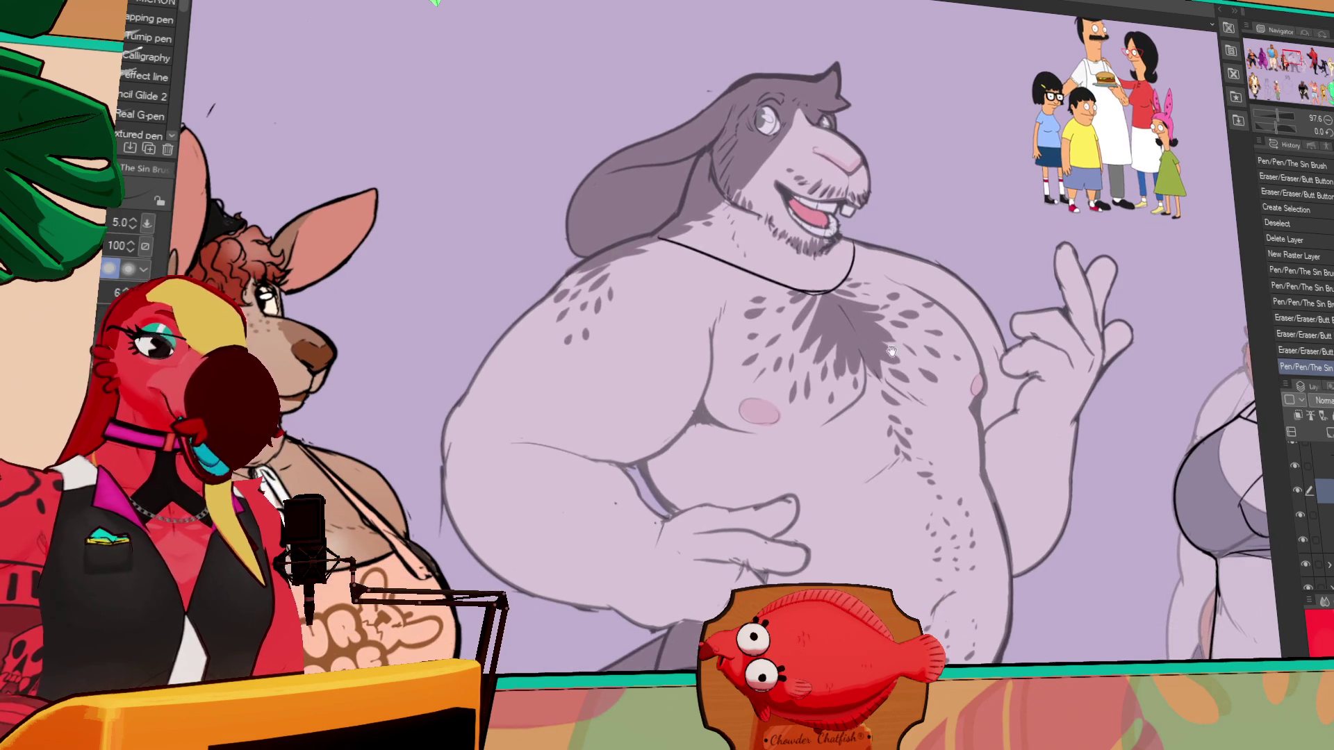
pyautogui.moveTo(660, 240); pyautogui.dragTo(771, 281)
pyautogui.hotkey('ctrl', 'z')
pyautogui.moveTo(670, 241); pyautogui.dragTo(792, 294)
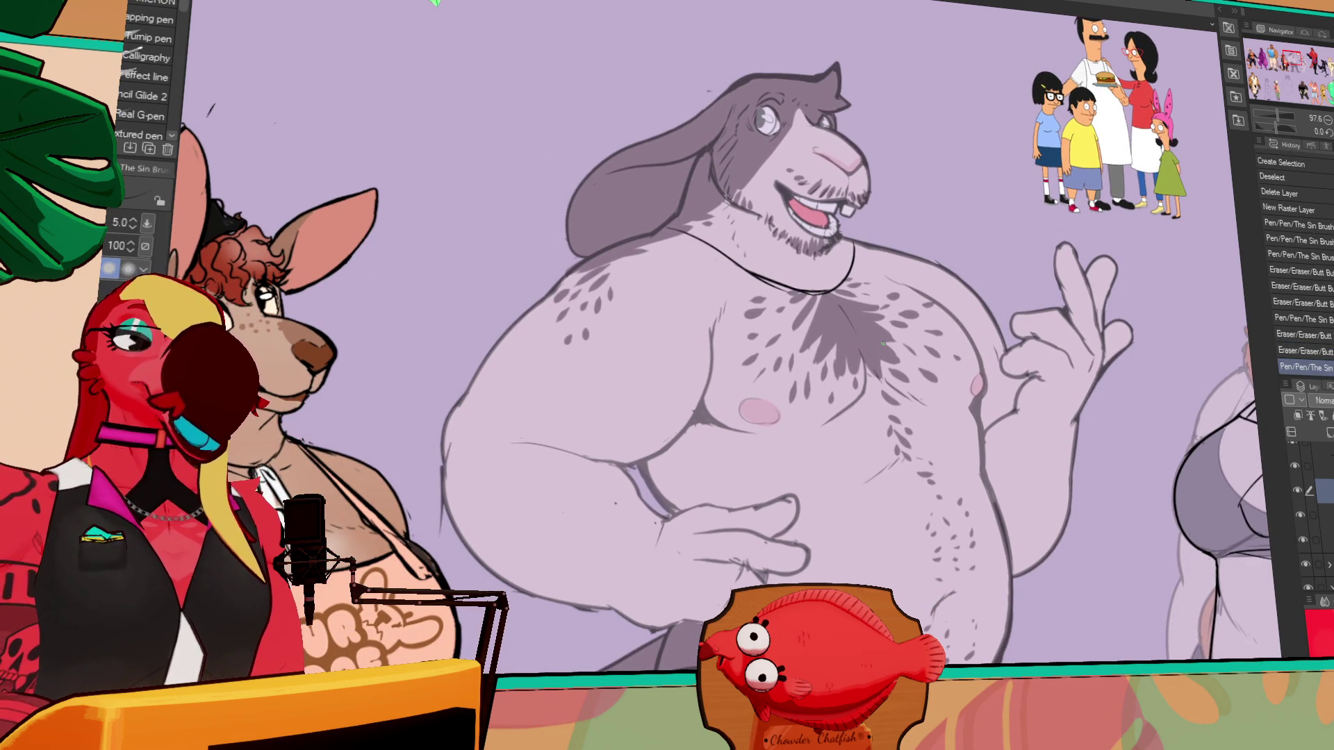
pyautogui.moveTo(1011, 288)
pyautogui.mouseDown()
pyautogui.moveTo(1078, 188)
pyautogui.moveTo(1021, 228)
pyautogui.mouseUp()
pyautogui.hotkey('ctrl', 'z')
pyautogui.hotkey('ctrl', 'y')
pyautogui.scroll(4, 1014, 268)
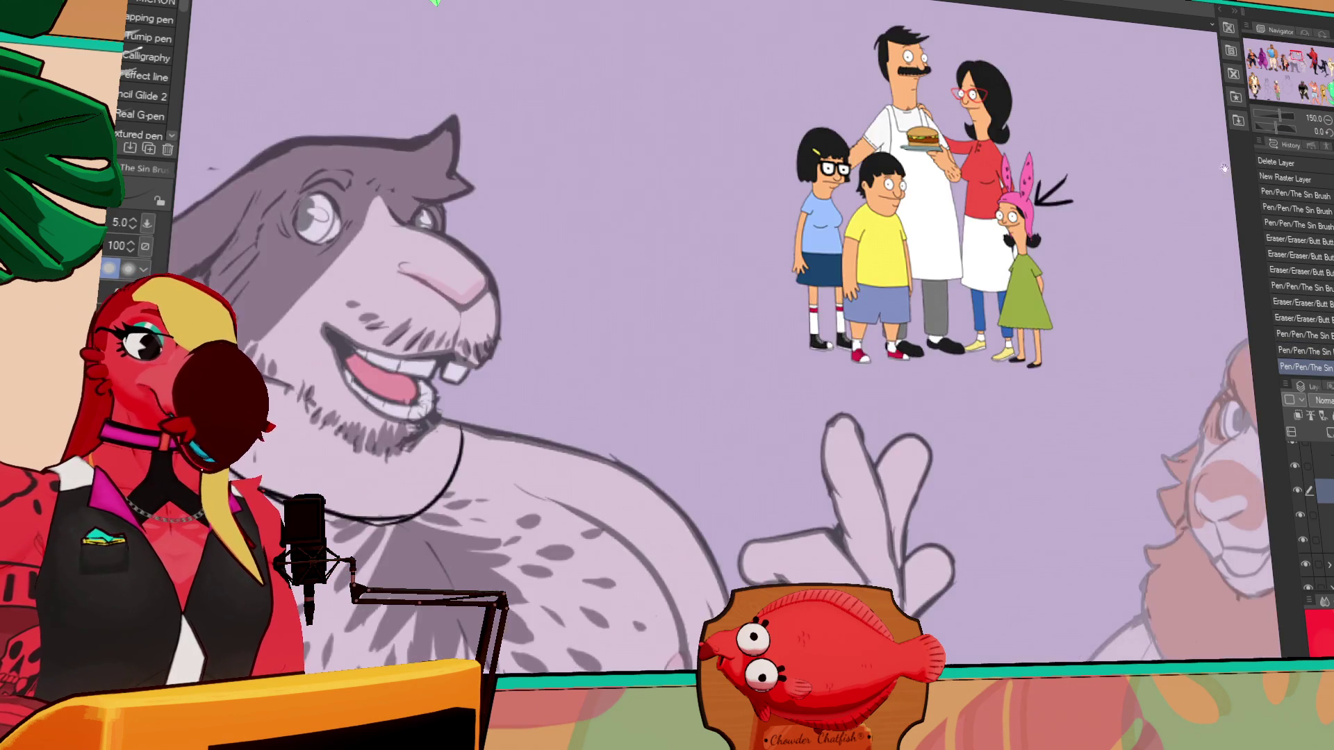
# - Erase the arrow beside the reference picture and return the view to 100% zoom
pyautogui.moveTo(1224, 167); pyautogui.dragTo(918, 276)
pyautogui.press('e')
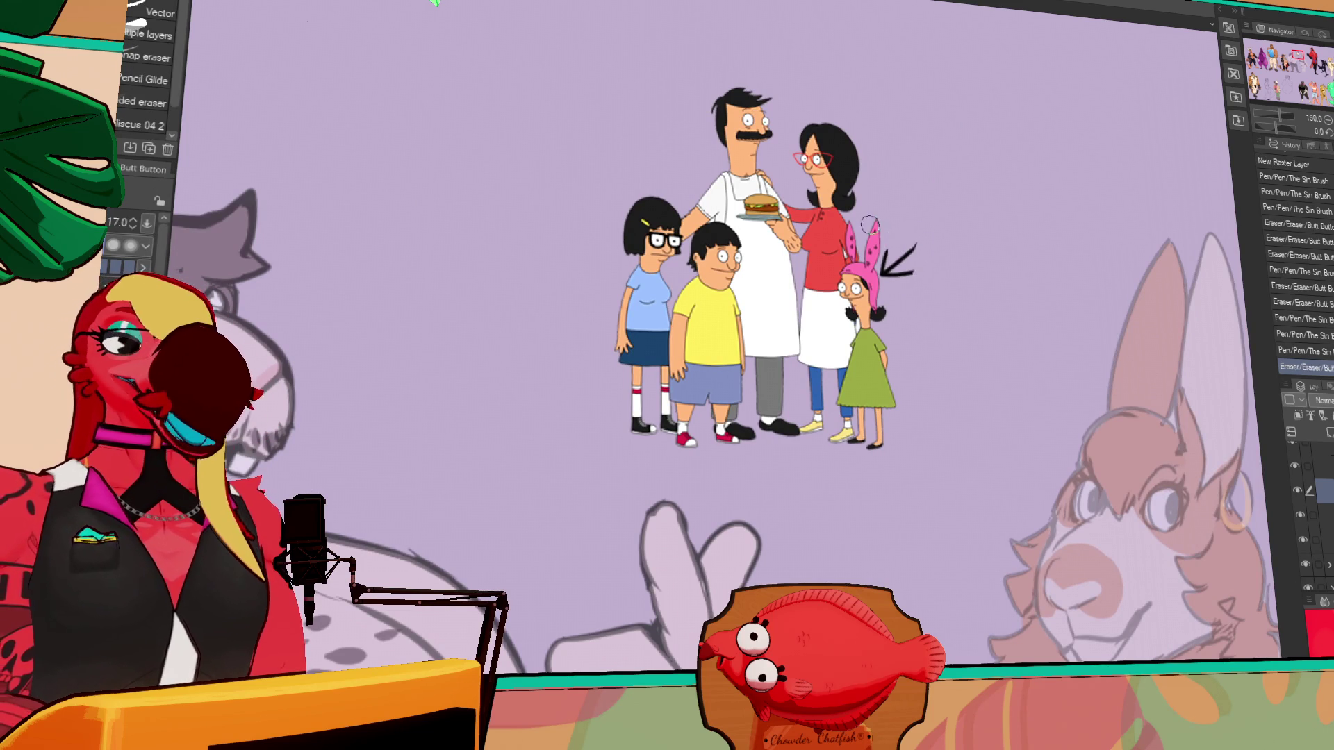
pyautogui.click(1327, 120)
pyautogui.moveTo(1020, 376); pyautogui.dragTo(1048, 278)
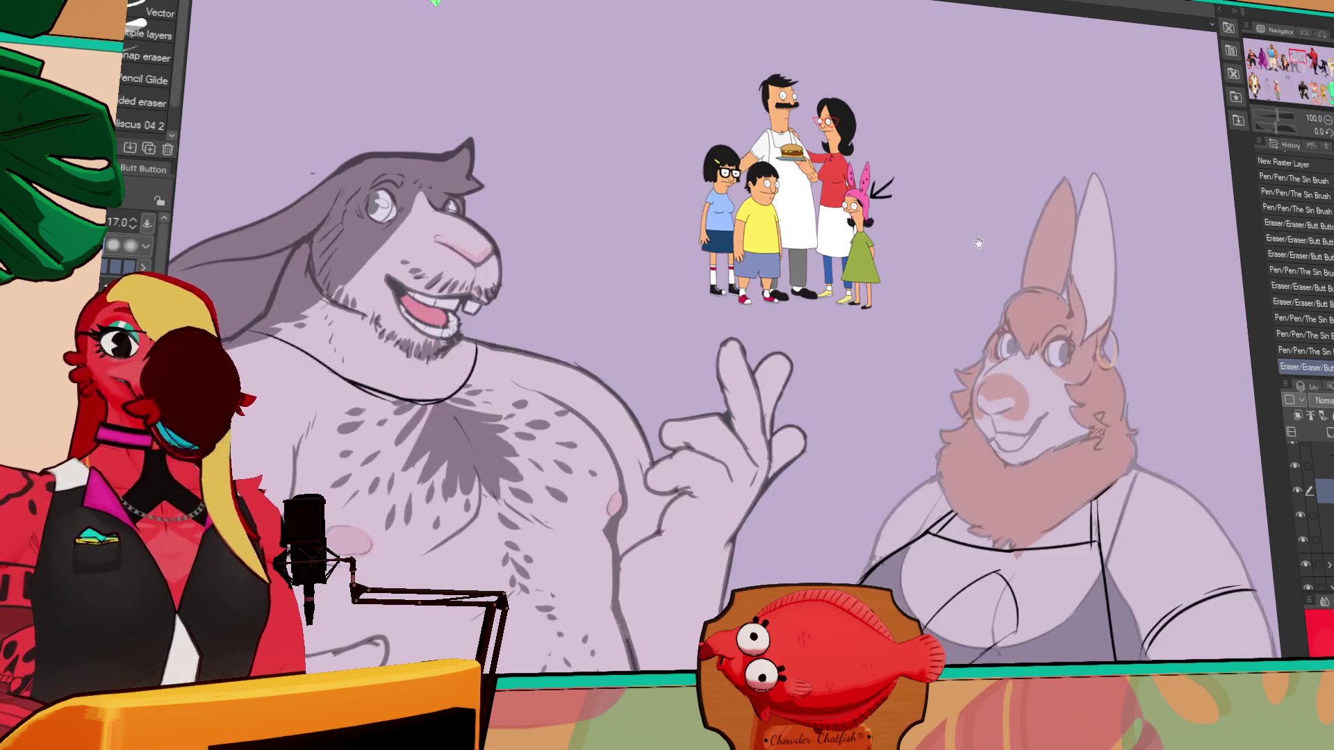
# - Try several strokes at the bunny man's neck, undoing them
pyautogui.press('p')
pyautogui.moveTo(907, 413)
pyautogui.mouseDown()
pyautogui.moveTo(938, 395)
pyautogui.moveTo(975, 318)
pyautogui.mouseUp()
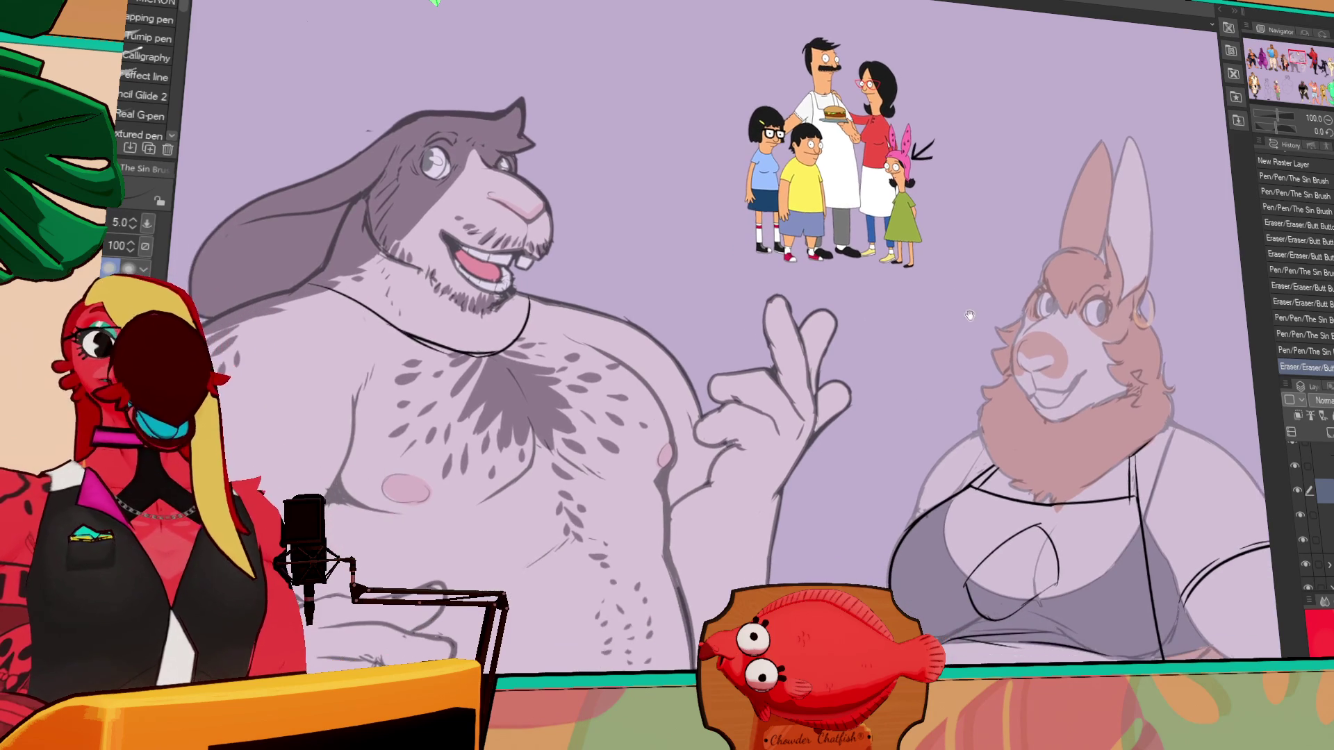
pyautogui.moveTo(815, 351); pyautogui.dragTo(1181, 243)
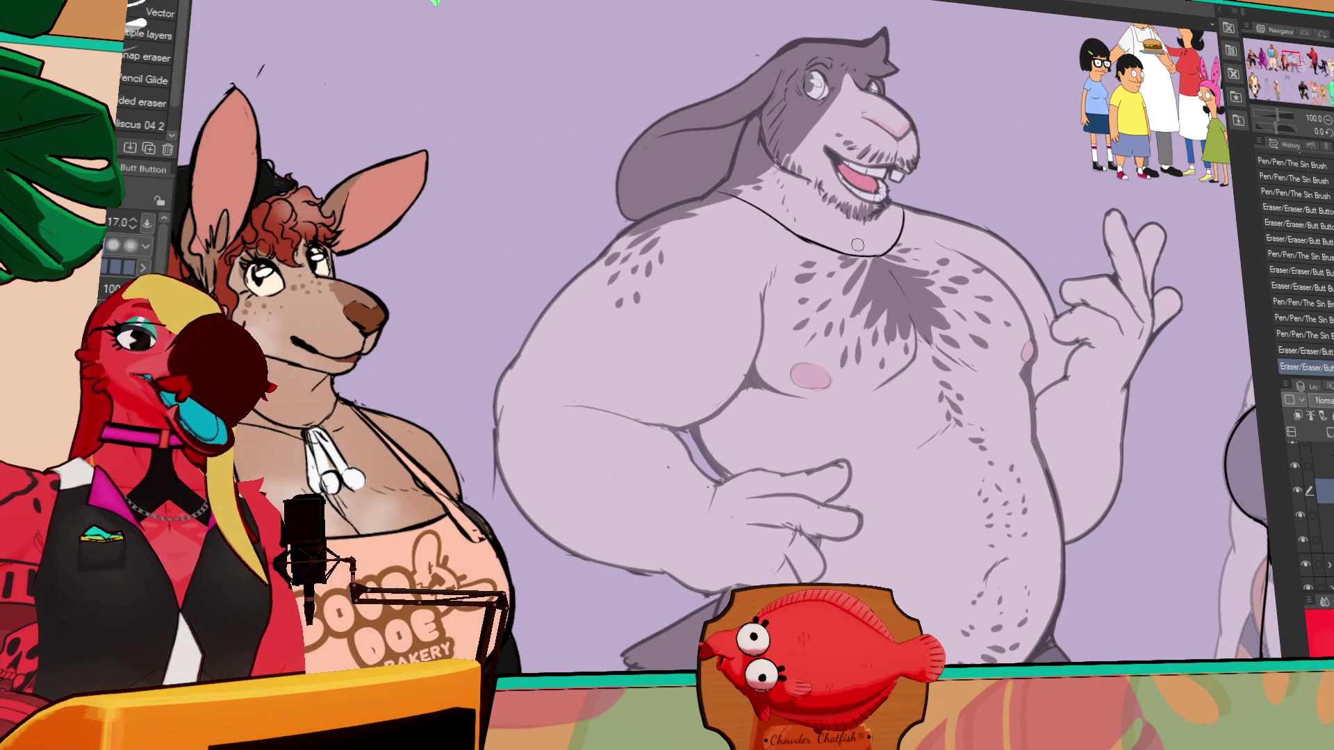
pyautogui.moveTo(778, 223); pyautogui.dragTo(903, 232)
pyautogui.hotkey('ctrl', 'z')
pyautogui.moveTo(825, 260); pyautogui.dragTo(877, 243)
pyautogui.hotkey('ctrl', 'z')
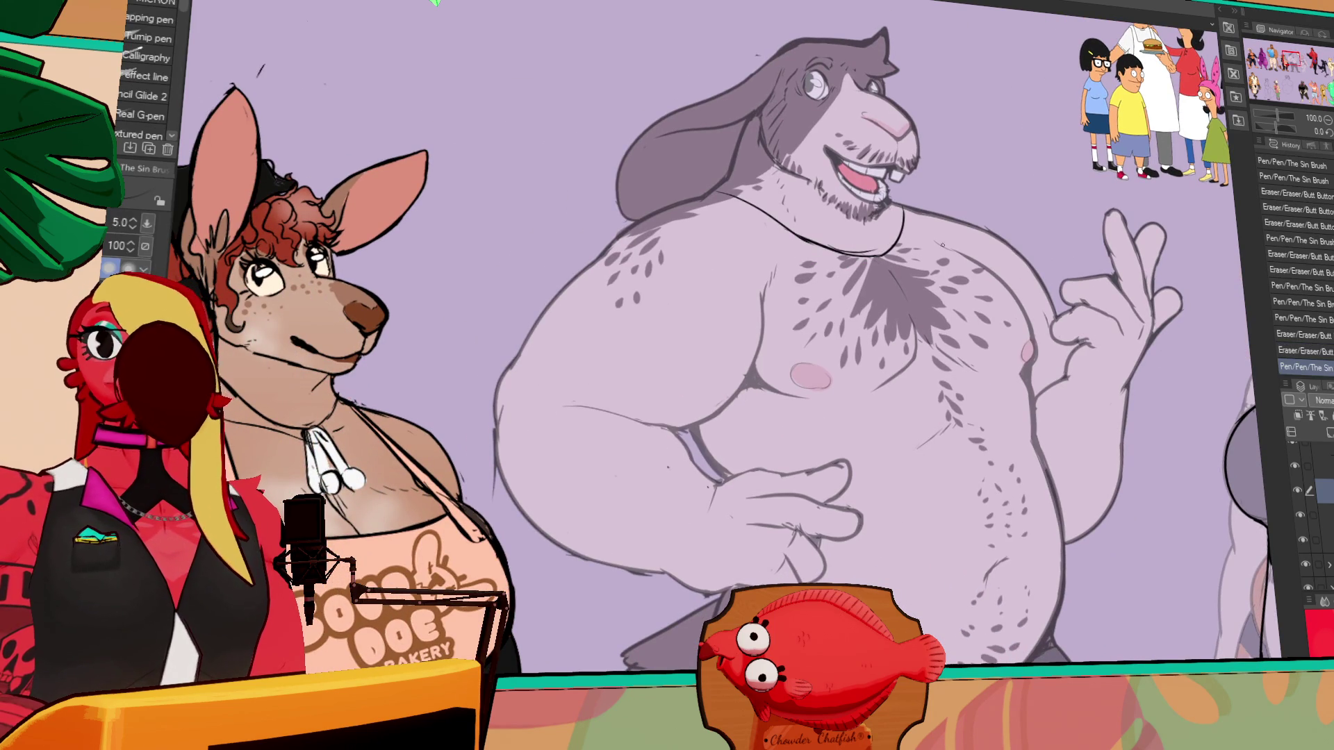
# - Erase a piece of the collar line on the shirt
pyautogui.moveTo(970, 263); pyautogui.dragTo(1019, 288)
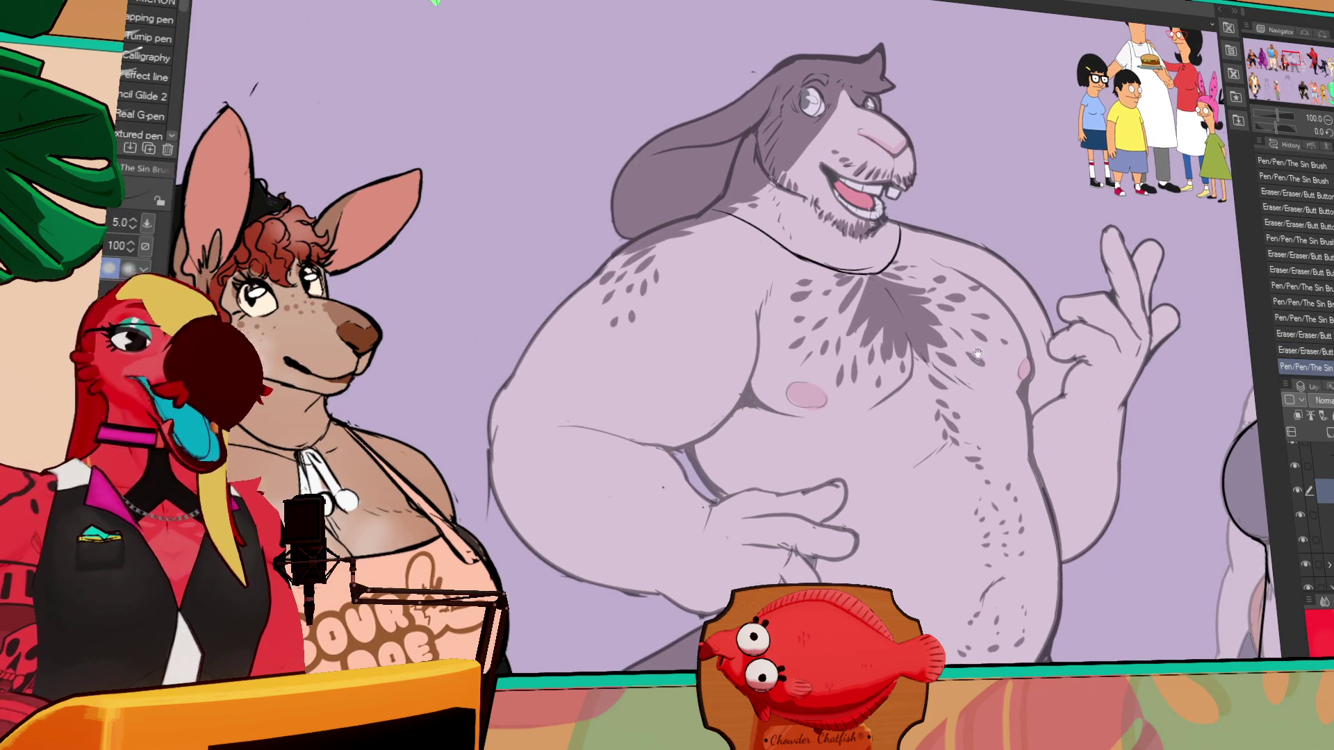
pyautogui.moveTo(976, 357); pyautogui.dragTo(994, 313)
pyautogui.press('e')
pyautogui.moveTo(839, 226); pyautogui.dragTo(868, 221)
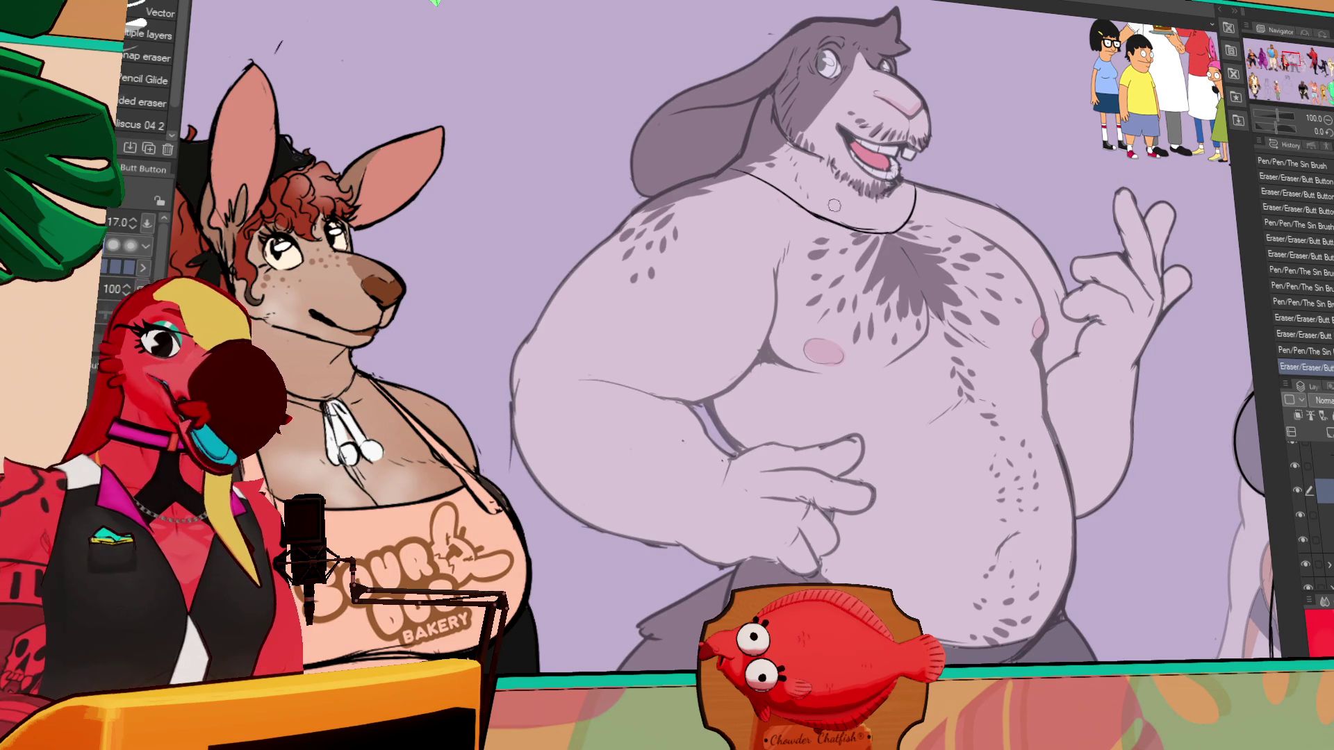
pyautogui.press('p')
pyautogui.moveTo(1007, 211); pyautogui.dragTo(977, 272)
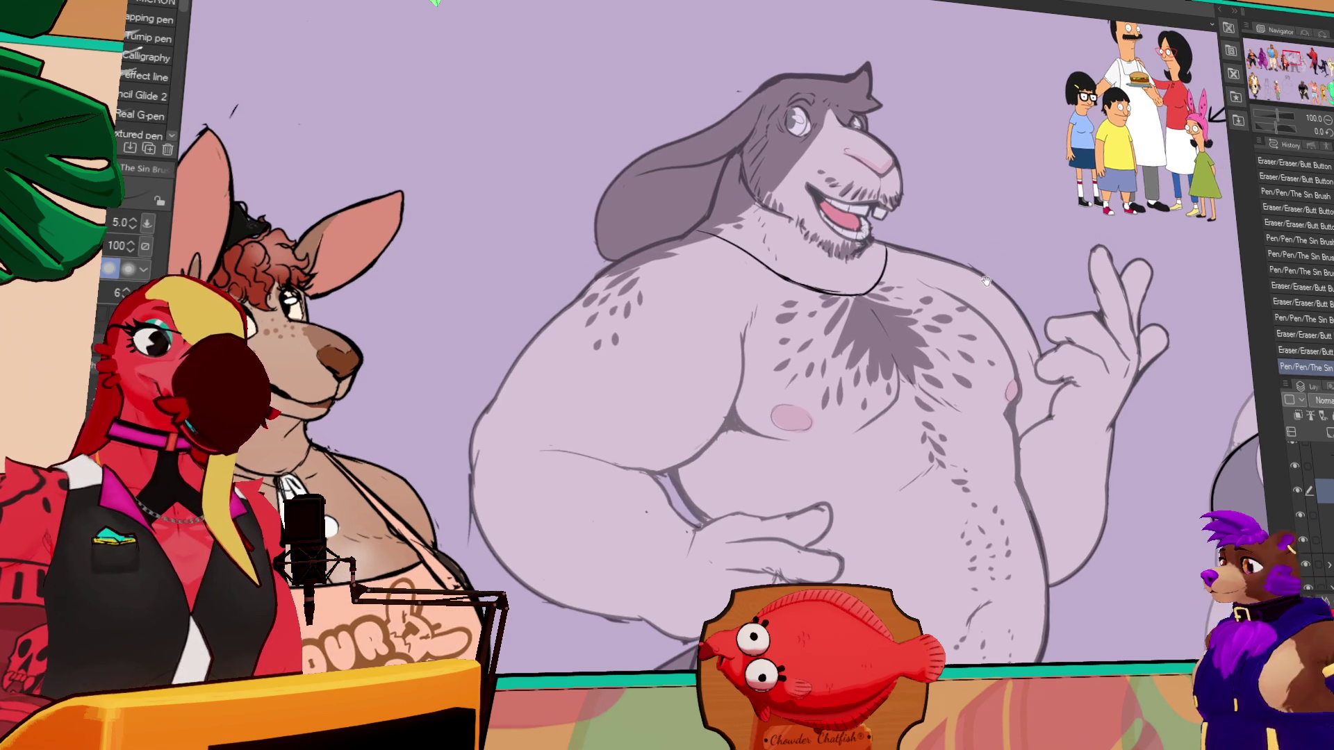
pyautogui.moveTo(869, 307); pyautogui.dragTo(895, 344)
pyautogui.hotkey('ctrl', 'z')
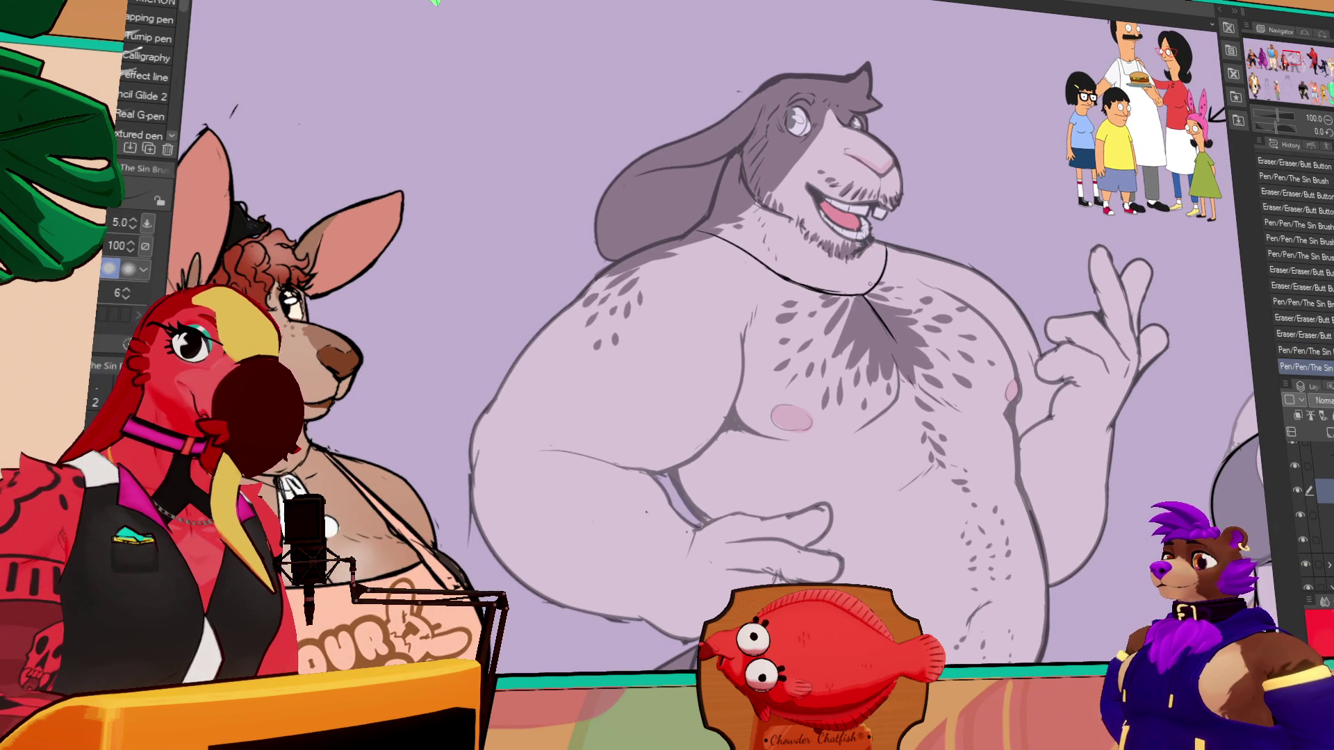
# - Draw the placket line on the chest, the left sleeve edge and belly fold lines
pyautogui.moveTo(849, 302)
pyautogui.mouseDown()
pyautogui.moveTo(900, 349)
pyautogui.moveTo(923, 353)
pyautogui.moveTo(962, 322)
pyautogui.mouseUp()
pyautogui.moveTo(603, 398)
pyautogui.mouseDown()
pyautogui.moveTo(508, 379)
pyautogui.moveTo(516, 339)
pyautogui.moveTo(548, 345)
pyautogui.moveTo(624, 423)
pyautogui.mouseUp()
pyautogui.moveTo(550, 309); pyautogui.dragTo(530, 338)
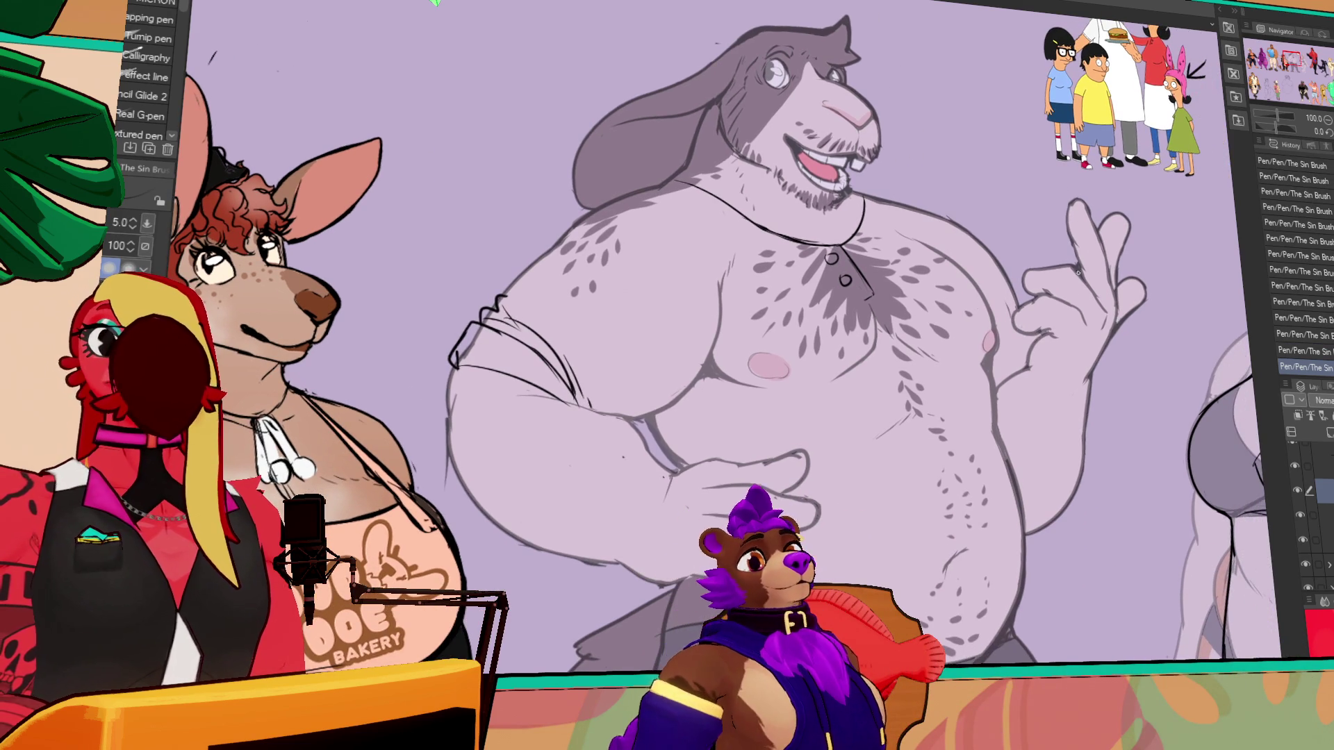
pyautogui.moveTo(1032, 349); pyautogui.dragTo(1028, 317)
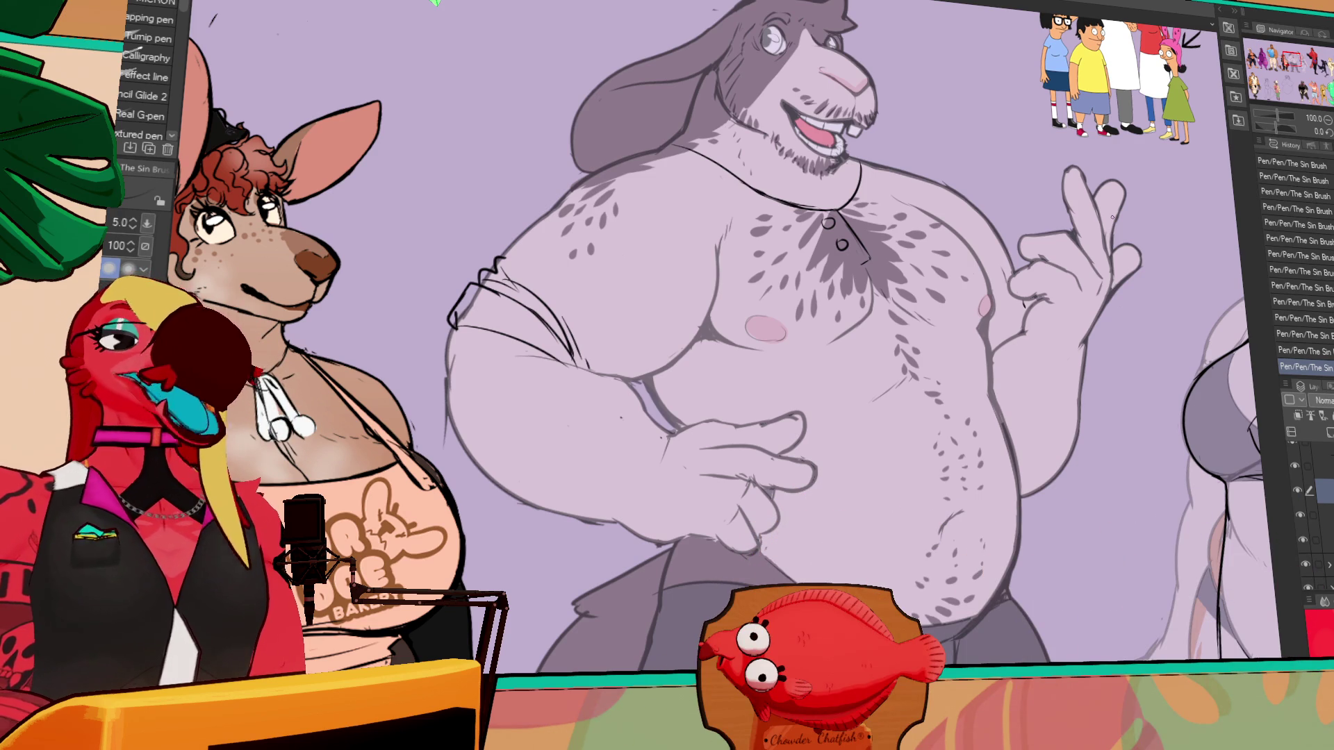
# - Draw the shirt's shoulder line down to the arm and trim part of it
pyautogui.moveTo(1066, 313); pyautogui.dragTo(1059, 316)
pyautogui.hotkey('ctrl', 'z')
pyautogui.moveTo(851, 170); pyautogui.dragTo(974, 208)
pyautogui.hotkey('ctrl', 'z')
pyautogui.hotkey('ctrl', 'z')
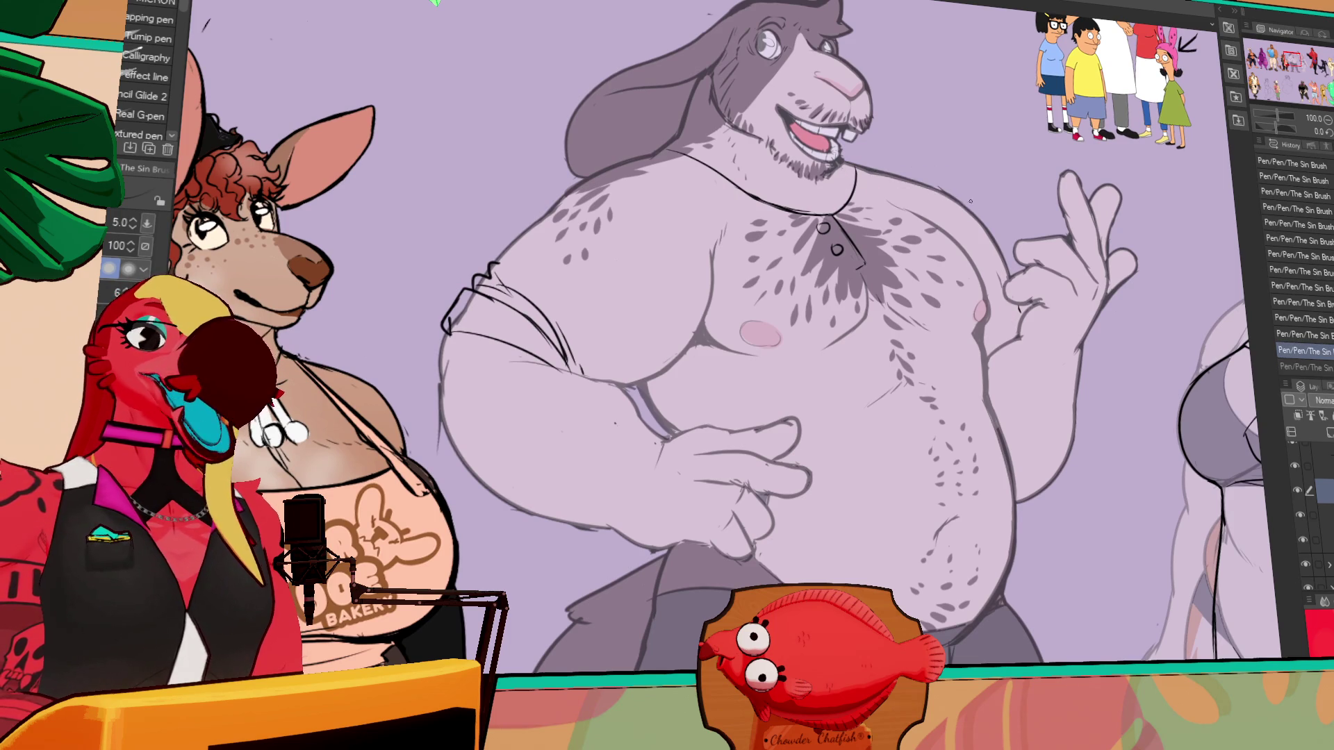
pyautogui.moveTo(879, 171)
pyautogui.mouseDown()
pyautogui.moveTo(880, 208)
pyautogui.moveTo(962, 229)
pyautogui.mouseUp()
# - Sketch short strokes along the arm edge, erasing and undoing stray ones
pyautogui.hotkey('ctrl', 'z')
pyautogui.moveTo(856, 201); pyautogui.dragTo(1007, 291)
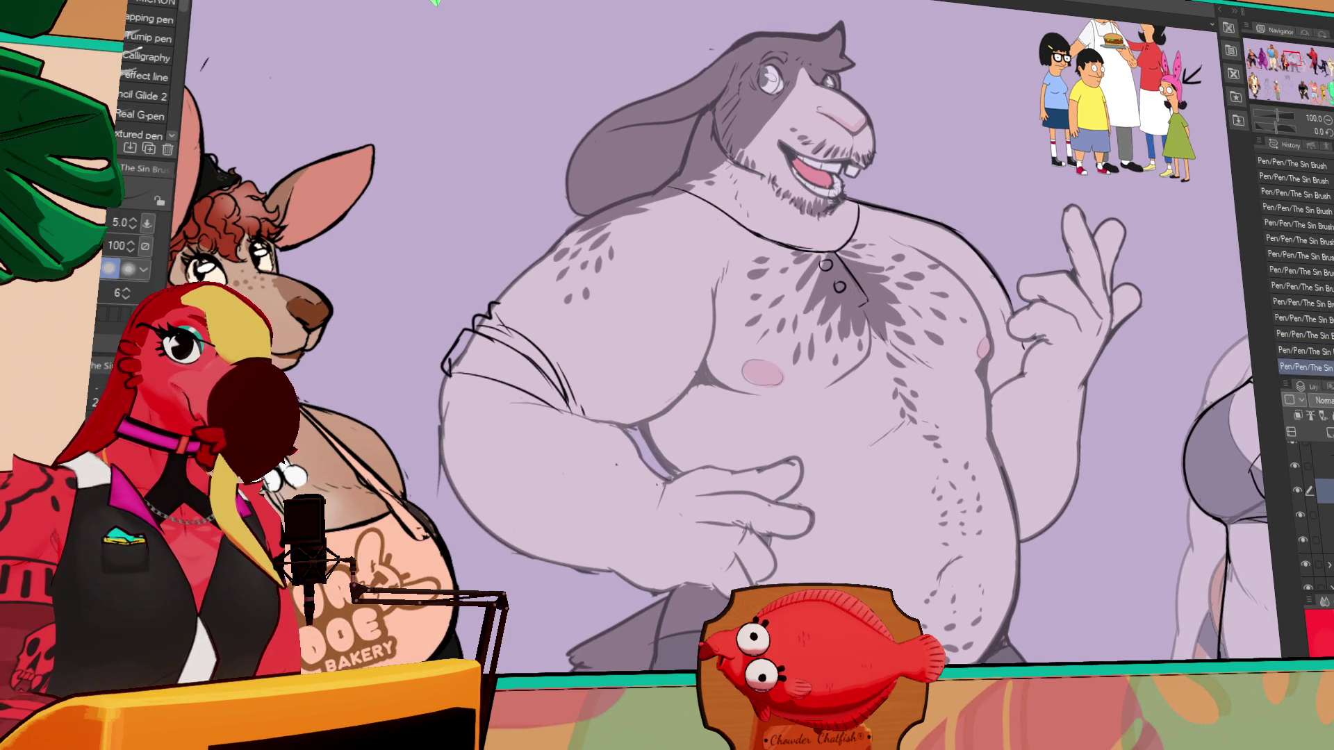
pyautogui.press('e')
pyautogui.moveTo(953, 229)
pyautogui.mouseDown()
pyautogui.moveTo(874, 201)
pyautogui.moveTo(969, 245)
pyautogui.moveTo(1001, 288)
pyautogui.mouseUp()
pyautogui.press('p')
pyautogui.moveTo(1018, 372)
pyautogui.mouseDown()
pyautogui.moveTo(990, 391)
pyautogui.moveTo(982, 368)
pyautogui.mouseUp()
pyautogui.hotkey('ctrl', 'z')
pyautogui.press('e')
pyautogui.moveTo(986, 371); pyautogui.dragTo(983, 366)
pyautogui.press('p')
pyautogui.moveTo(991, 318); pyautogui.dragTo(983, 382)
pyautogui.moveTo(915, 356)
pyautogui.mouseDown()
pyautogui.moveTo(790, 405)
pyautogui.moveTo(865, 387)
pyautogui.mouseUp()
# - Draw fold strokes across the chest and erase a small bit near them
pyautogui.hotkey('ctrl', 'z')
pyautogui.moveTo(942, 369); pyautogui.dragTo(826, 400)
pyautogui.hotkey('ctrl', 'z')
pyautogui.moveTo(906, 382); pyautogui.dragTo(813, 411)
pyautogui.hotkey('ctrl', 'z')
pyautogui.moveTo(889, 387); pyautogui.dragTo(803, 417)
pyautogui.hotkey('ctrl', 'z')
pyautogui.press('e')
pyautogui.moveTo(913, 386)
pyautogui.mouseDown()
pyautogui.moveTo(882, 396)
pyautogui.moveTo(964, 387)
pyautogui.mouseUp()
pyautogui.press('p')
pyautogui.hotkey('ctrl', 'z')
pyautogui.hotkey('ctrl', 'z')
# - Redraw the chest fold stroke repeatedly, undoing each unsatisfying attempt
pyautogui.hotkey('ctrl', 'z')
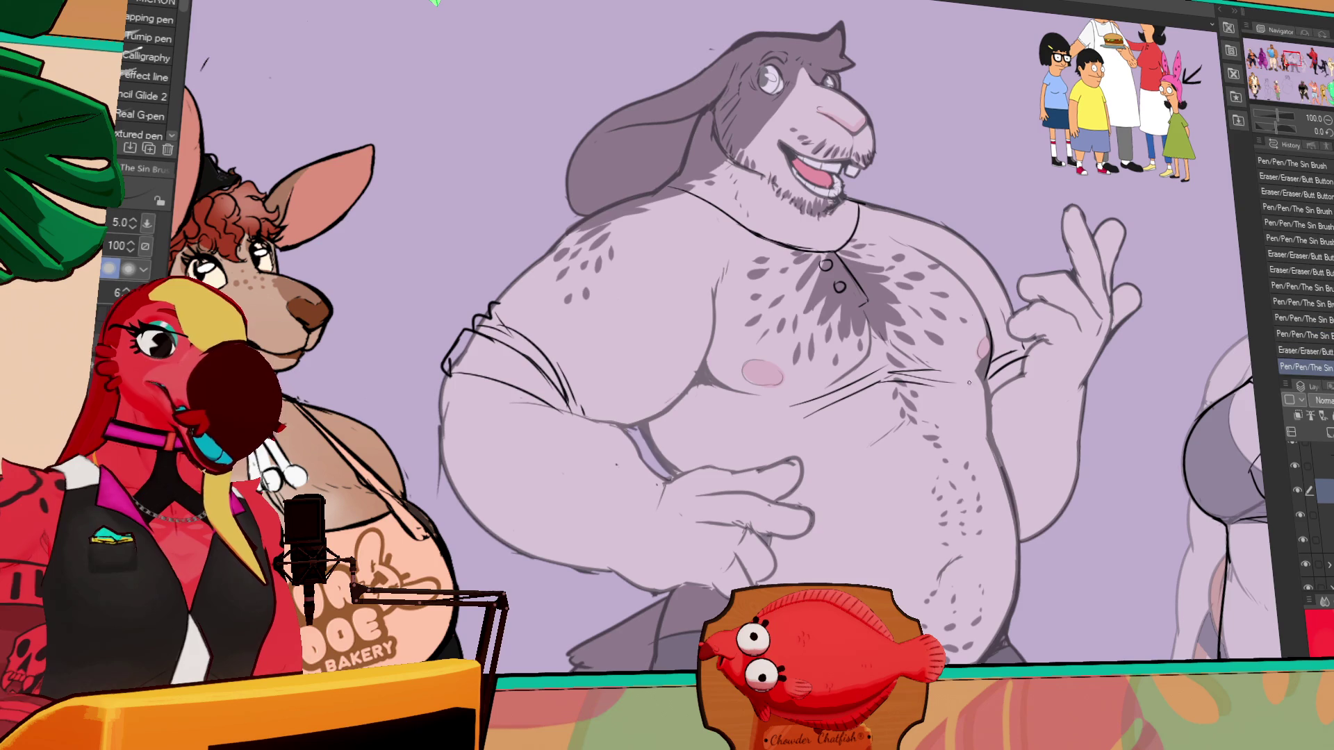
pyautogui.moveTo(856, 372); pyautogui.dragTo(892, 360)
pyautogui.hotkey('ctrl', 'z')
pyautogui.moveTo(821, 385); pyautogui.dragTo(906, 346)
pyautogui.hotkey('ctrl', 'z')
pyautogui.moveTo(846, 382); pyautogui.dragTo(892, 340)
pyautogui.hotkey('ctrl', 'z')
pyautogui.moveTo(840, 381); pyautogui.dragTo(907, 354)
# - Add a single hatch stroke near the rabbit man's elbow after retrying armpit and elbow folds
pyautogui.hotkey('ctrl', 'z')
pyautogui.moveTo(754, 360)
pyautogui.mouseDown()
pyautogui.moveTo(786, 335)
pyautogui.moveTo(823, 331)
pyautogui.mouseUp()
pyautogui.hotkey('ctrl', 'z')
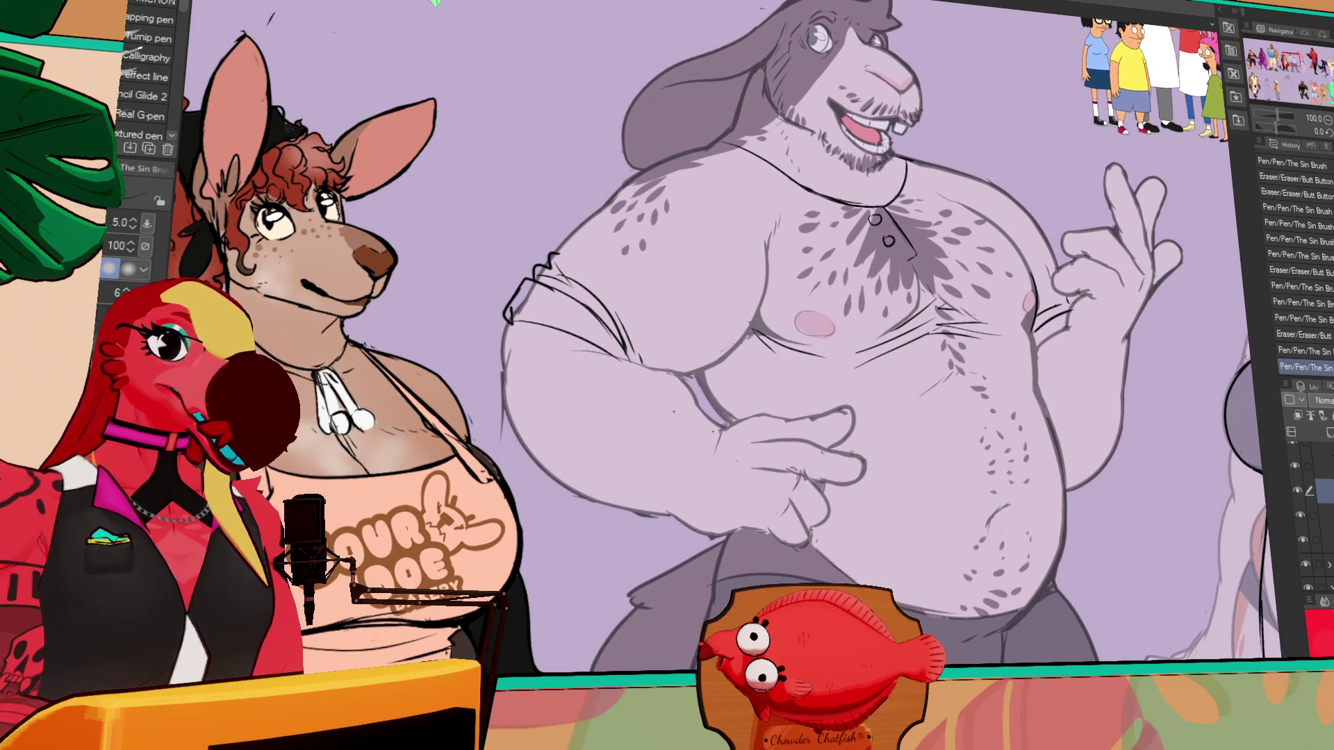
pyautogui.moveTo(688, 375)
pyautogui.mouseDown()
pyautogui.moveTo(726, 363)
pyautogui.moveTo(757, 326)
pyautogui.moveTo(743, 338)
pyautogui.mouseUp()
pyautogui.hotkey('ctrl', 'z')
pyautogui.hotkey('ctrl', 'z')
pyautogui.hotkey('ctrl', 'z')
pyautogui.hotkey('ctrl', 'z')
pyautogui.moveTo(681, 382); pyautogui.dragTo(753, 312)
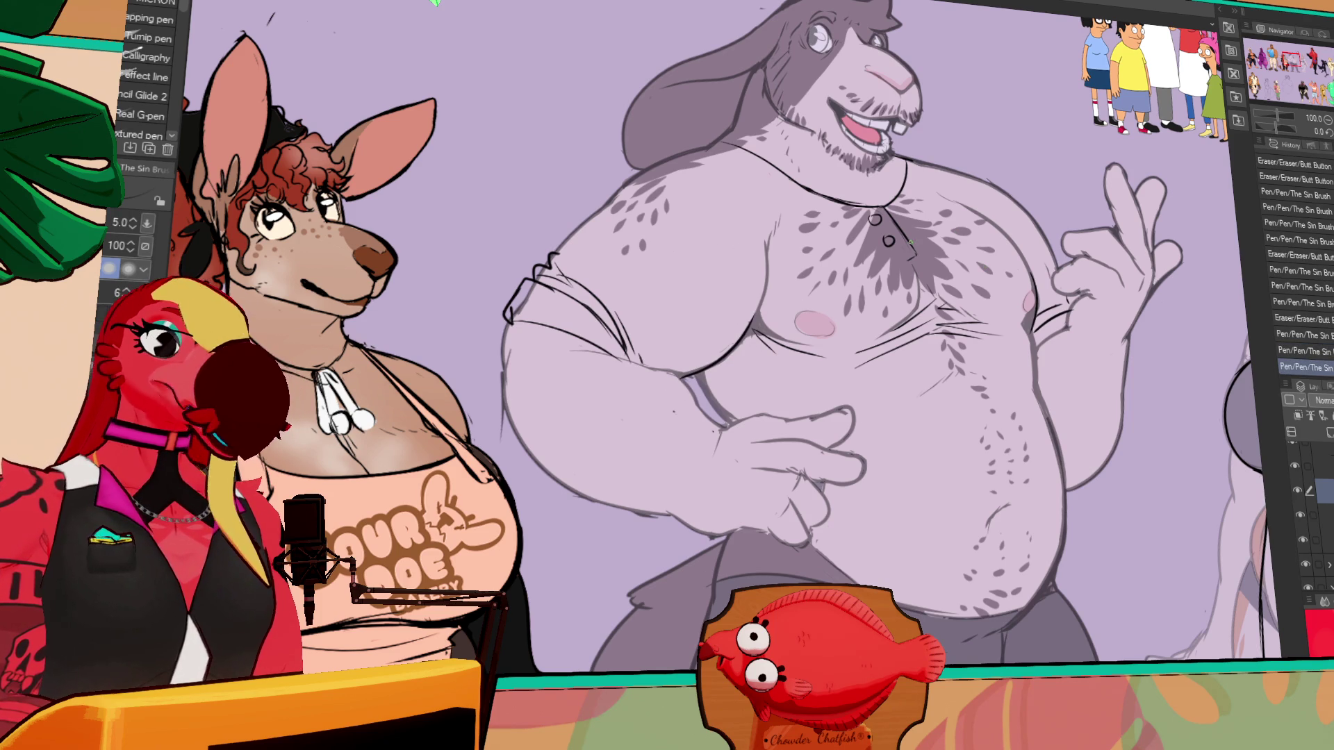
# - Erase stray lines near the elbow and try a new arm line
pyautogui.scroll(-2, 1049, 297)
pyautogui.press('e')
pyautogui.moveTo(740, 380)
pyautogui.mouseDown()
pyautogui.moveTo(692, 343)
pyautogui.moveTo(751, 282)
pyautogui.moveTo(736, 320)
pyautogui.mouseUp()
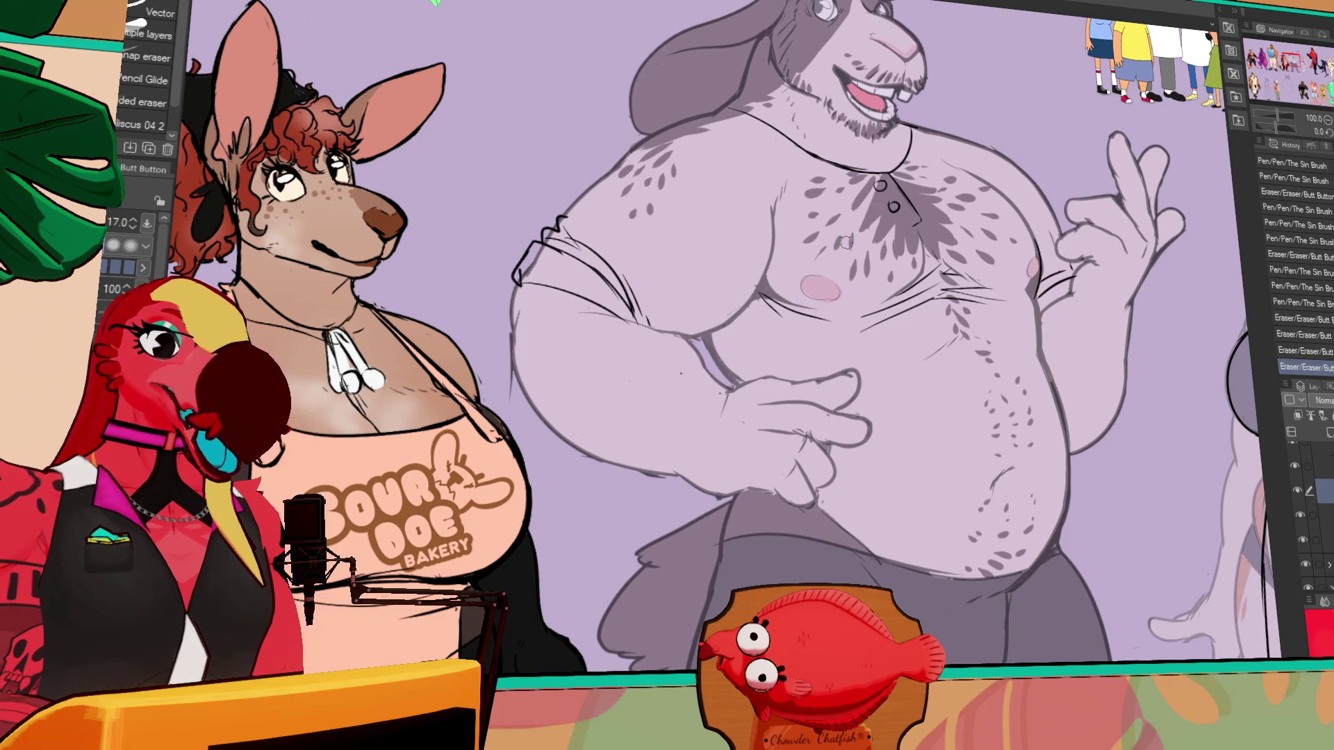
pyautogui.moveTo(1153, 243)
pyautogui.mouseDown()
pyautogui.moveTo(1031, 313)
pyautogui.moveTo(1042, 284)
pyautogui.mouseUp()
pyautogui.hscroll(2, 1110, 281)
pyautogui.press('p')
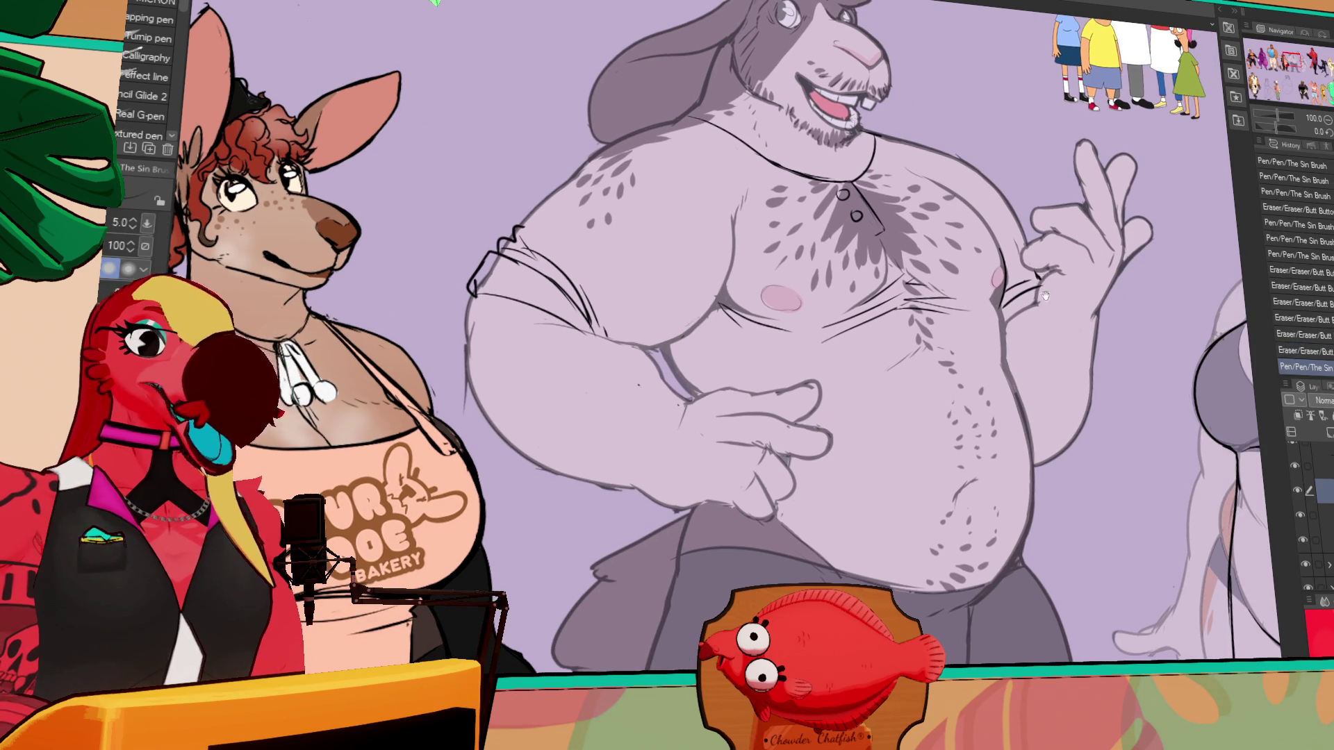
pyautogui.scroll(5, 1042, 278)
pyautogui.scroll(-5, 984, 366)
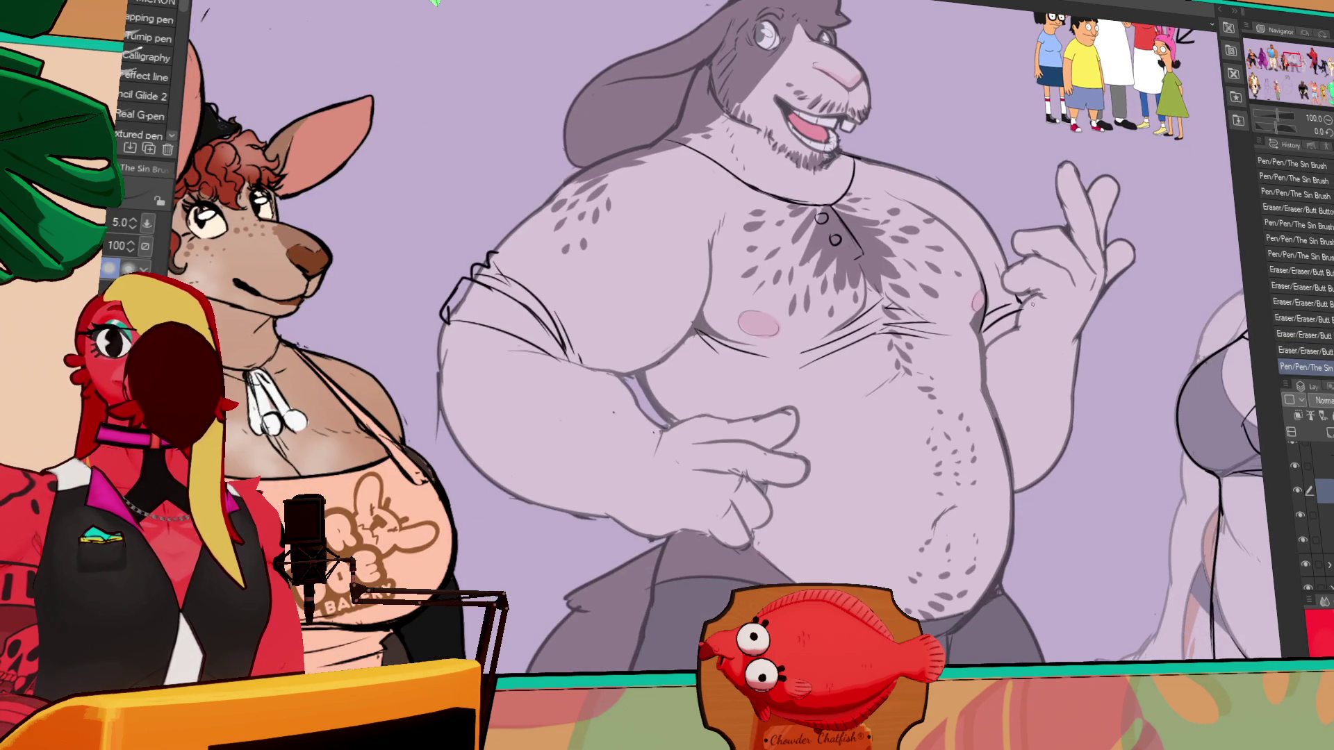
pyautogui.scroll(2, 813, 340)
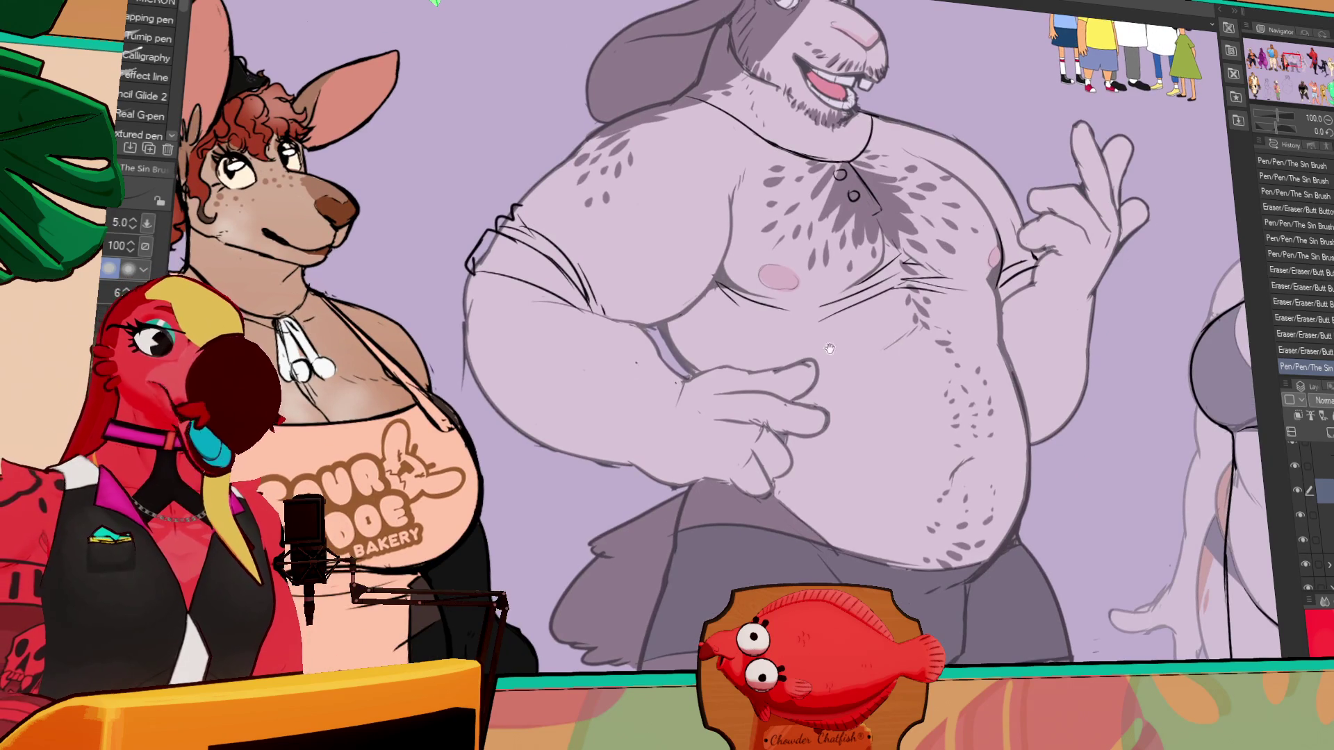
pyautogui.moveTo(667, 306); pyautogui.dragTo(702, 352)
pyautogui.hotkey('ctrl', 'z')
pyautogui.hotkey('ctrl', 'z')
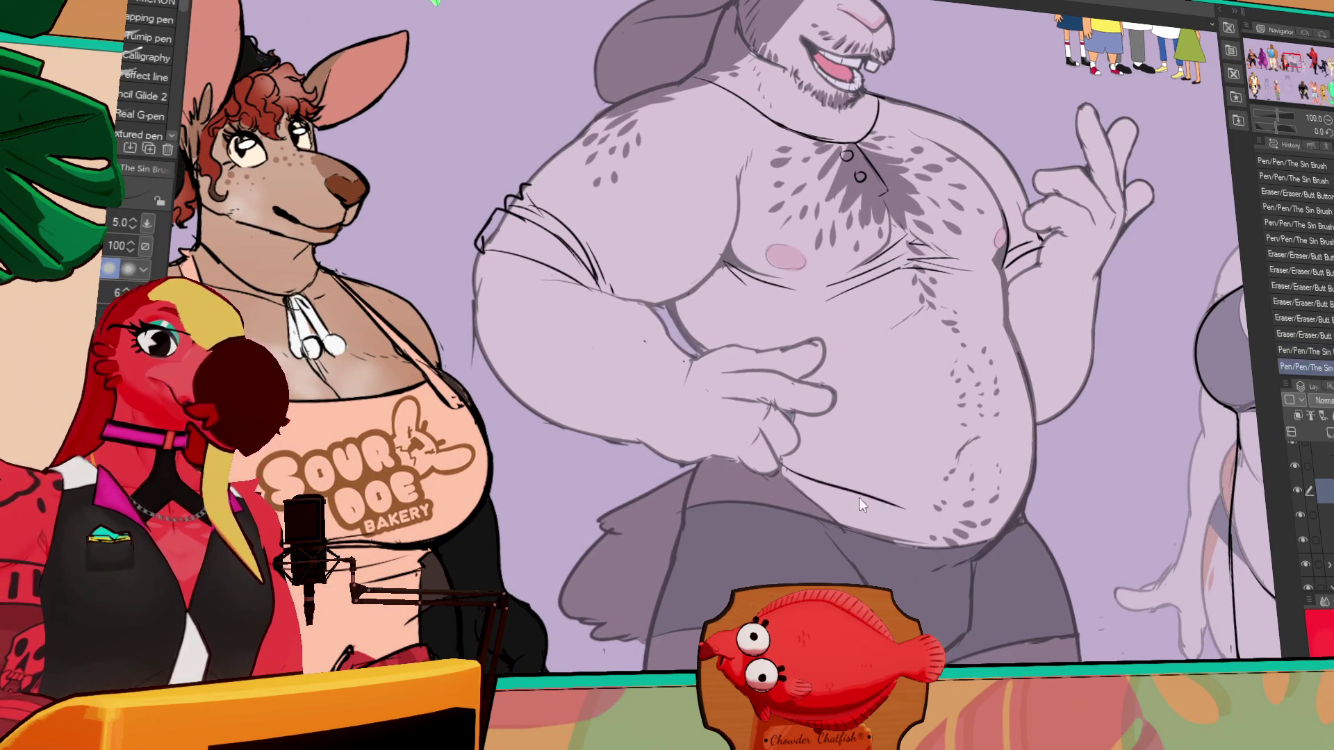
# - Restore the last pen stroke and touch up the linework near the belly and hand
pyautogui.moveTo(857, 460); pyautogui.dragTo(861, 514)
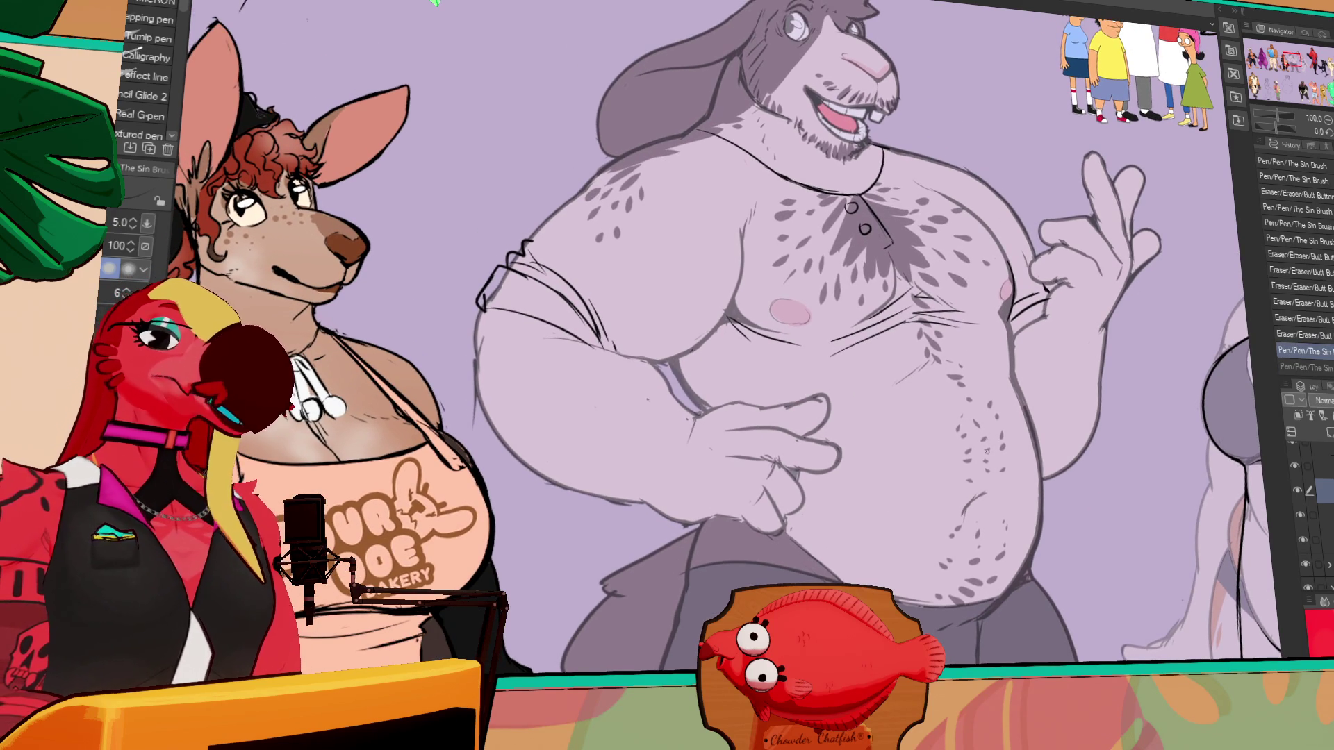
pyautogui.moveTo(1012, 502); pyautogui.dragTo(1025, 466)
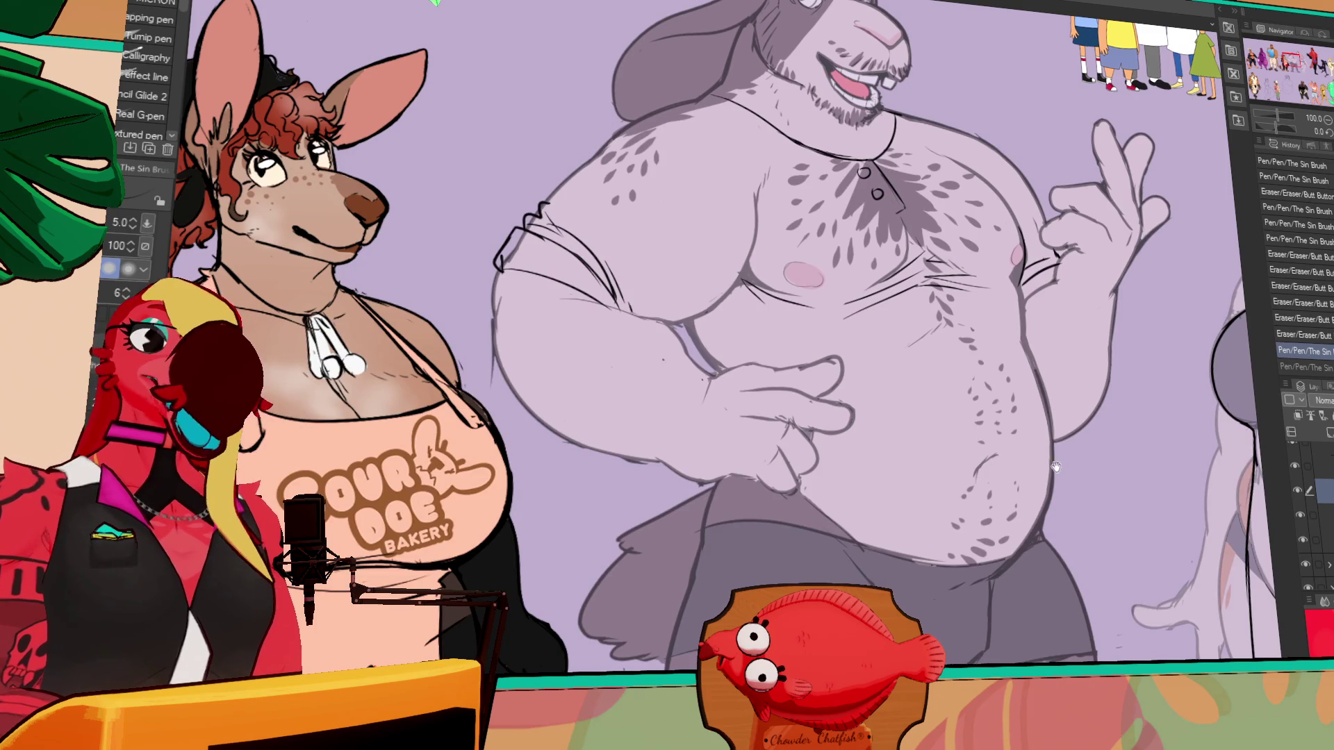
pyautogui.hotkey('ctrl', 'y')
pyautogui.hotkey('ctrl', 'z')
pyautogui.hotkey('ctrl', 'y')
pyautogui.hotkey('ctrl', 'z')
pyautogui.hotkey('ctrl', 'y')
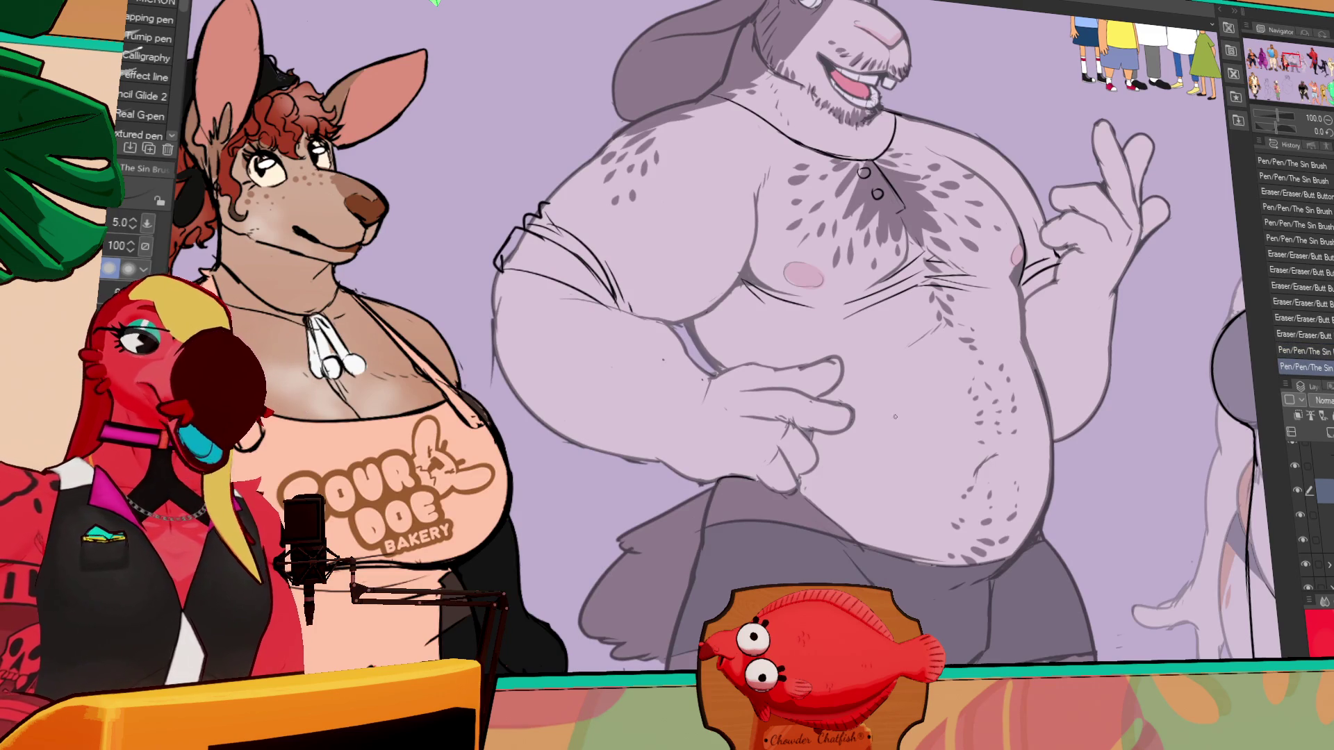
pyautogui.moveTo(990, 420); pyautogui.dragTo(992, 405)
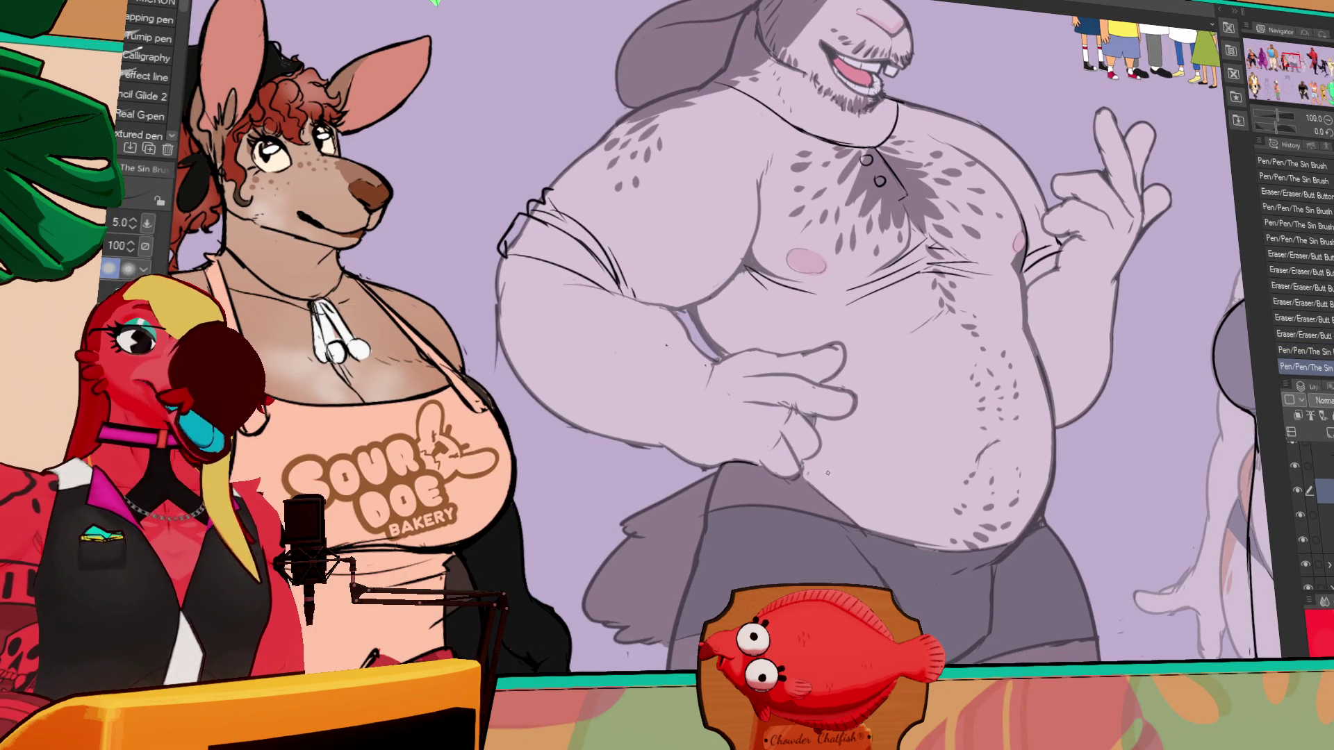
pyautogui.moveTo(810, 453); pyautogui.dragTo(778, 472)
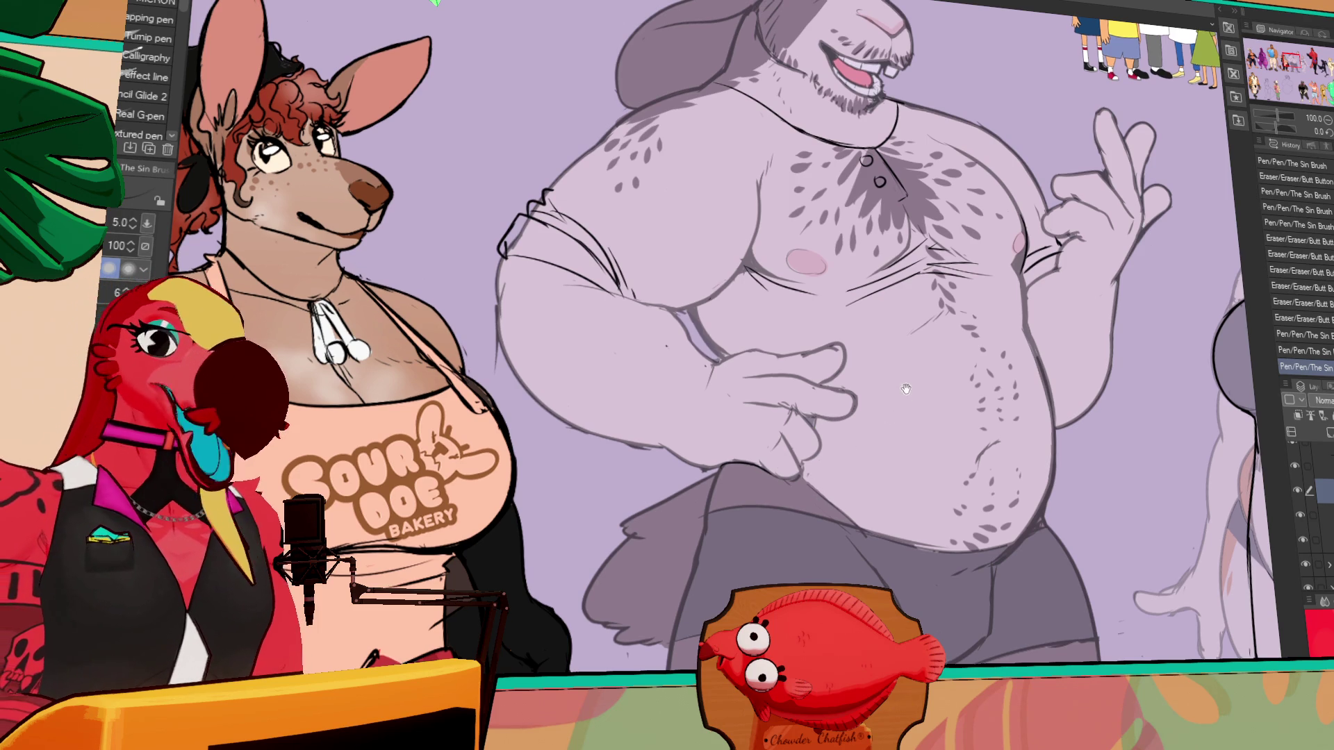
pyautogui.moveTo(750, 462); pyautogui.dragTo(781, 479)
pyautogui.hotkey('ctrl', 'z')
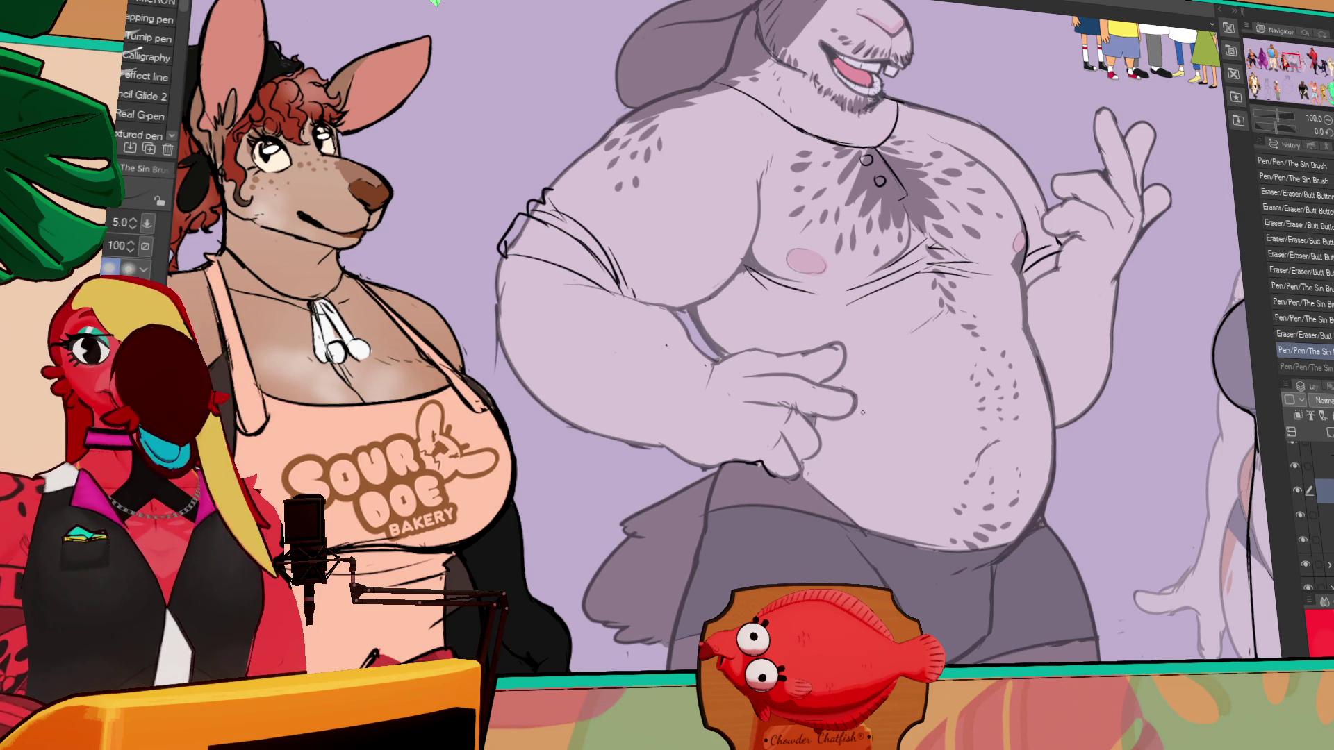
# - Draw the shorts' waistband as a long curve below the belly, refining its right end
pyautogui.scroll(-2, 1008, 518)
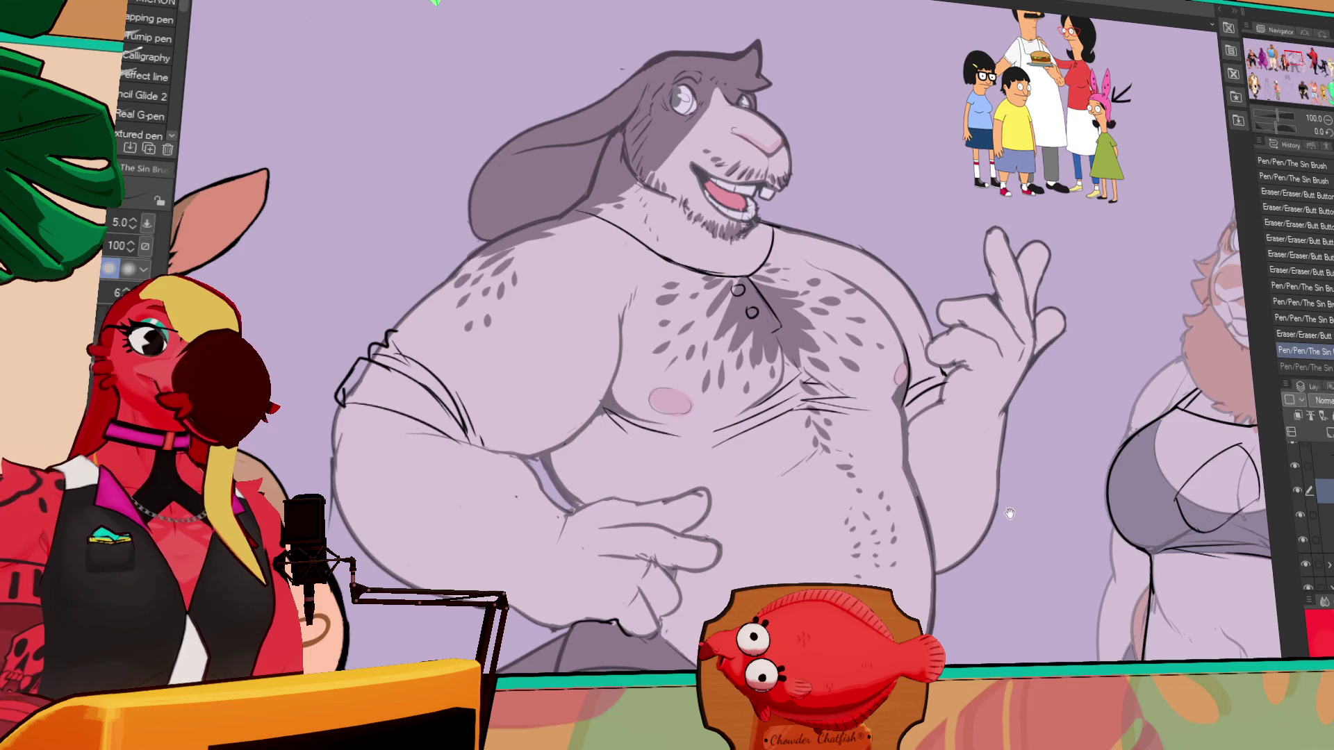
pyautogui.moveTo(1040, 557); pyautogui.dragTo(1115, 263)
pyautogui.hotkey('ctrl', 'z')
pyautogui.moveTo(677, 386); pyautogui.dragTo(899, 425)
pyautogui.hotkey('ctrl', 'z')
pyautogui.moveTo(729, 386)
pyautogui.mouseDown()
pyautogui.moveTo(781, 407)
pyautogui.moveTo(980, 429)
pyautogui.mouseUp()
pyautogui.moveTo(1043, 476); pyautogui.dragTo(1001, 420)
pyautogui.moveTo(931, 363)
pyautogui.mouseDown()
pyautogui.moveTo(948, 396)
pyautogui.moveTo(931, 481)
pyautogui.mouseUp()
pyautogui.scroll(5, 931, 481)
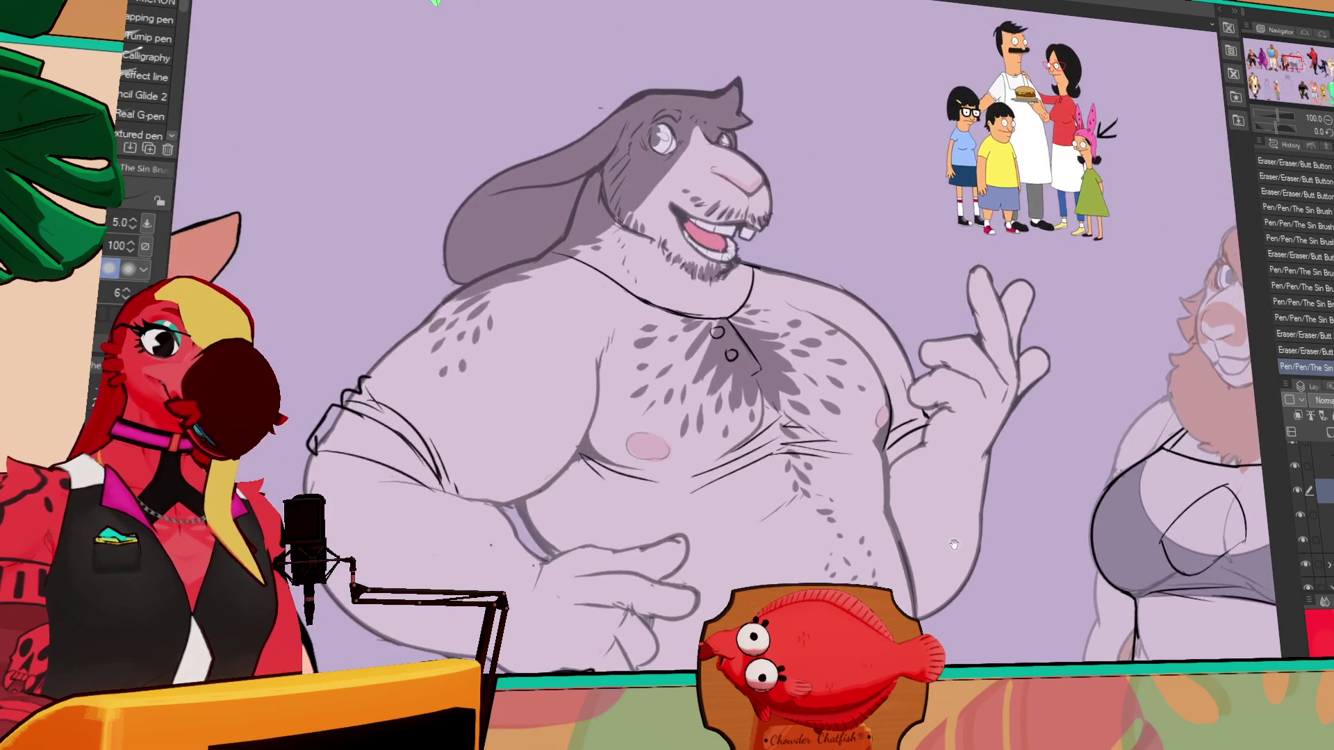
pyautogui.hotkey('ctrl', 'z')
pyautogui.scroll(-10, 833, 347)
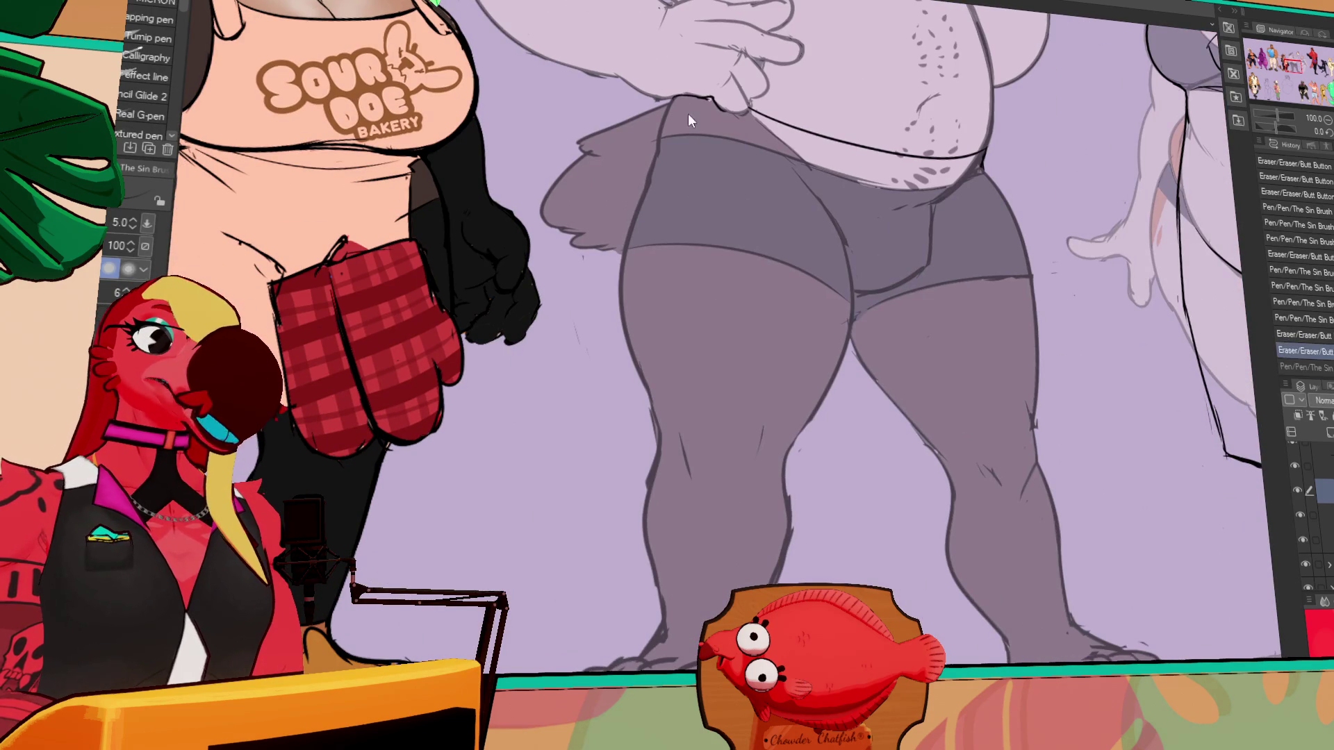
# - Sketch the leg-opening hem as a diagonal across the legs, erasing and redrawing attempts
pyautogui.moveTo(687, 97)
pyautogui.mouseDown()
pyautogui.moveTo(668, 358)
pyautogui.moveTo(796, 425)
pyautogui.mouseUp()
pyautogui.hotkey('ctrl', 'z')
pyautogui.moveTo(668, 358); pyautogui.dragTo(851, 428)
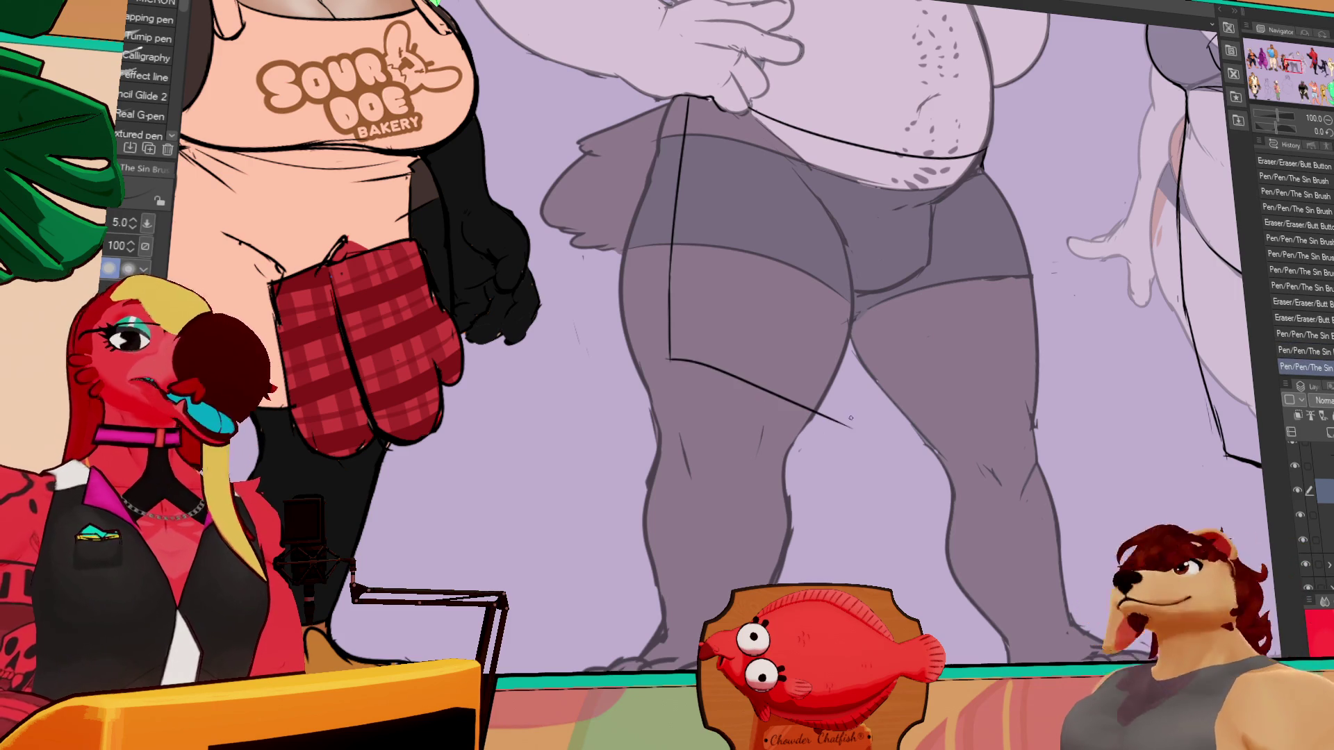
pyautogui.press('e')
pyautogui.moveTo(679, 363)
pyautogui.mouseDown()
pyautogui.moveTo(671, 346)
pyautogui.moveTo(830, 448)
pyautogui.mouseUp()
pyautogui.press('p')
pyautogui.hotkey('ctrl', 'z')
pyautogui.moveTo(663, 339)
pyautogui.mouseDown()
pyautogui.moveTo(748, 364)
pyautogui.moveTo(848, 423)
pyautogui.moveTo(993, 381)
pyautogui.mouseUp()
pyautogui.hotkey('ctrl', 'z')
# - Try a seam line along the right hip, undoing and redoing it
pyautogui.moveTo(1029, 323)
pyautogui.mouseDown()
pyautogui.moveTo(1033, 308)
pyautogui.moveTo(1077, 348)
pyautogui.mouseUp()
pyautogui.press('e')
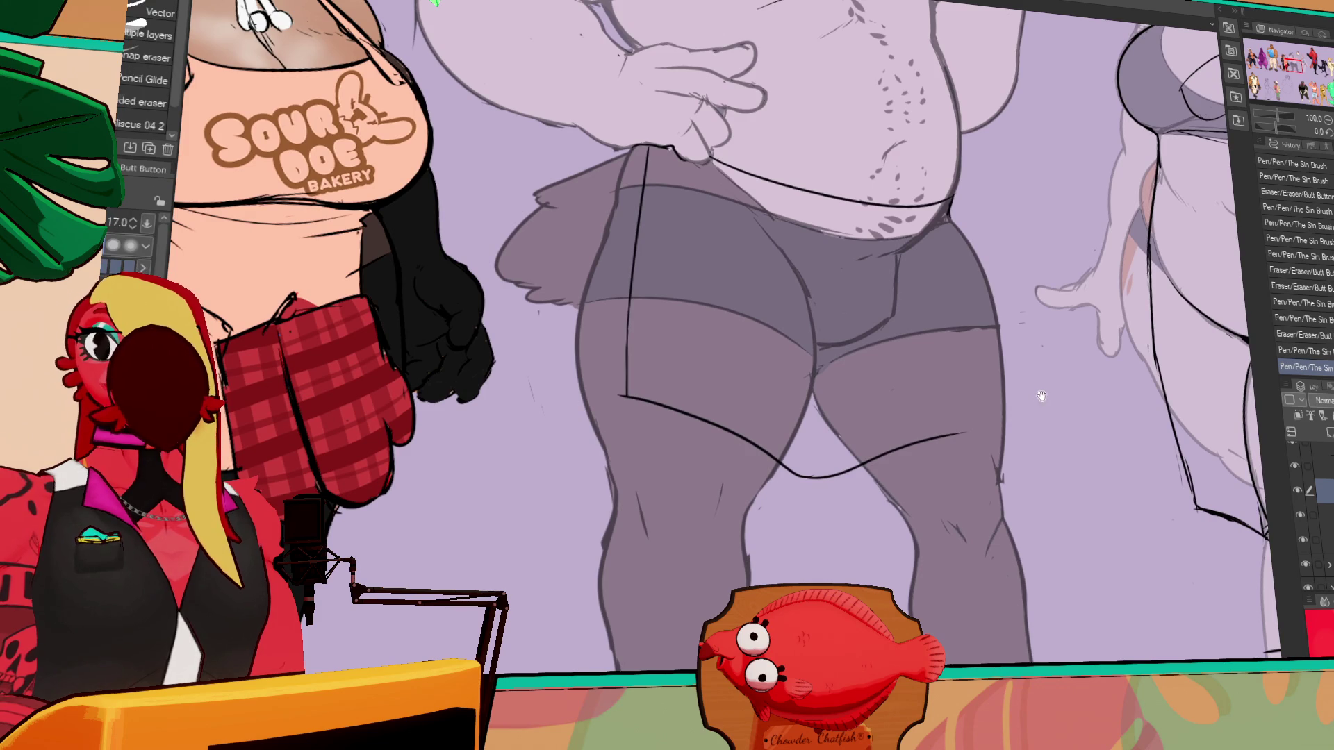
pyautogui.moveTo(1040, 397); pyautogui.dragTo(1041, 400)
pyautogui.press('p')
pyautogui.moveTo(947, 218); pyautogui.dragTo(991, 399)
pyautogui.hotkey('ctrl', 'z')
pyautogui.moveTo(965, 252); pyautogui.dragTo(982, 352)
pyautogui.hotkey('ctrl', 'z')
pyautogui.hotkey('ctrl', 'y')
pyautogui.hotkey('ctrl', 'z')
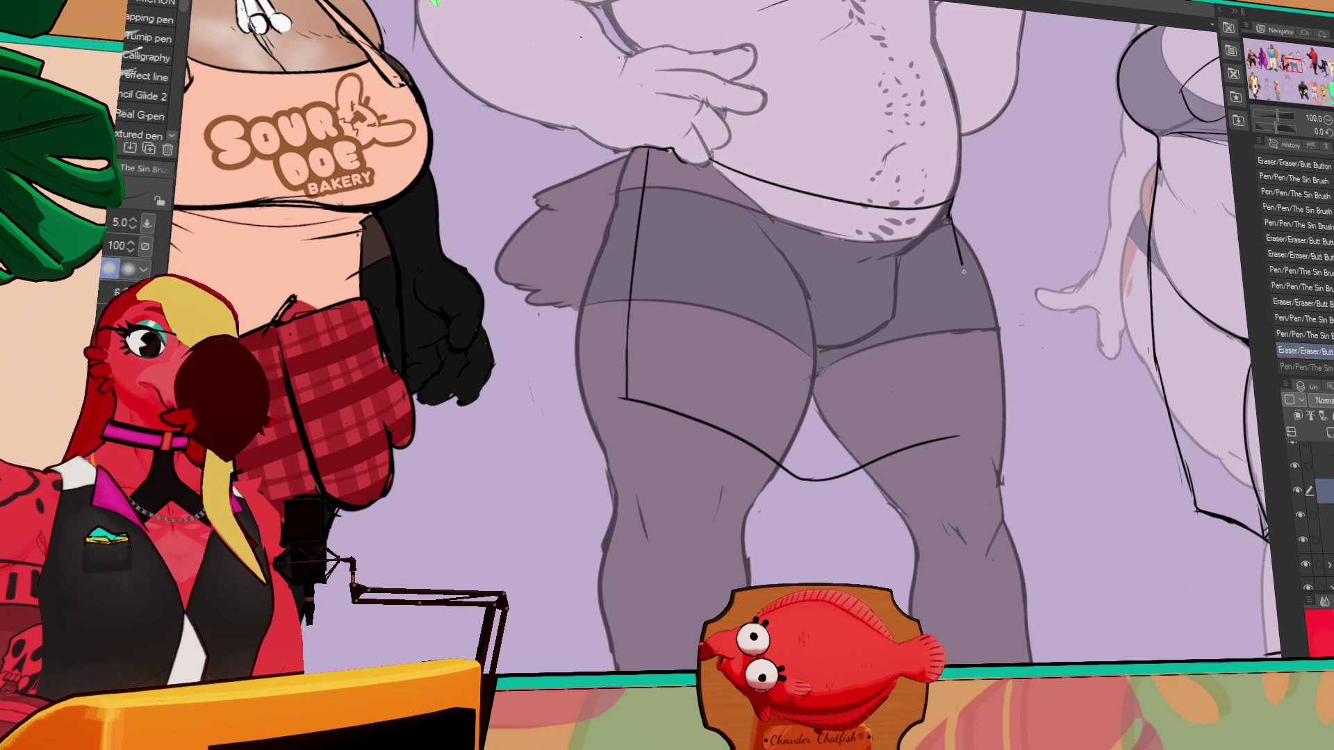
pyautogui.hotkey('ctrl', 'y')
pyautogui.hotkey('ctrl', 'z')
# - Redraw the hip line down the thigh and erase a stray segment near it
pyautogui.moveTo(1064, 310); pyautogui.dragTo(1063, 322)
pyautogui.moveTo(946, 235); pyautogui.dragTo(978, 348)
pyautogui.hotkey('ctrl', 'z')
pyautogui.moveTo(950, 236); pyautogui.dragTo(985, 408)
pyautogui.moveTo(962, 250); pyautogui.dragTo(983, 336)
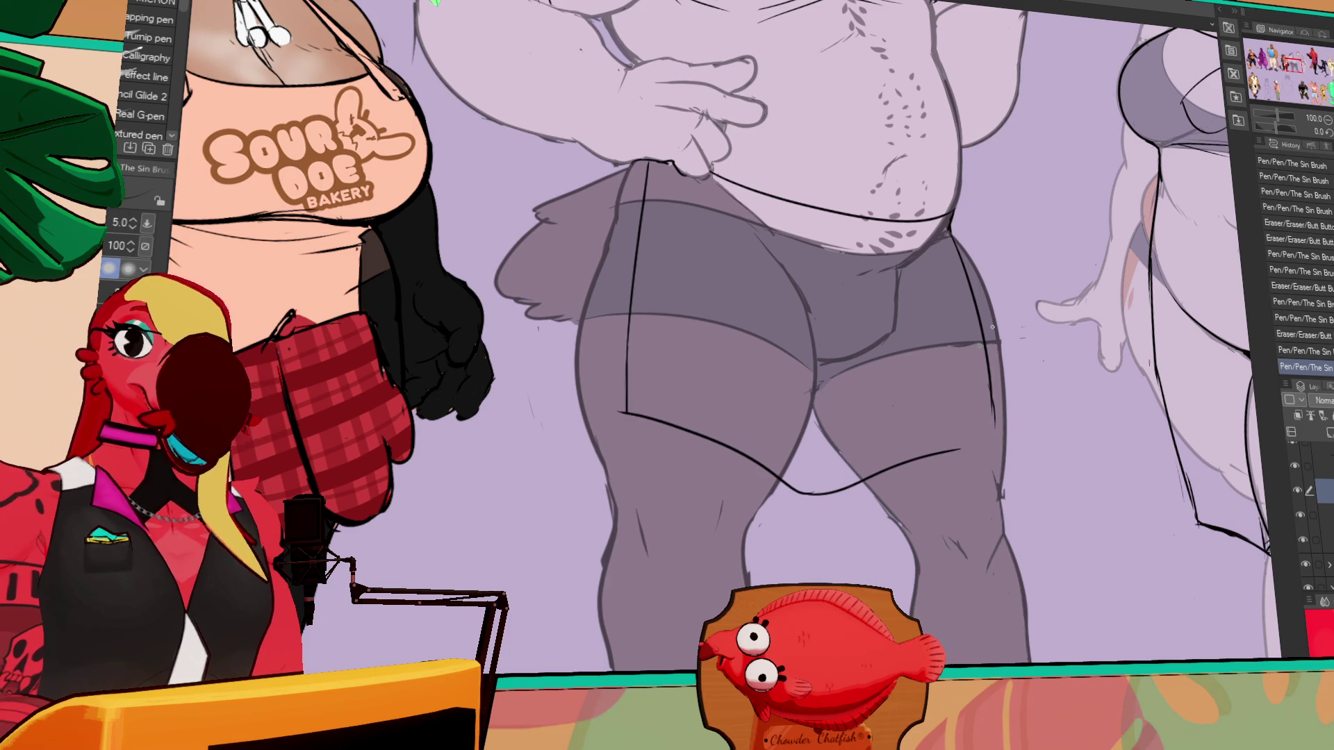
pyautogui.moveTo(1073, 317)
pyautogui.mouseDown()
pyautogui.moveTo(1090, 373)
pyautogui.moveTo(1061, 343)
pyautogui.mouseUp()
pyautogui.press('e')
pyautogui.moveTo(987, 379); pyautogui.dragTo(997, 422)
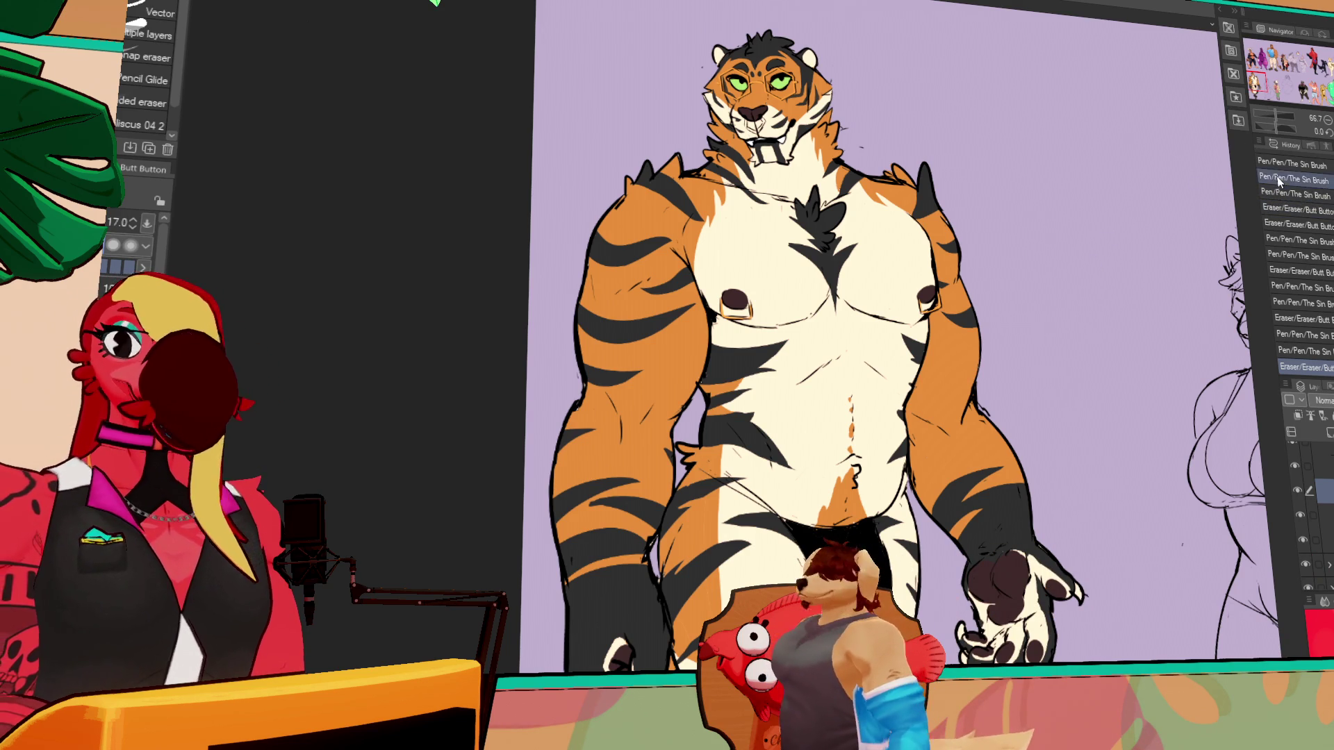
# - Pass the bear and kangaroo, zoom to 100% on the rabbit, and erase stray lines on his shorts
pyautogui.click(1285, 64)
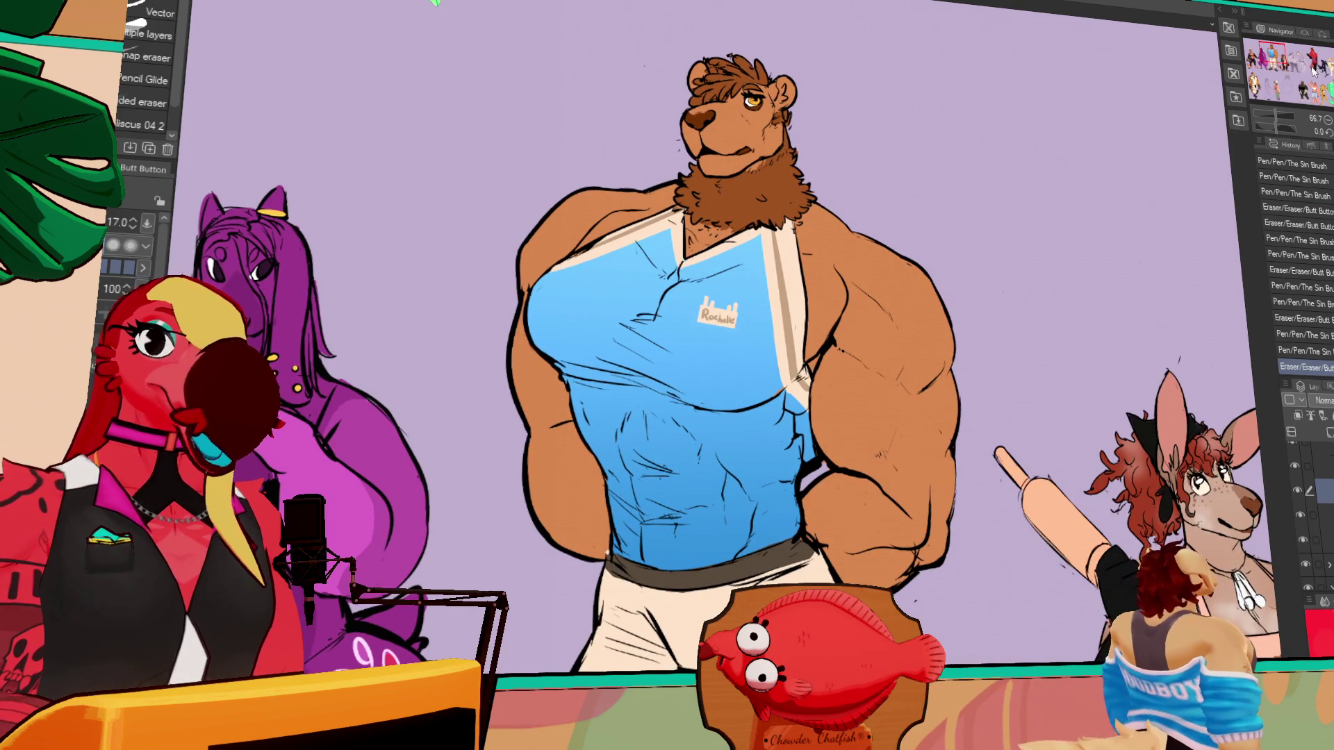
pyautogui.moveTo(1292, 70); pyautogui.dragTo(1304, 69)
pyautogui.press('p')
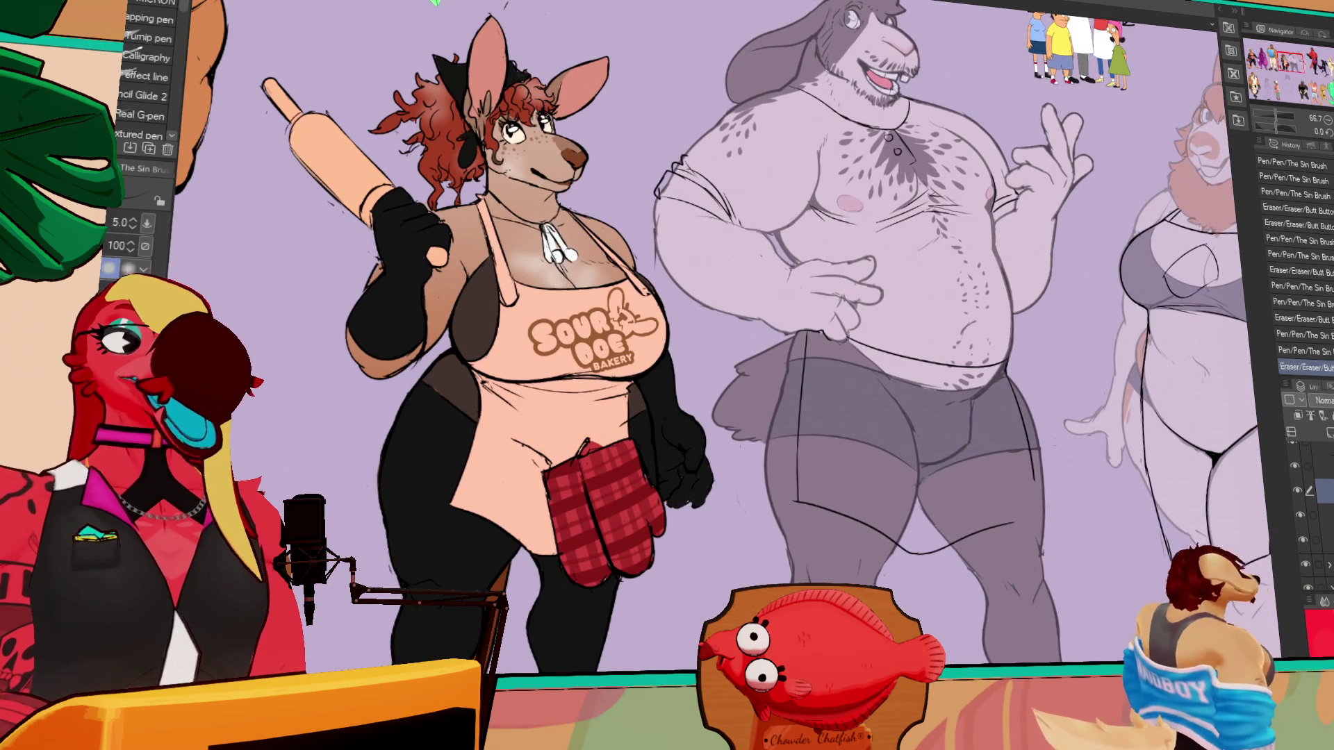
pyautogui.click(1329, 125)
pyautogui.click(1329, 125)
pyautogui.moveTo(990, 403); pyautogui.dragTo(985, 259)
pyautogui.press('e')
pyautogui.moveTo(823, 357); pyautogui.dragTo(830, 394)
pyautogui.moveTo(998, 218); pyautogui.dragTo(1011, 188)
pyautogui.press('p')
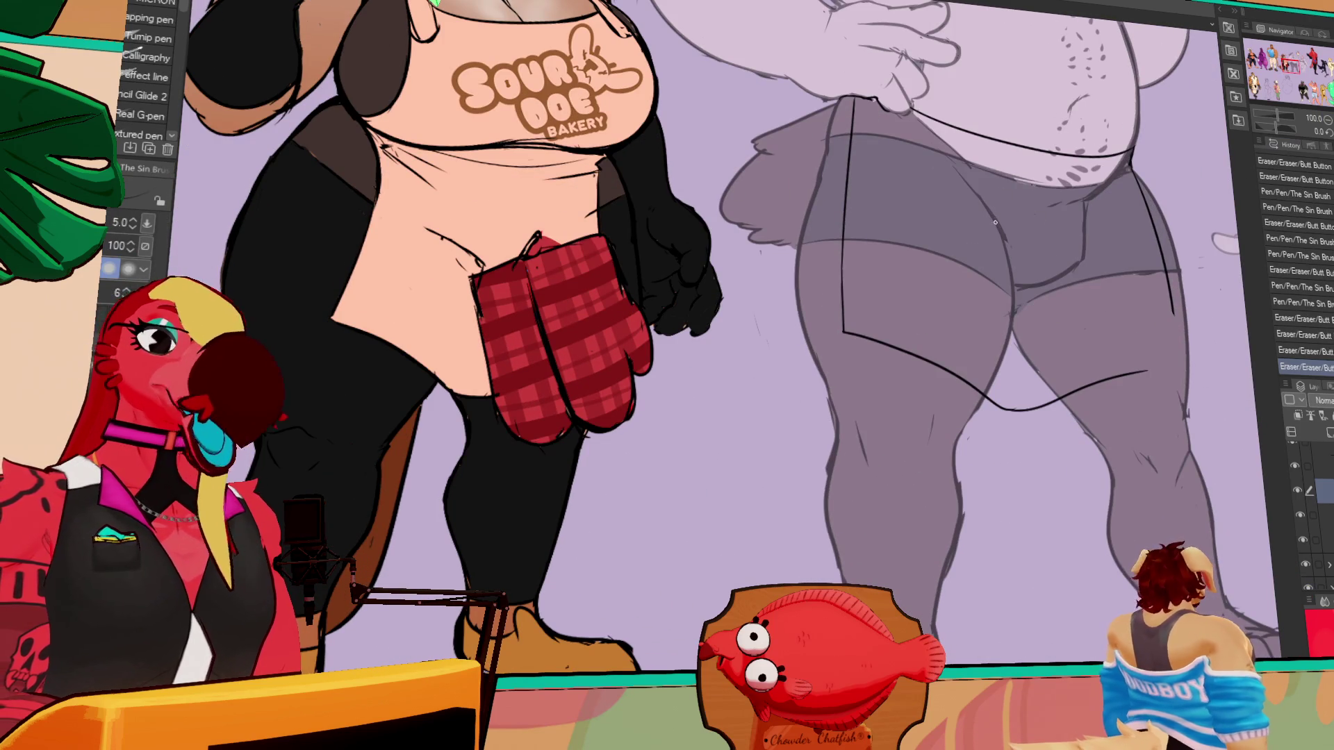
# - View the whole tiger zoomed out, then return to the rabbit man's sketch
pyautogui.moveTo(1265, 85); pyautogui.dragTo(1254, 79)
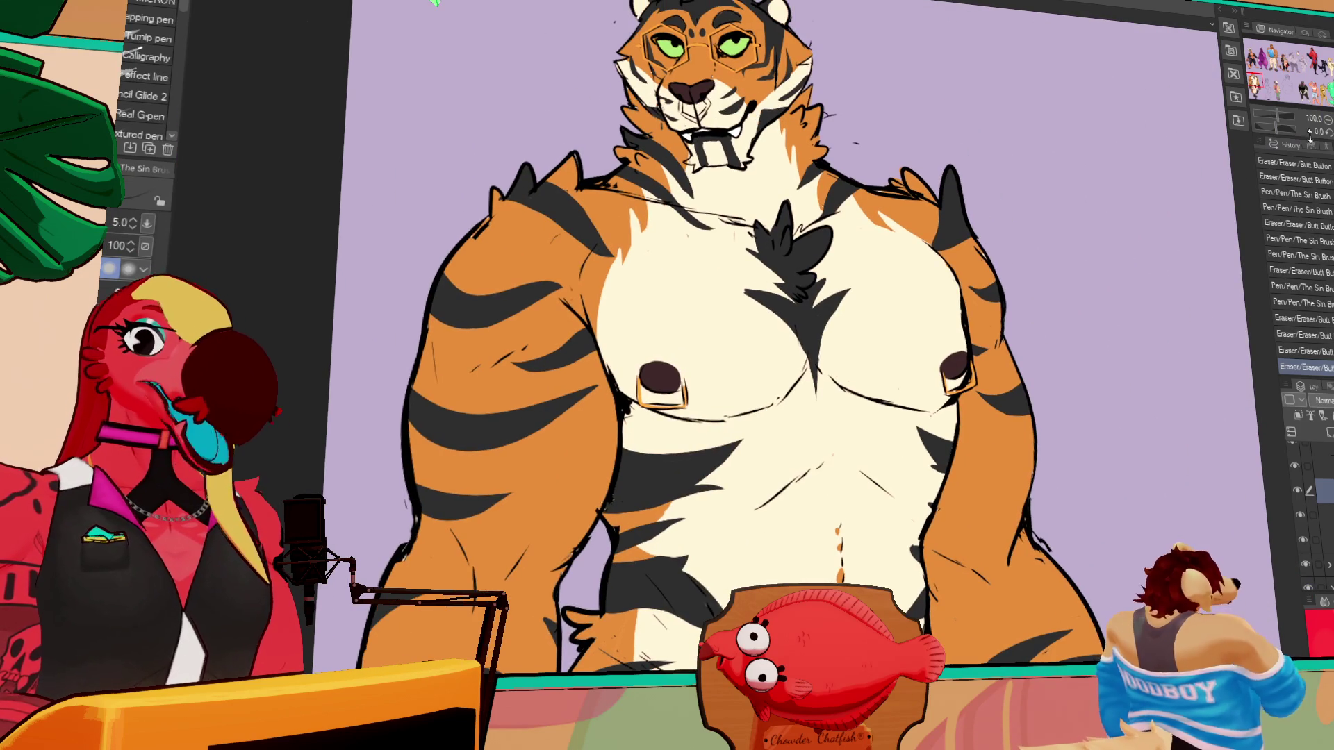
pyautogui.click(1327, 120)
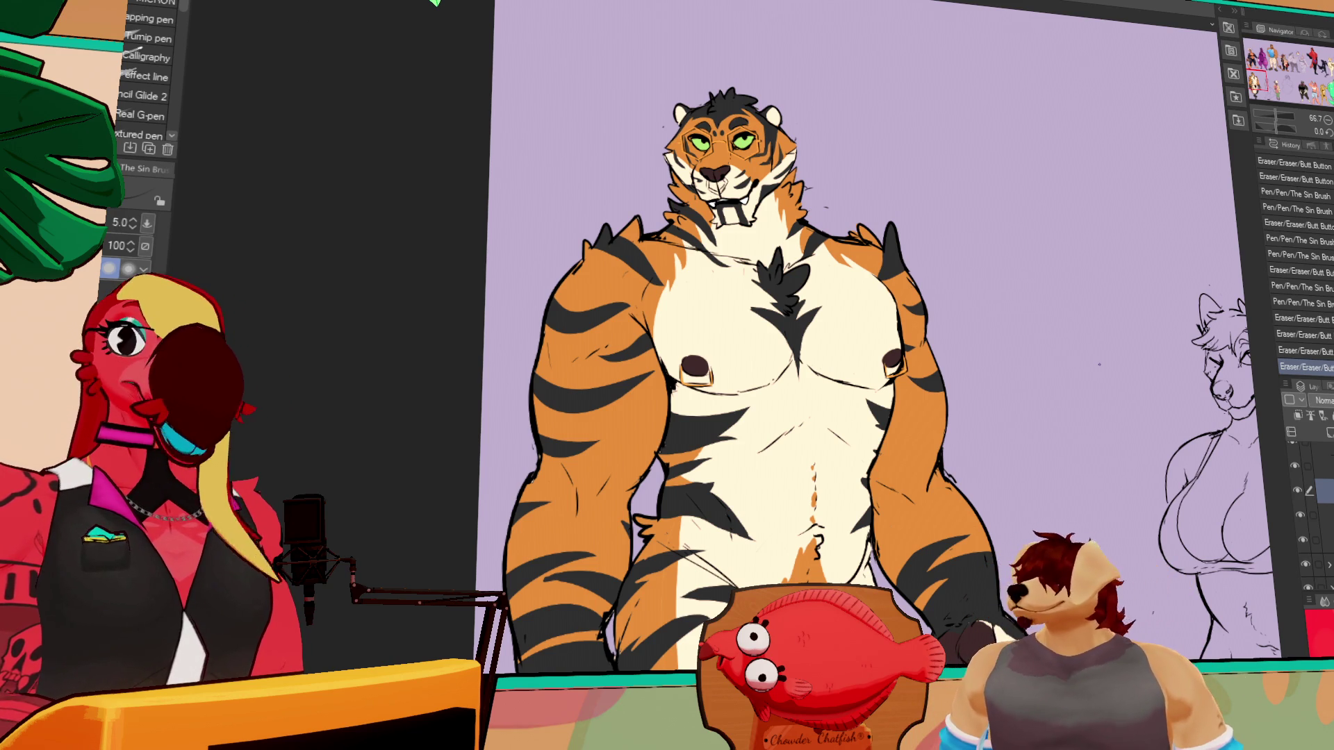
pyautogui.click(1301, 67)
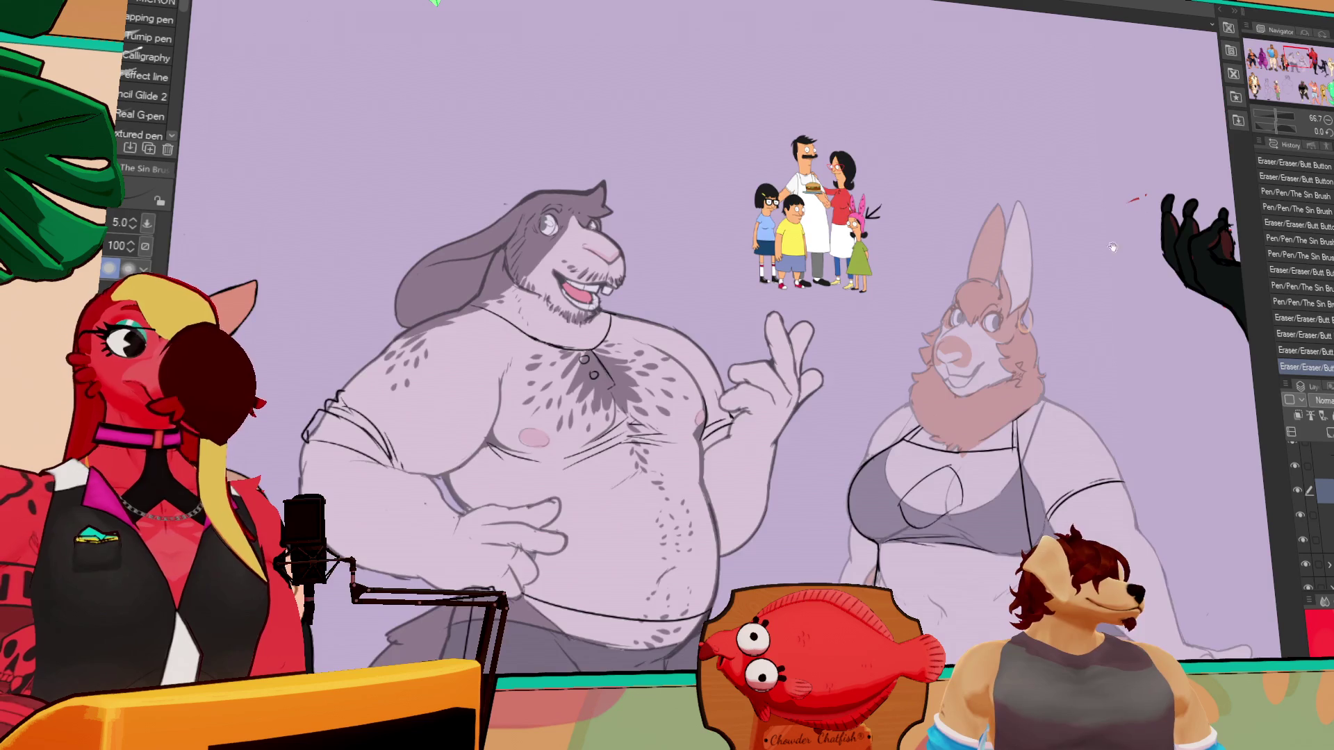
# - Refine the rabbit man's arm line and erase stray sketch marks along the arm
pyautogui.scroll(2, 1002, 266)
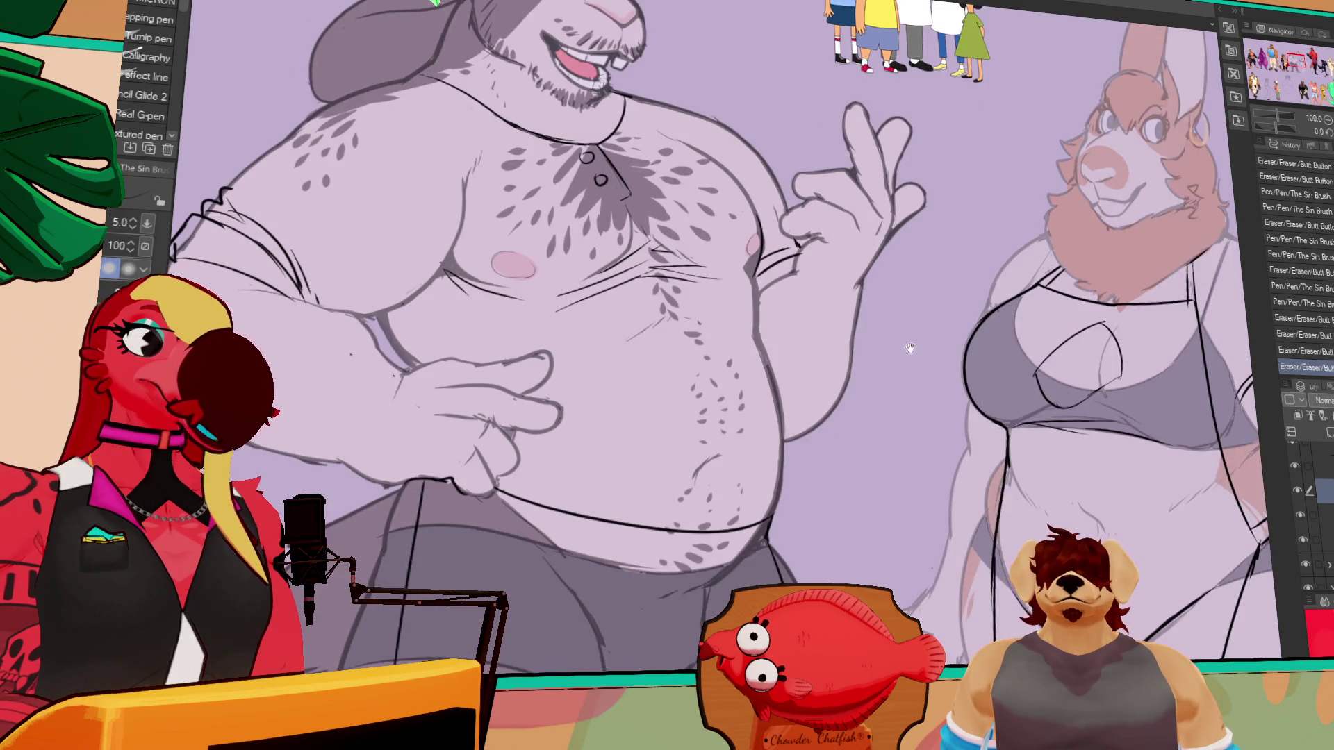
pyautogui.moveTo(903, 344); pyautogui.dragTo(978, 344)
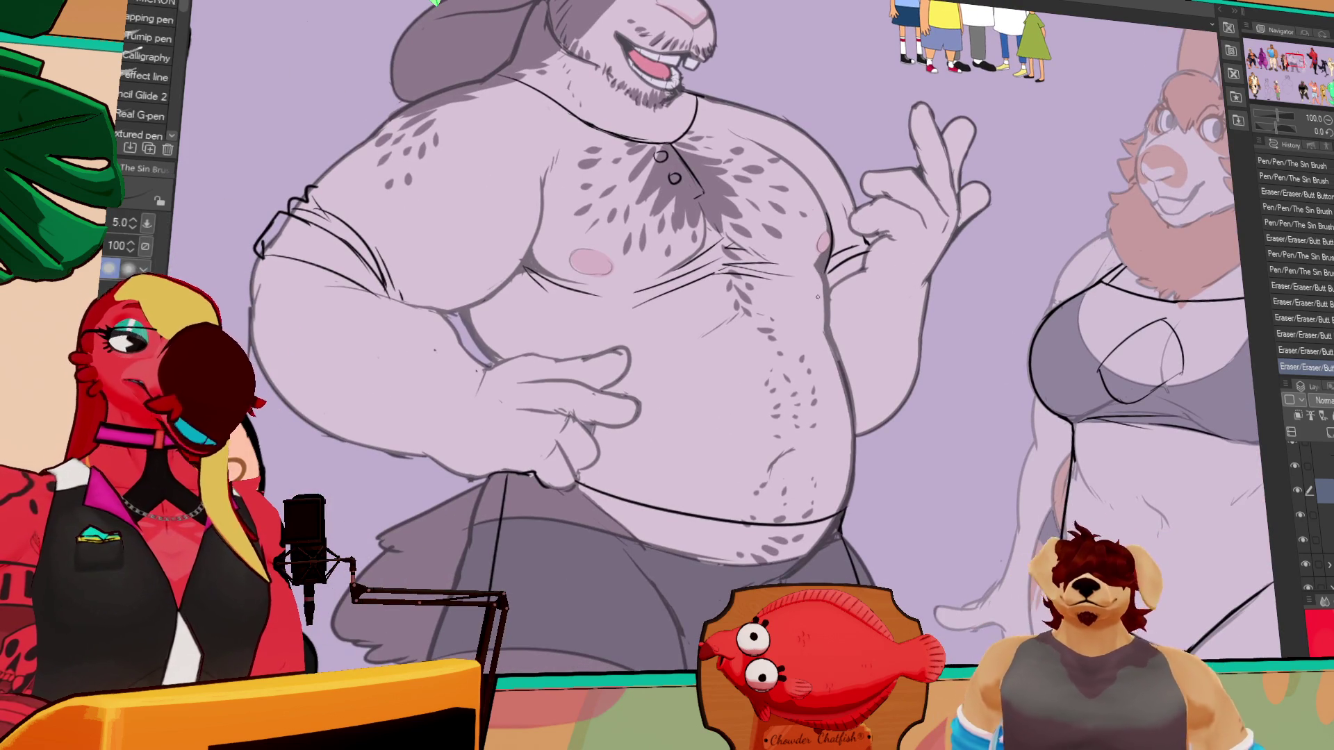
pyautogui.moveTo(912, 230); pyautogui.dragTo(971, 164)
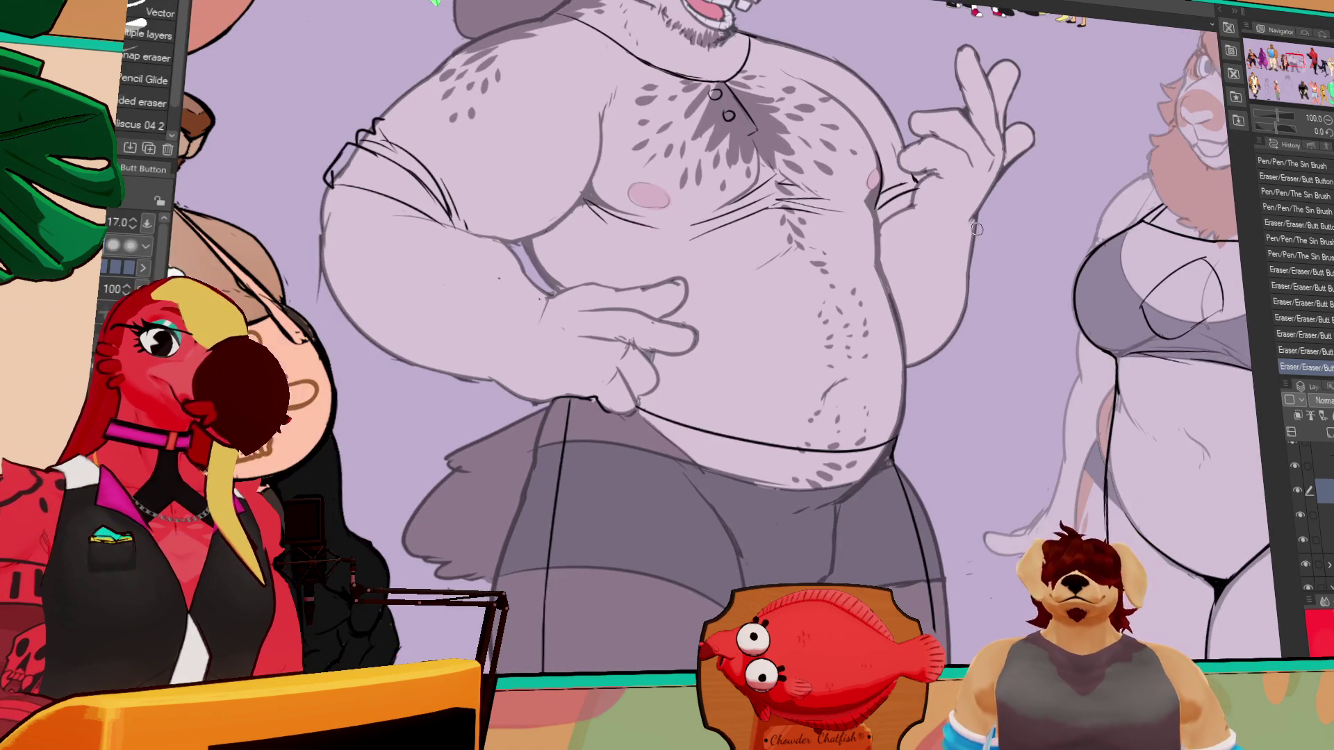
pyautogui.moveTo(896, 204); pyautogui.dragTo(1070, 292)
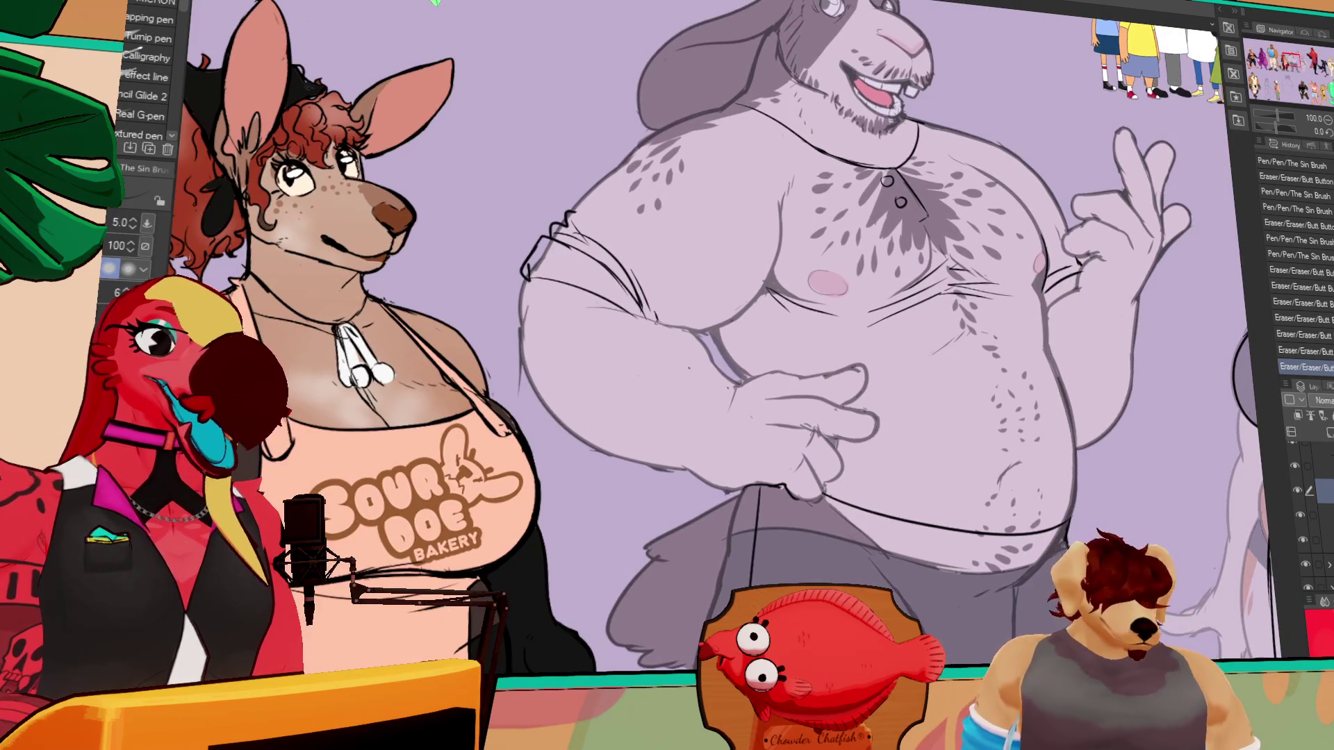
pyautogui.hotkey('ctrl', 'z')
pyautogui.moveTo(638, 302)
pyautogui.mouseDown()
pyautogui.moveTo(664, 336)
pyautogui.moveTo(708, 326)
pyautogui.mouseUp()
pyautogui.press('e')
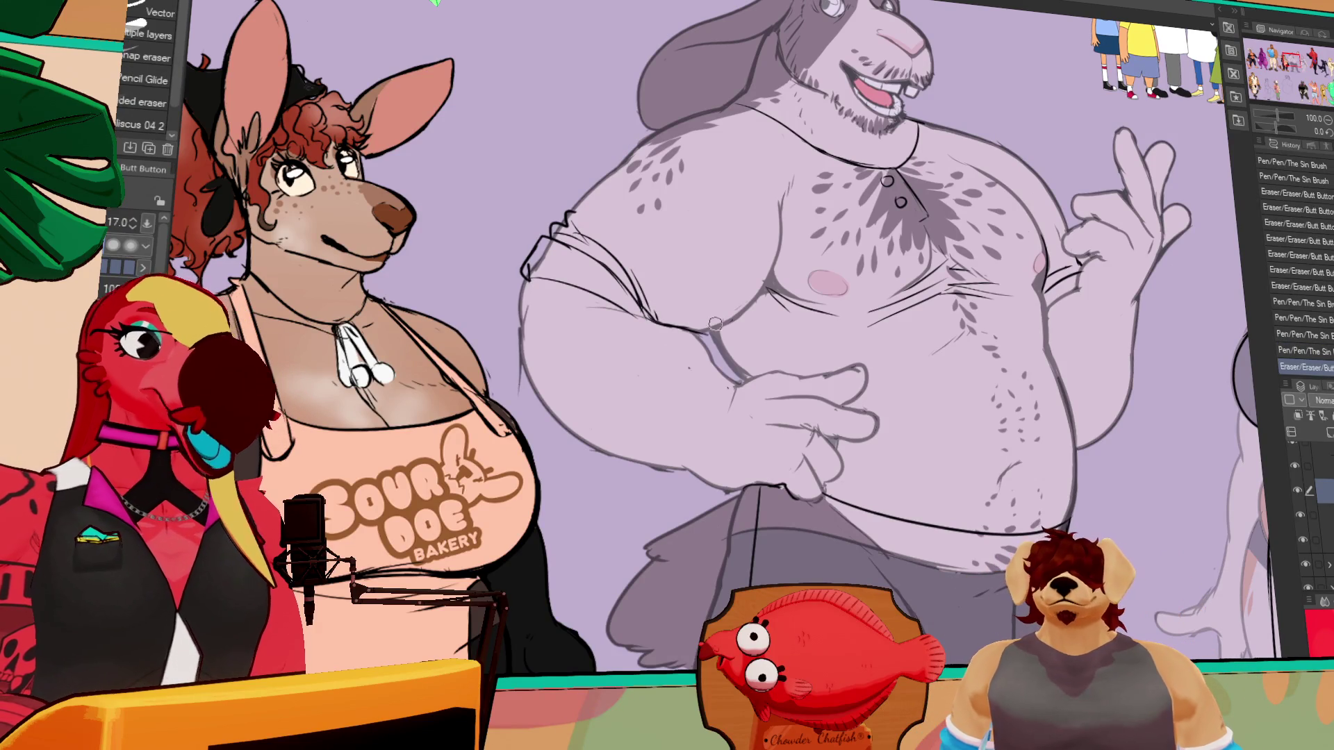
pyautogui.moveTo(840, 353); pyautogui.dragTo(889, 383)
pyautogui.moveTo(754, 374)
pyautogui.mouseDown()
pyautogui.moveTo(775, 371)
pyautogui.moveTo(763, 360)
pyautogui.mouseUp()
pyautogui.press('p')
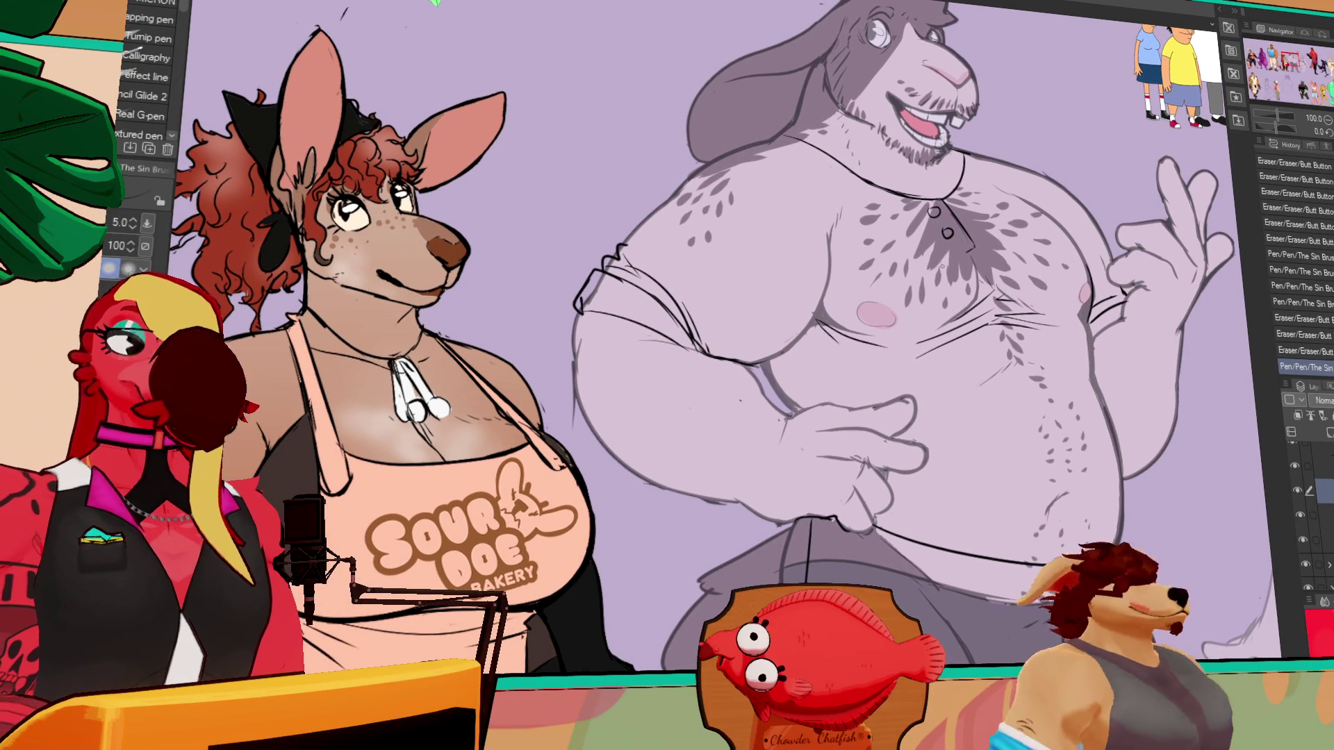
# - Undo a stray pen stroke and erase a stray mark near the belly
pyautogui.press('e')
pyautogui.press('p')
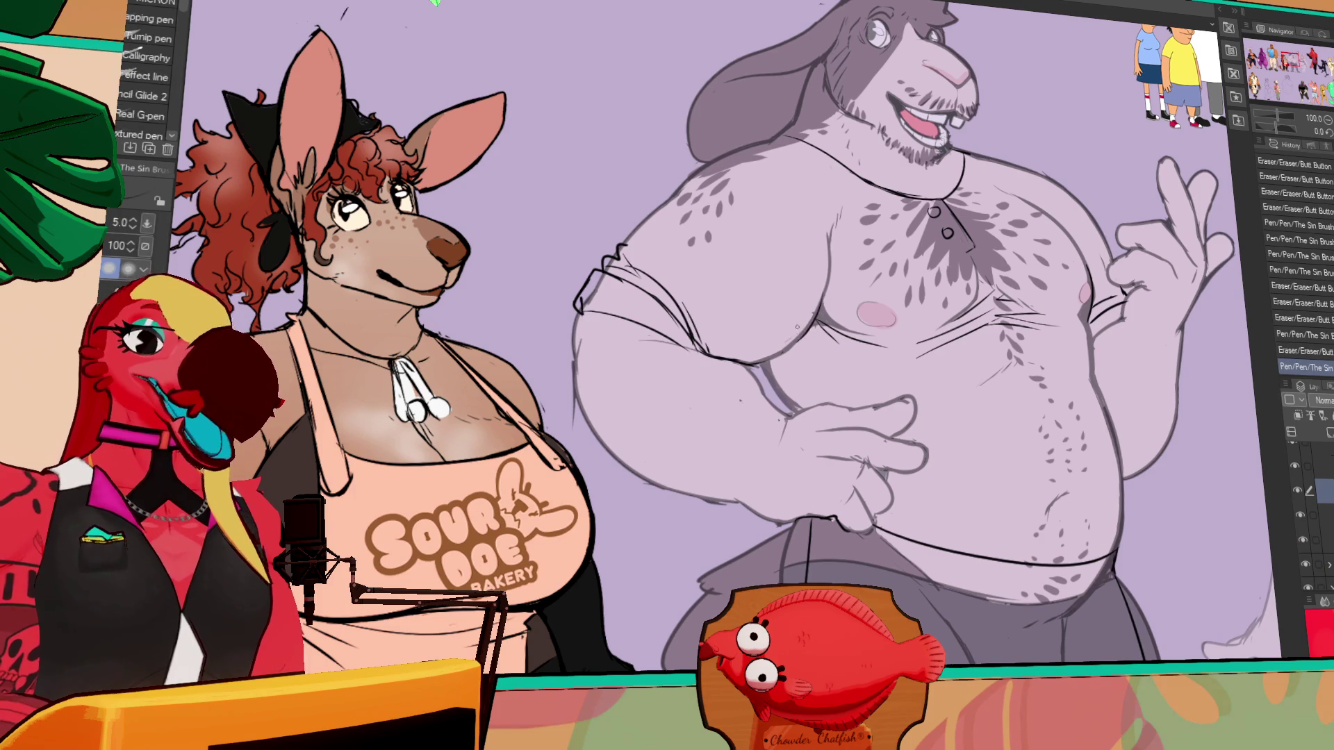
pyautogui.hotkey('ctrl', 'z')
pyautogui.scroll(-1, 723, 337)
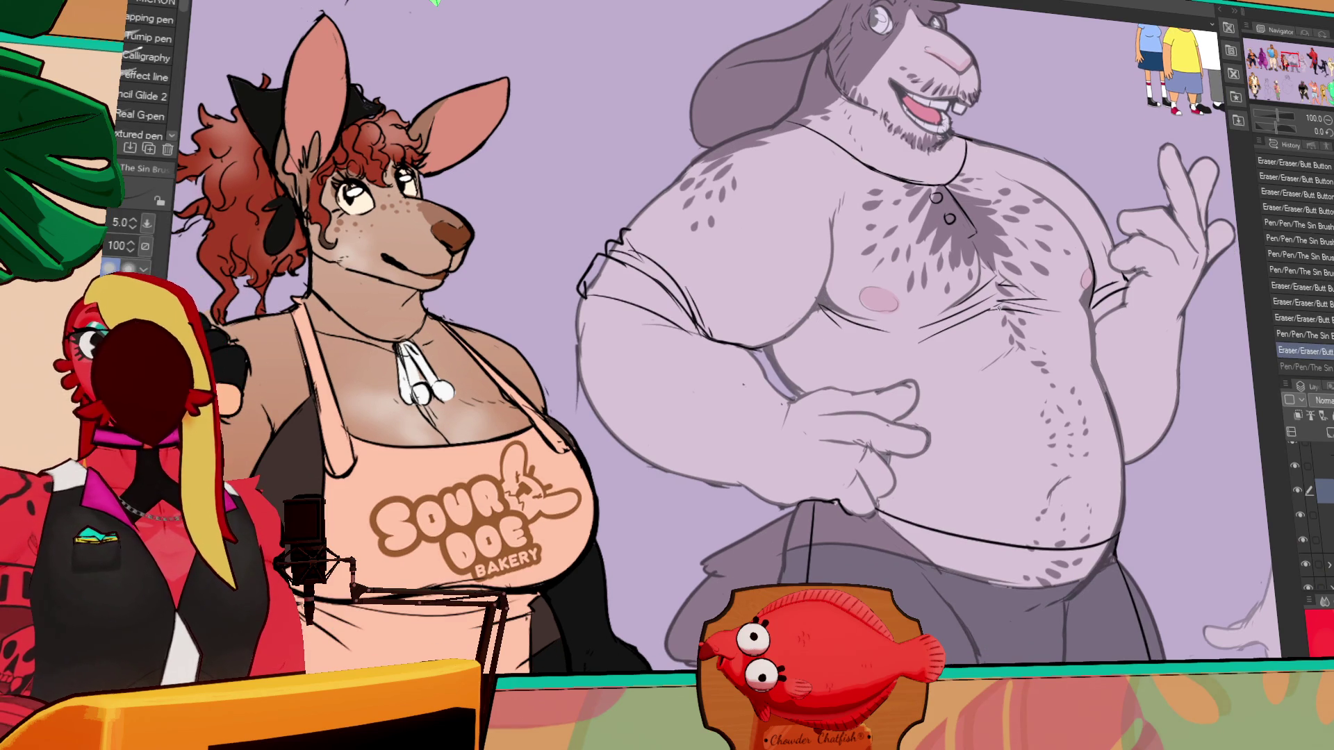
pyautogui.moveTo(818, 367); pyautogui.dragTo(825, 333)
pyautogui.press('e')
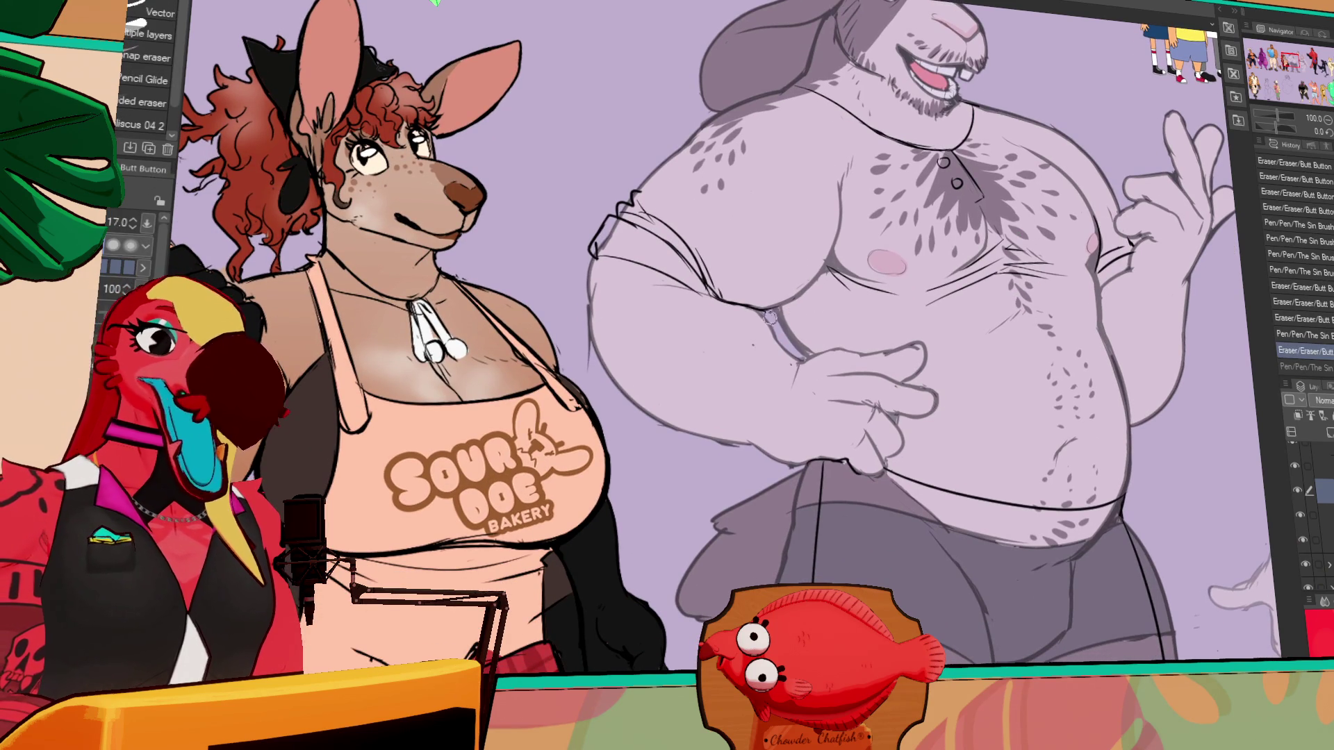
pyautogui.click(969, 235)
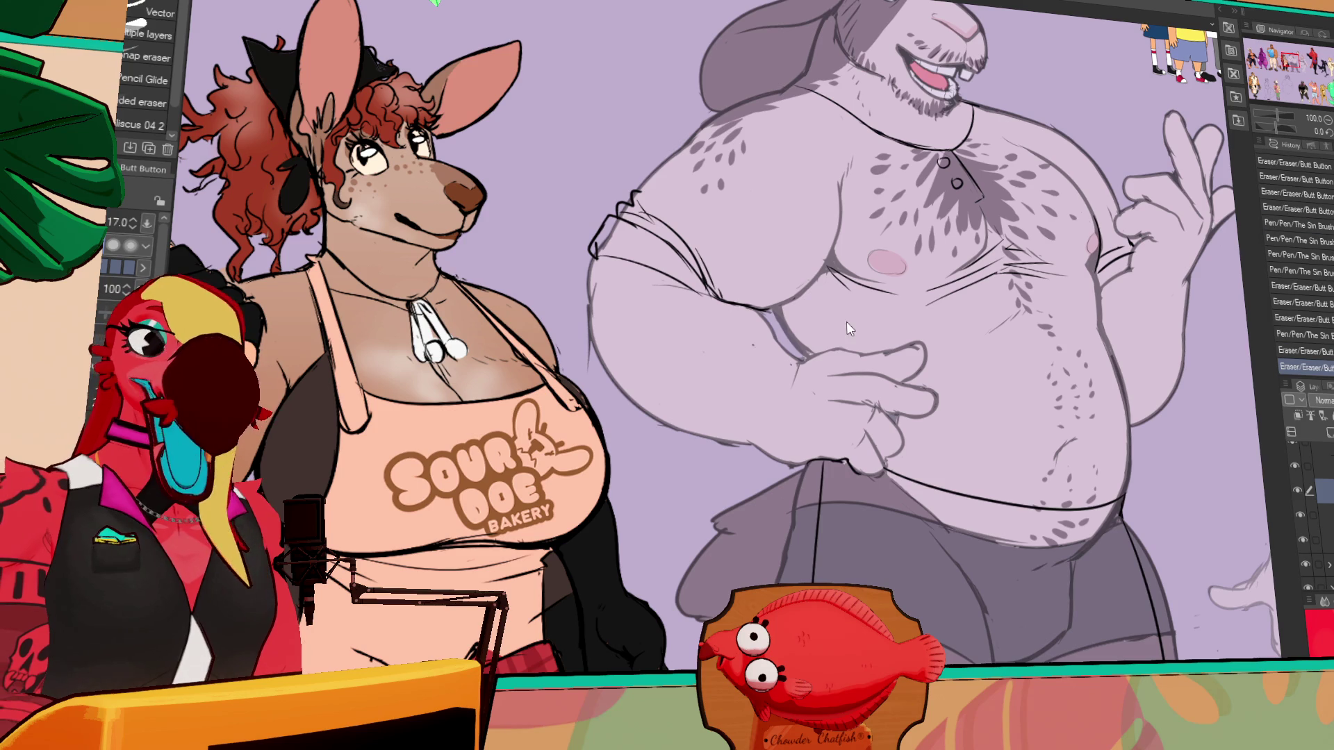
pyautogui.scroll(3, 1120, 221)
pyautogui.press('p')
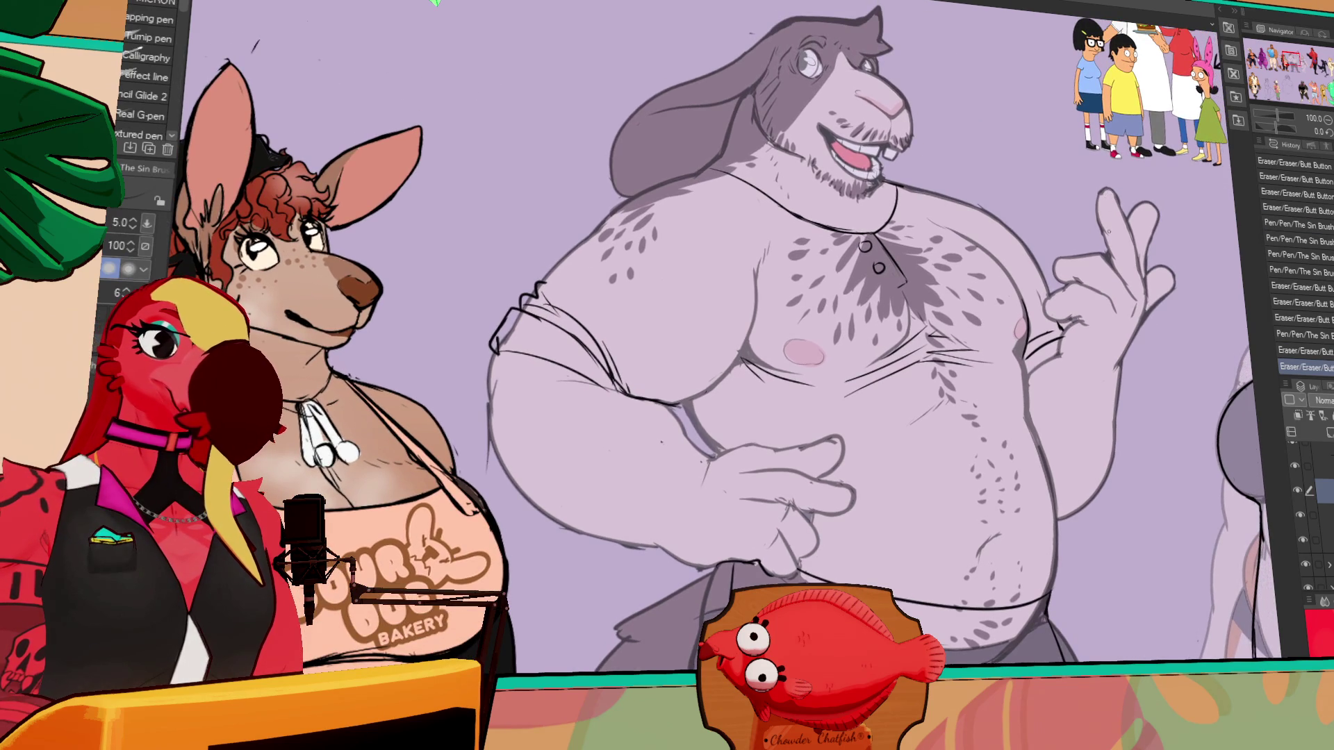
pyautogui.scroll(-5, 1003, 407)
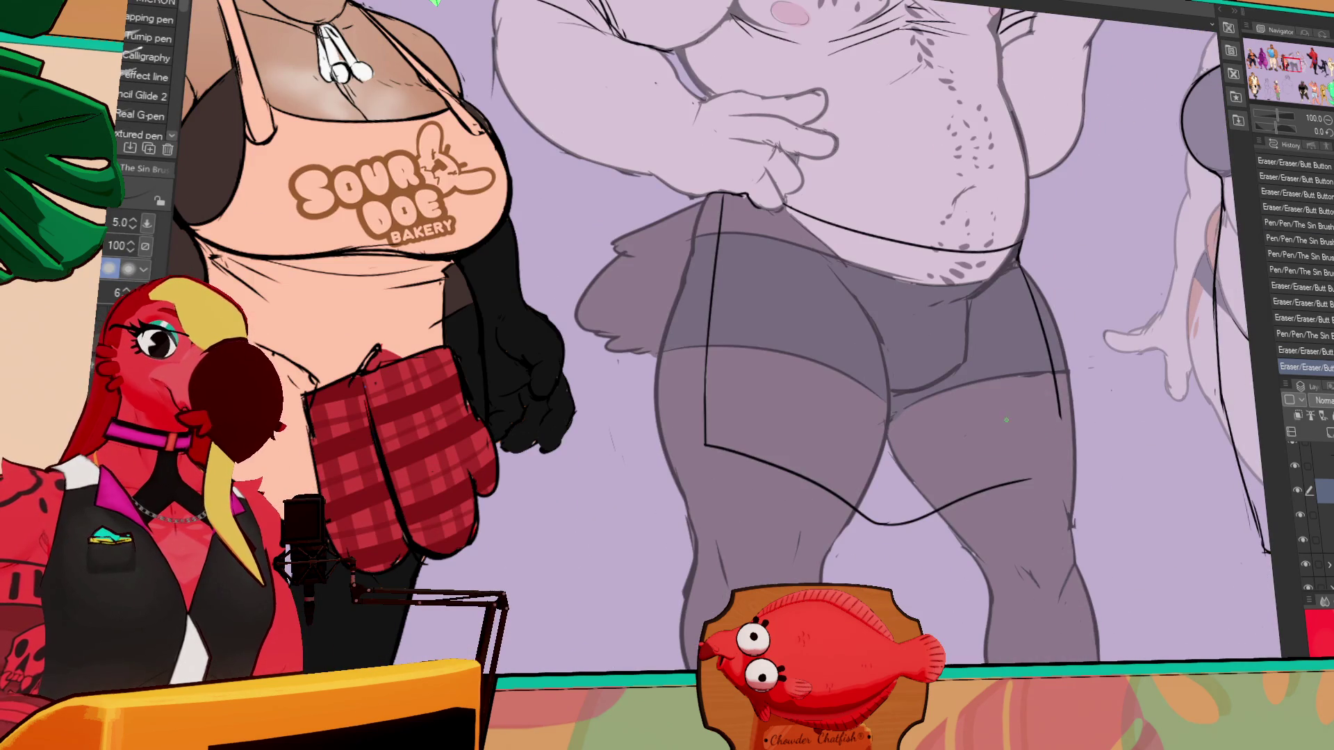
# - Ink the shorts' edge lines, undoing and redrawing the right edge
pyautogui.moveTo(1033, 478); pyautogui.dragTo(1069, 475)
pyautogui.moveTo(1061, 397); pyautogui.dragTo(1067, 482)
pyautogui.hotkey('ctrl', 'z')
pyautogui.moveTo(923, 573); pyautogui.dragTo(895, 548)
# - Draw the left thigh edge line, redoing the stroke until it fits
pyautogui.hscroll(4, 896, 549)
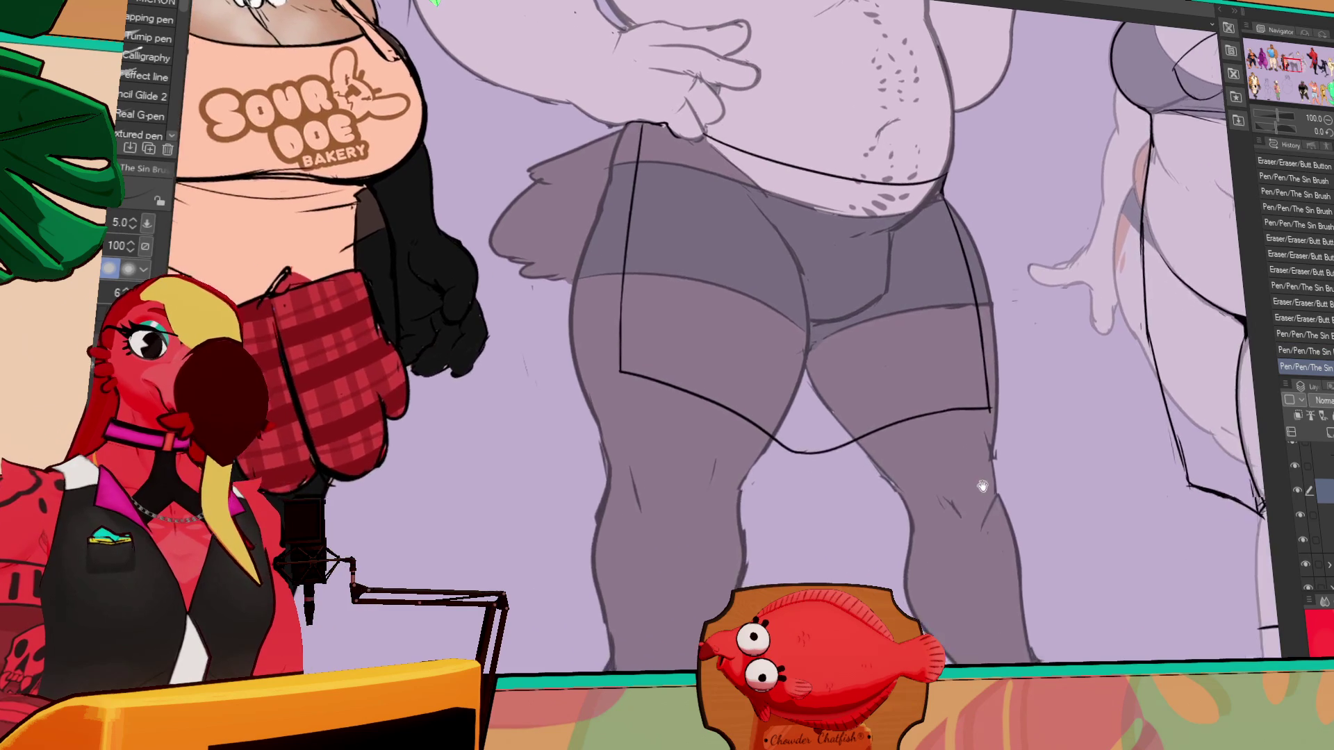
pyautogui.moveTo(1241, 393)
pyautogui.mouseDown()
pyautogui.moveTo(1072, 594)
pyautogui.moveTo(872, 248)
pyautogui.mouseUp()
pyautogui.moveTo(657, 262)
pyautogui.mouseDown()
pyautogui.moveTo(647, 220)
pyautogui.moveTo(657, 295)
pyautogui.mouseUp()
pyautogui.hotkey('ctrl', 'z')
pyautogui.hotkey('ctrl', 'z')
pyautogui.moveTo(646, 223)
pyautogui.mouseDown()
pyautogui.moveTo(657, 429)
pyautogui.moveTo(754, 461)
pyautogui.mouseUp()
pyautogui.press('e')
pyautogui.press('p')
pyautogui.hotkey('ctrl', 'z')
# - Ink a line across the left ankle and touch up its corner with pen and eraser
pyautogui.moveTo(651, 450)
pyautogui.mouseDown()
pyautogui.moveTo(773, 467)
pyautogui.moveTo(776, 431)
pyautogui.moveTo(652, 460)
pyautogui.mouseUp()
pyautogui.press('e')
pyautogui.press('p')
pyautogui.press('e')
pyautogui.press('e')
pyautogui.press('p')
pyautogui.moveTo(651, 451); pyautogui.dragTo(661, 456)
pyautogui.press('e')
pyautogui.press('p')
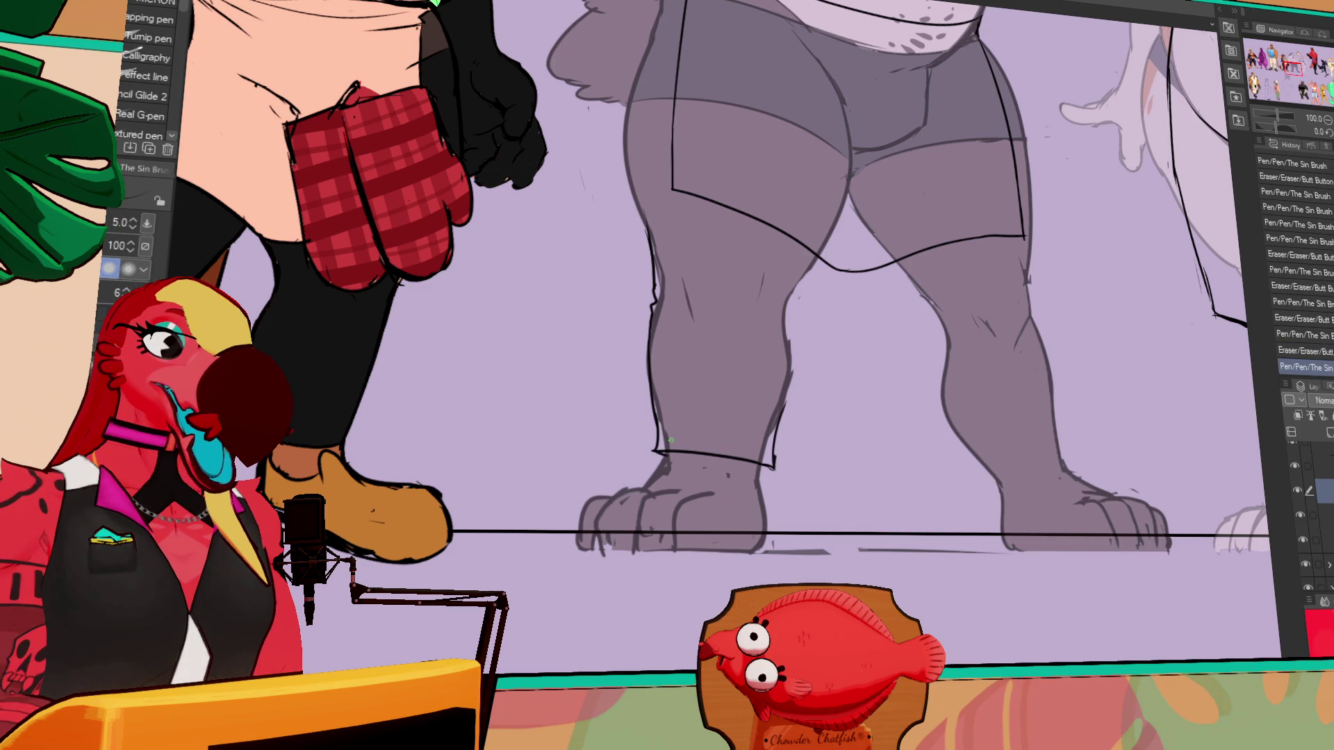
pyautogui.press('e')
# - Erase sketch marks along the right leg and ankle corner, then redraw the leg outline
pyautogui.moveTo(774, 471); pyautogui.dragTo(775, 444)
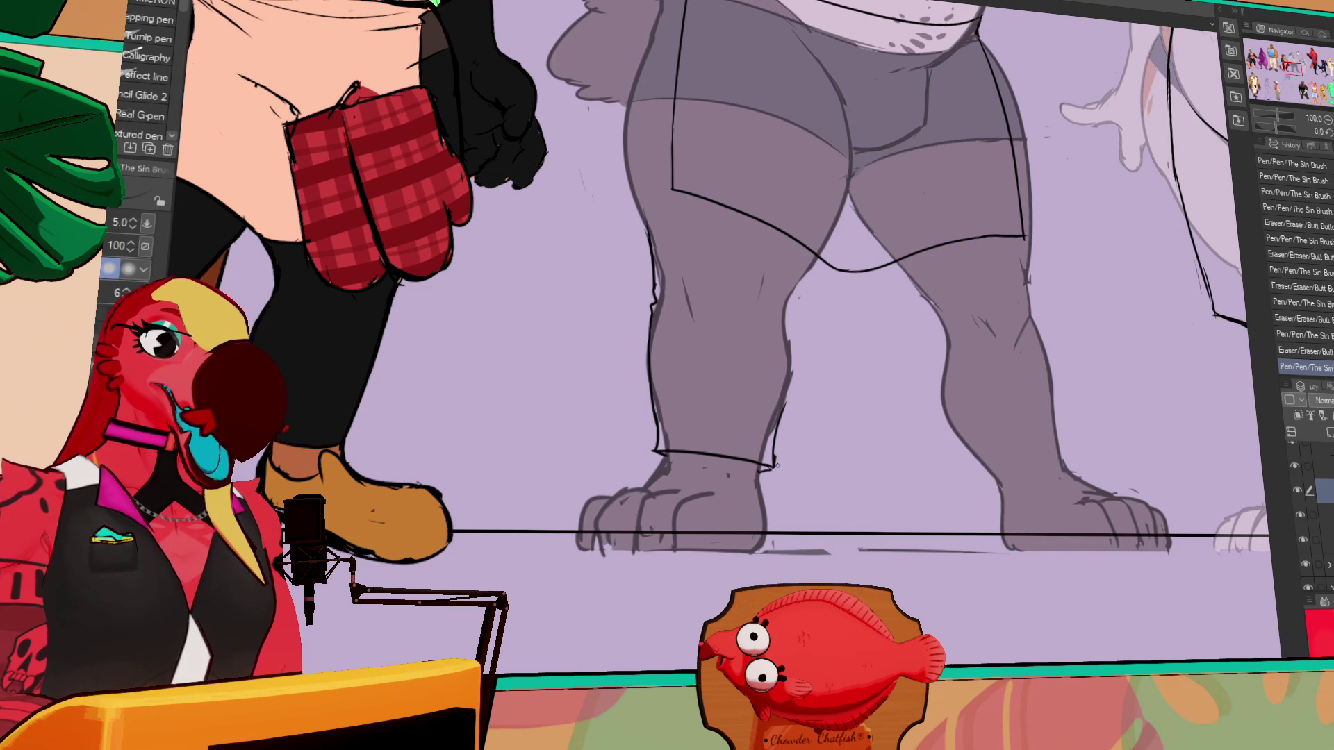
pyautogui.moveTo(786, 368); pyautogui.dragTo(785, 379)
pyautogui.press('p')
pyautogui.moveTo(791, 333); pyautogui.dragTo(782, 411)
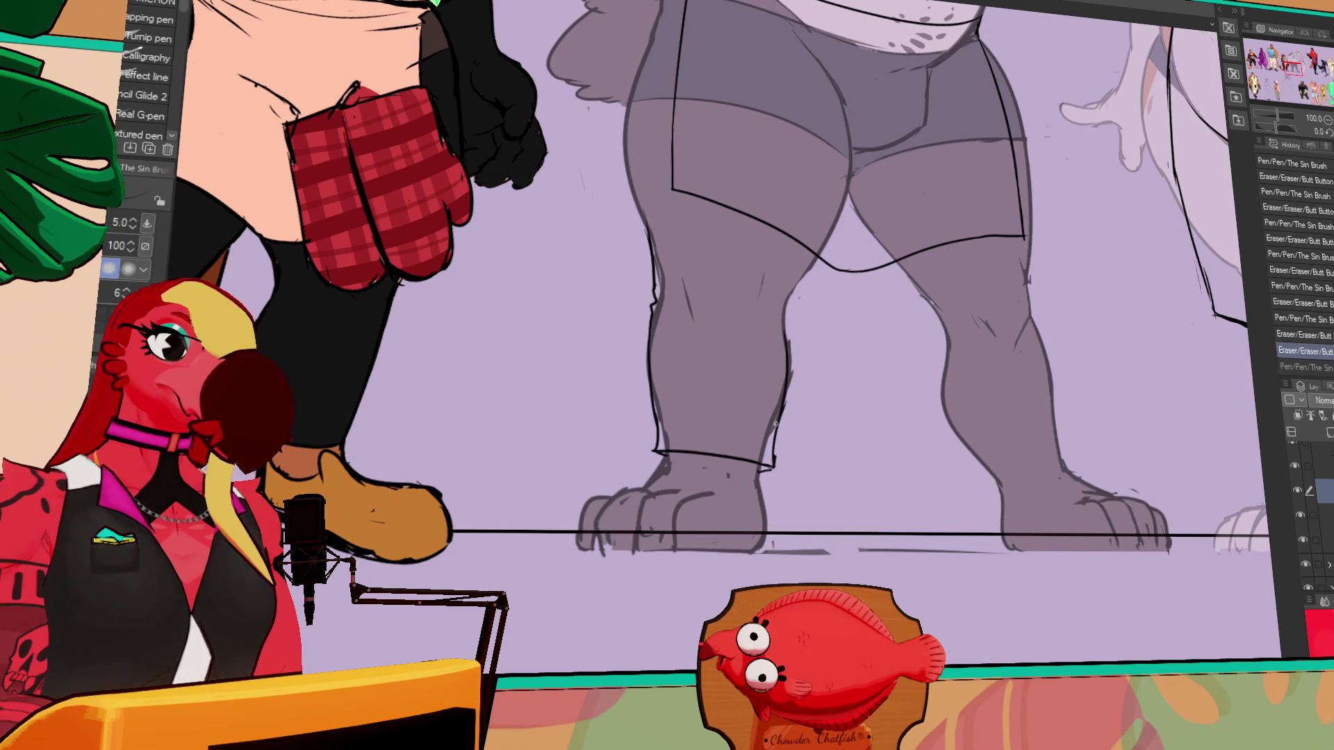
# - Toggle the last leg outline stroke off and on to compare, keeping it
pyautogui.hotkey('ctrl', 'z')
pyautogui.hotkey('ctrl', 'y')
pyautogui.hotkey('ctrl', 'z')
pyautogui.hotkey('ctrl', 'y')
pyautogui.hotkey('ctrl', 'z')
pyautogui.hotkey('ctrl', 'y')
pyautogui.hotkey('ctrl', 'z')
pyautogui.hotkey('ctrl', 'y')
pyautogui.hotkey('ctrl', 'z')
pyautogui.hotkey('ctrl', 'y')
pyautogui.hotkey('ctrl', 'z')
pyautogui.hotkey('ctrl', 'y')
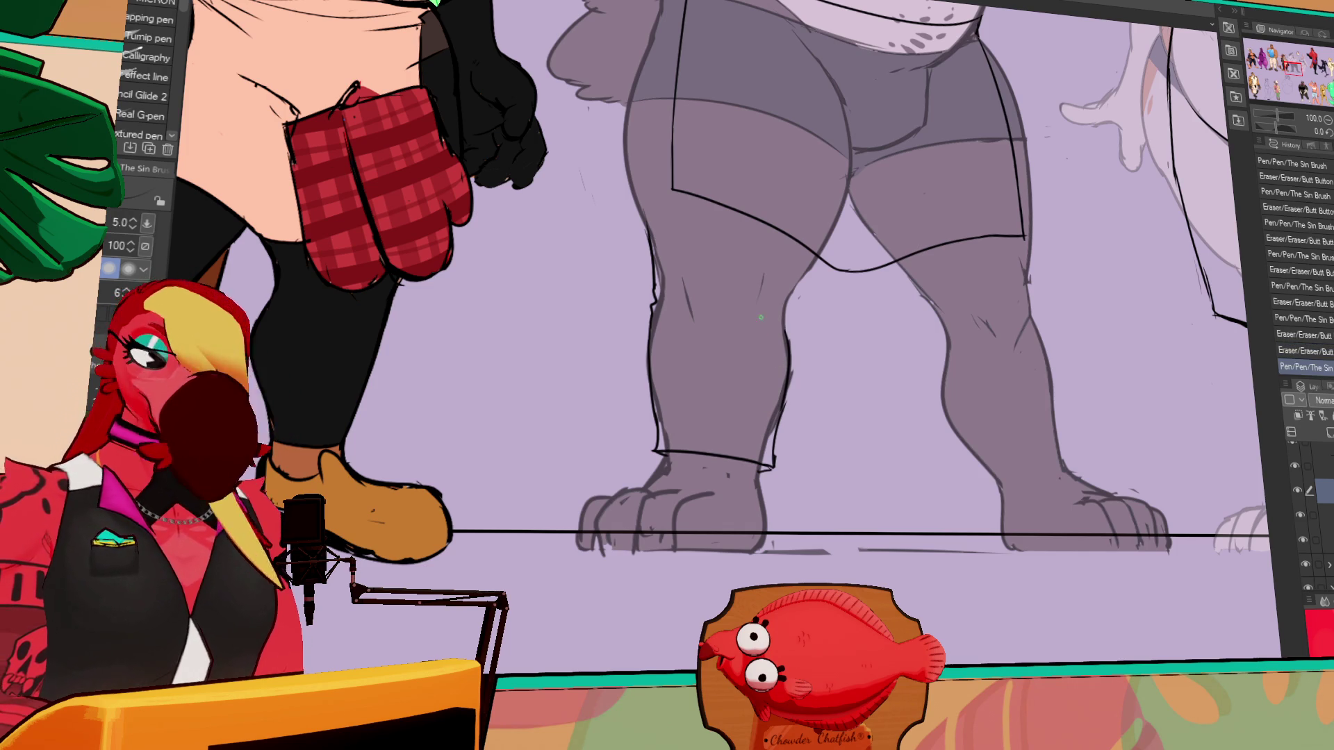
pyautogui.hotkey('ctrl', 'z')
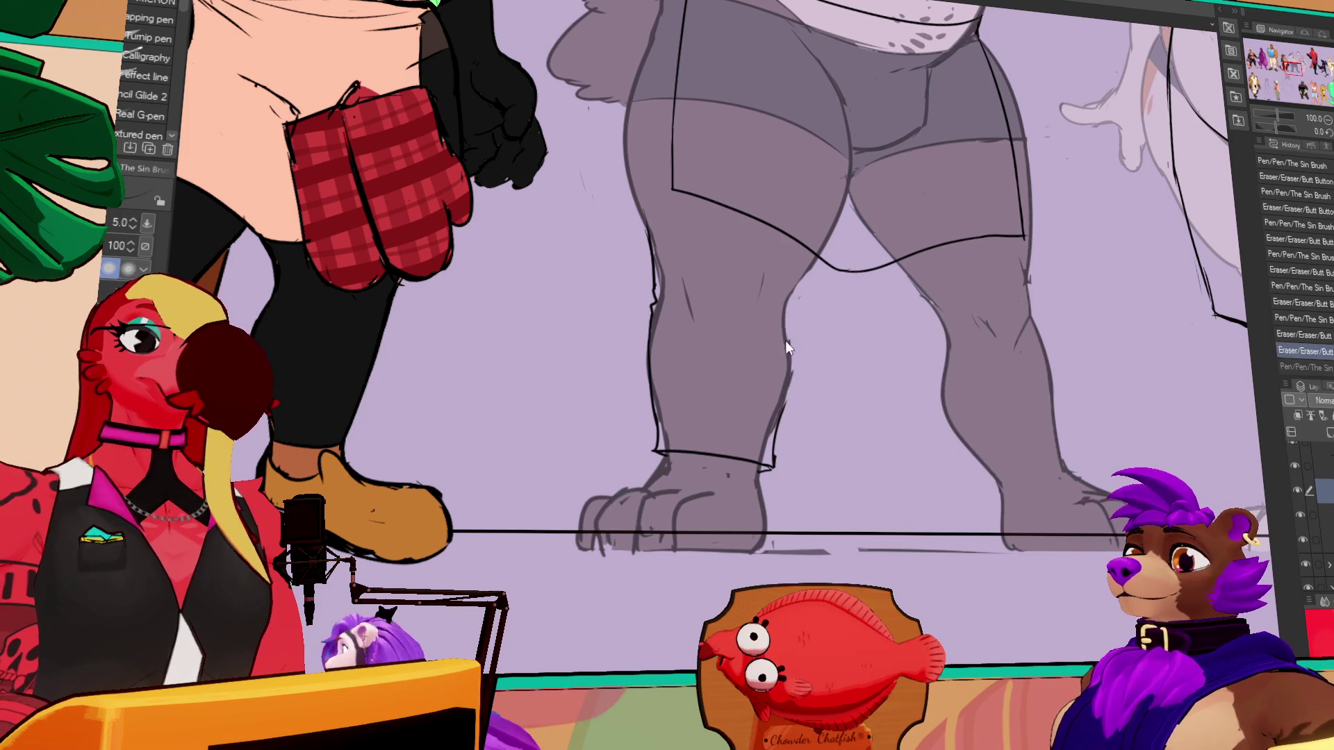
pyautogui.hotkey('ctrl', 'y')
# - Redraw the knee lines with hatching and draw the shorts' crotch line
pyautogui.moveTo(799, 298); pyautogui.dragTo(791, 336)
pyautogui.moveTo(653, 289); pyautogui.dragTo(655, 299)
pyautogui.moveTo(793, 312); pyautogui.dragTo(796, 326)
pyautogui.moveTo(653, 291); pyautogui.dragTo(671, 306)
pyautogui.moveTo(764, 297); pyautogui.dragTo(788, 311)
pyautogui.moveTo(823, 262); pyautogui.dragTo(858, 273)
pyautogui.moveTo(860, 275)
pyautogui.mouseDown()
pyautogui.moveTo(829, 342)
pyautogui.moveTo(847, 382)
pyautogui.mouseUp()
pyautogui.moveTo(764, 441); pyautogui.dragTo(776, 453)
# - Redo the last knee stroke with several small strokes and redraw the knee edge
pyautogui.hotkey('ctrl', 'z')
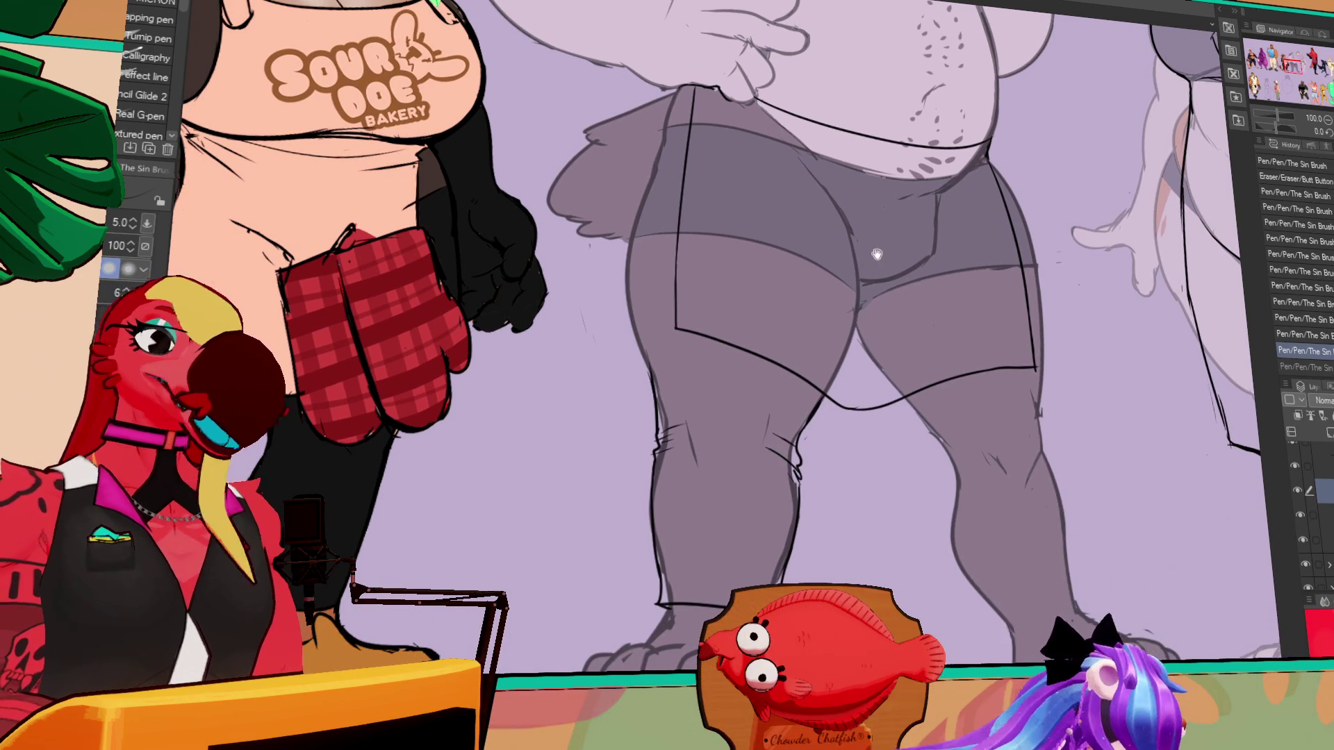
pyautogui.moveTo(880, 250); pyautogui.dragTo(909, 312)
pyautogui.moveTo(667, 451); pyautogui.dragTo(694, 427)
pyautogui.moveTo(1084, 302); pyautogui.dragTo(1060, 223)
pyautogui.moveTo(921, 408); pyautogui.dragTo(940, 455)
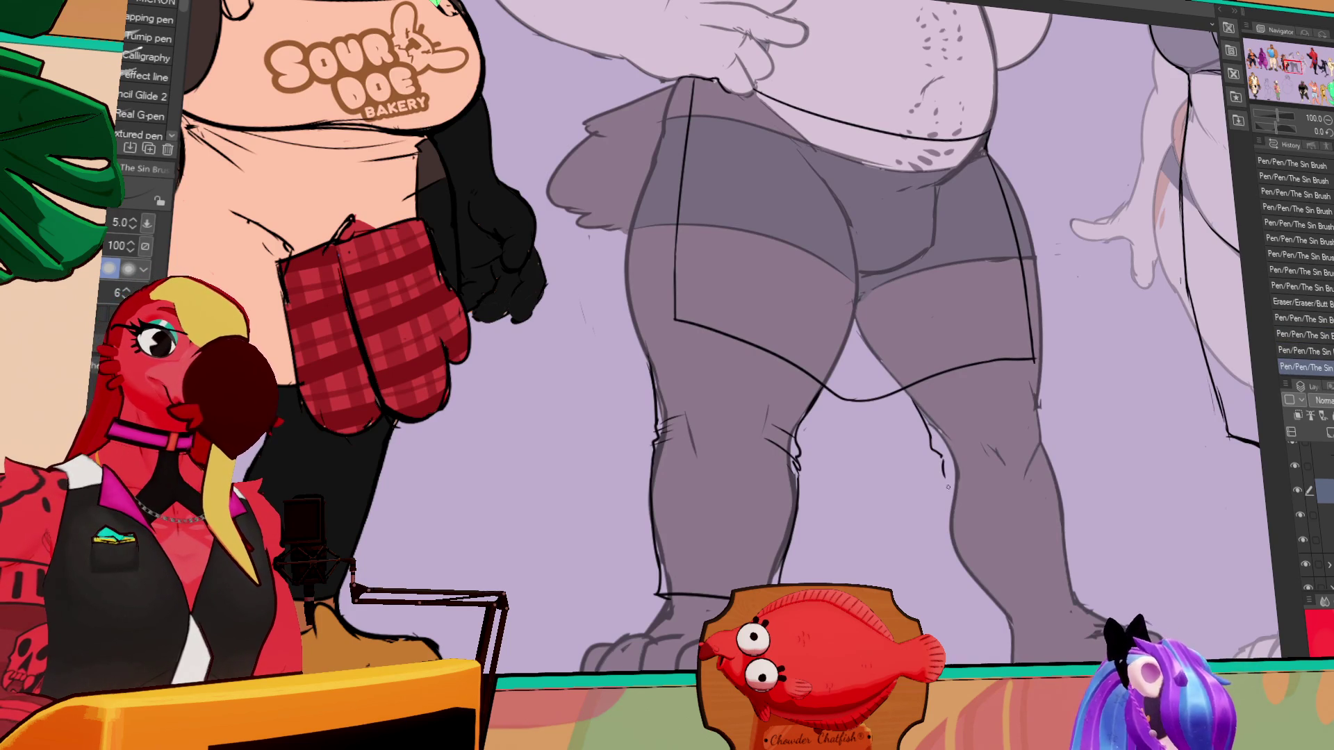
pyautogui.moveTo(940, 534); pyautogui.dragTo(892, 503)
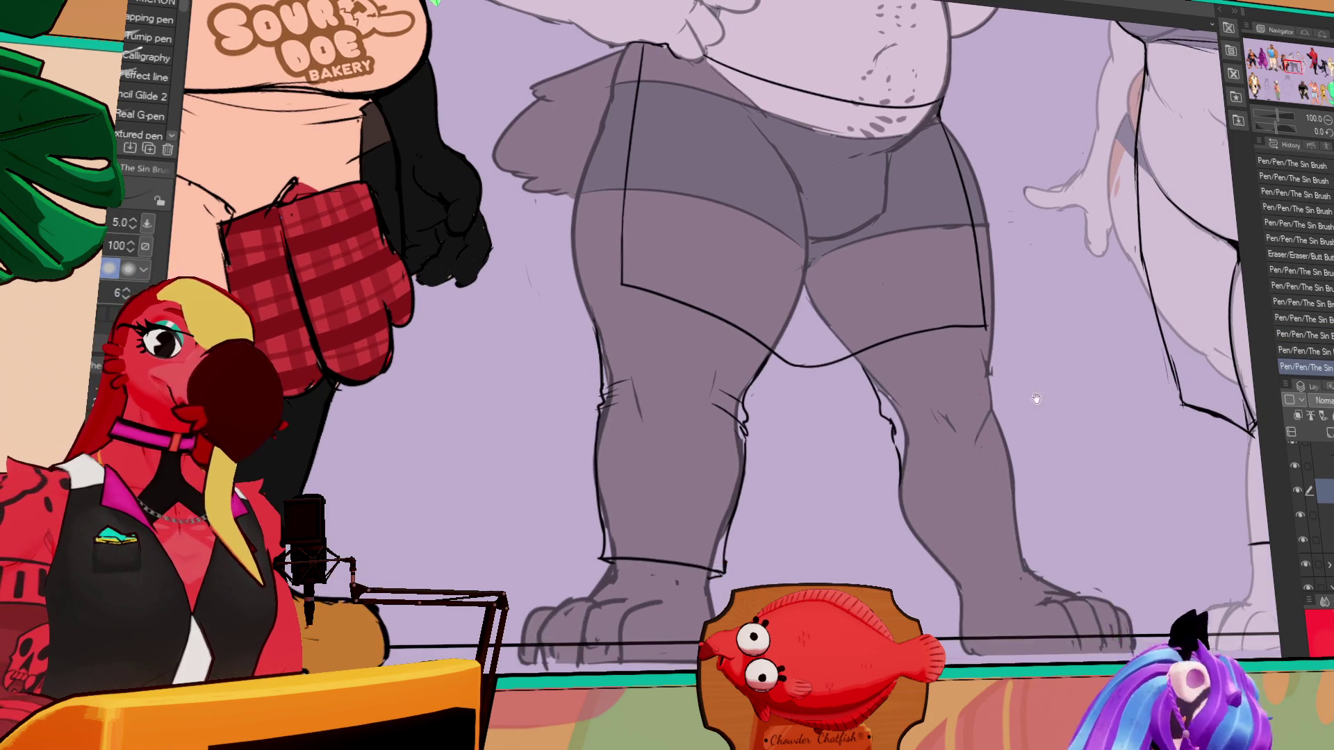
pyautogui.moveTo(989, 341); pyautogui.dragTo(1001, 436)
pyautogui.moveTo(991, 348)
pyautogui.mouseDown()
pyautogui.moveTo(1000, 423)
pyautogui.moveTo(1018, 390)
pyautogui.moveTo(1002, 415)
pyautogui.mouseUp()
# - Clean up the knee edge line, alternating eraser and pen
pyautogui.press('e')
pyautogui.press('p')
pyautogui.press('e')
pyautogui.press('p')
pyautogui.moveTo(1004, 425); pyautogui.dragTo(1004, 414)
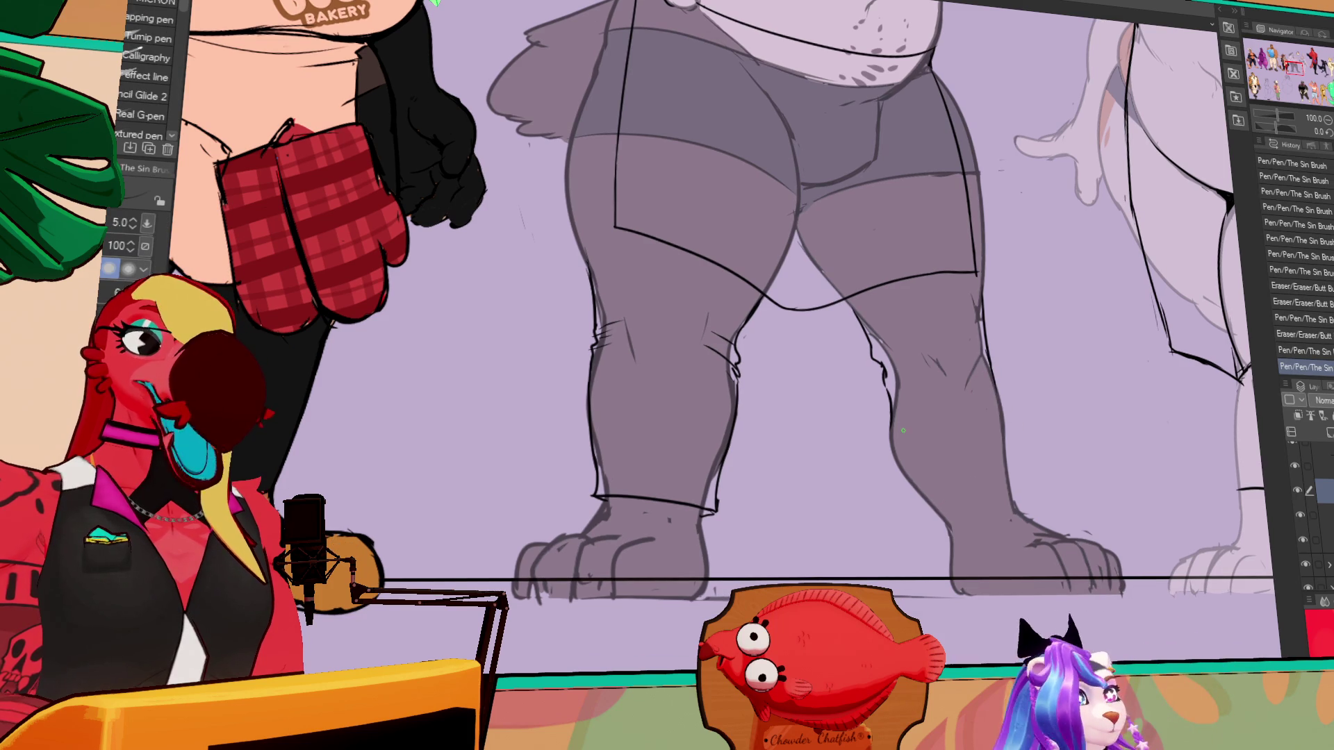
# - Draw the line across the right ankle, retrying it and tidying its end
pyautogui.moveTo(941, 514)
pyautogui.mouseDown()
pyautogui.moveTo(926, 511)
pyautogui.moveTo(1021, 499)
pyautogui.mouseUp()
pyautogui.hotkey('ctrl', 'z')
pyautogui.moveTo(929, 516); pyautogui.dragTo(1022, 490)
pyautogui.hotkey('ctrl', 'z')
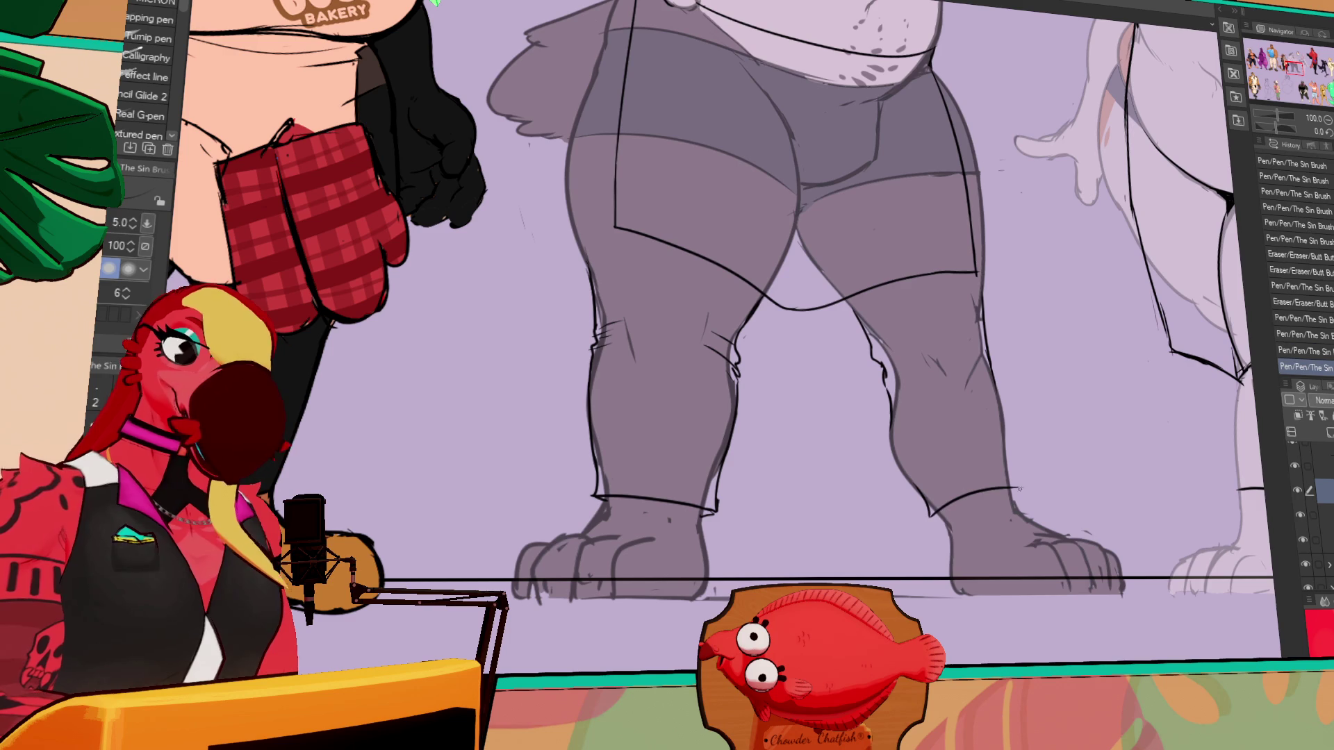
pyautogui.moveTo(928, 517)
pyautogui.mouseDown()
pyautogui.moveTo(1021, 490)
pyautogui.moveTo(966, 496)
pyautogui.mouseUp()
pyautogui.press('e')
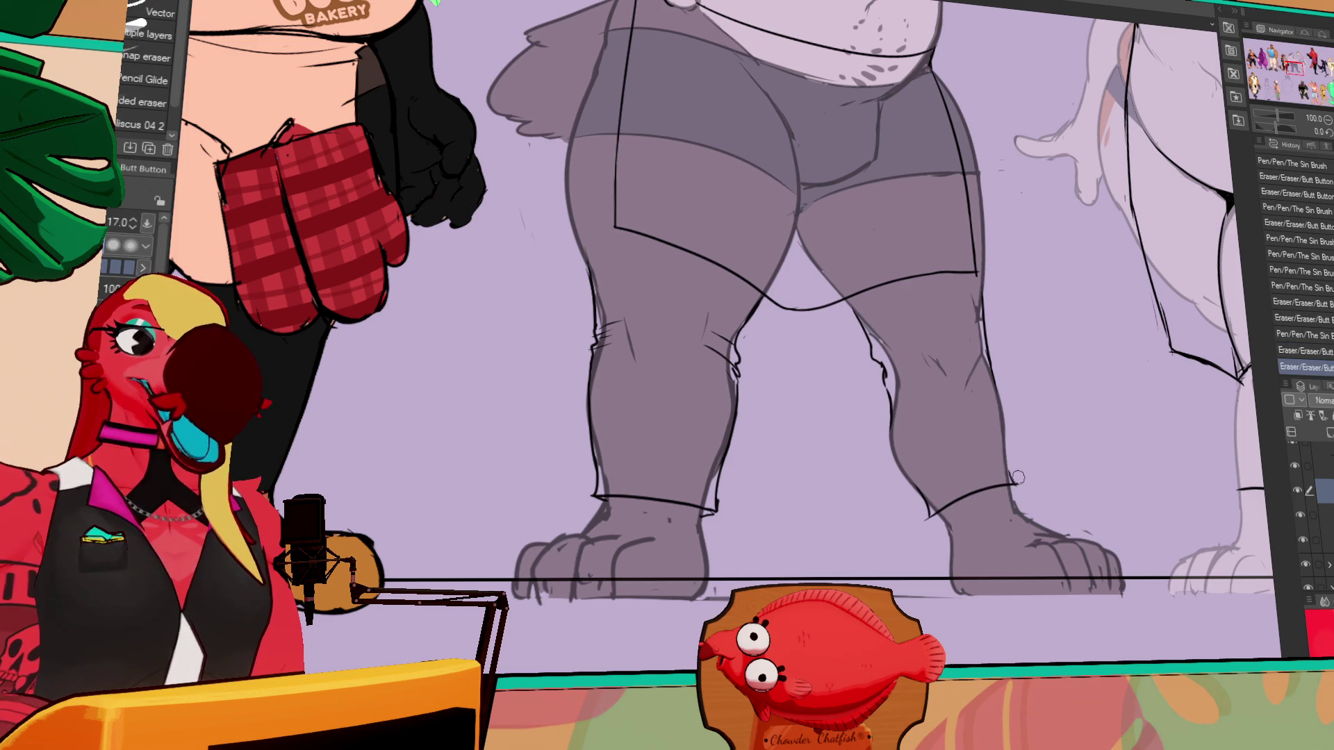
pyautogui.press('p')
pyautogui.moveTo(1007, 455); pyautogui.dragTo(1016, 486)
# - Redraw the right knee line and add a hatch stroke below it
pyautogui.press('e')
pyautogui.moveTo(1052, 420); pyautogui.dragTo(992, 492)
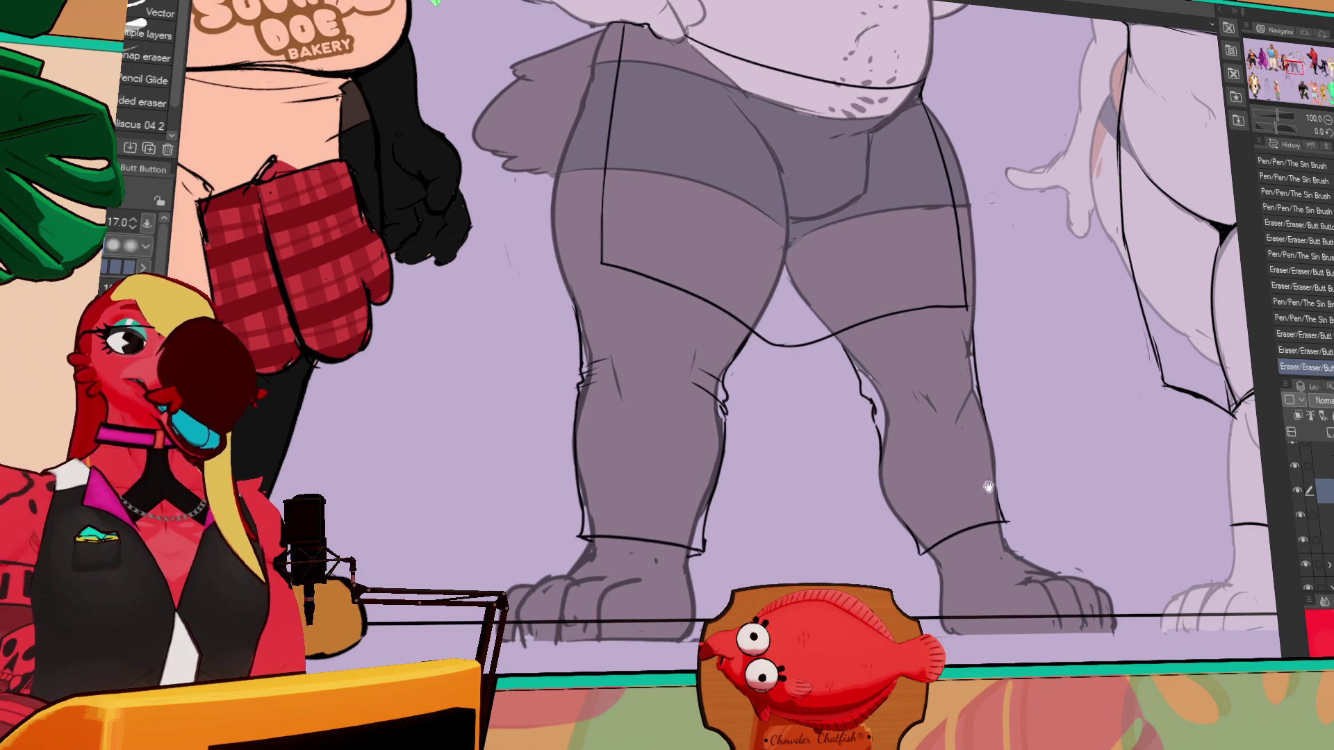
pyautogui.press('p')
pyautogui.moveTo(868, 393)
pyautogui.mouseDown()
pyautogui.moveTo(881, 413)
pyautogui.moveTo(886, 402)
pyautogui.mouseUp()
pyautogui.hotkey('ctrl', 'z')
pyautogui.moveTo(880, 370); pyautogui.dragTo(894, 387)
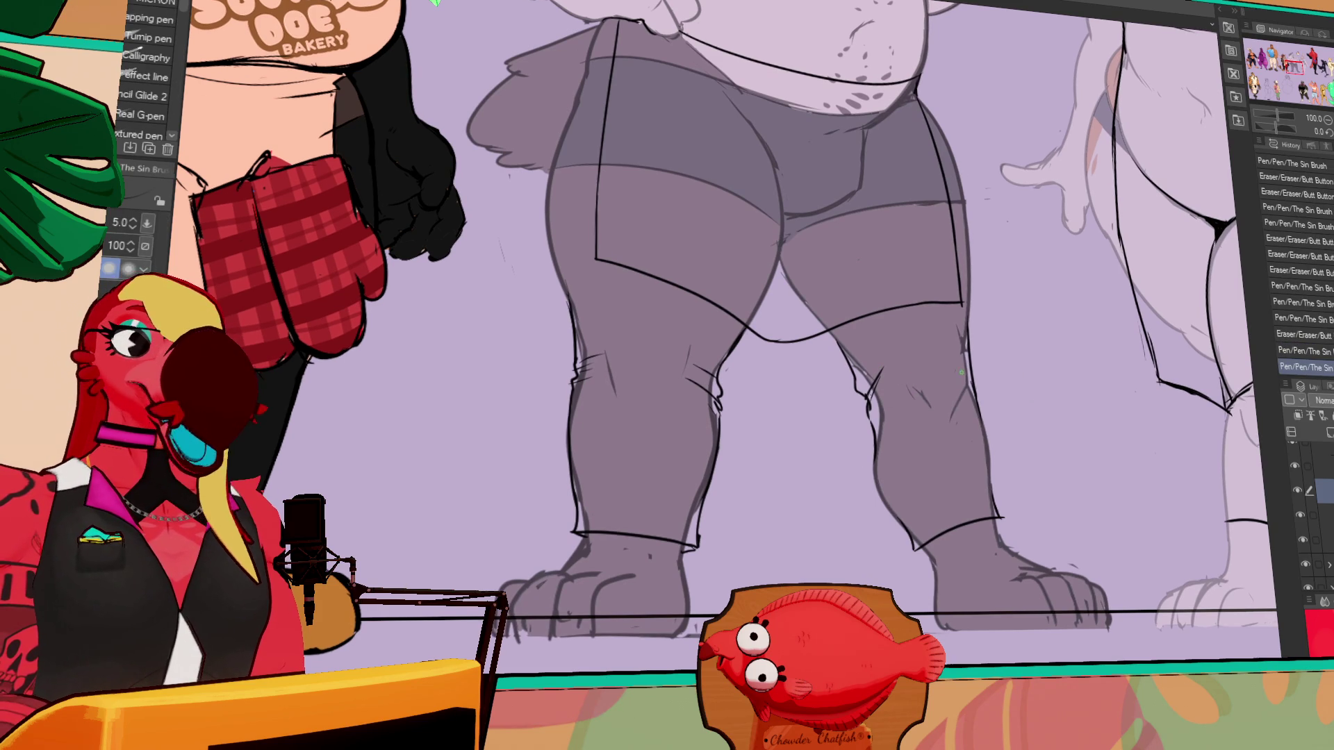
pyautogui.moveTo(891, 411); pyautogui.dragTo(872, 428)
# - Redraw the thigh line beside the crotch more vertically
pyautogui.scroll(1, 985, 412)
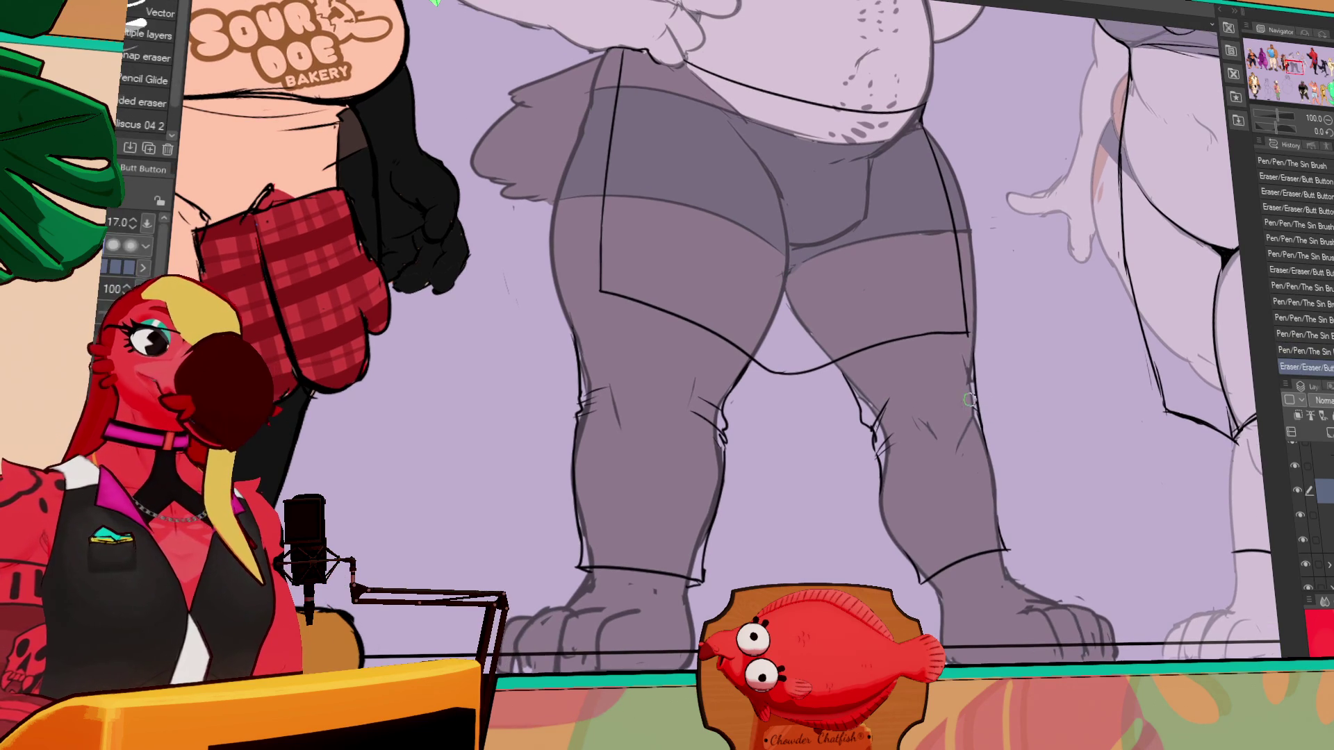
pyautogui.scroll(3, 1015, 379)
pyautogui.scroll(3, 1057, 387)
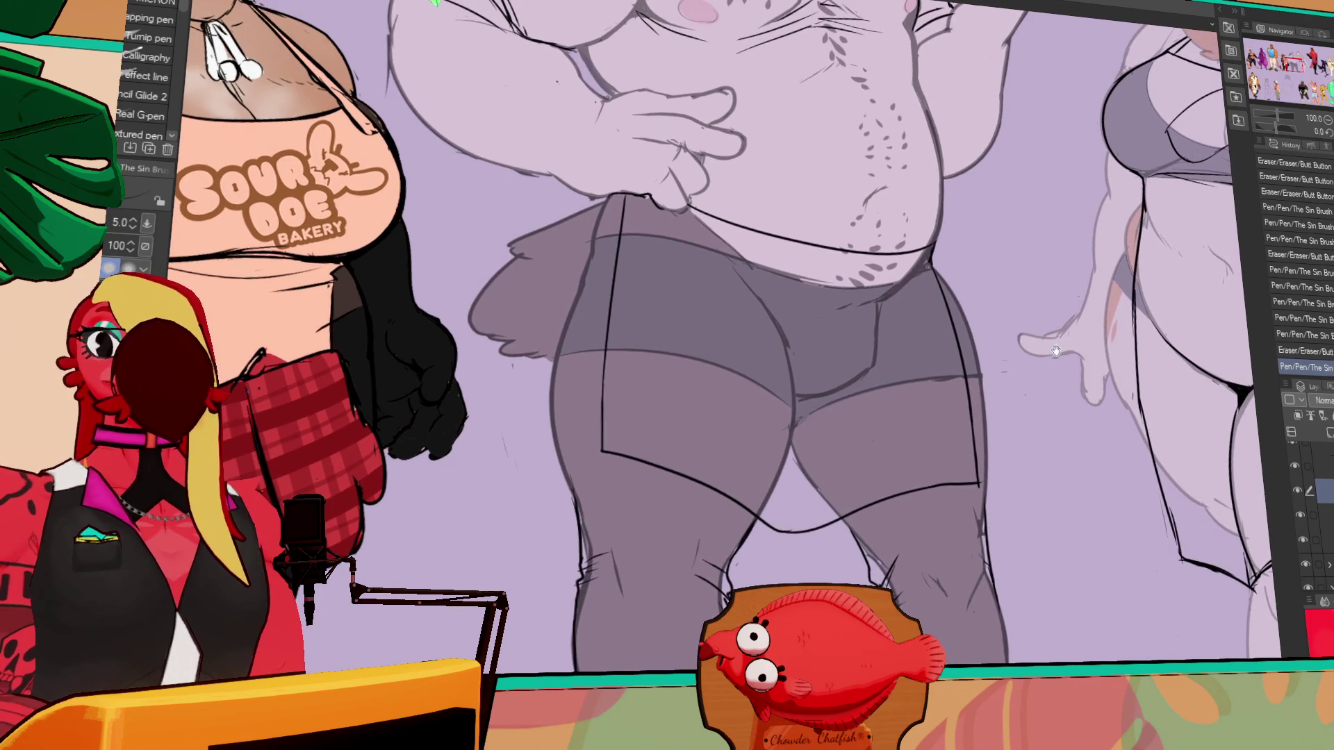
pyautogui.moveTo(703, 296); pyautogui.dragTo(798, 406)
pyautogui.hotkey('ctrl', 'z')
pyautogui.moveTo(903, 392); pyautogui.dragTo(944, 385)
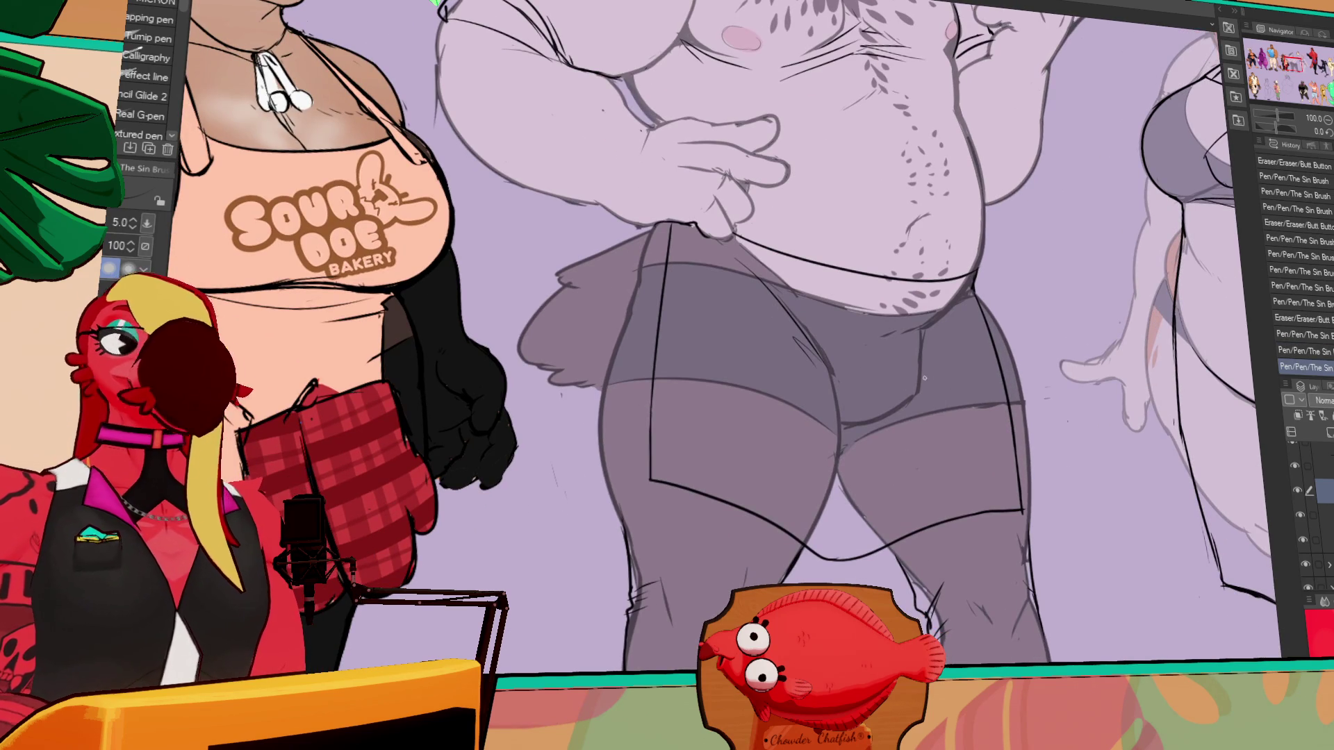
pyautogui.hotkey('ctrl', 'z')
pyautogui.moveTo(930, 329); pyautogui.dragTo(907, 418)
pyautogui.hotkey('ctrl', 'z')
pyautogui.moveTo(922, 332); pyautogui.dragTo(903, 461)
# - Undo the short thigh stroke and switch to the layer below
pyautogui.hotkey('ctrl', 'z')
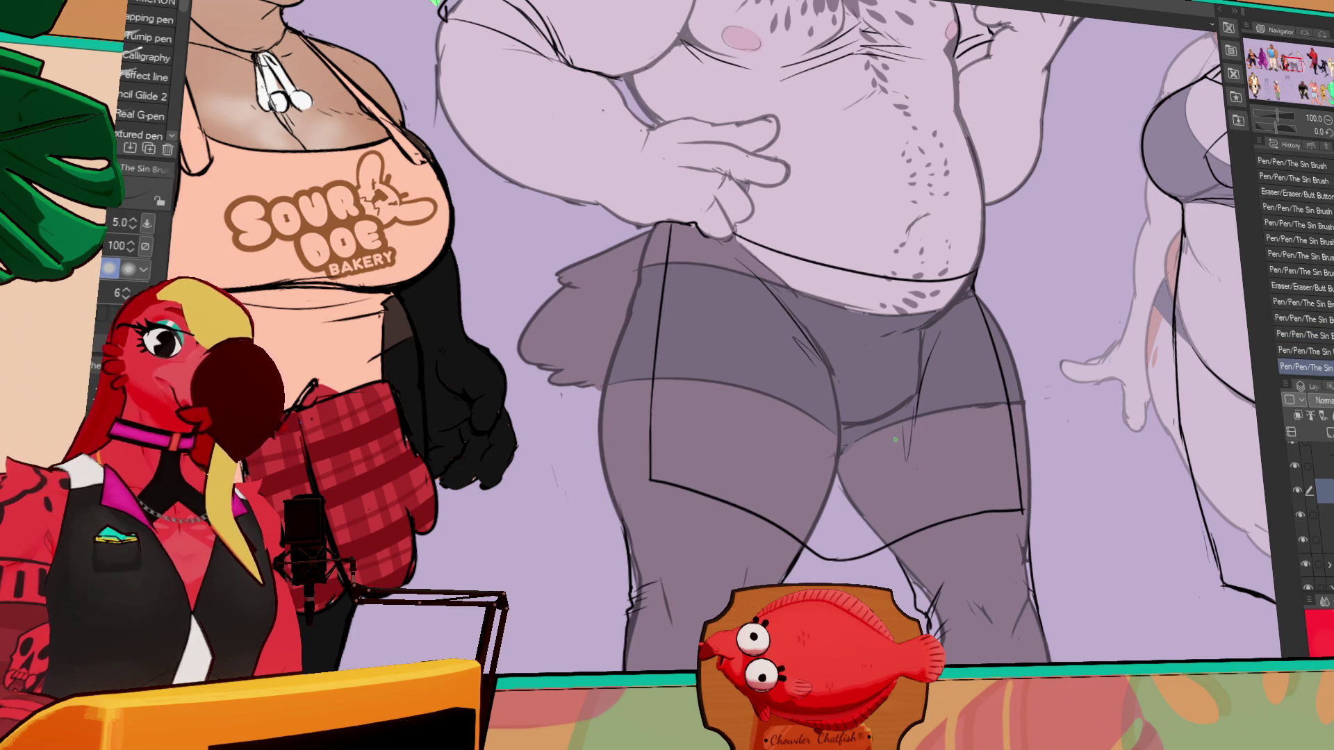
pyautogui.moveTo(997, 254)
pyautogui.mouseDown()
pyautogui.moveTo(967, 424)
pyautogui.moveTo(991, 314)
pyautogui.mouseUp()
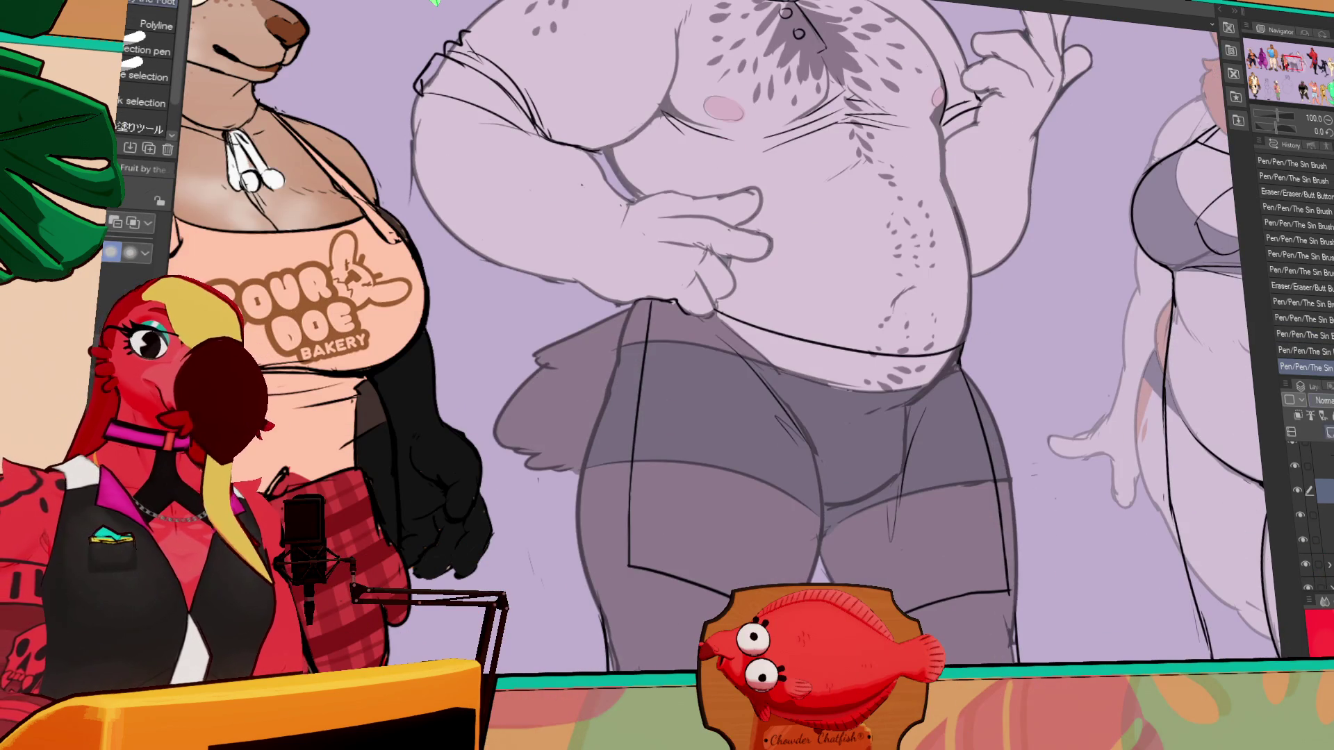
pyautogui.click(1312, 515)
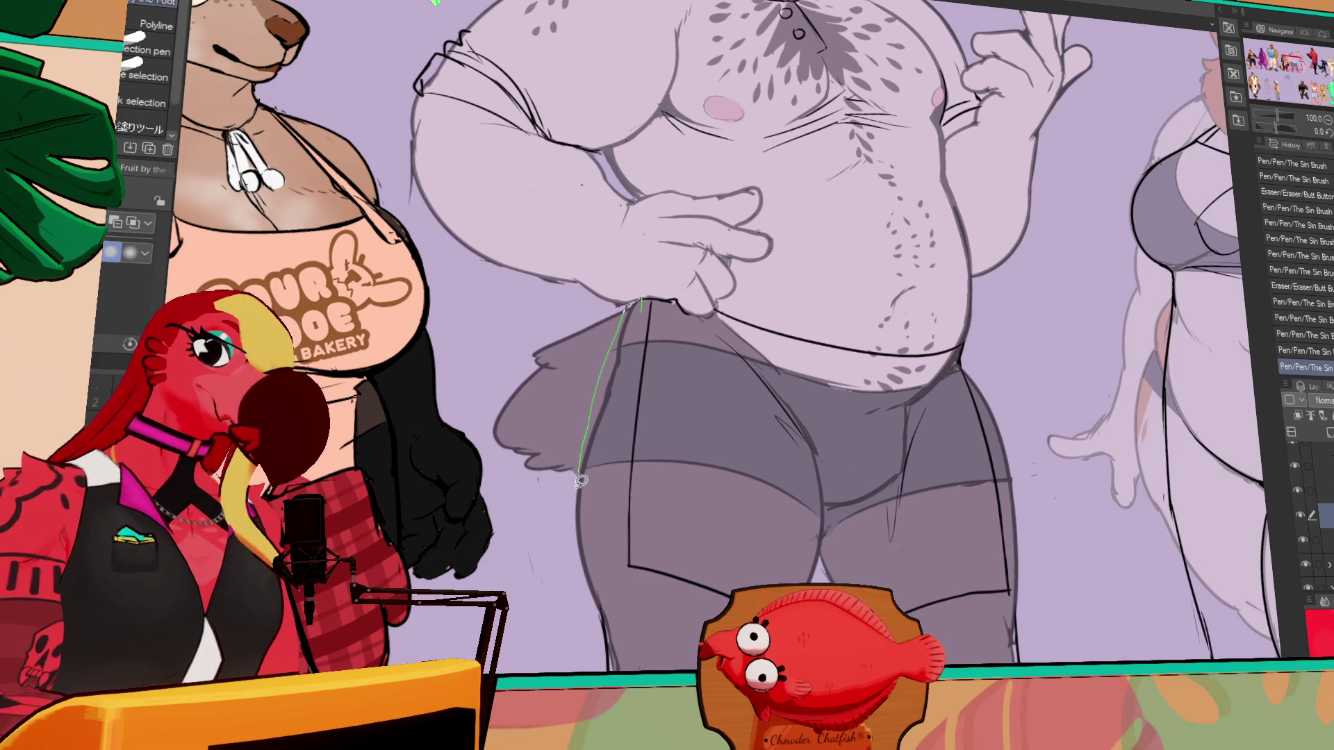
# - Lasso the shorts' edge and back of the thigh, then begin along the belly outline
pyautogui.moveTo(633, 338); pyautogui.dragTo(639, 323)
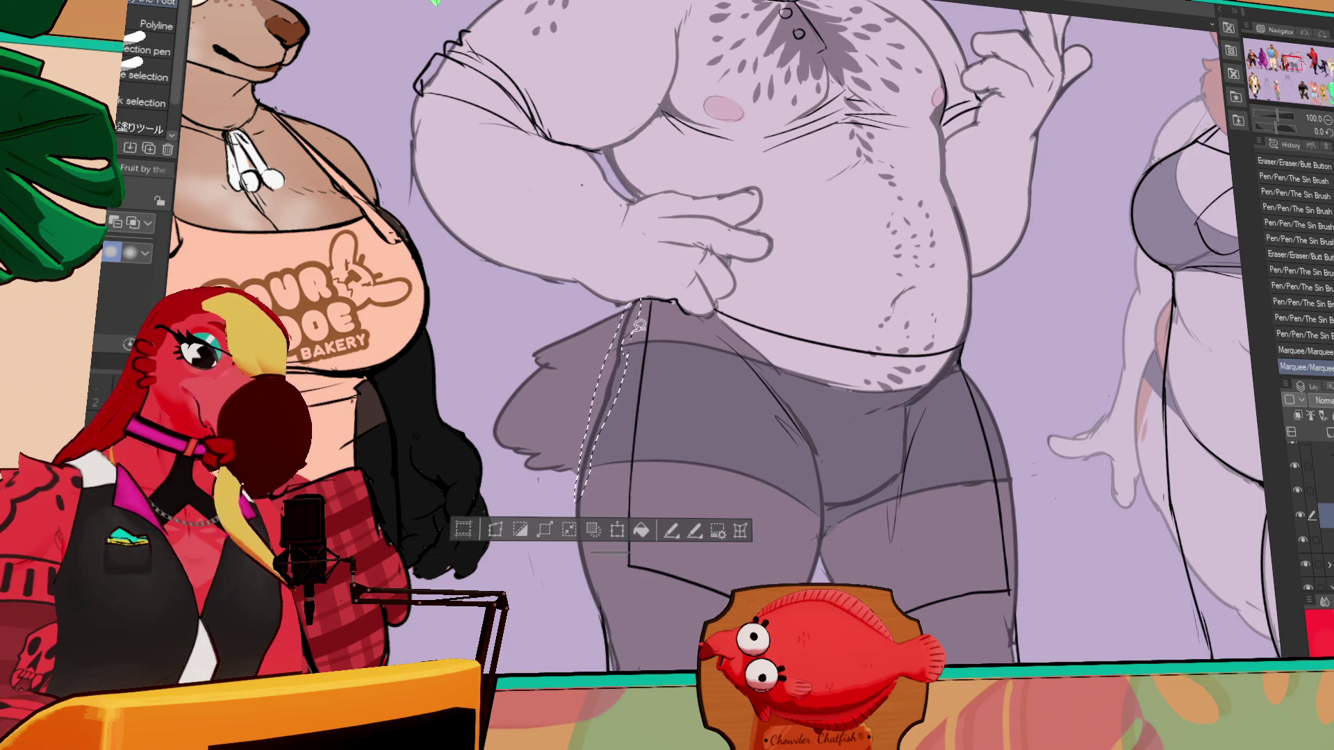
pyautogui.moveTo(798, 439); pyautogui.dragTo(941, 269)
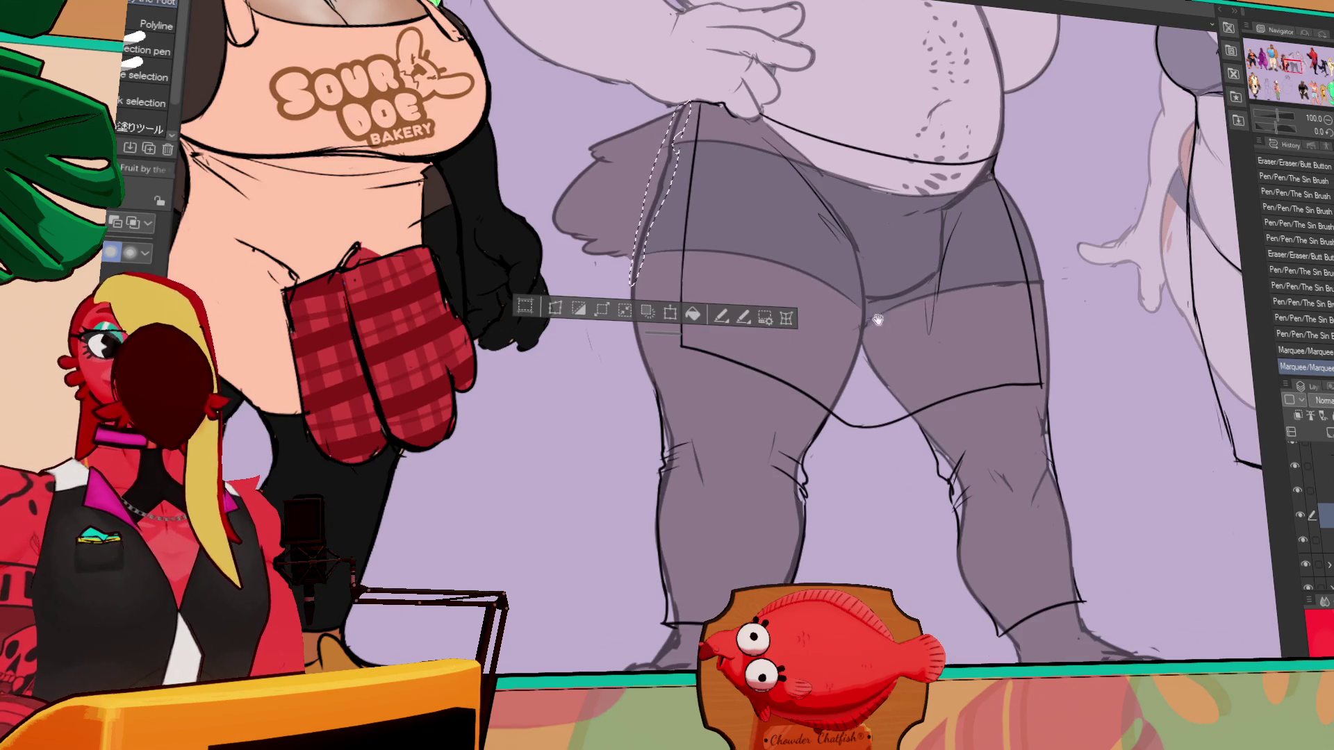
pyautogui.moveTo(646, 368); pyautogui.dragTo(625, 281)
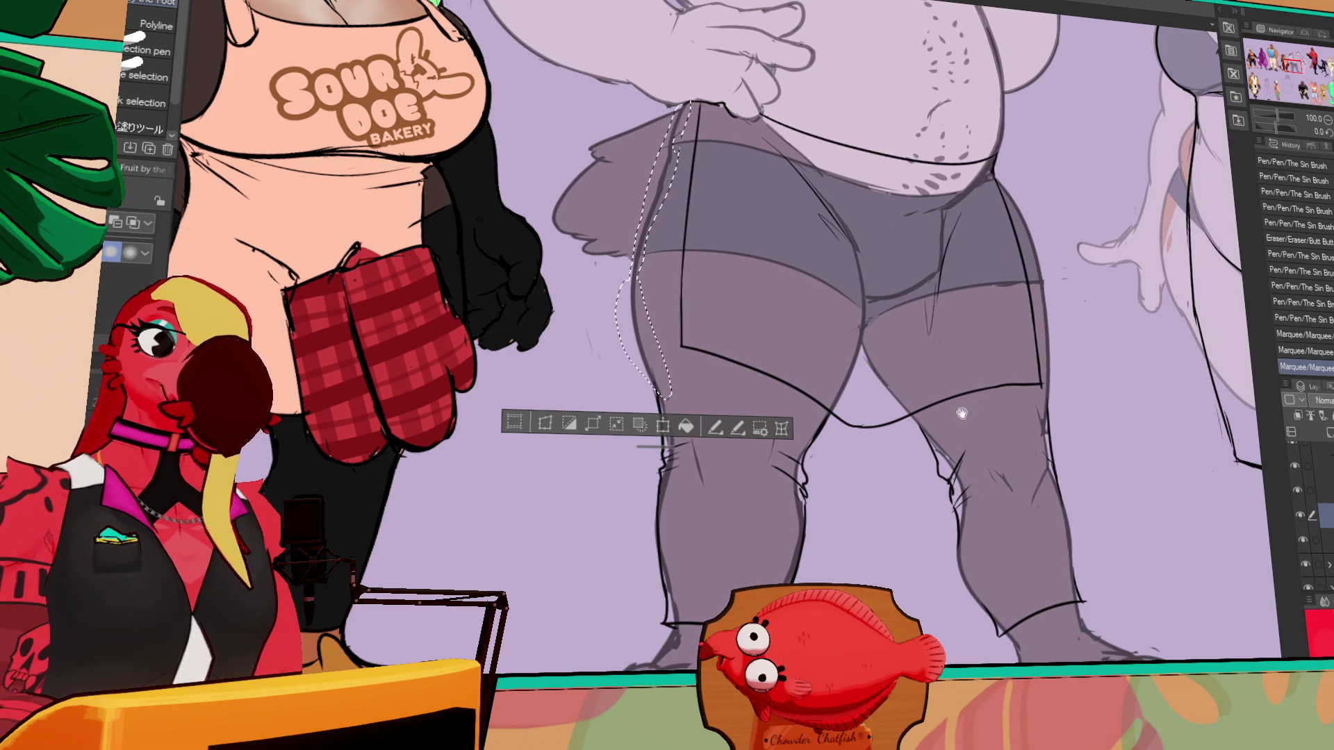
pyautogui.moveTo(967, 375); pyautogui.dragTo(946, 377)
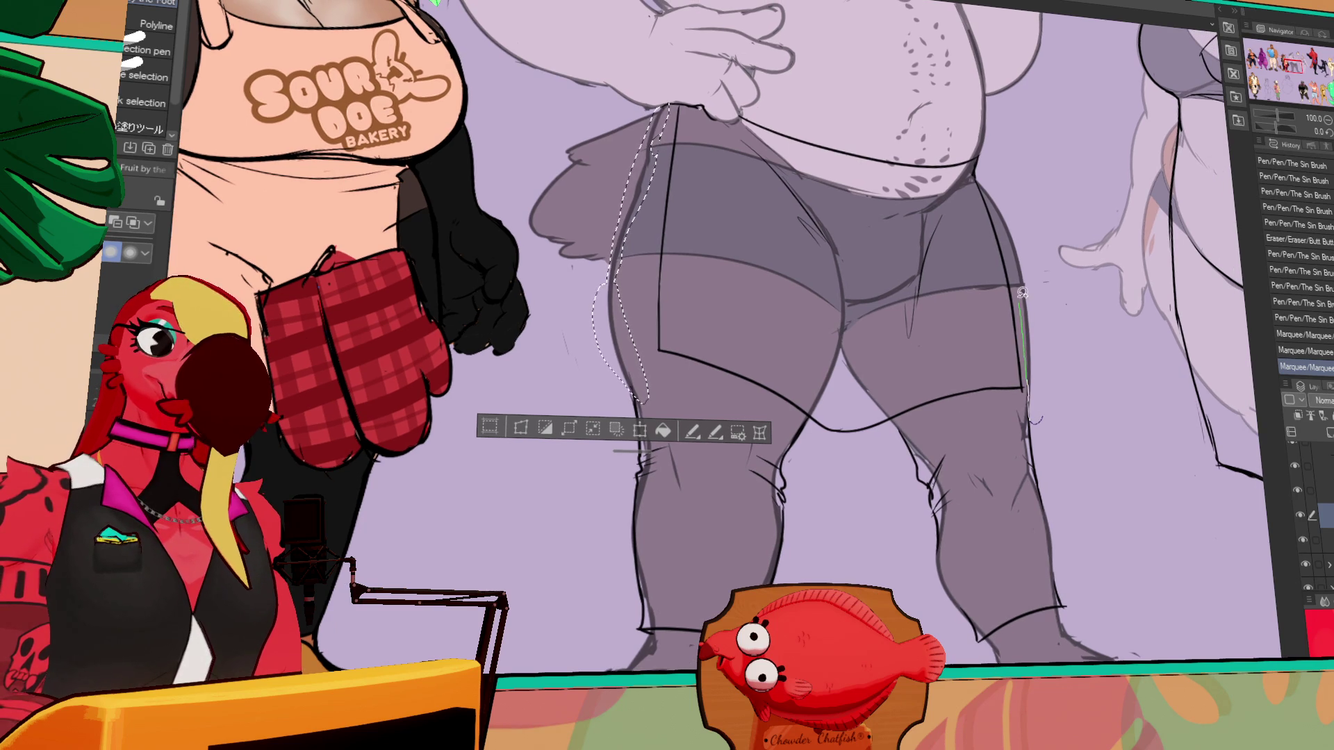
pyautogui.moveTo(1007, 247); pyautogui.dragTo(984, 195)
pyautogui.moveTo(1041, 236); pyautogui.dragTo(1035, 416)
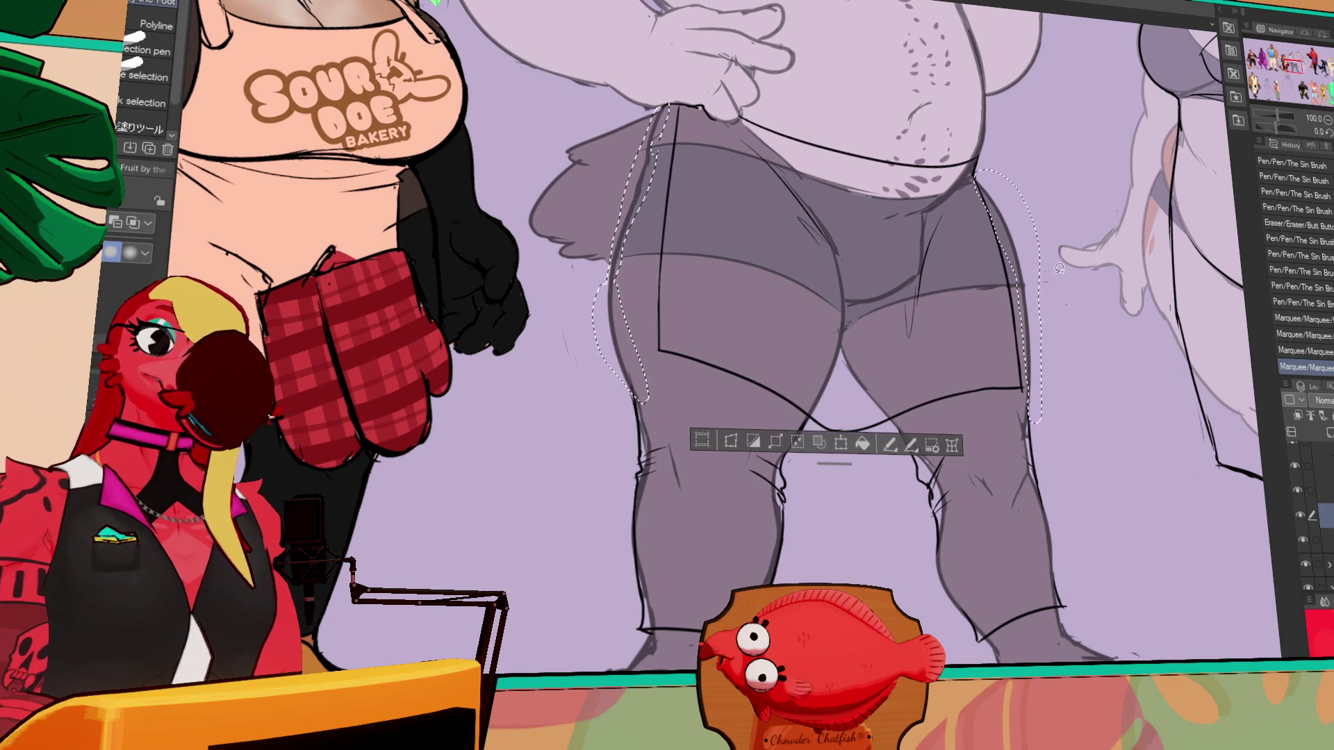
pyautogui.scroll(5, 973, 389)
pyautogui.moveTo(945, 279); pyautogui.dragTo(924, 197)
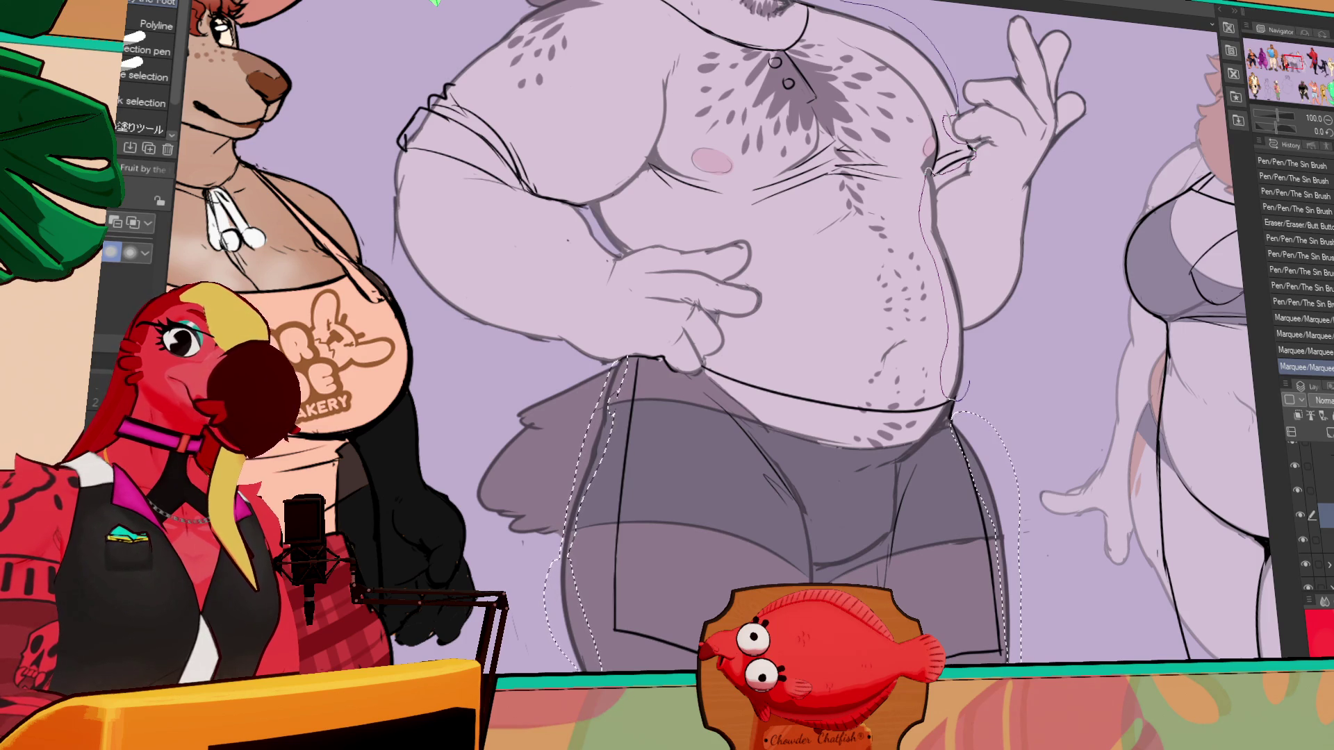
# - Add the belly outline, upper chest, shirt edge and chest line to the selection
pyautogui.moveTo(863, 30); pyautogui.dragTo(984, 65)
pyautogui.scroll(3, 998, 166)
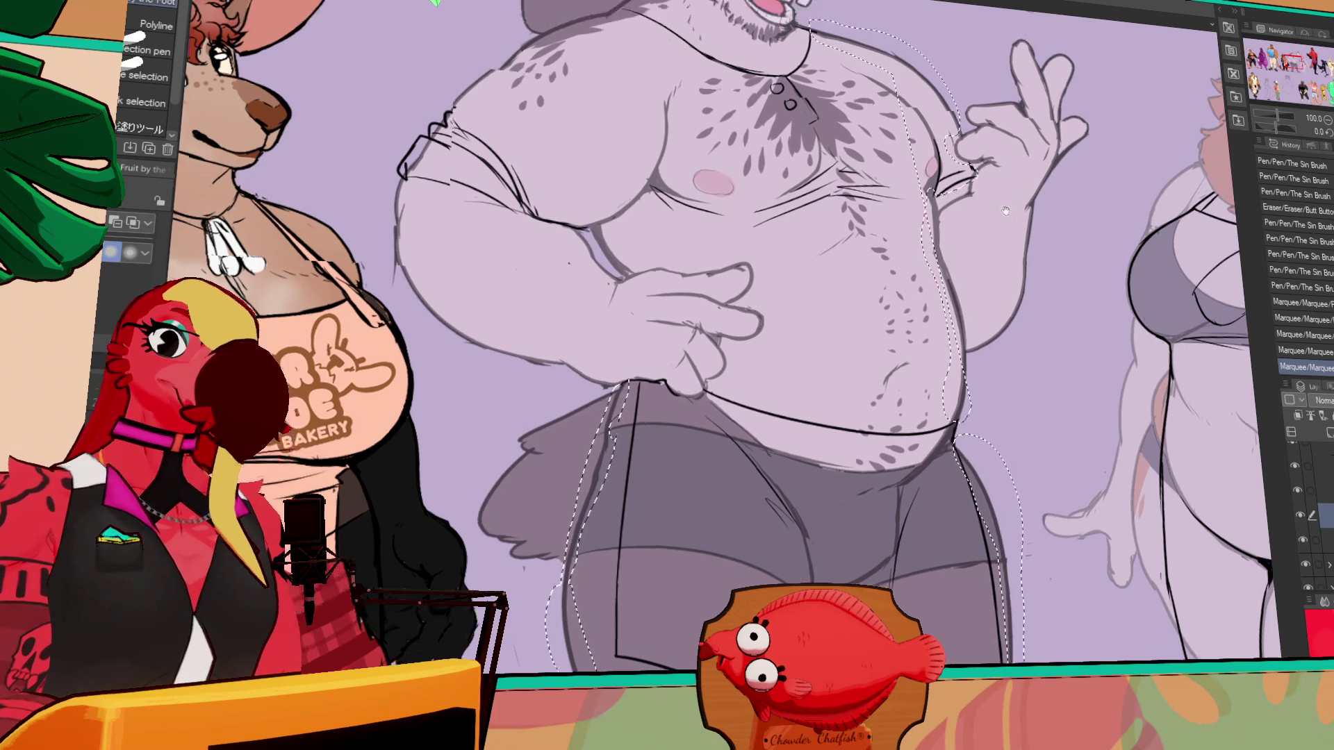
pyautogui.moveTo(909, 208); pyautogui.dragTo(820, 147)
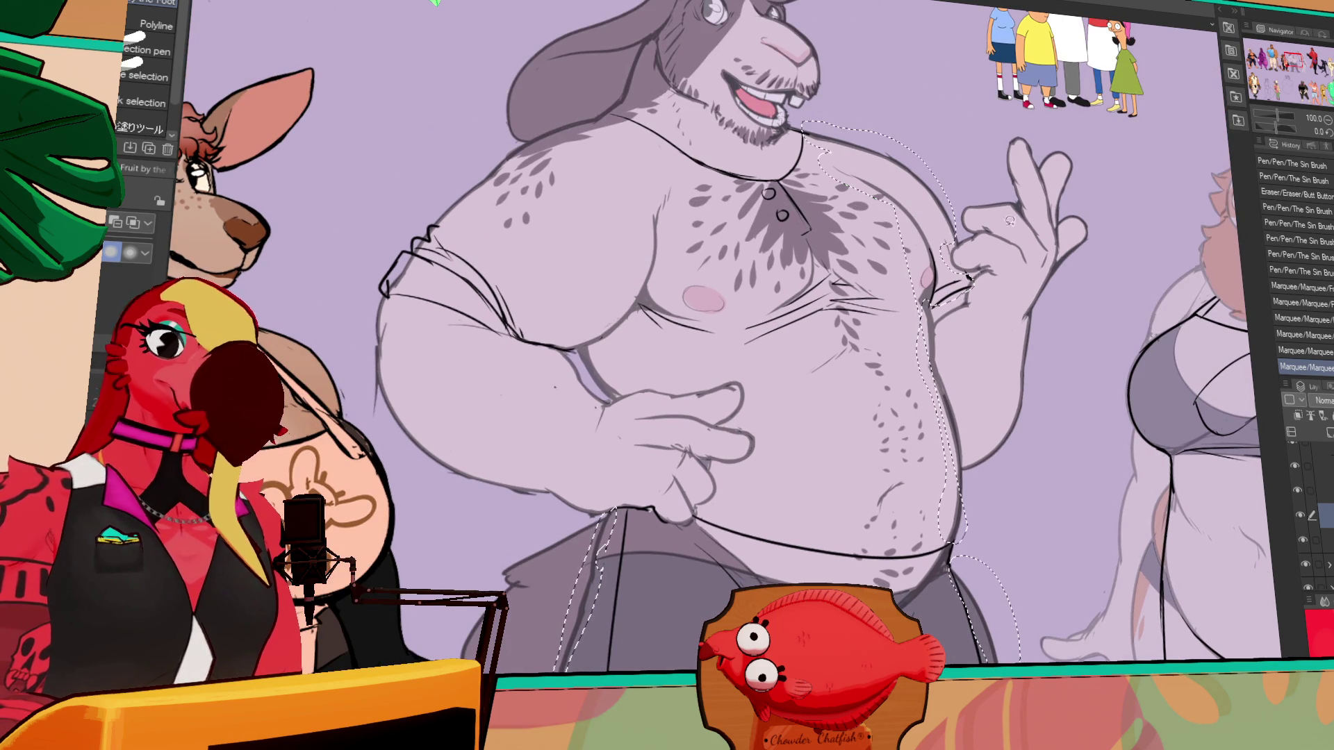
pyautogui.scroll(2, 1033, 142)
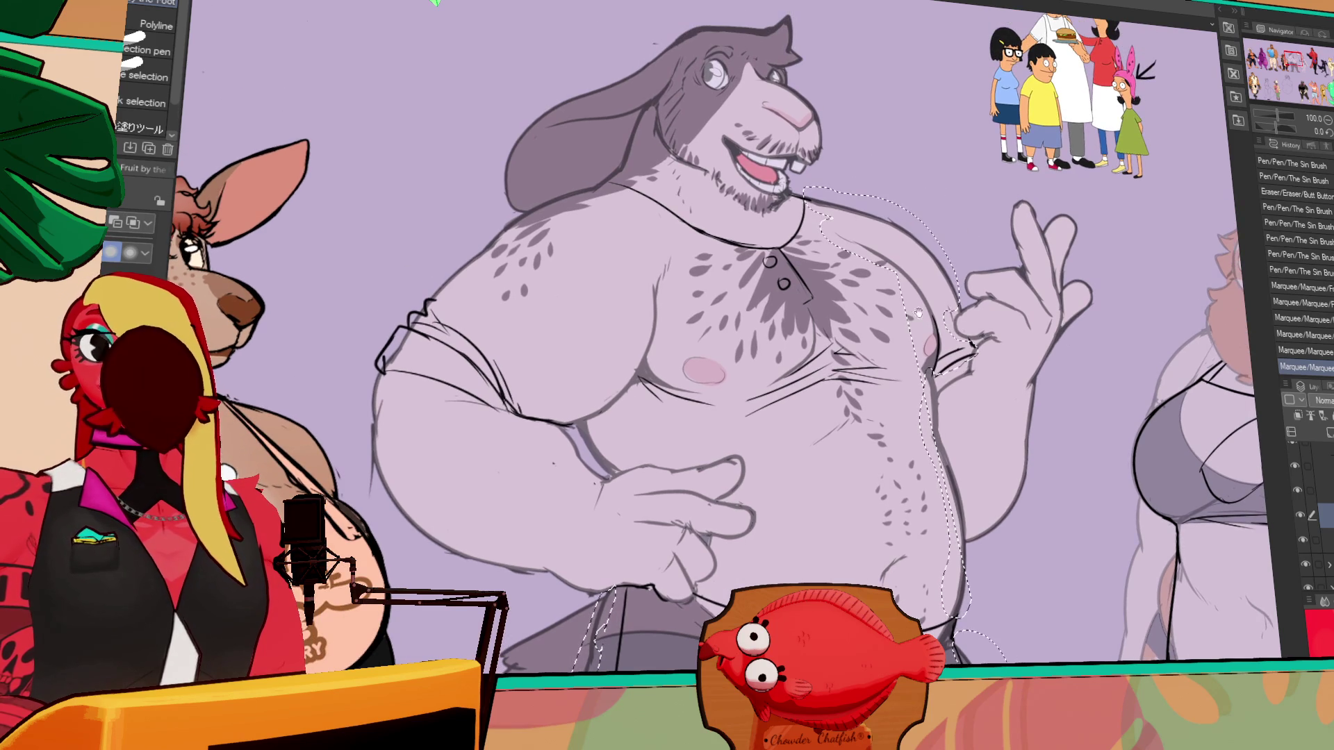
pyautogui.hscroll(-5, 961, 266)
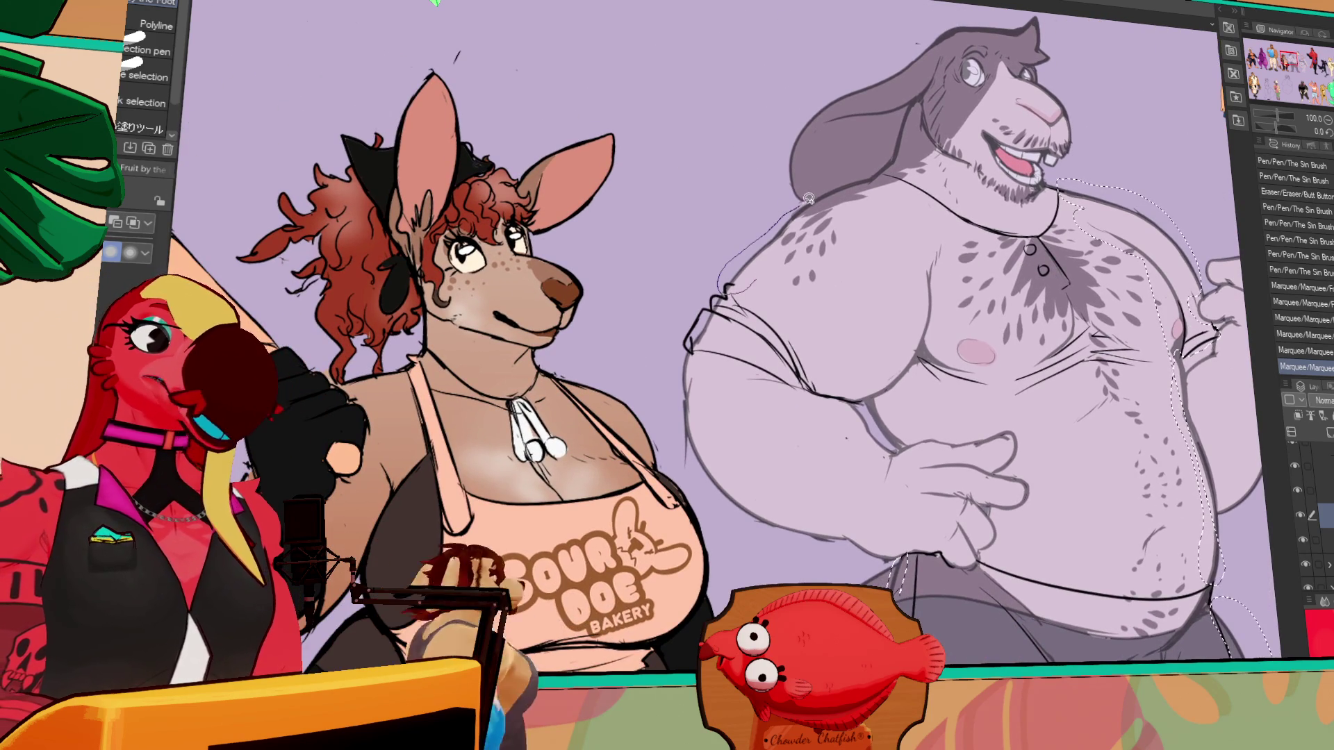
pyautogui.moveTo(726, 286)
pyautogui.mouseDown()
pyautogui.moveTo(902, 187)
pyautogui.moveTo(882, 215)
pyautogui.moveTo(807, 221)
pyautogui.mouseUp()
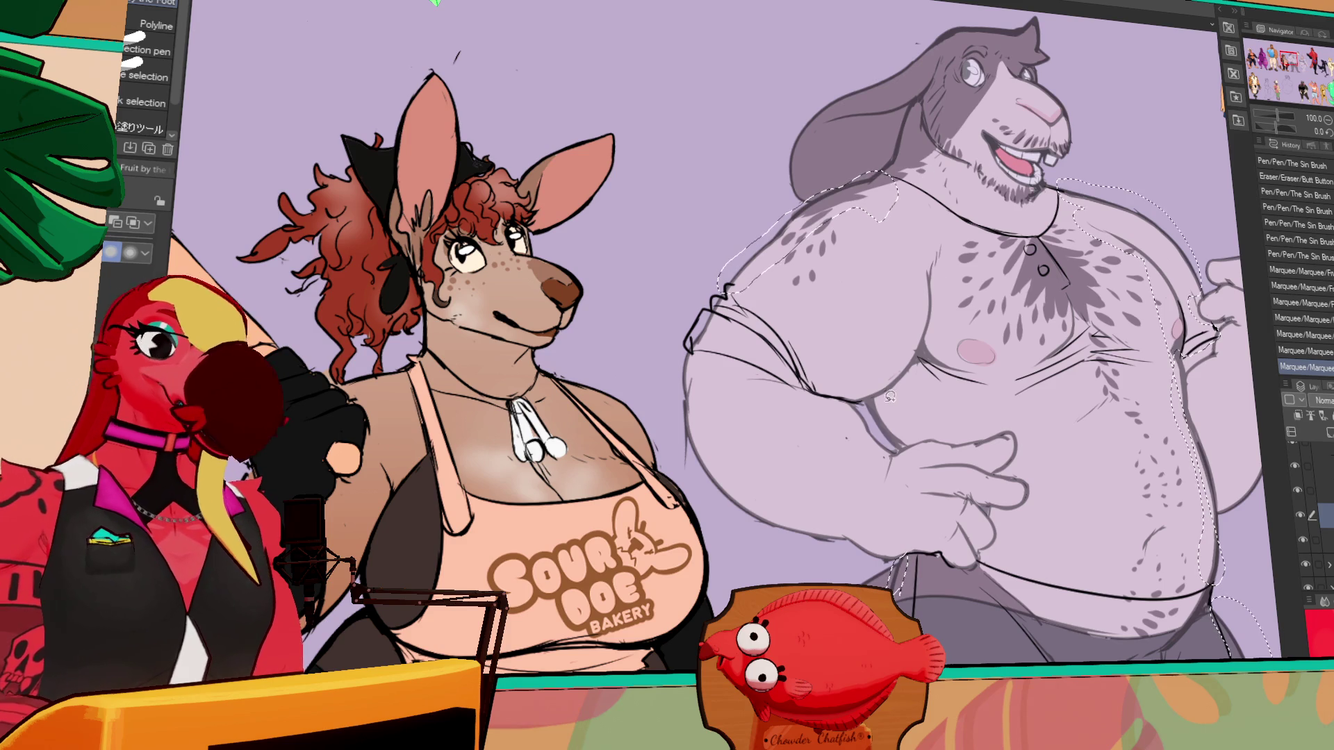
pyautogui.moveTo(877, 409); pyautogui.dragTo(889, 296)
pyautogui.moveTo(946, 224)
pyautogui.mouseDown()
pyautogui.moveTo(943, 313)
pyautogui.moveTo(882, 402)
pyautogui.mouseUp()
pyautogui.moveTo(946, 360)
pyautogui.mouseDown()
pyautogui.moveTo(785, 462)
pyautogui.moveTo(799, 451)
pyautogui.moveTo(773, 444)
pyautogui.moveTo(805, 471)
pyautogui.moveTo(819, 445)
pyautogui.moveTo(795, 422)
pyautogui.mouseUp()
# - Undo the stray selection stroke by the arm and paste the selection onto a new layer
pyautogui.hotkey('ctrl', 'z')
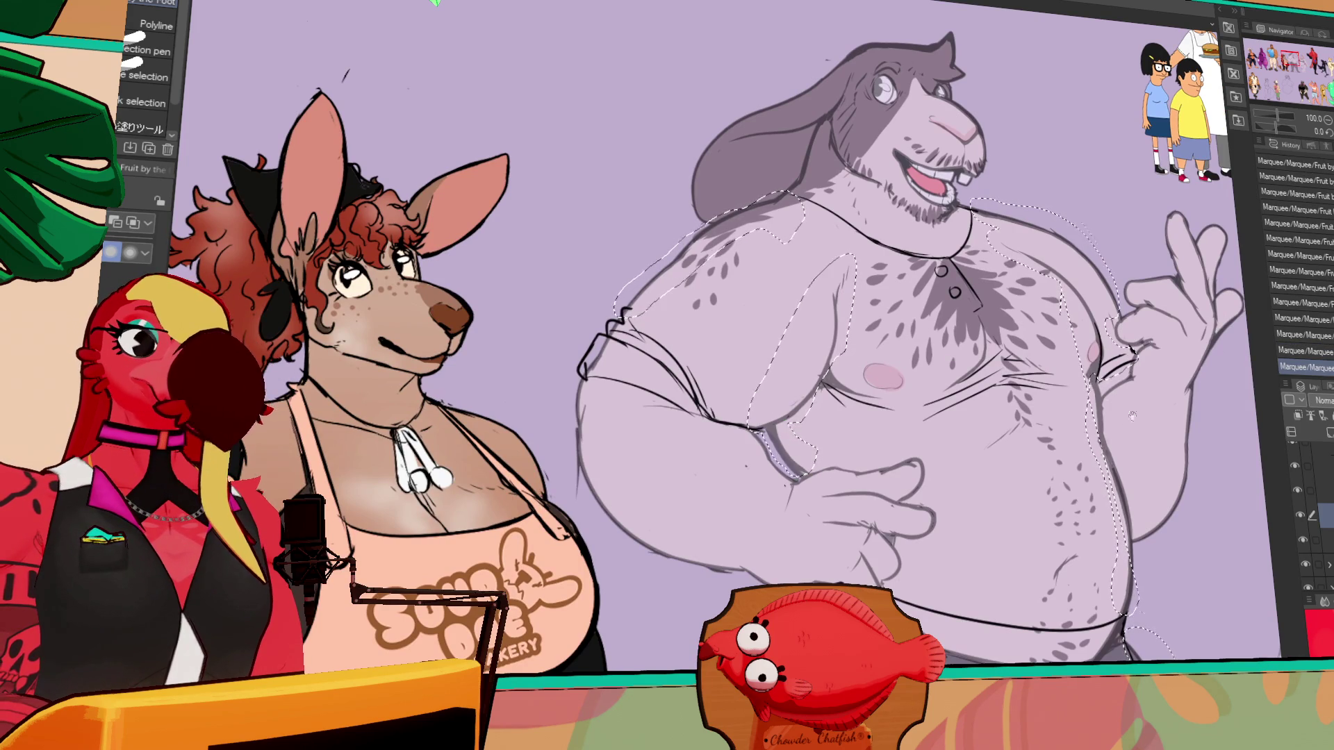
pyautogui.scroll(-3, 1111, 478)
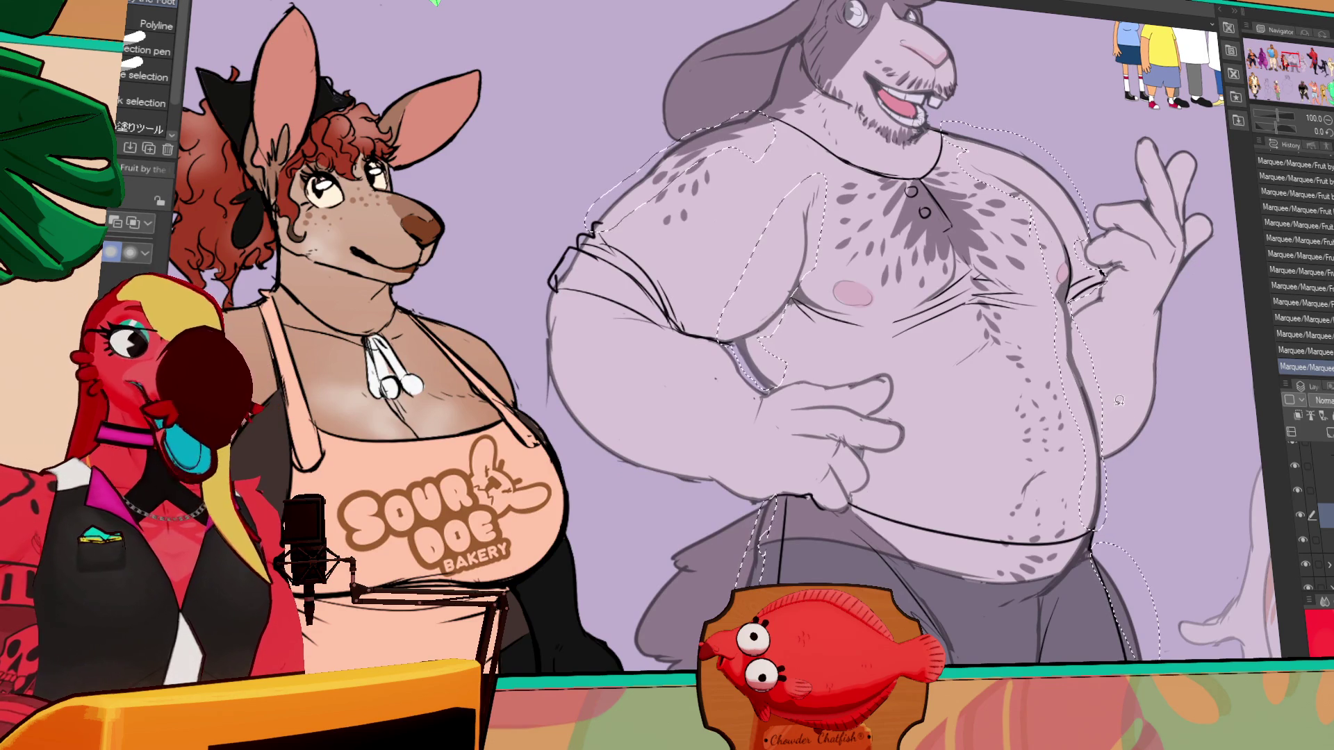
pyautogui.scroll(-2, 1112, 406)
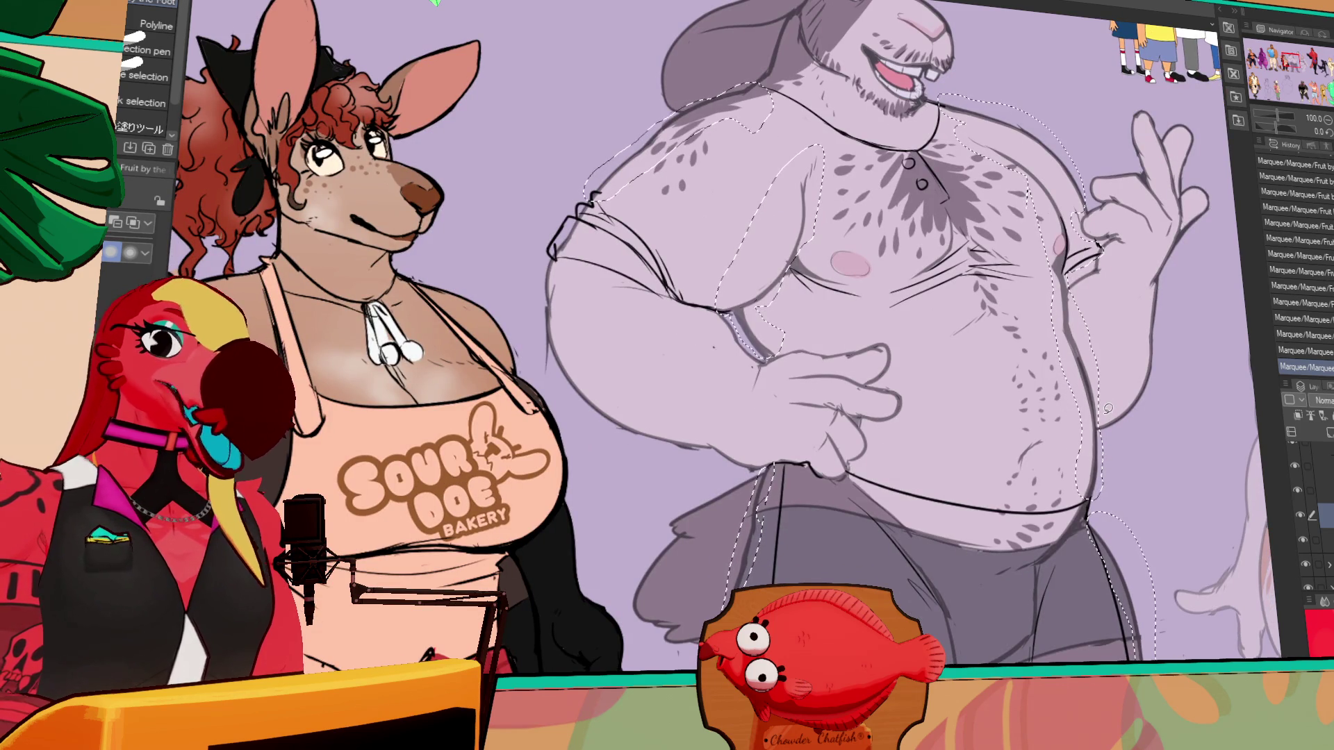
pyautogui.hotkey('ctrl', 'v')
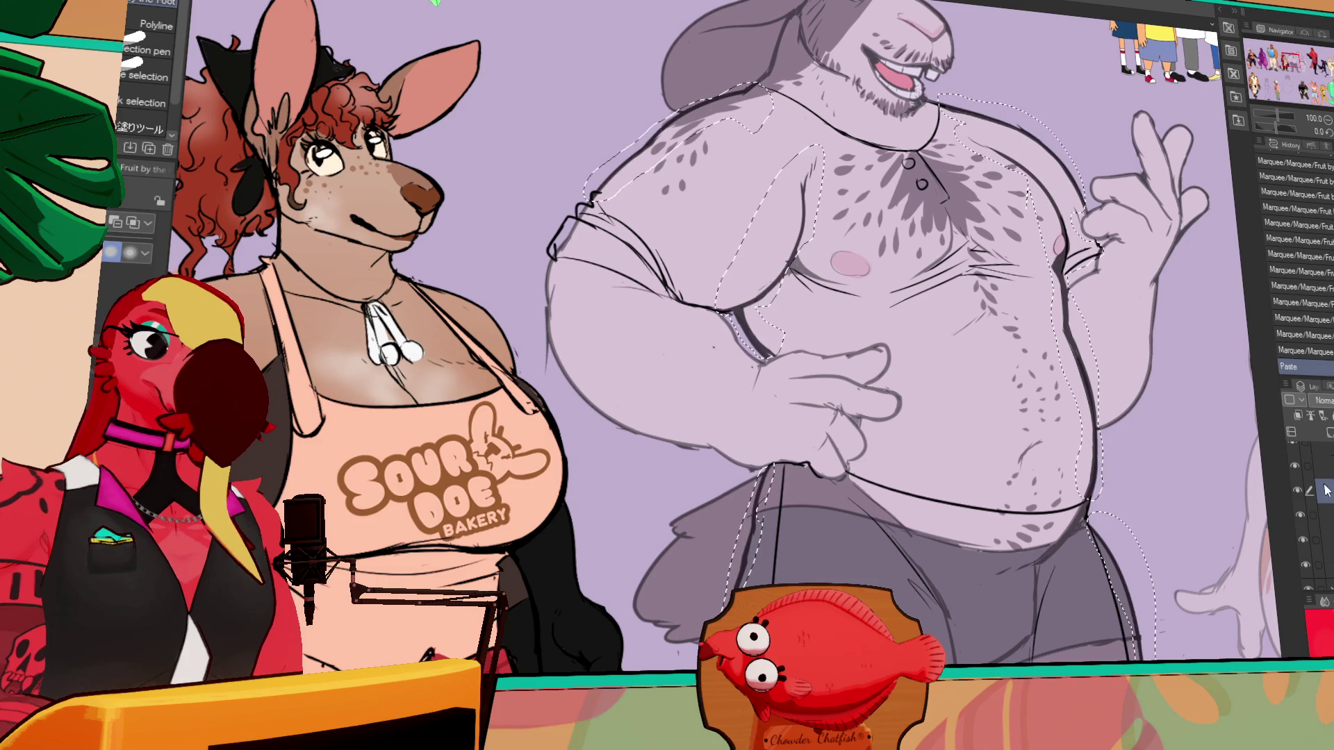
# - Raise the pasted layer's opacity, merge it down and deselect
pyautogui.click(1327, 400)
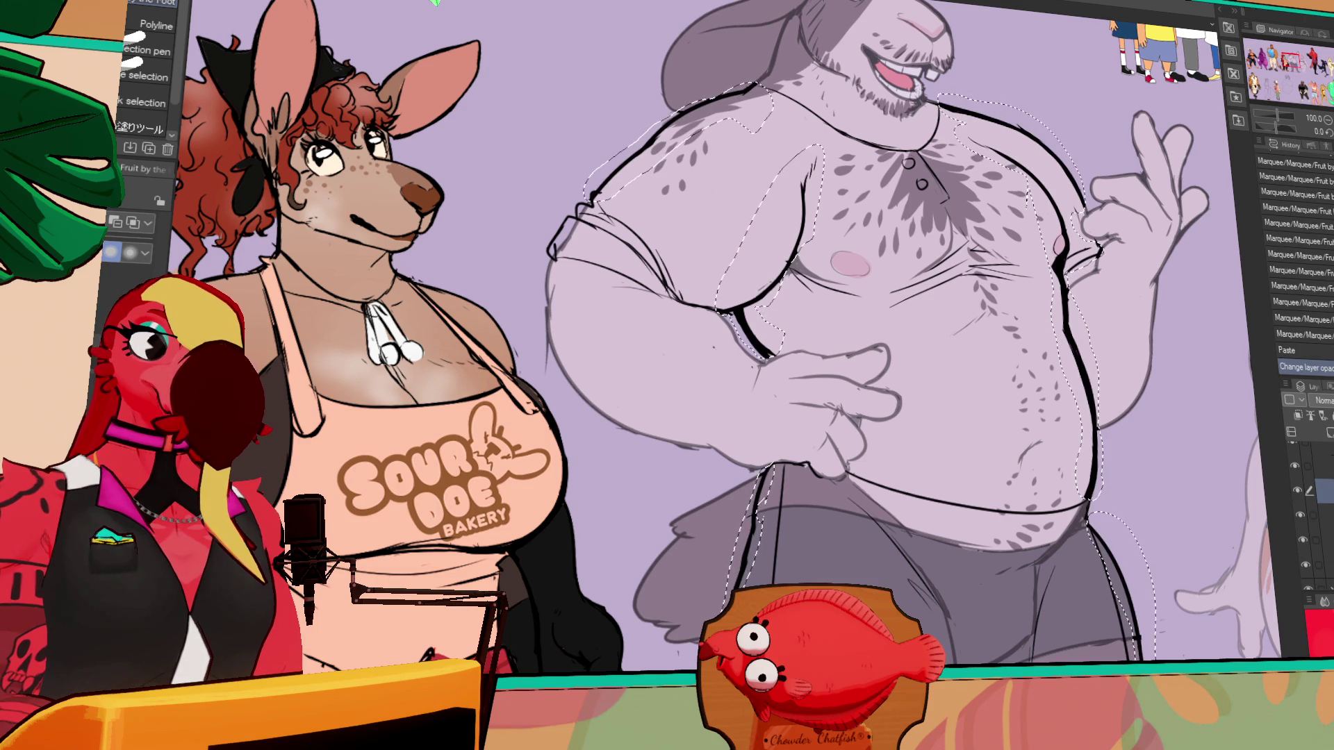
pyautogui.hotkey('ctrl', 'e')
pyautogui.hotkey('ctrl', 'd')
# - Erase stray marks on the lower belly
pyautogui.press('e')
pyautogui.moveTo(1069, 499); pyautogui.dragTo(1070, 486)
pyautogui.moveTo(1068, 473); pyautogui.dragTo(1061, 392)
pyautogui.press('p')
pyautogui.press('e')
pyautogui.moveTo(1060, 389)
pyautogui.mouseDown()
pyautogui.moveTo(1059, 376)
pyautogui.moveTo(1079, 476)
pyautogui.mouseUp()
pyautogui.press('p')
pyautogui.press('e')
pyautogui.moveTo(1080, 480); pyautogui.dragTo(1082, 494)
pyautogui.press('p')
# - Clean up the upper belly outline with the eraser
pyautogui.scroll(3, 1082, 490)
pyautogui.press('e')
pyautogui.moveTo(1059, 373); pyautogui.dragTo(1062, 398)
pyautogui.moveTo(1063, 401)
pyautogui.mouseDown()
pyautogui.moveTo(1047, 303)
pyautogui.moveTo(1049, 361)
pyautogui.moveTo(1046, 330)
pyautogui.mouseUp()
pyautogui.press('p')
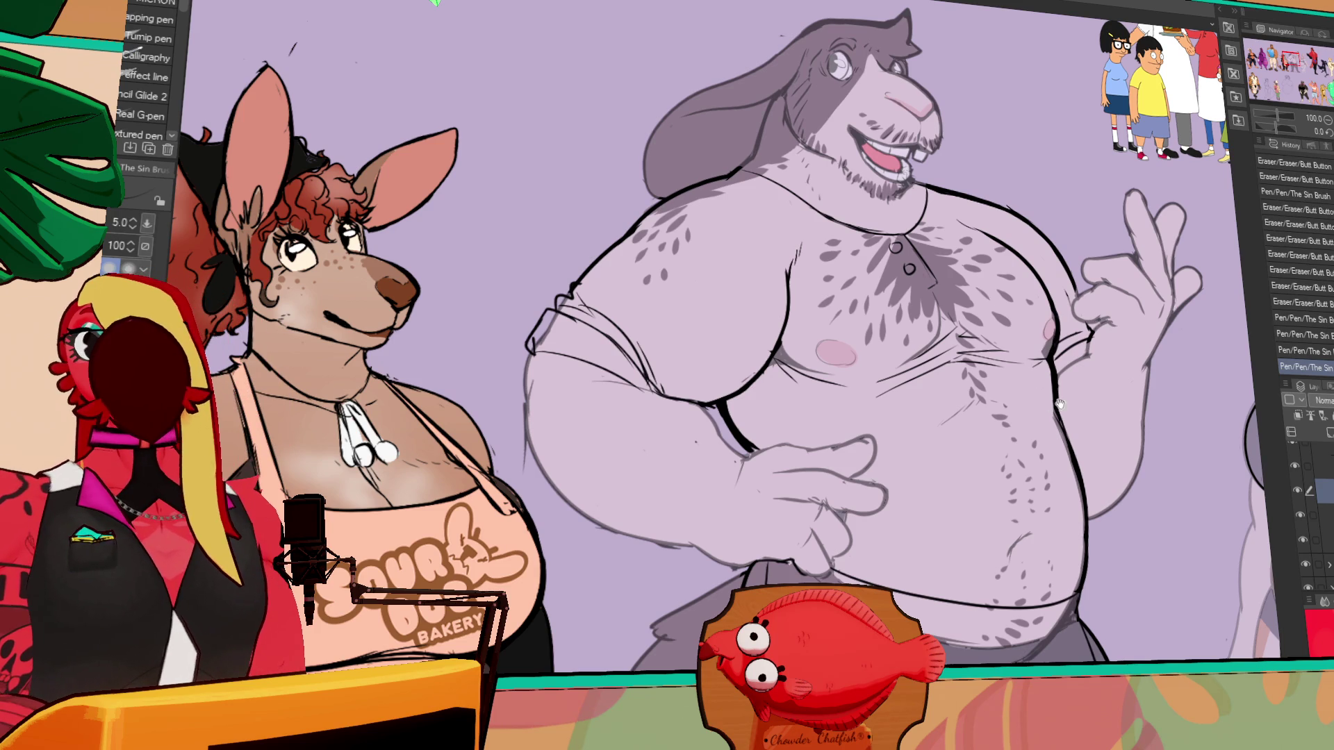
# - Add small pen marks on the arm and redraw a short line section
pyautogui.scroll(3, 1059, 390)
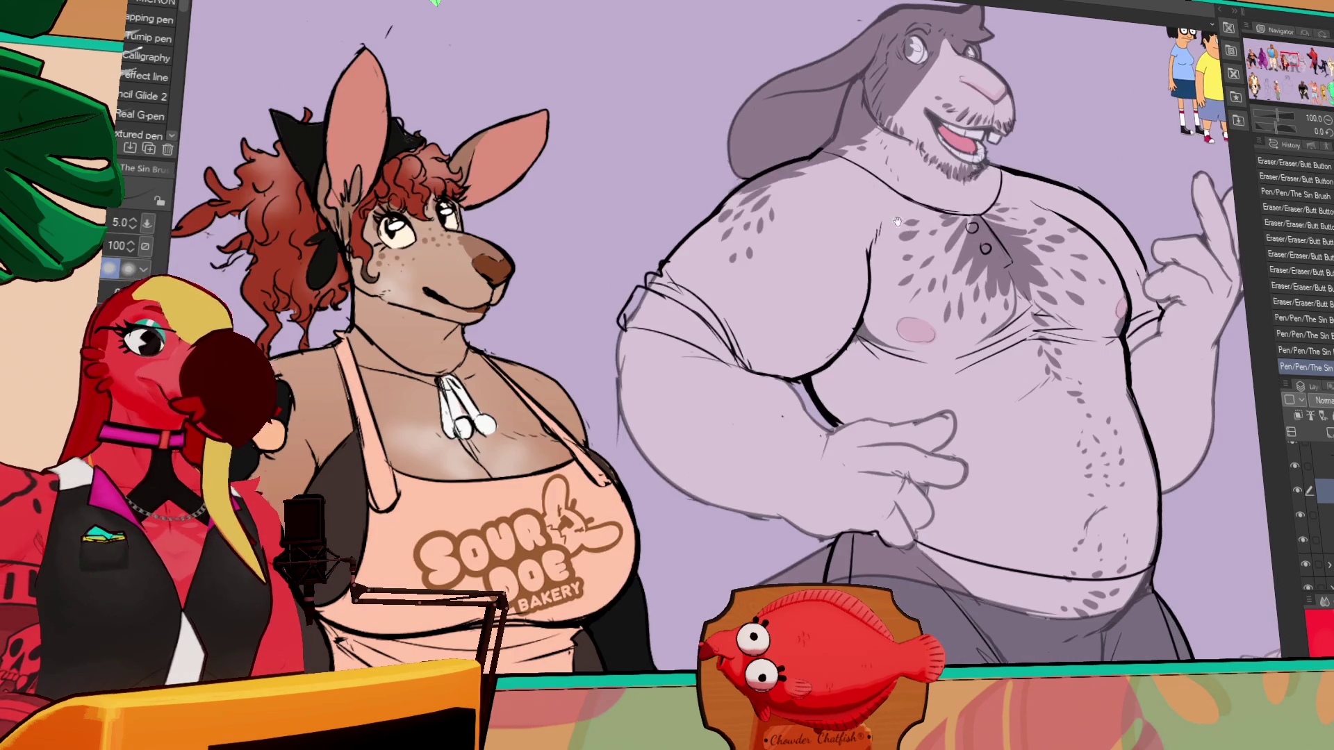
pyautogui.click(916, 200)
pyautogui.moveTo(756, 339); pyautogui.dragTo(786, 351)
pyautogui.scroll(5, 1086, 275)
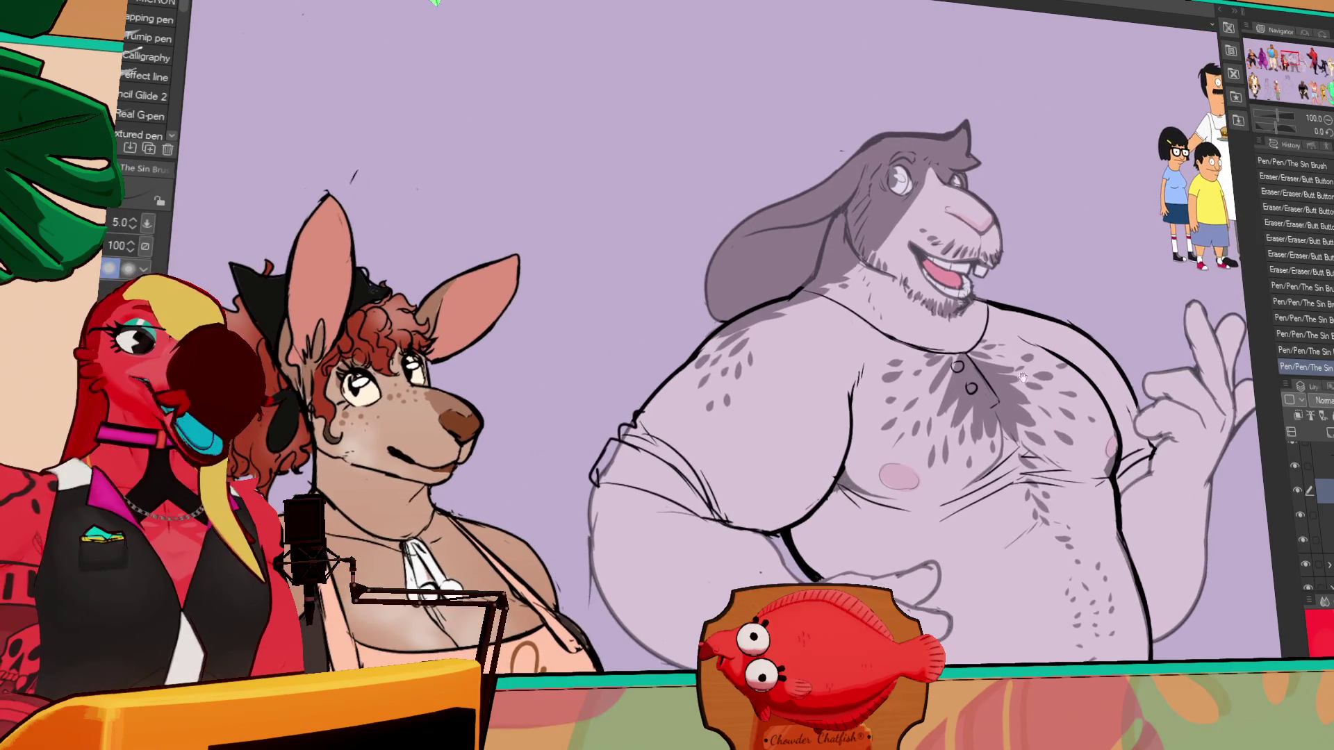
pyautogui.press('e')
pyautogui.moveTo(854, 410); pyautogui.dragTo(861, 438)
pyautogui.press('p')
pyautogui.moveTo(849, 379); pyautogui.dragTo(850, 431)
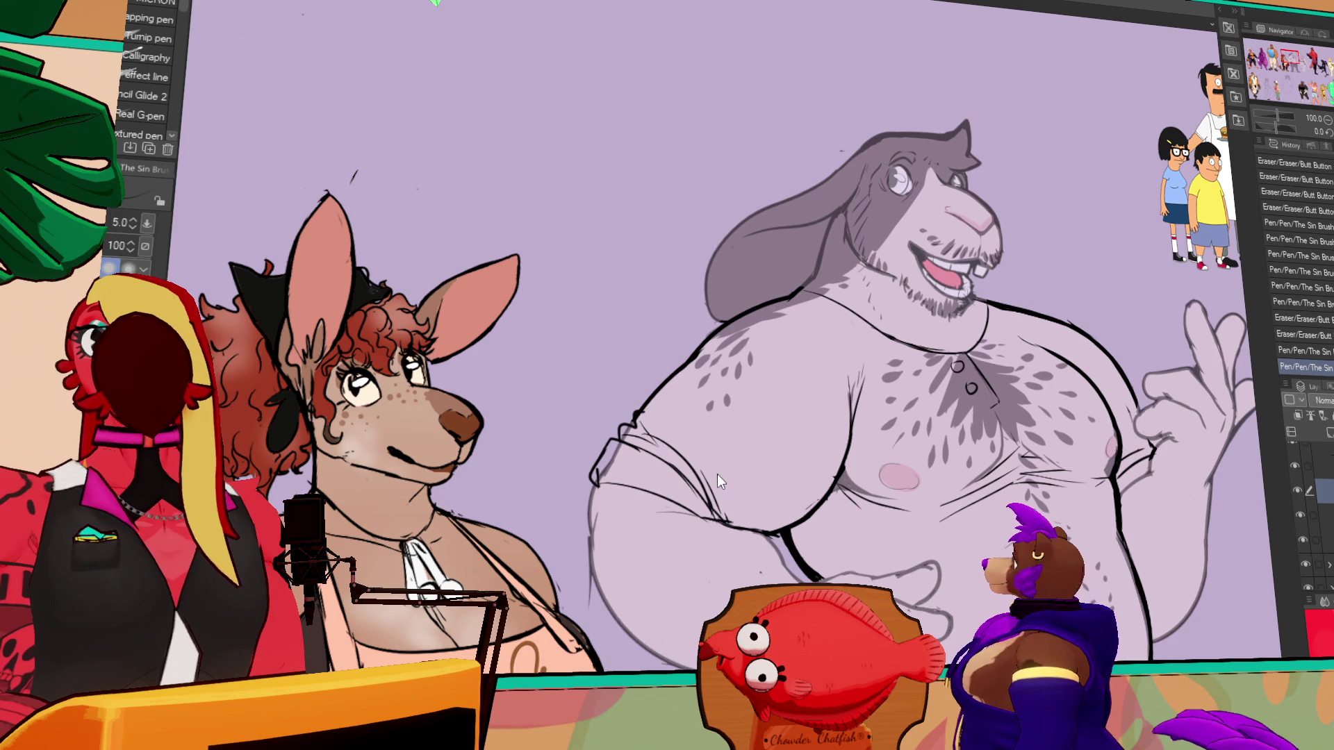
# - Pan up to the bunny's belly and erase the stray vertical mark
pyautogui.moveTo(966, 459); pyautogui.dragTo(938, 233)
pyautogui.press('e')
pyautogui.moveTo(1104, 292)
pyautogui.mouseDown()
pyautogui.moveTo(1119, 301)
pyautogui.moveTo(1101, 238)
pyautogui.mouseUp()
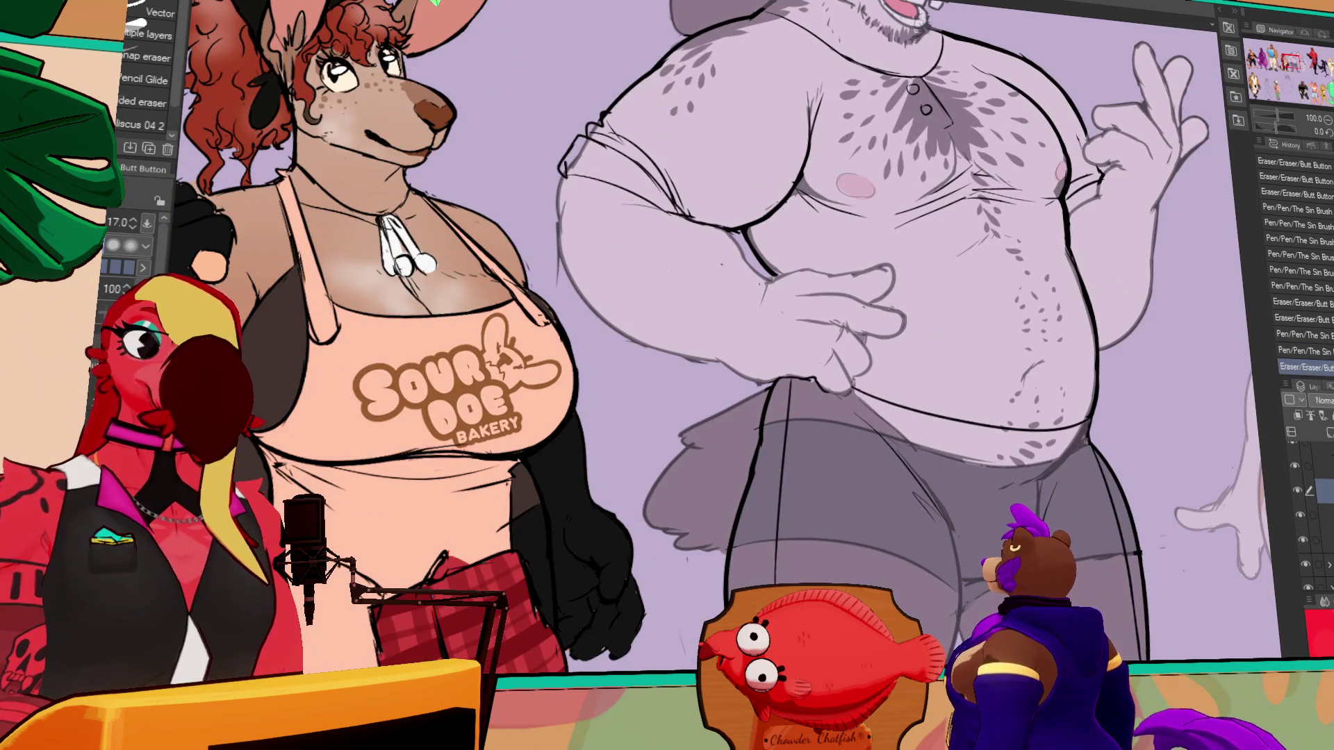
# - Lasso the bunny man's hand line art on the line layer and paste a copy to darken it
pyautogui.click(1310, 513)
pyautogui.press('m')
pyautogui.moveTo(858, 386)
pyautogui.mouseDown()
pyautogui.moveTo(782, 308)
pyautogui.moveTo(781, 267)
pyautogui.moveTo(937, 306)
pyautogui.moveTo(858, 381)
pyautogui.mouseUp()
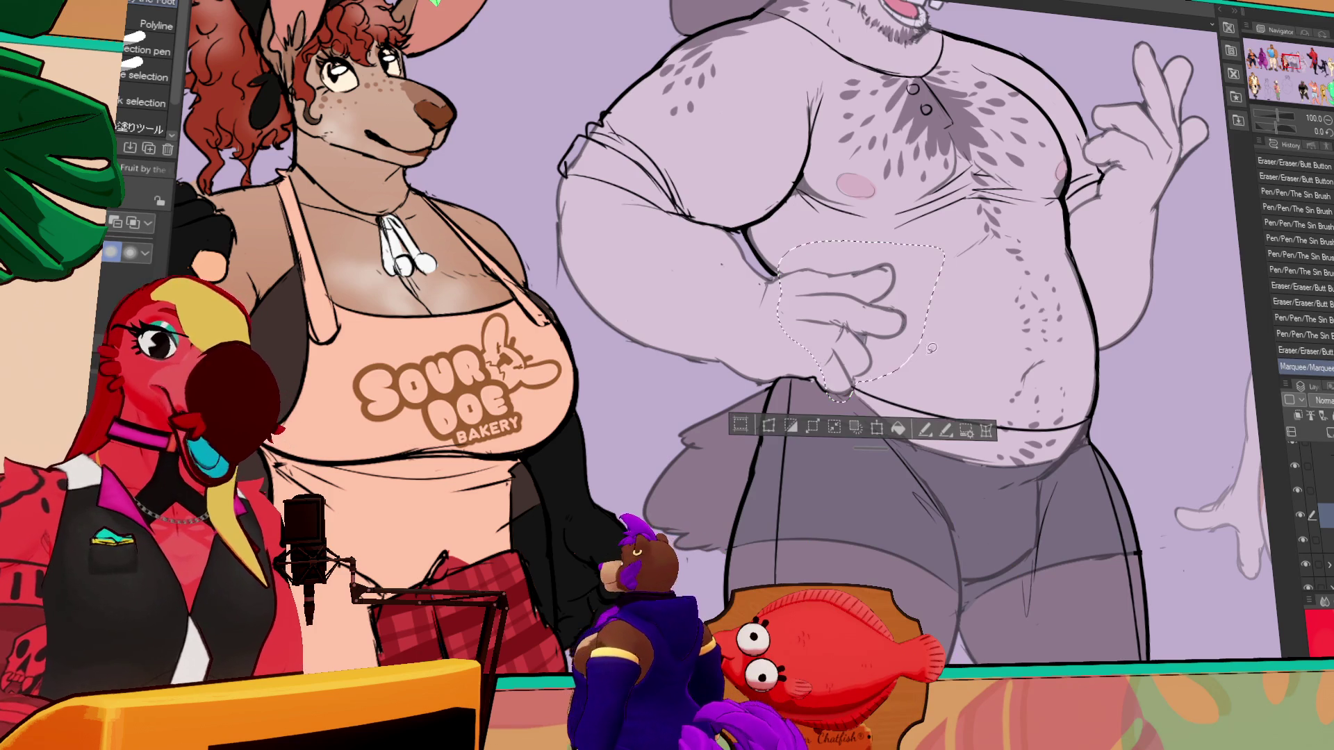
pyautogui.hotkey('ctrl', 'c')
pyautogui.hotkey('ctrl', 'v')
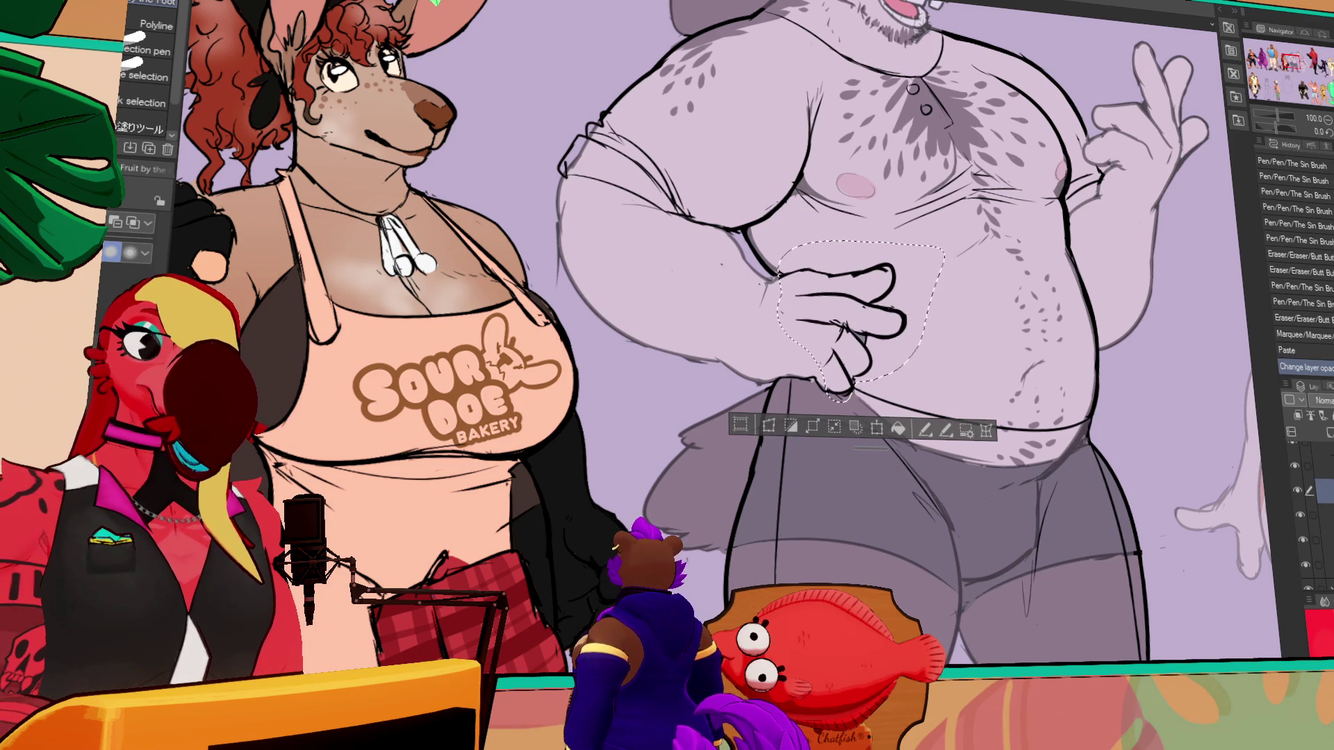
# - Merge the pasted hand lines into the line art, deselect, and zoom out over the lineup
pyautogui.hotkey('ctrl', 'e')
pyautogui.hotkey('ctrl', 'd')
pyautogui.moveTo(1245, 429)
pyautogui.mouseDown()
pyautogui.moveTo(1205, 547)
pyautogui.moveTo(1079, 626)
pyautogui.mouseUp()
pyautogui.click(1328, 122)
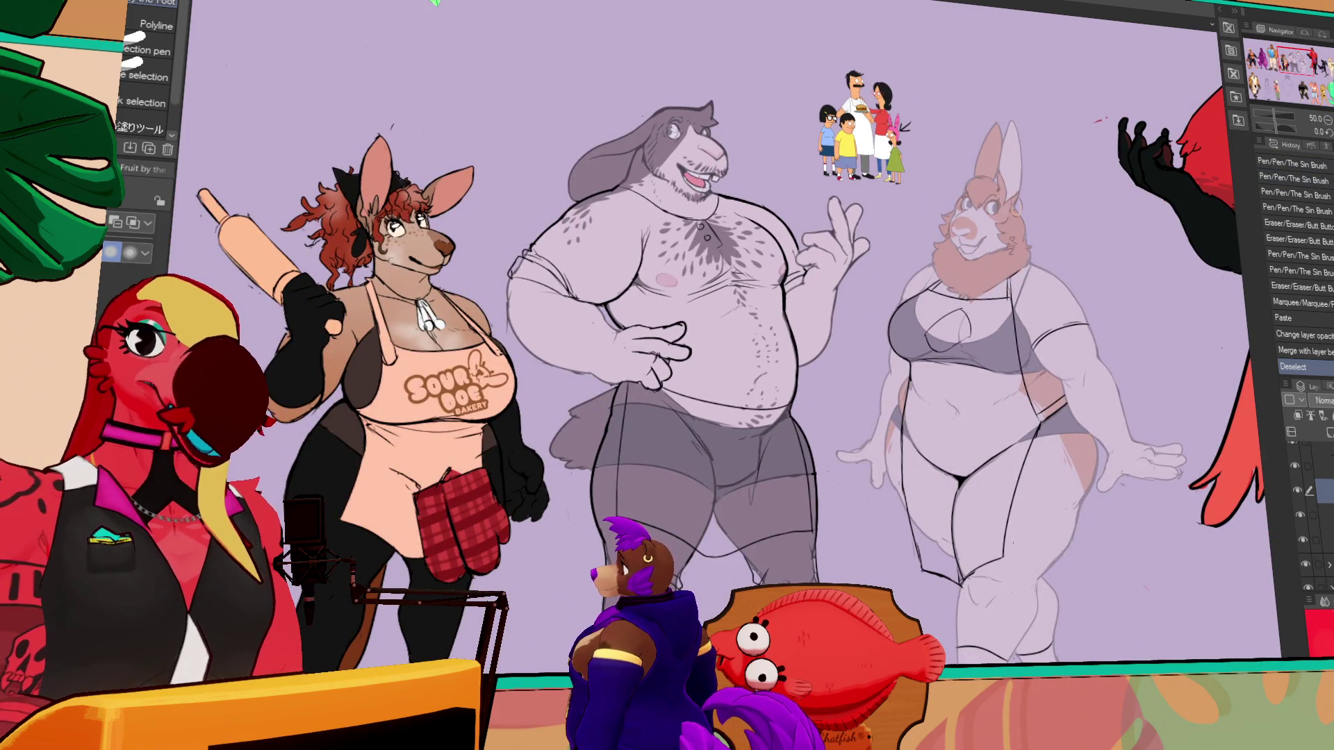
# - Survey the lineup via the Navigator, from the red, black and white characters to the lower ones
pyautogui.click(1321, 71)
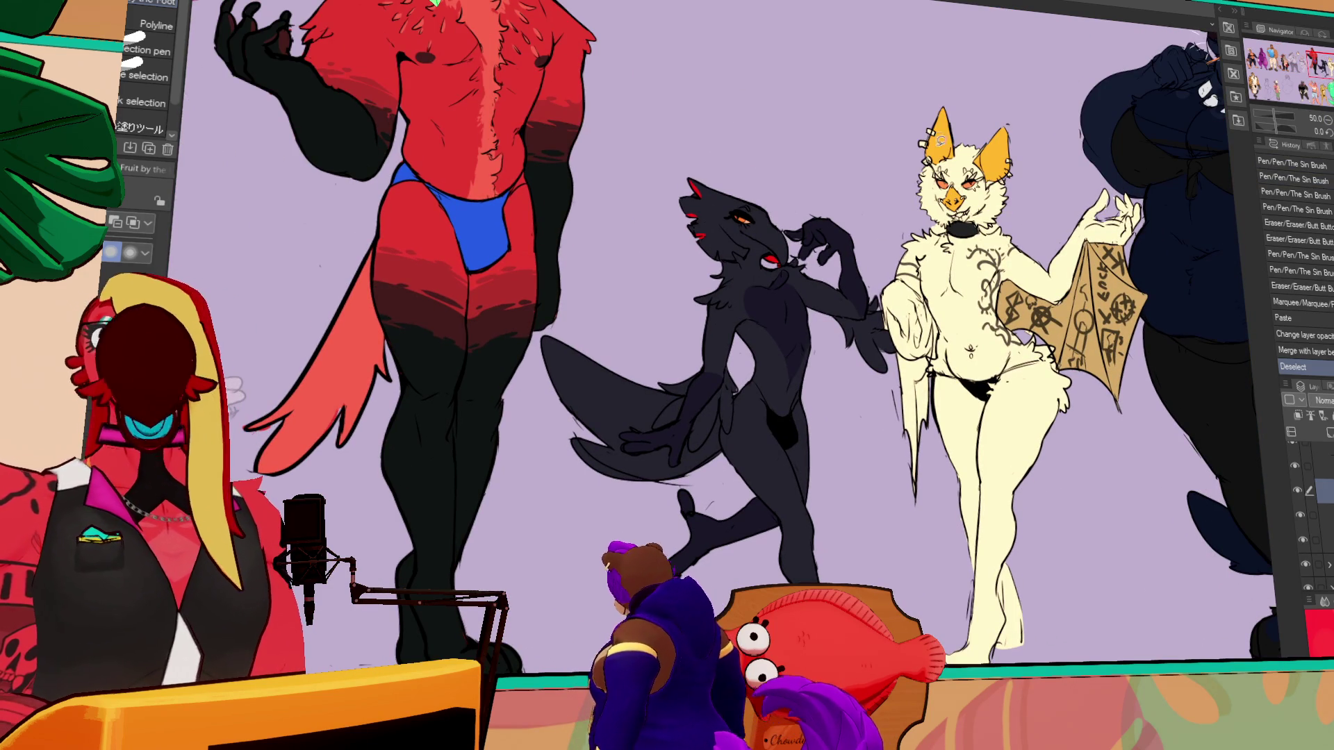
pyautogui.click(1327, 120)
pyautogui.click(1329, 120)
pyautogui.click(1272, 81)
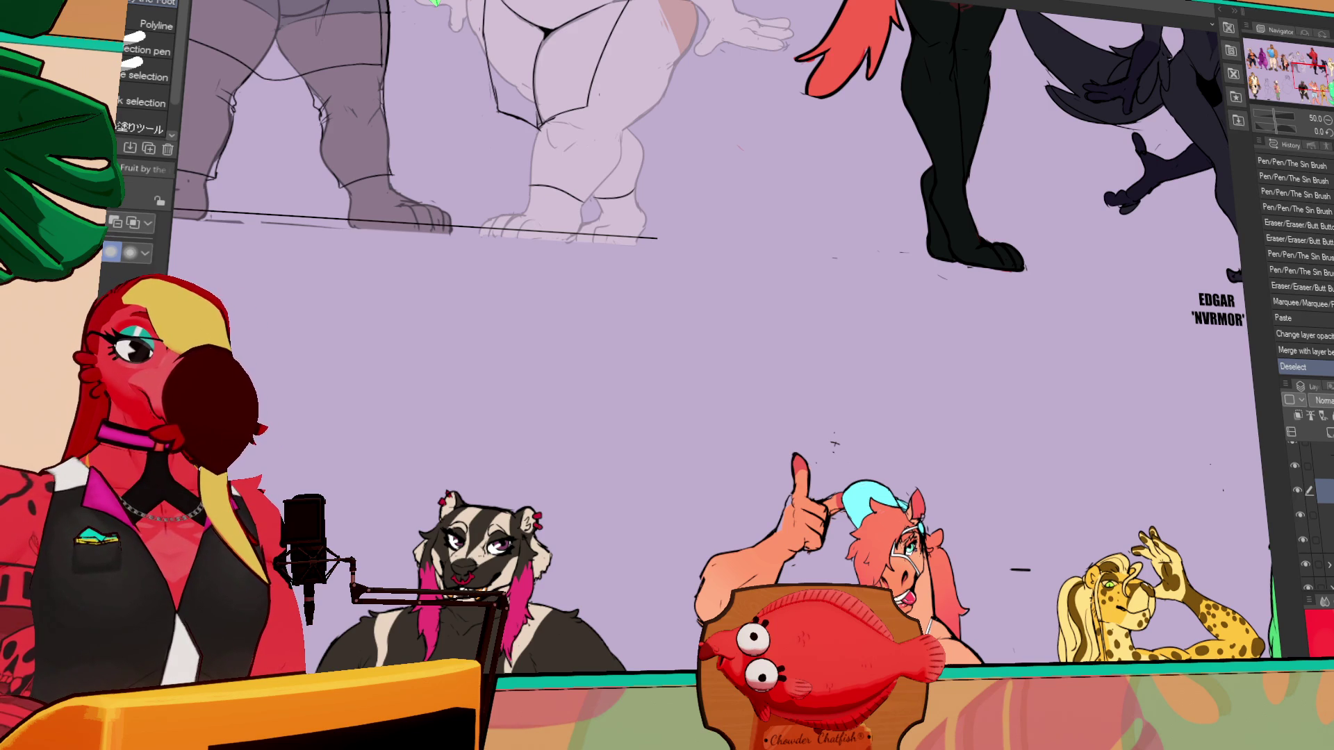
pyautogui.scroll(-5, 735, 217)
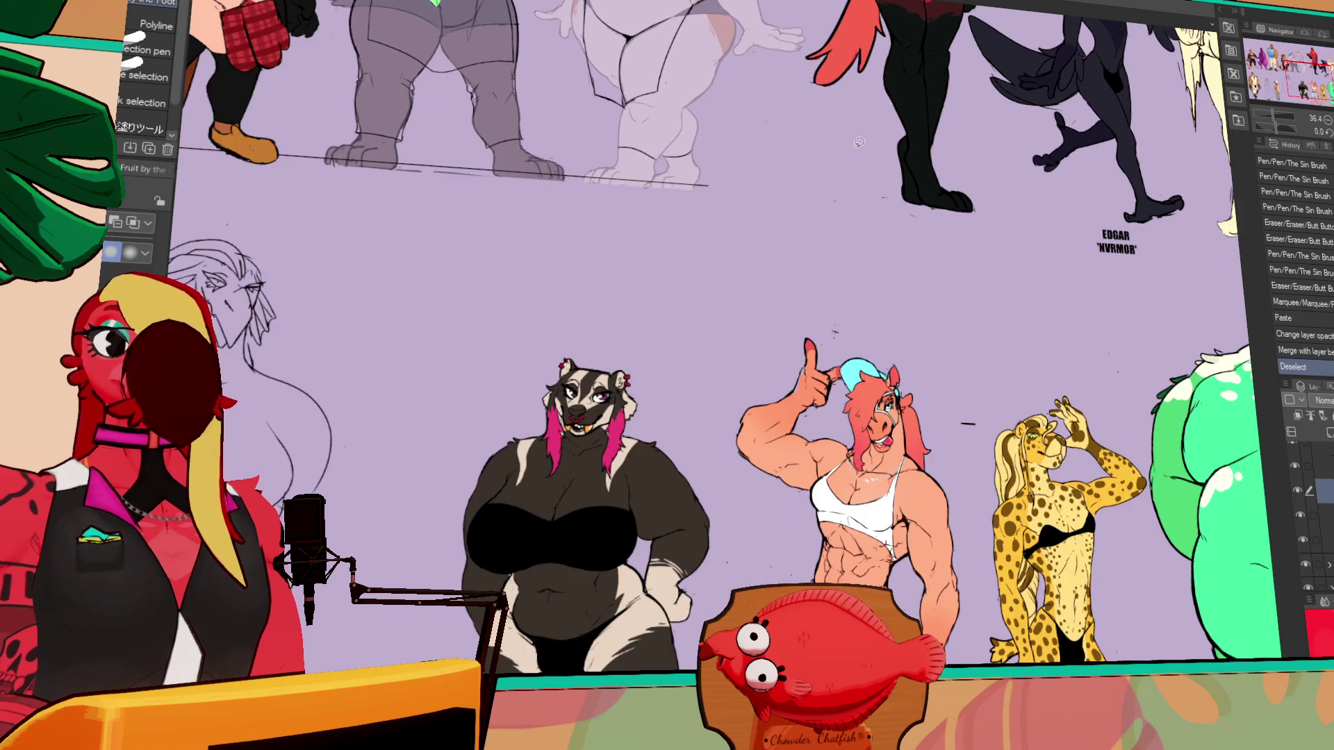
pyautogui.scroll(3, 734, 217)
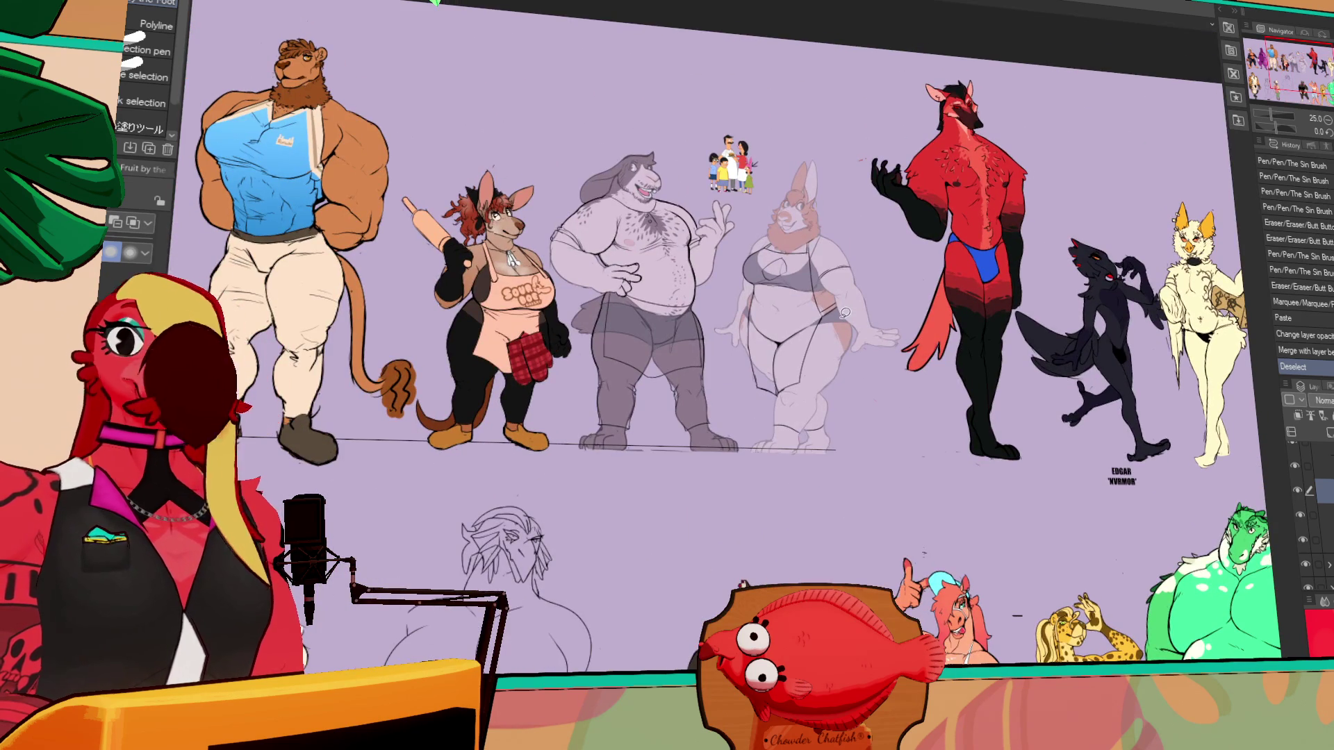
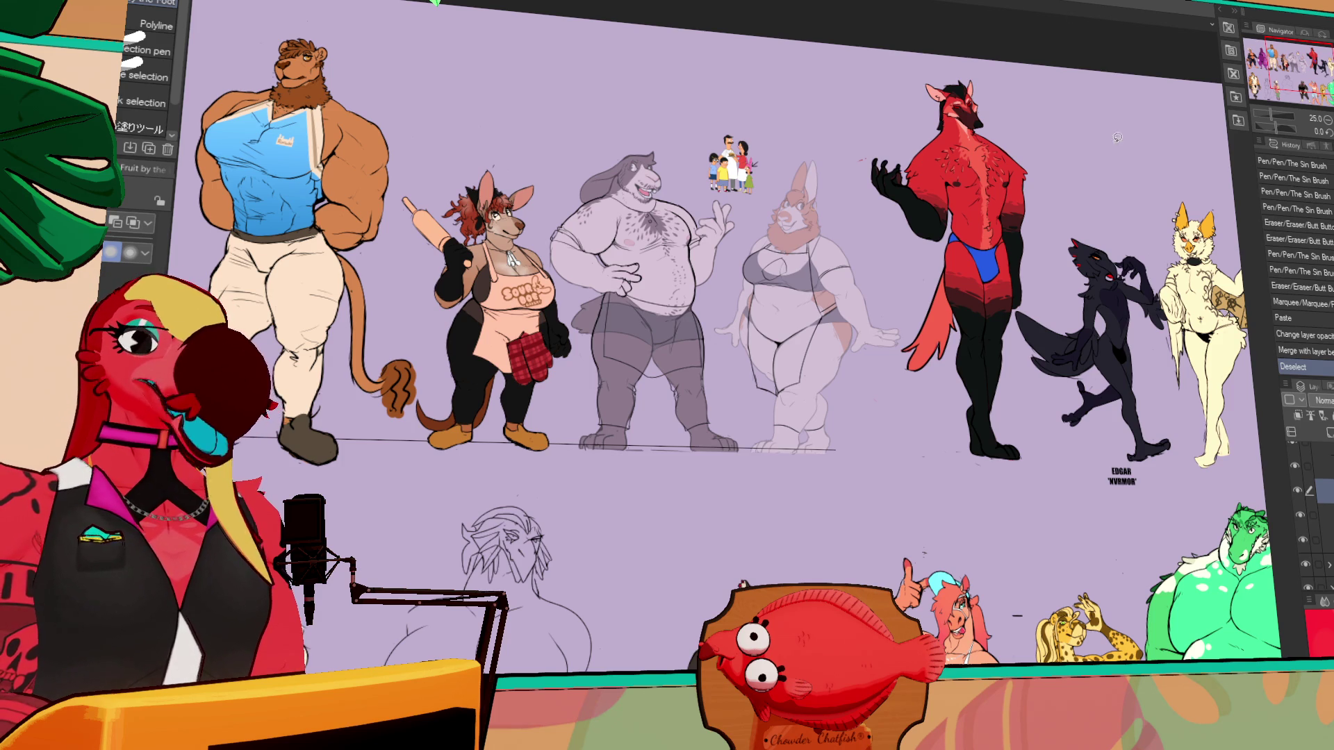
# - Zoom to 50% on the lower row of sketches and erase a stray mark
pyautogui.scroll(2, 814, 272)
pyautogui.moveTo(920, 373)
pyautogui.mouseDown()
pyautogui.moveTo(934, 151)
pyautogui.moveTo(990, 186)
pyautogui.mouseUp()
pyautogui.moveTo(1129, 575); pyautogui.dragTo(1123, 447)
pyautogui.press('e')
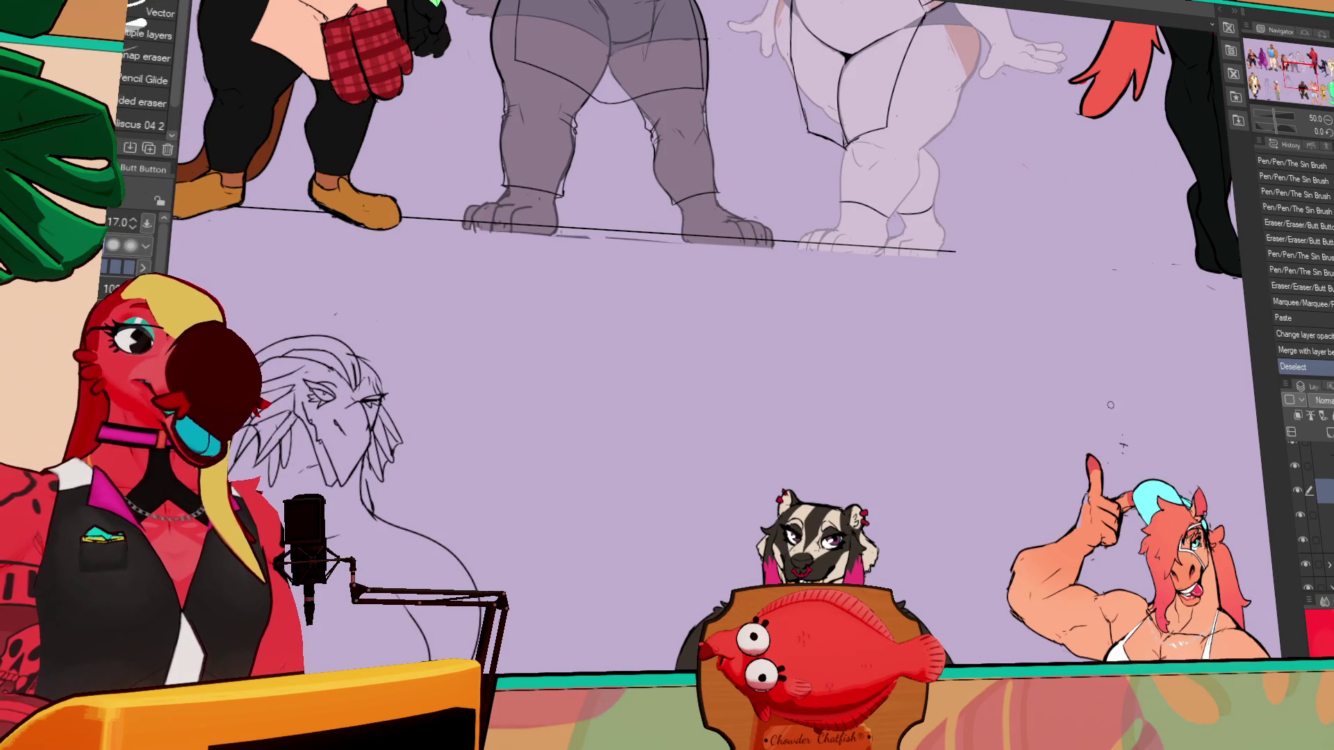
pyautogui.click(1123, 447)
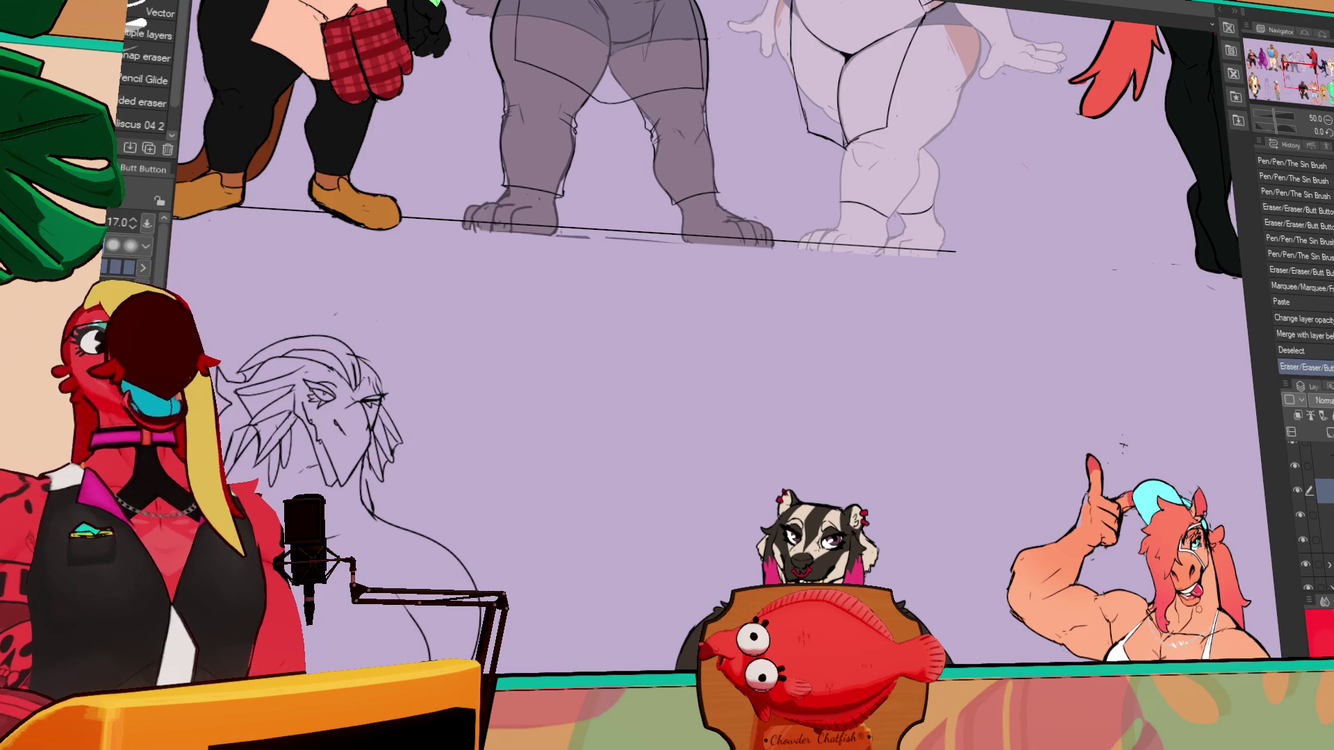
# - Zoom out to 25% to survey the lineup, then zoom to 66.7% on the lop-eared rabbit with the pen
pyautogui.moveTo(1125, 447); pyautogui.dragTo(1104, 454)
pyautogui.click(1328, 119)
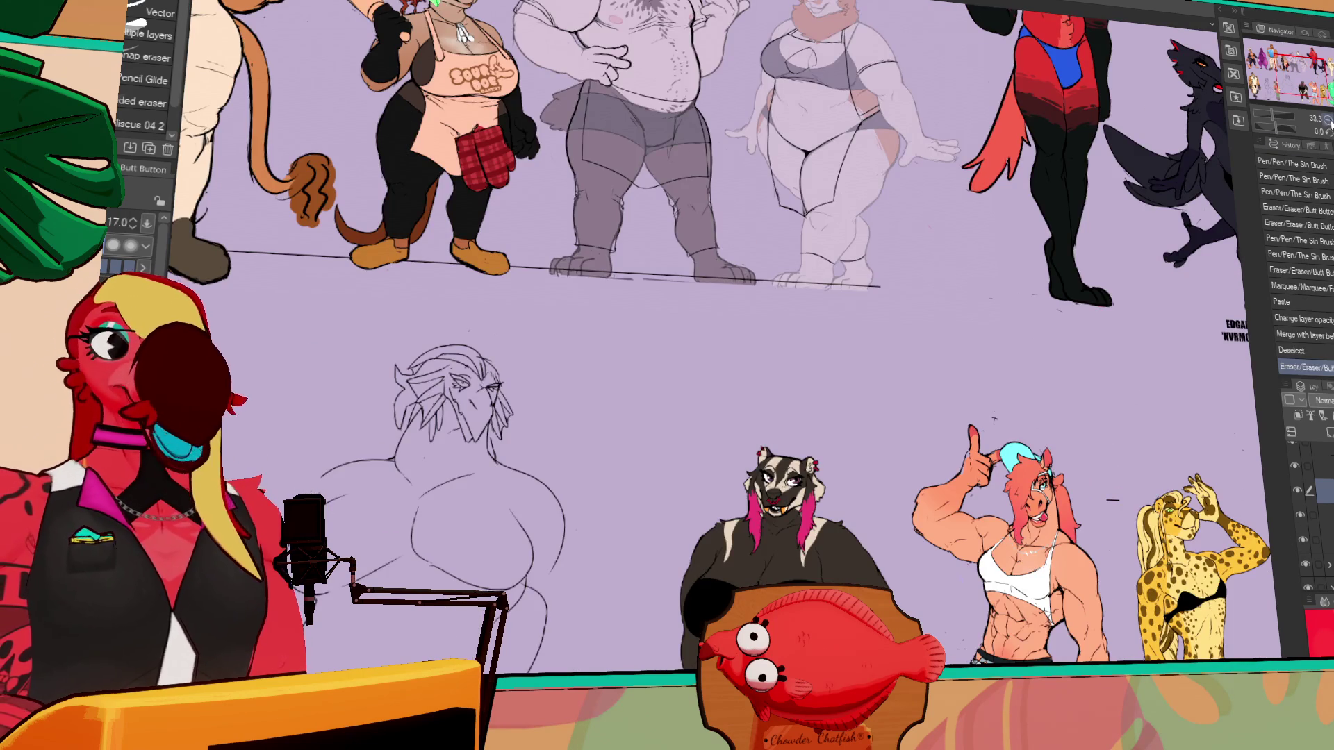
pyautogui.click(1327, 120)
pyautogui.moveTo(774, 393)
pyautogui.mouseDown()
pyautogui.moveTo(815, 335)
pyautogui.moveTo(1001, 285)
pyautogui.mouseUp()
pyautogui.scroll(5, 1000, 285)
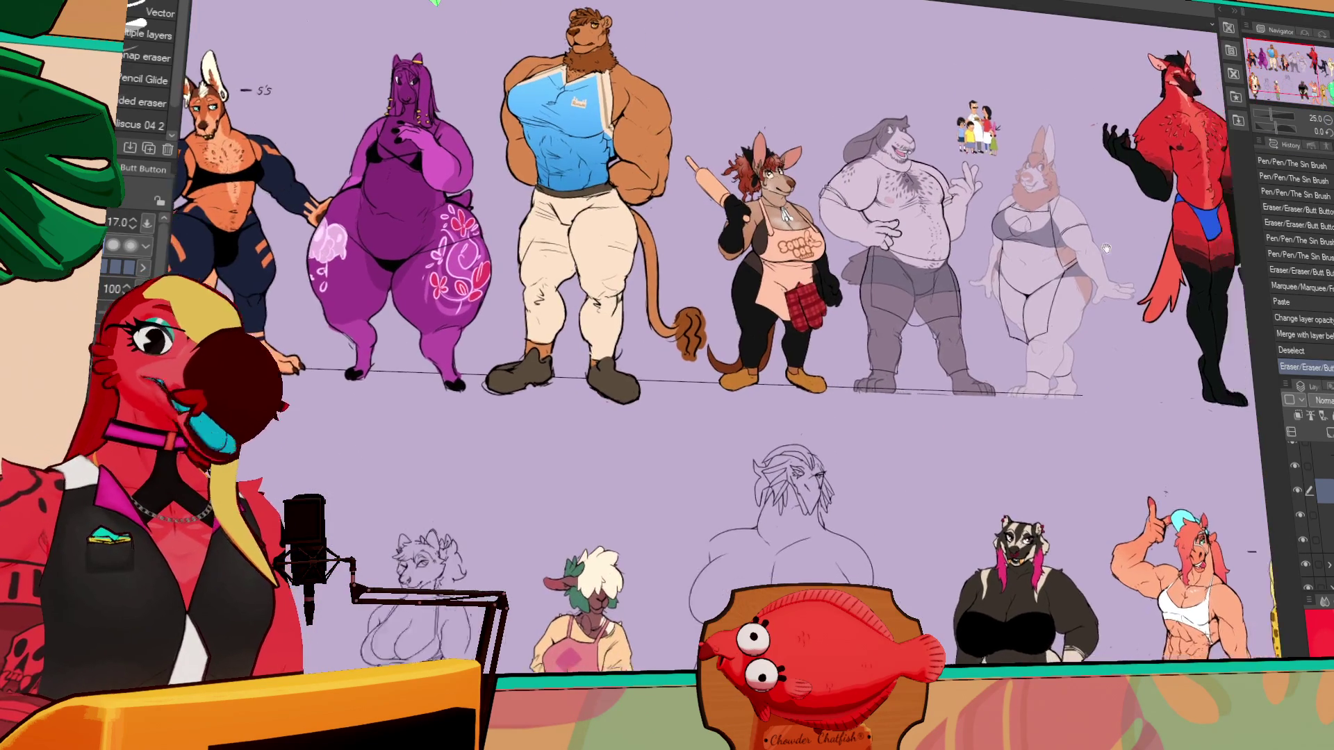
pyautogui.moveTo(1312, 122); pyautogui.dragTo(1325, 122)
pyautogui.press('p')
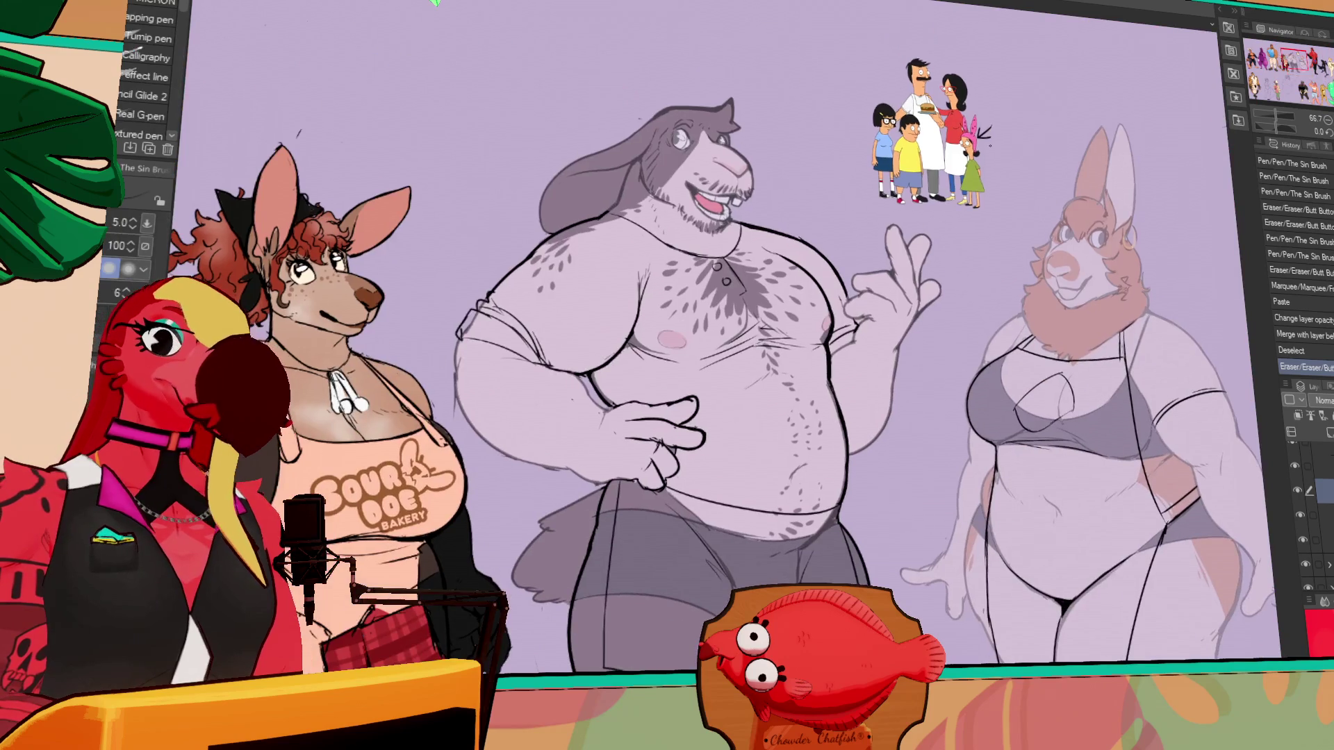
# - Set the line art as reference, add a raster layer, and group the rabbit's colour layers into a new folder
pyautogui.click(1310, 415)
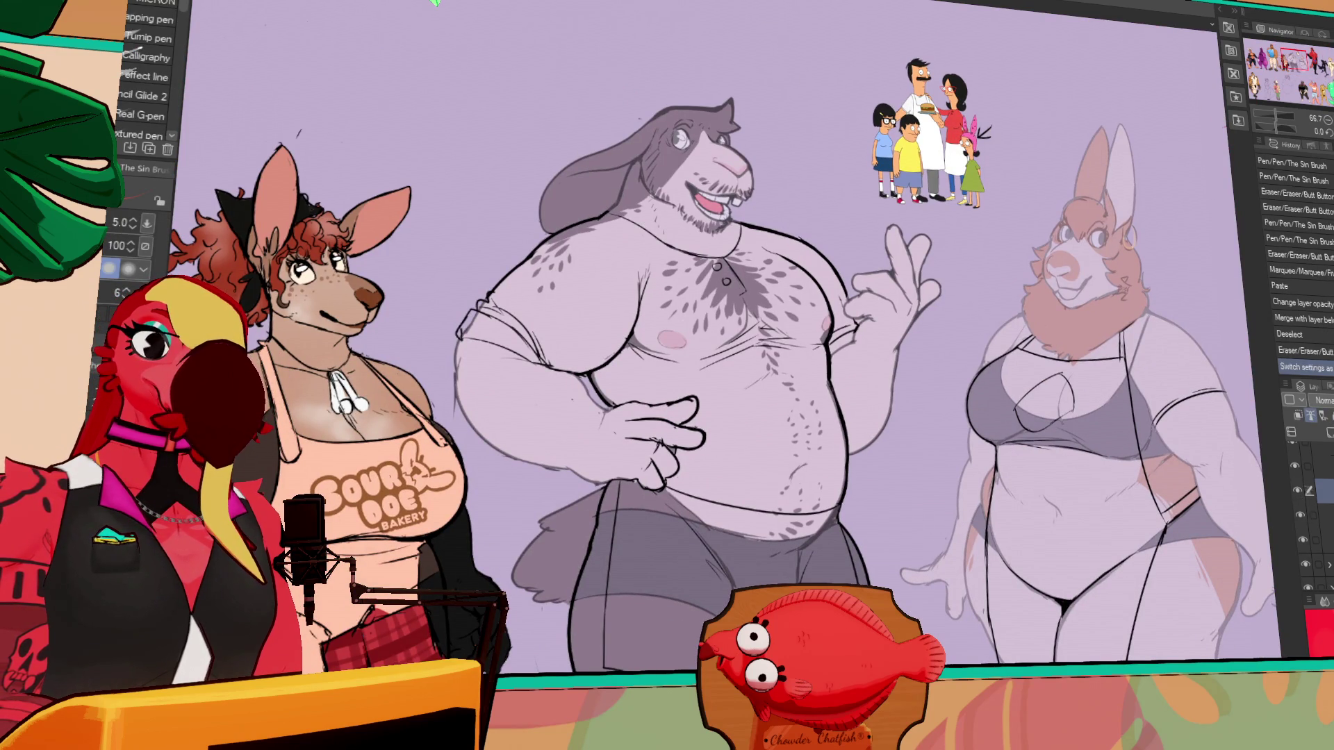
pyautogui.click(1312, 516)
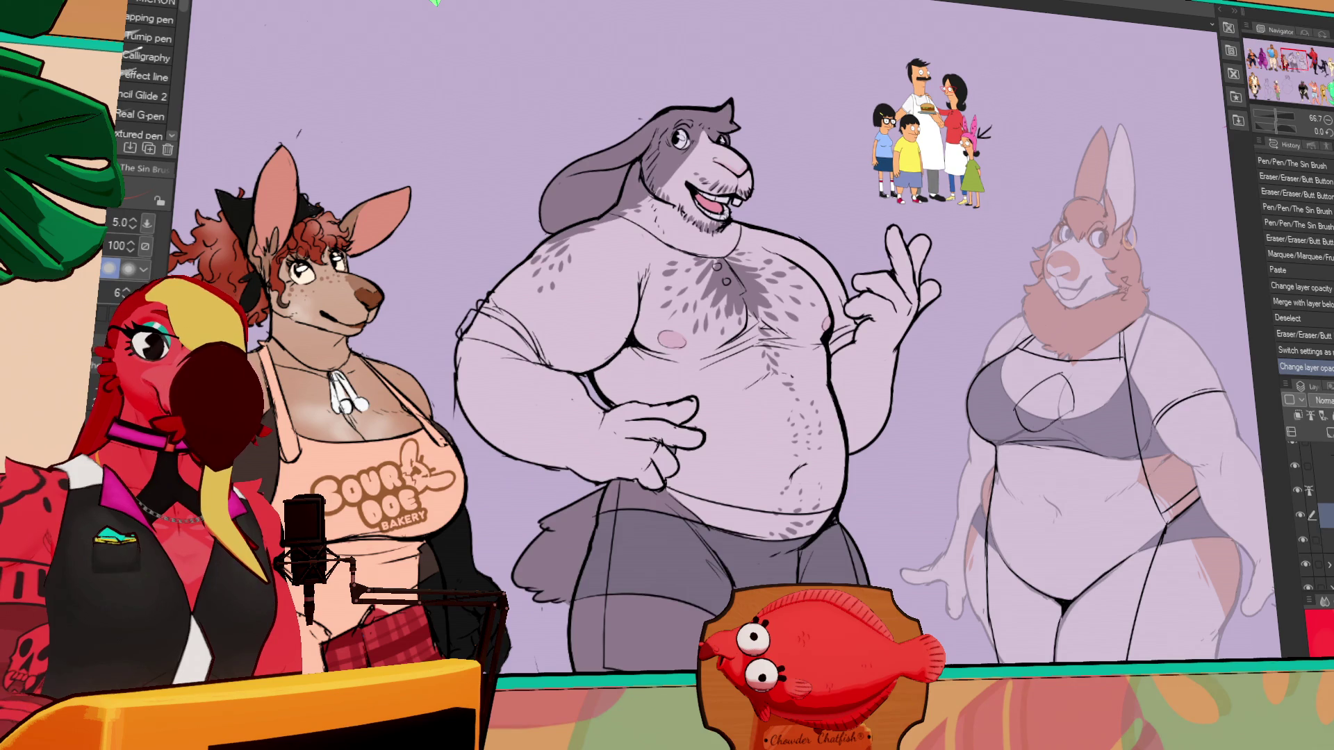
pyautogui.click(1328, 433)
pyautogui.click(1310, 415)
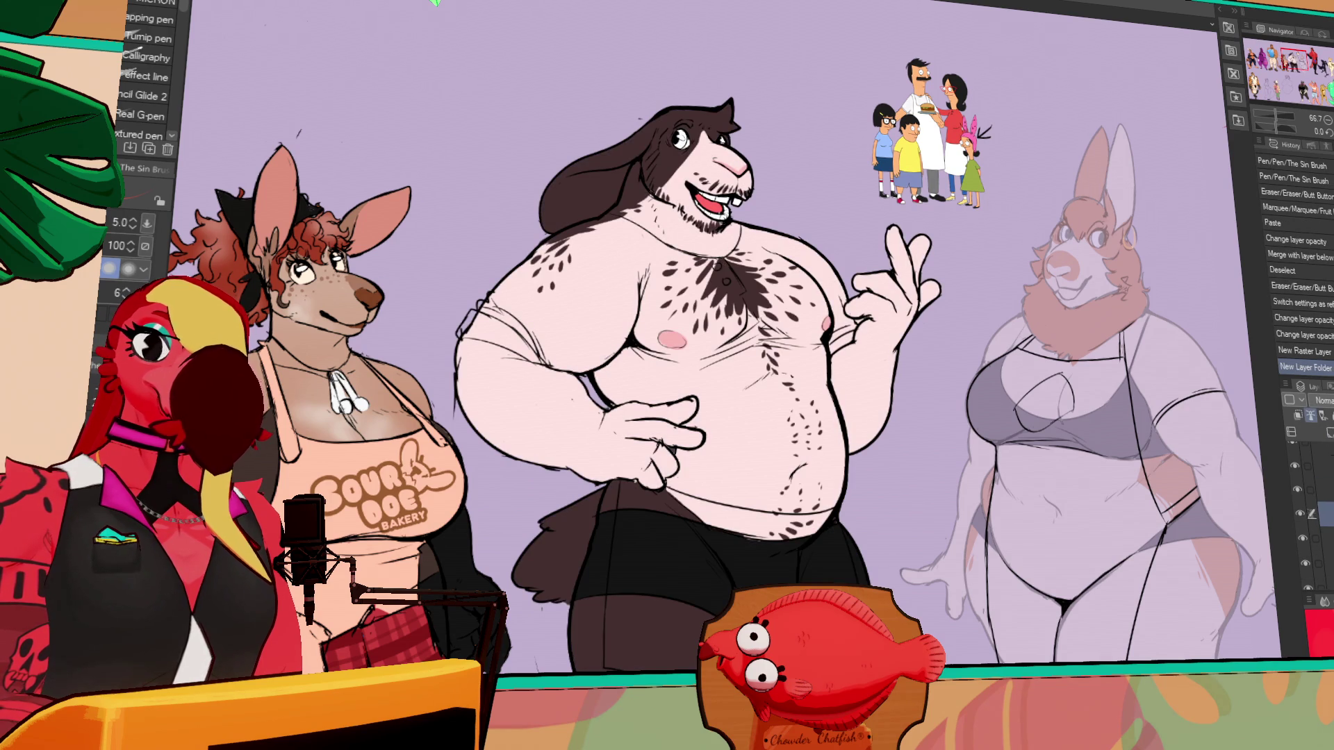
pyautogui.keyDown('shift'); pyautogui.click(1310, 501); pyautogui.keyUp('shift')
pyautogui.moveTo(1311, 528); pyautogui.dragTo(1310, 479)
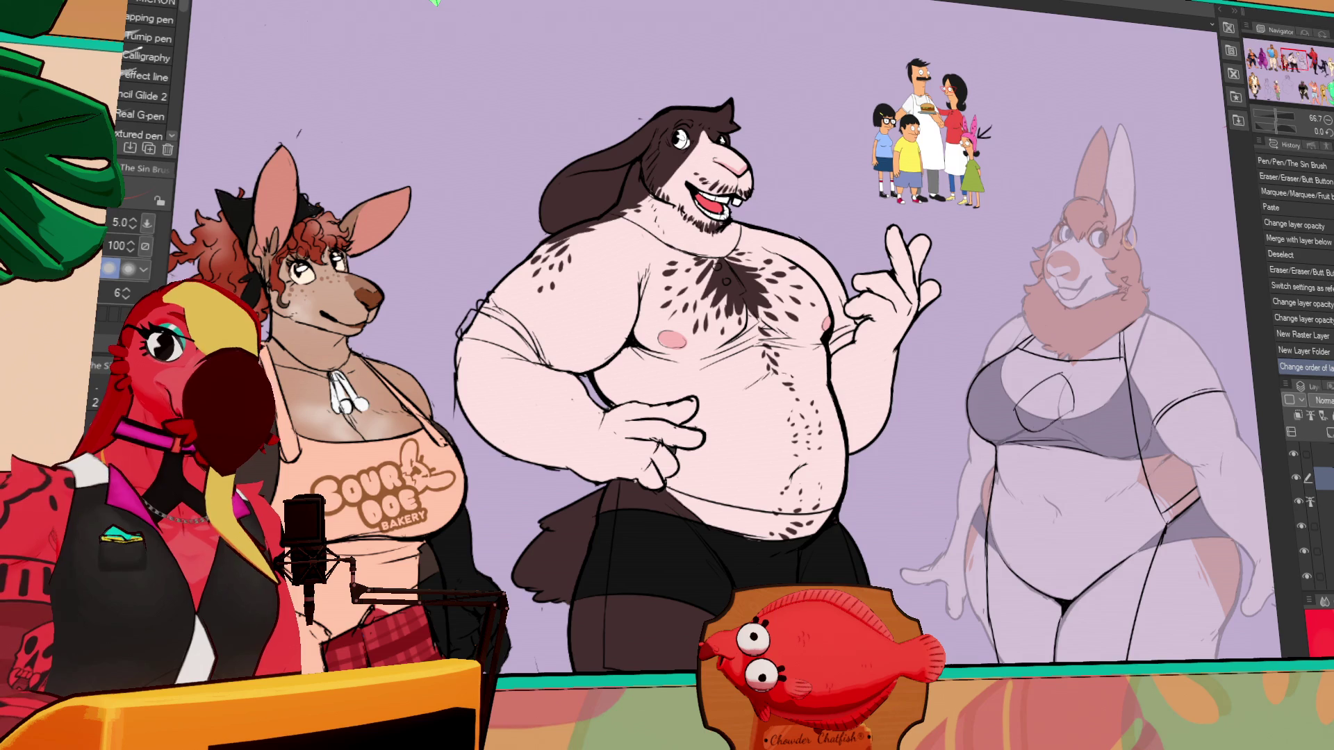
pyautogui.press('Return')
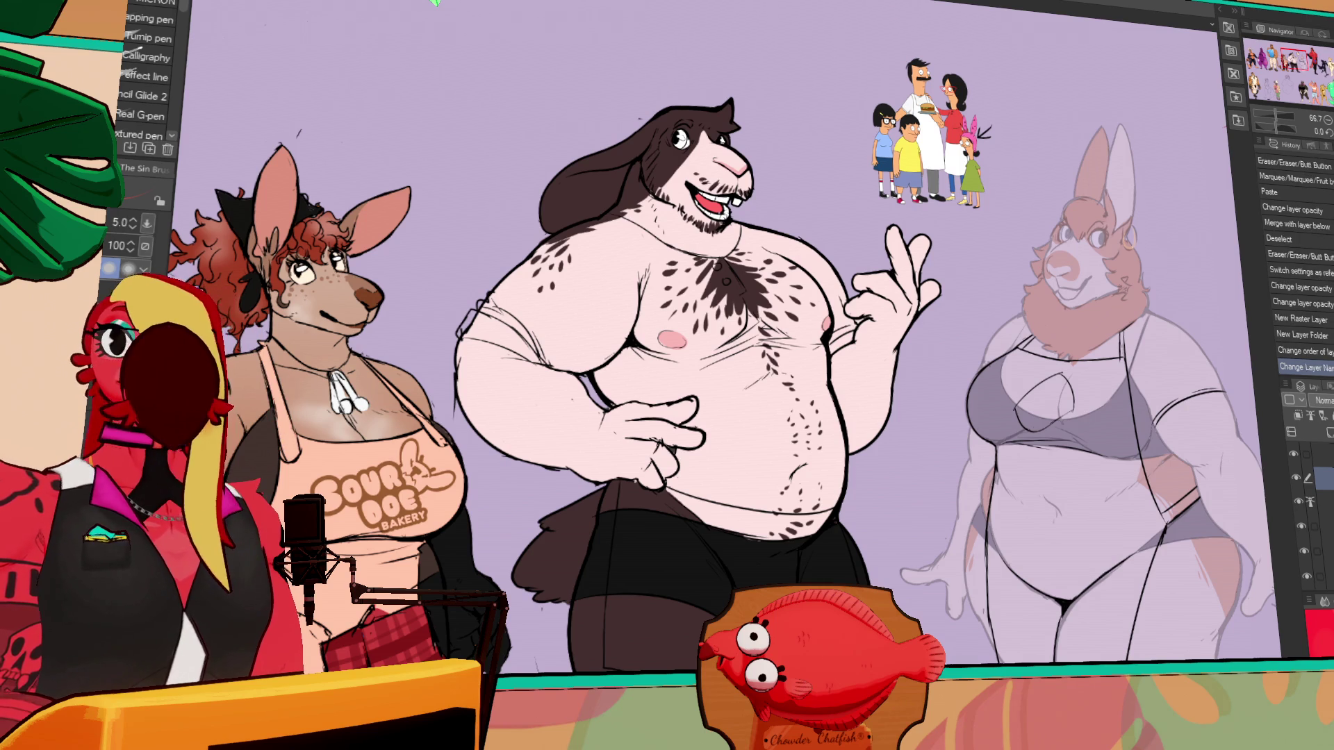
# - Lasso the rabbit's torso down to the waistband on the shirt layer
pyautogui.click(1316, 526)
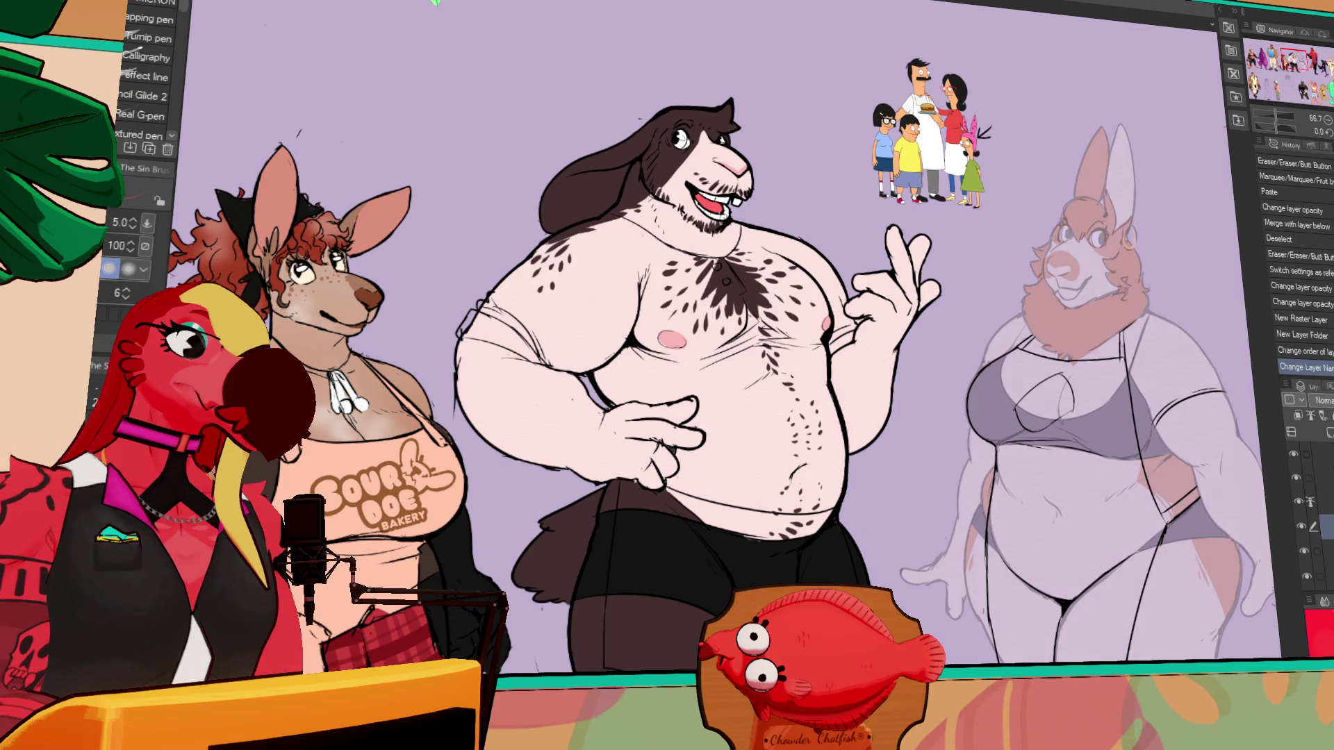
pyautogui.press('m')
pyautogui.moveTo(799, 195); pyautogui.dragTo(853, 255)
pyautogui.moveTo(865, 425)
pyautogui.mouseDown()
pyautogui.moveTo(780, 526)
pyautogui.moveTo(659, 473)
pyautogui.moveTo(678, 408)
pyautogui.moveTo(540, 375)
pyautogui.moveTo(484, 241)
pyautogui.moveTo(634, 153)
pyautogui.moveTo(722, 229)
pyautogui.mouseUp()
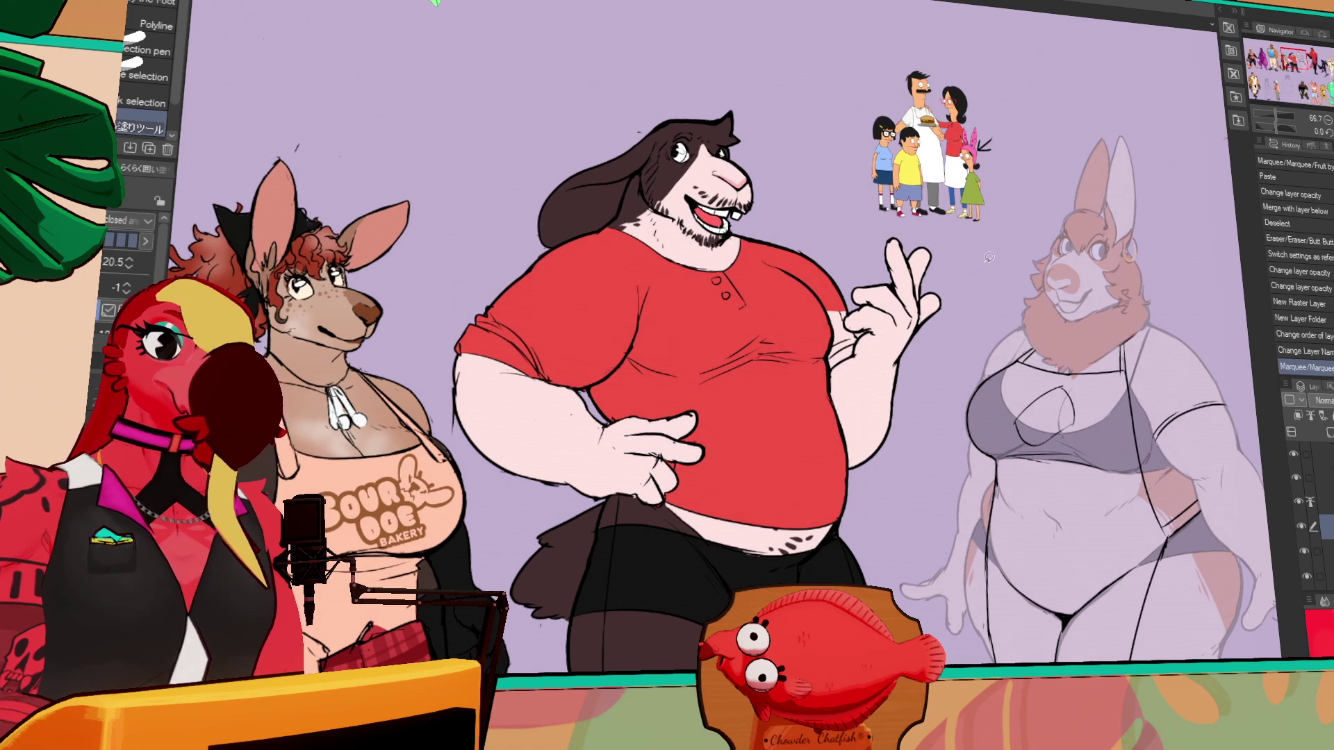
# - Fill every part of the rabbit's shirt red and touch up its edge with the pen
pyautogui.press('p')
pyautogui.scroll(-1, 1031, 332)
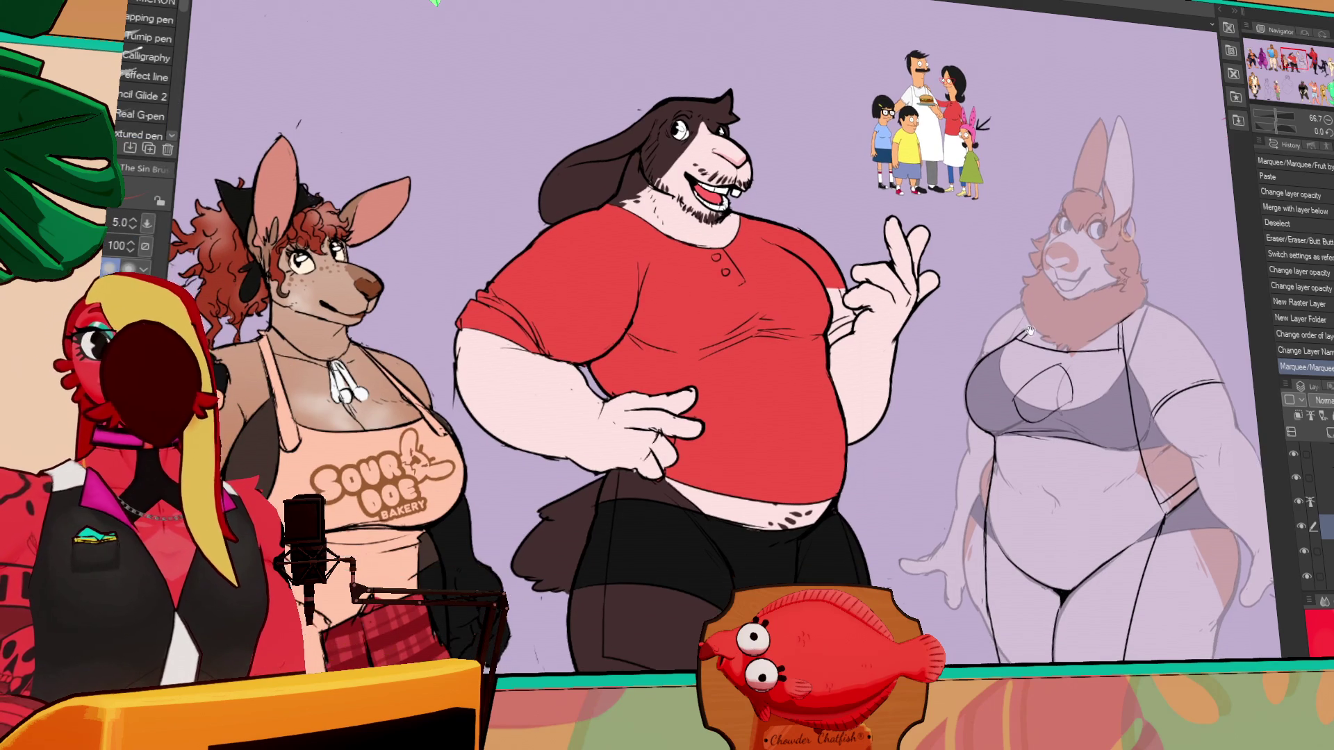
pyautogui.moveTo(1031, 332); pyautogui.dragTo(1045, 318)
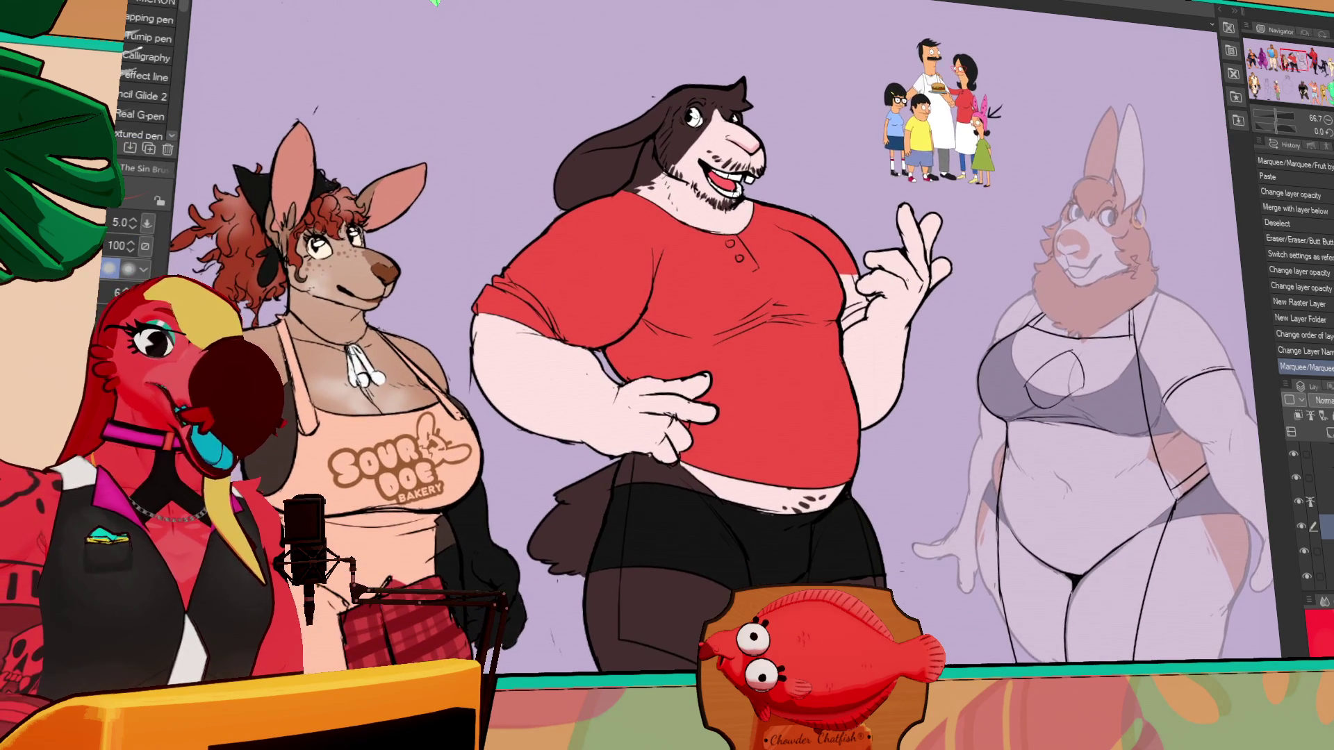
pyautogui.press('g')
pyautogui.click(865, 291)
pyautogui.click(861, 279)
pyautogui.click(867, 305)
pyautogui.click(861, 306)
pyautogui.press('p')
pyautogui.moveTo(874, 362)
pyautogui.mouseDown()
pyautogui.moveTo(881, 336)
pyautogui.moveTo(912, 328)
pyautogui.mouseUp()
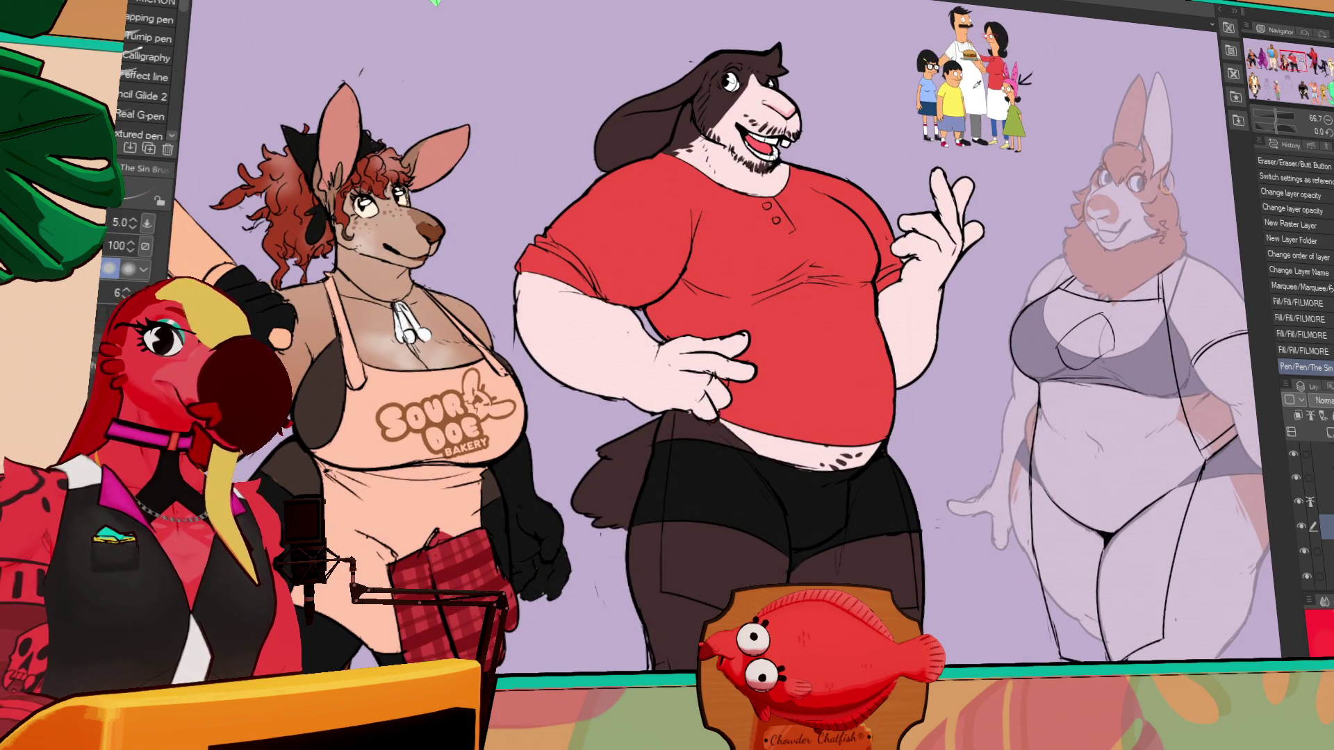
# - Add a new layer for the apron and lasso the apron area over the rabbit's belly
pyautogui.press('m')
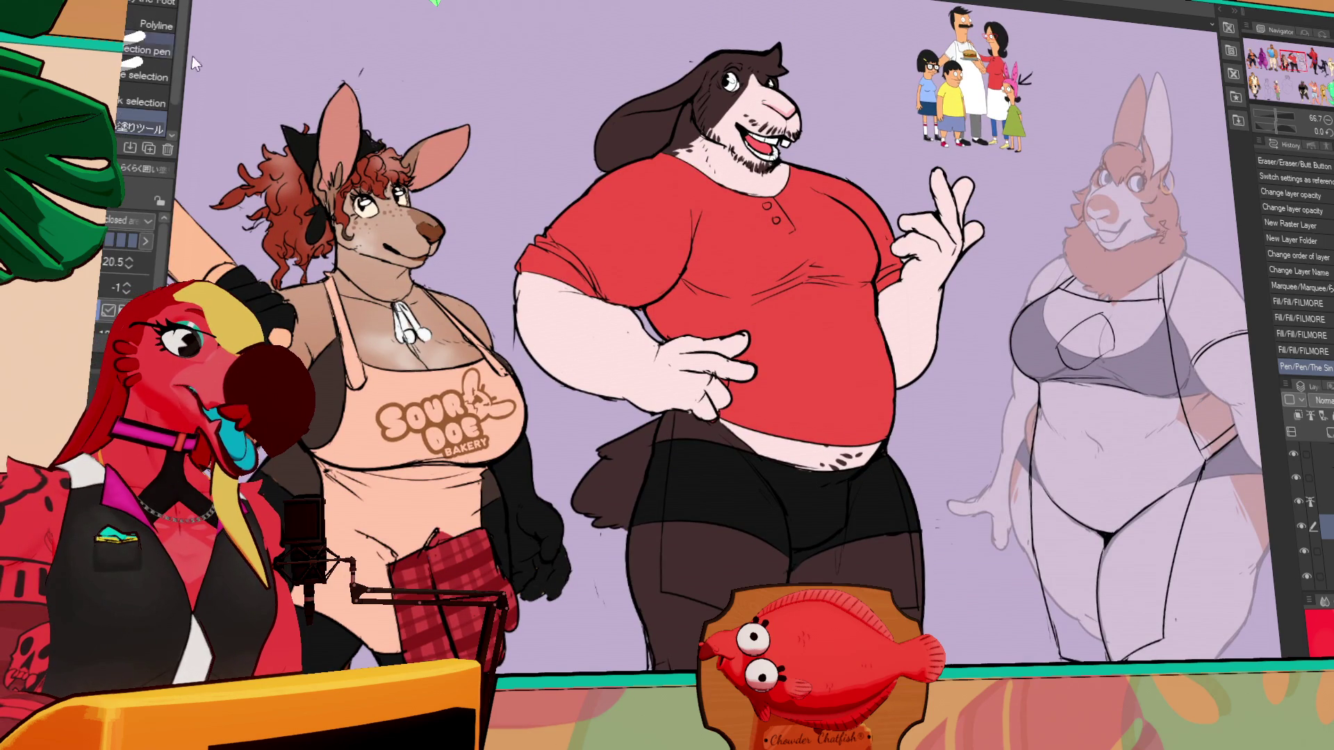
pyautogui.hotkey('ctrl', 'shift', 'n')
pyautogui.moveTo(658, 464)
pyautogui.mouseDown()
pyautogui.moveTo(785, 403)
pyautogui.moveTo(917, 486)
pyautogui.moveTo(926, 612)
pyautogui.moveTo(686, 630)
pyautogui.moveTo(664, 618)
pyautogui.mouseUp()
# - Fill the lassoed area white as an apron and erase its right edge clean
pyautogui.press('e')
pyautogui.moveTo(925, 576)
pyautogui.mouseDown()
pyautogui.moveTo(903, 486)
pyautogui.moveTo(917, 611)
pyautogui.moveTo(916, 595)
pyautogui.mouseUp()
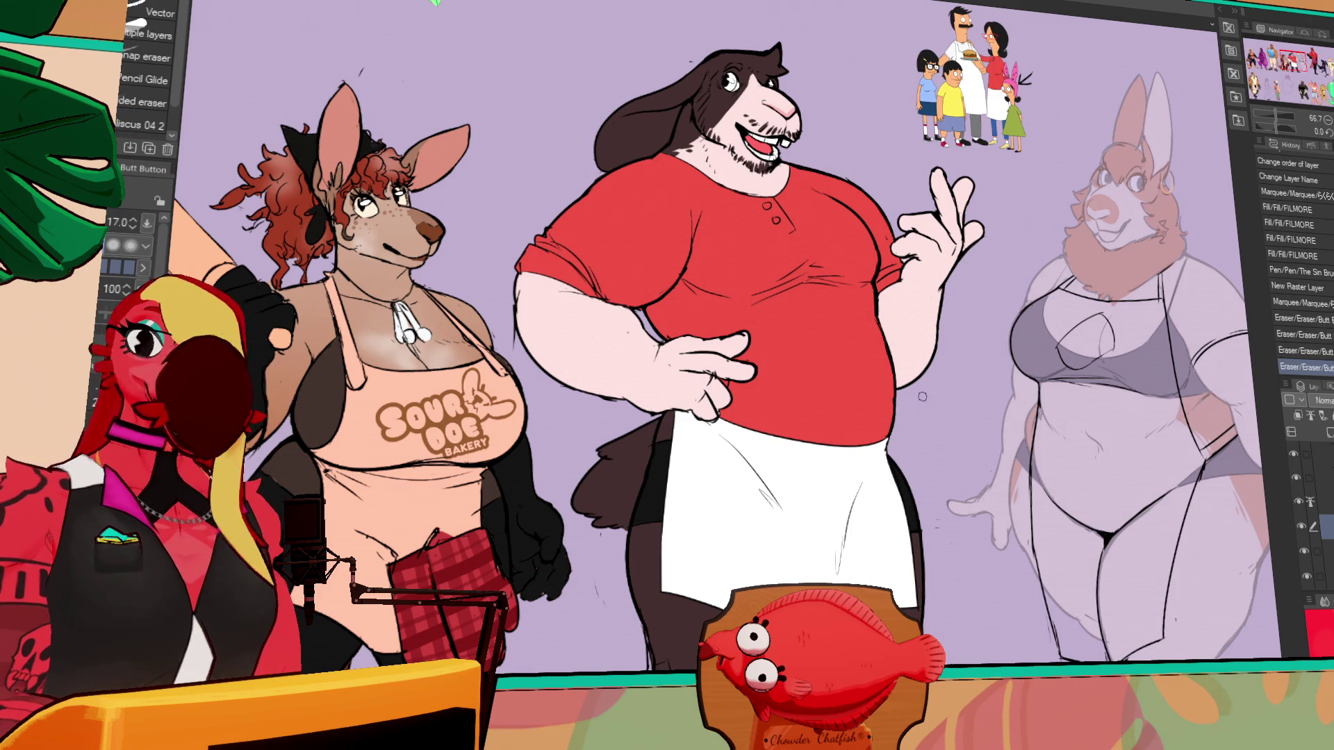
pyautogui.moveTo(1076, 457); pyautogui.dragTo(1073, 448)
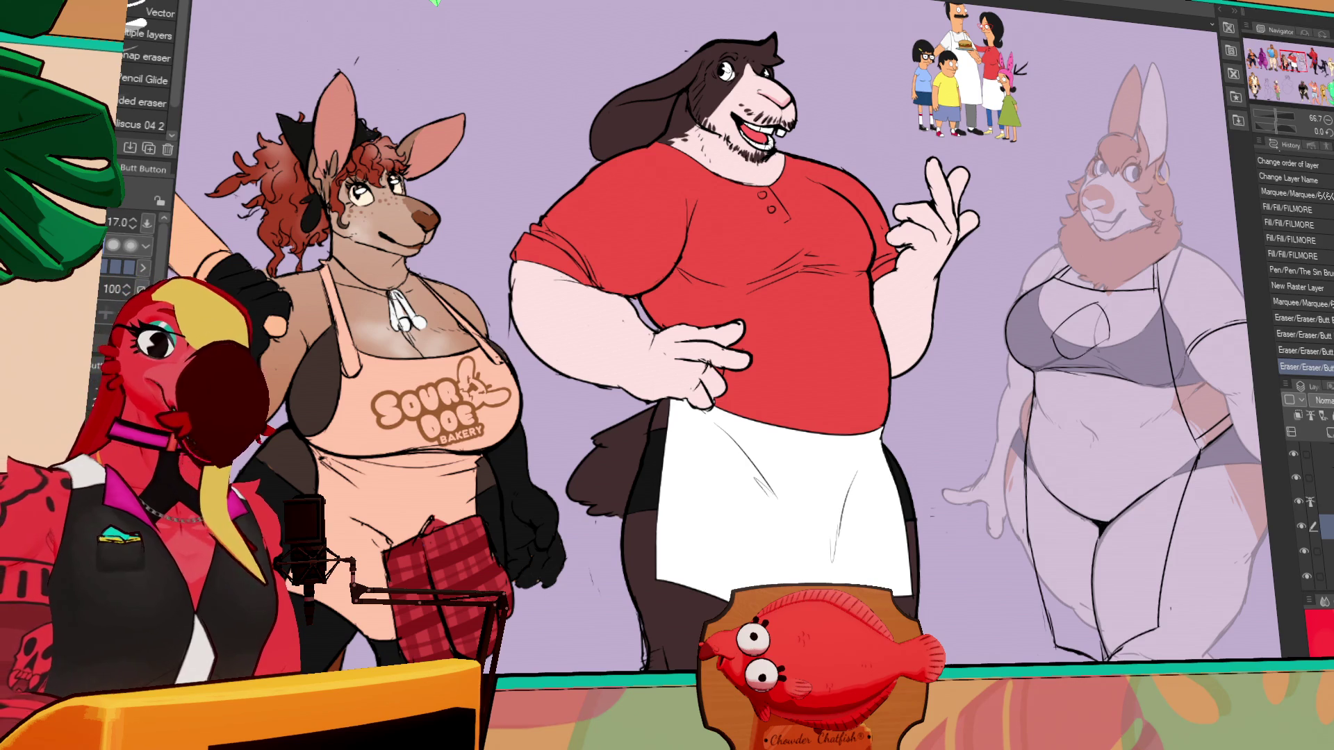
# - Fill the rabbit's pants blue
pyautogui.press('p')
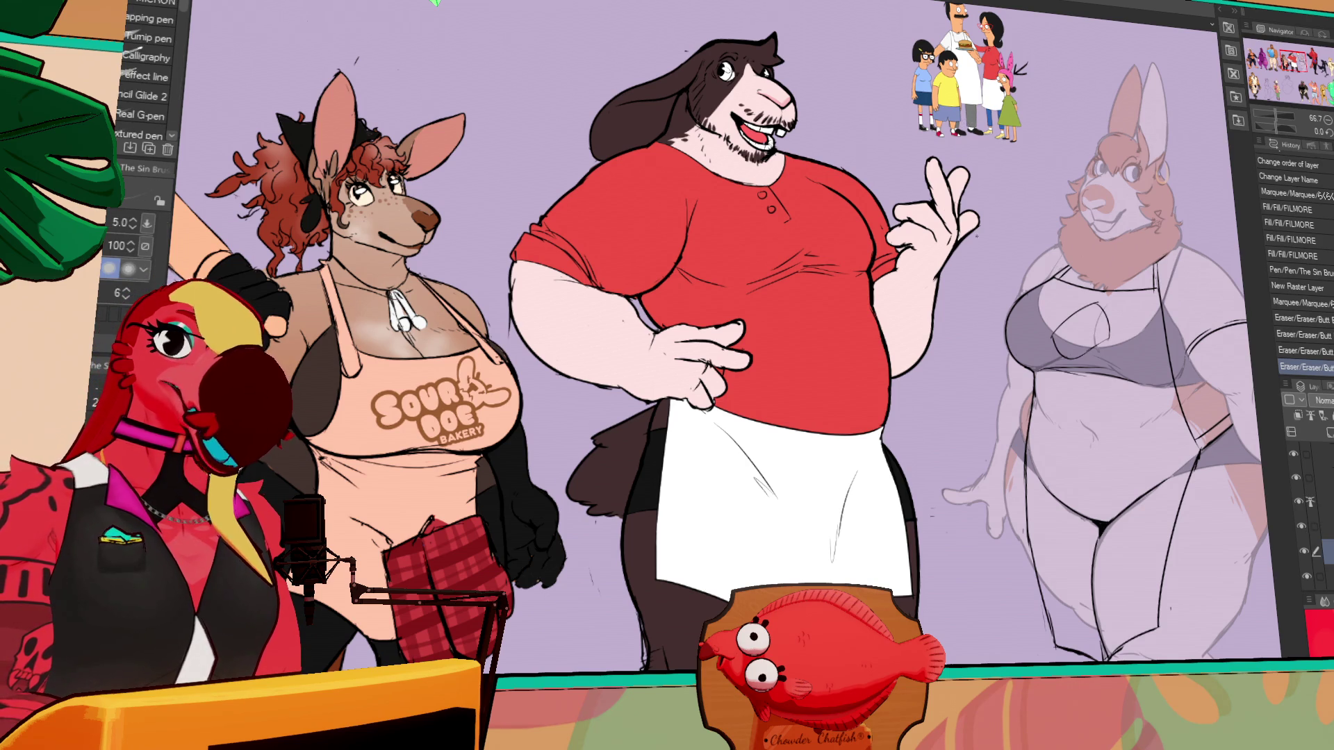
pyautogui.scroll(3, 695, 348)
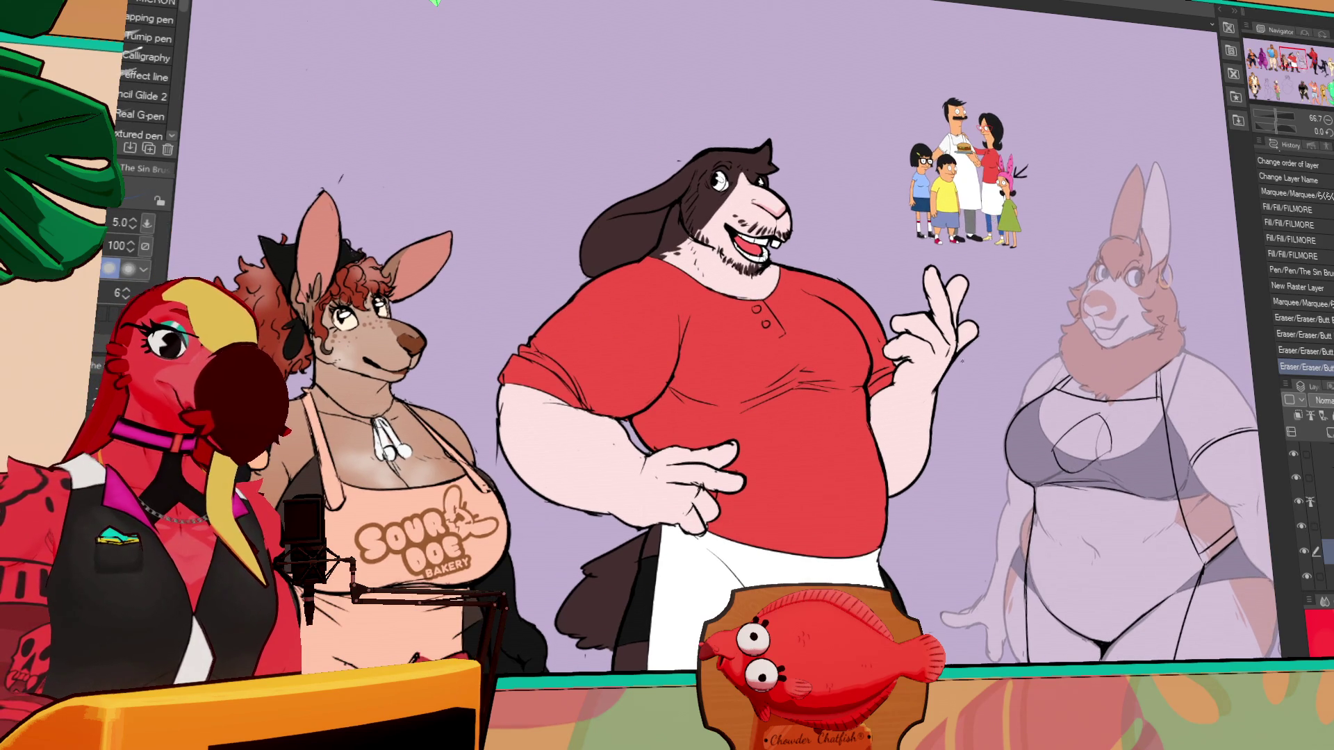
pyautogui.scroll(-3, 694, 347)
pyautogui.click(758, 451)
pyautogui.click(699, 368)
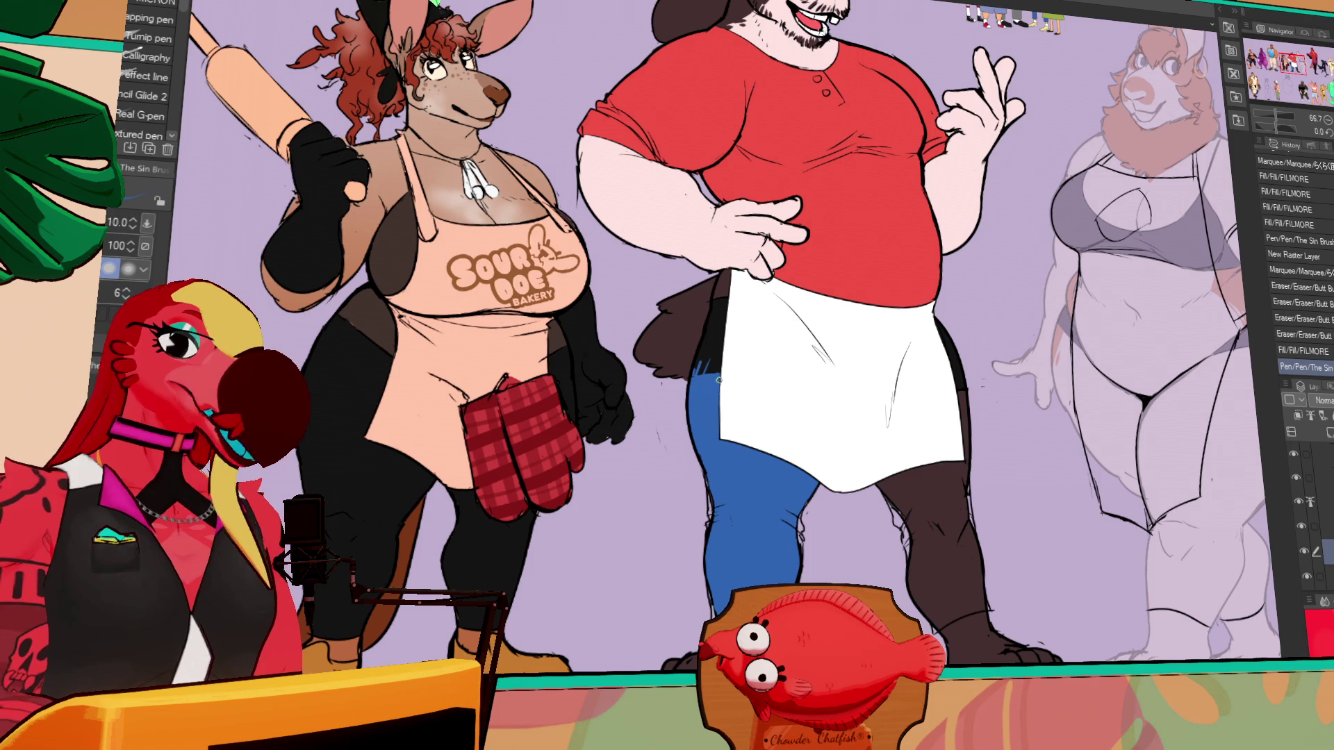
# - Enlarge the brush and ink along the edge of the blue pants
pyautogui.press(']')
pyautogui.moveTo(713, 326); pyautogui.dragTo(715, 372)
pyautogui.moveTo(719, 297)
pyautogui.mouseDown()
pyautogui.moveTo(699, 414)
pyautogui.moveTo(714, 330)
pyautogui.mouseUp()
pyautogui.moveTo(722, 292)
pyautogui.mouseDown()
pyautogui.moveTo(710, 340)
pyautogui.moveTo(724, 318)
pyautogui.mouseUp()
# - Fill the gaps near the apron edge and the dark lower leg with blue
pyautogui.moveTo(1054, 289)
pyautogui.mouseDown()
pyautogui.moveTo(1038, 299)
pyautogui.moveTo(1040, 340)
pyautogui.mouseUp()
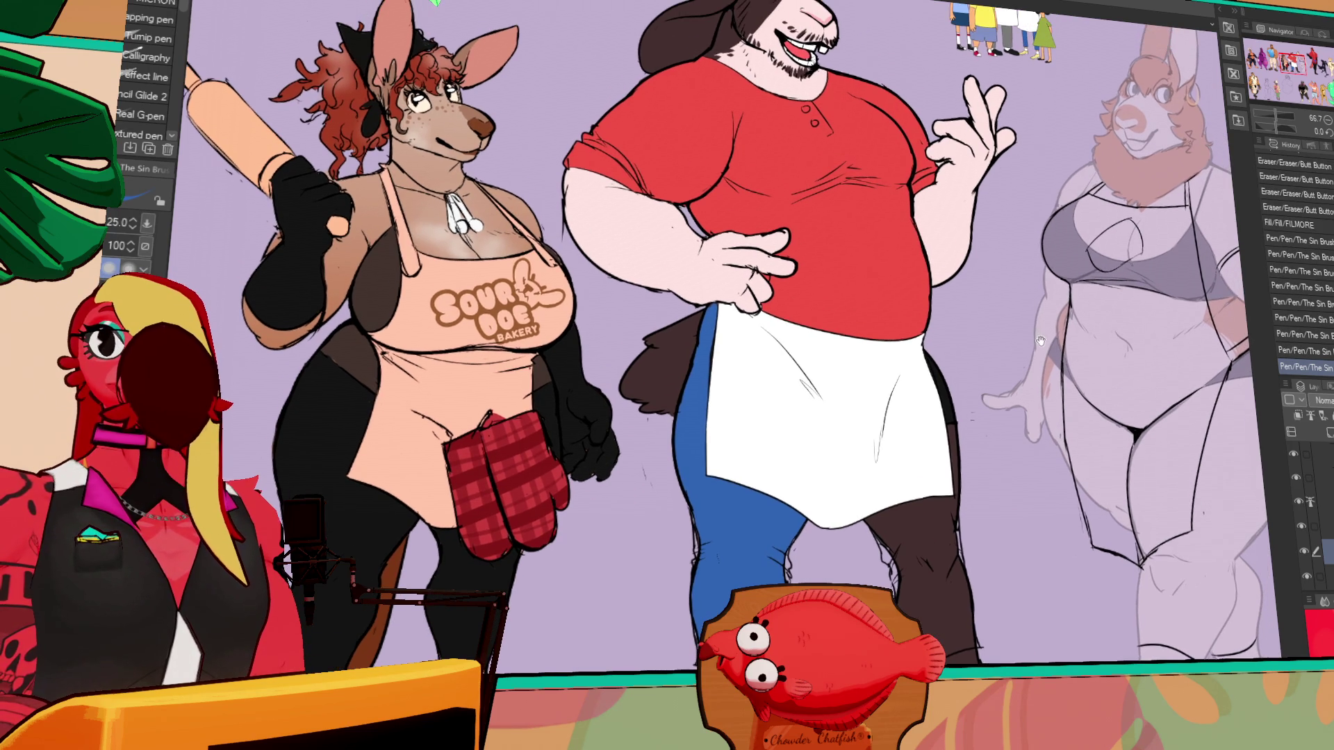
pyautogui.press('g')
pyautogui.click(946, 415)
pyautogui.click(949, 425)
pyautogui.moveTo(956, 438); pyautogui.dragTo(951, 403)
pyautogui.press('g')
pyautogui.press('g')
pyautogui.click(964, 510)
pyautogui.press('p')
pyautogui.click(950, 479)
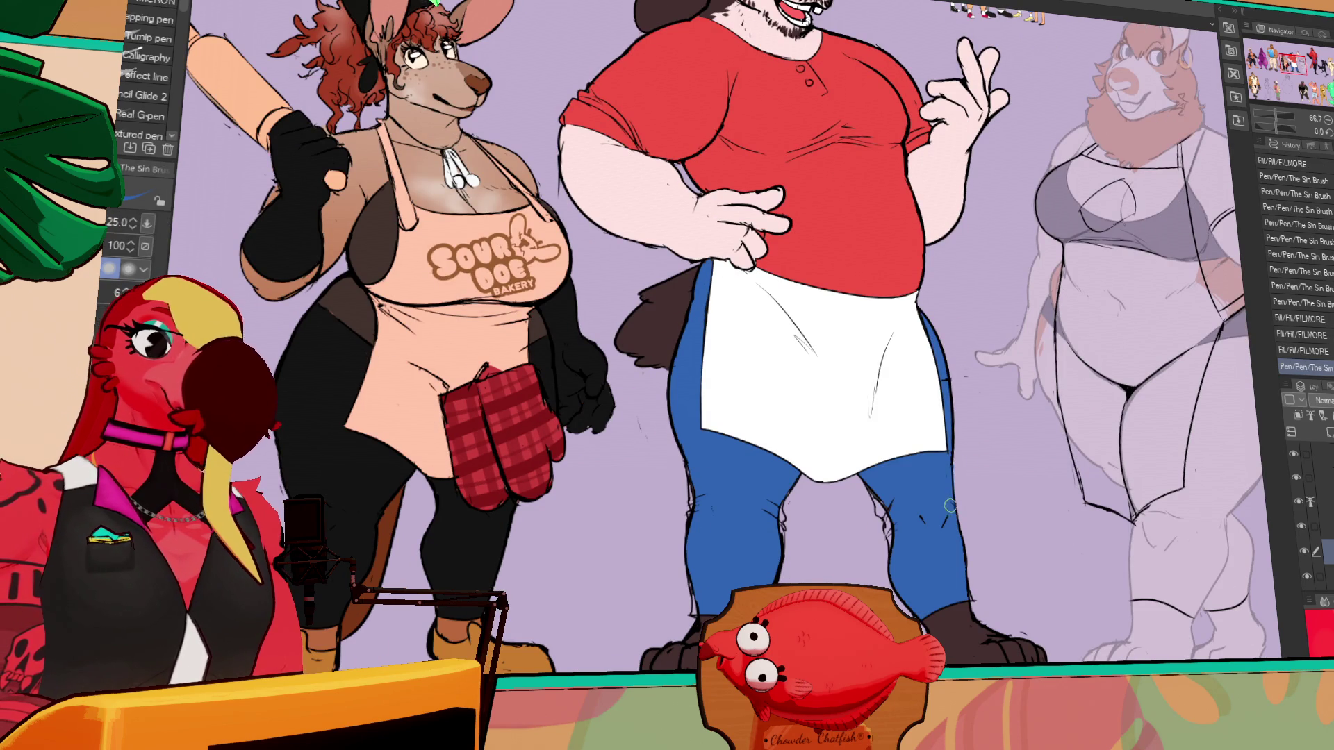
# - Add short pen strokes around the blue knee and along the leg's edges
pyautogui.moveTo(903, 487); pyautogui.dragTo(874, 552)
pyautogui.moveTo(882, 489)
pyautogui.mouseDown()
pyautogui.moveTo(891, 524)
pyautogui.moveTo(885, 507)
pyautogui.moveTo(913, 532)
pyautogui.moveTo(903, 571)
pyautogui.mouseUp()
pyautogui.moveTo(921, 419); pyautogui.dragTo(929, 452)
pyautogui.moveTo(938, 361); pyautogui.dragTo(942, 377)
pyautogui.moveTo(826, 479)
pyautogui.mouseDown()
pyautogui.moveTo(835, 448)
pyautogui.moveTo(789, 489)
pyautogui.mouseUp()
pyautogui.moveTo(774, 480); pyautogui.dragTo(779, 491)
pyautogui.moveTo(698, 430); pyautogui.dragTo(701, 487)
pyautogui.moveTo(702, 444); pyautogui.dragTo(704, 489)
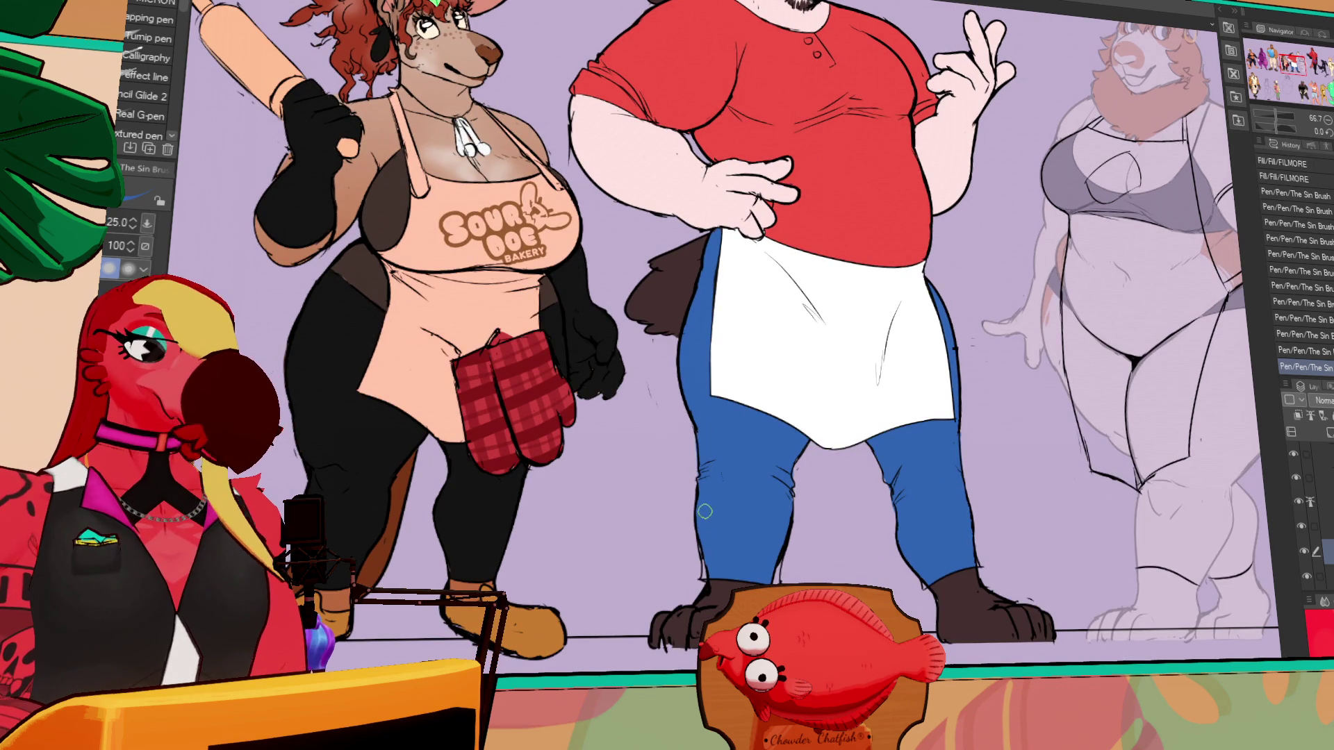
pyautogui.moveTo(710, 579); pyautogui.dragTo(699, 536)
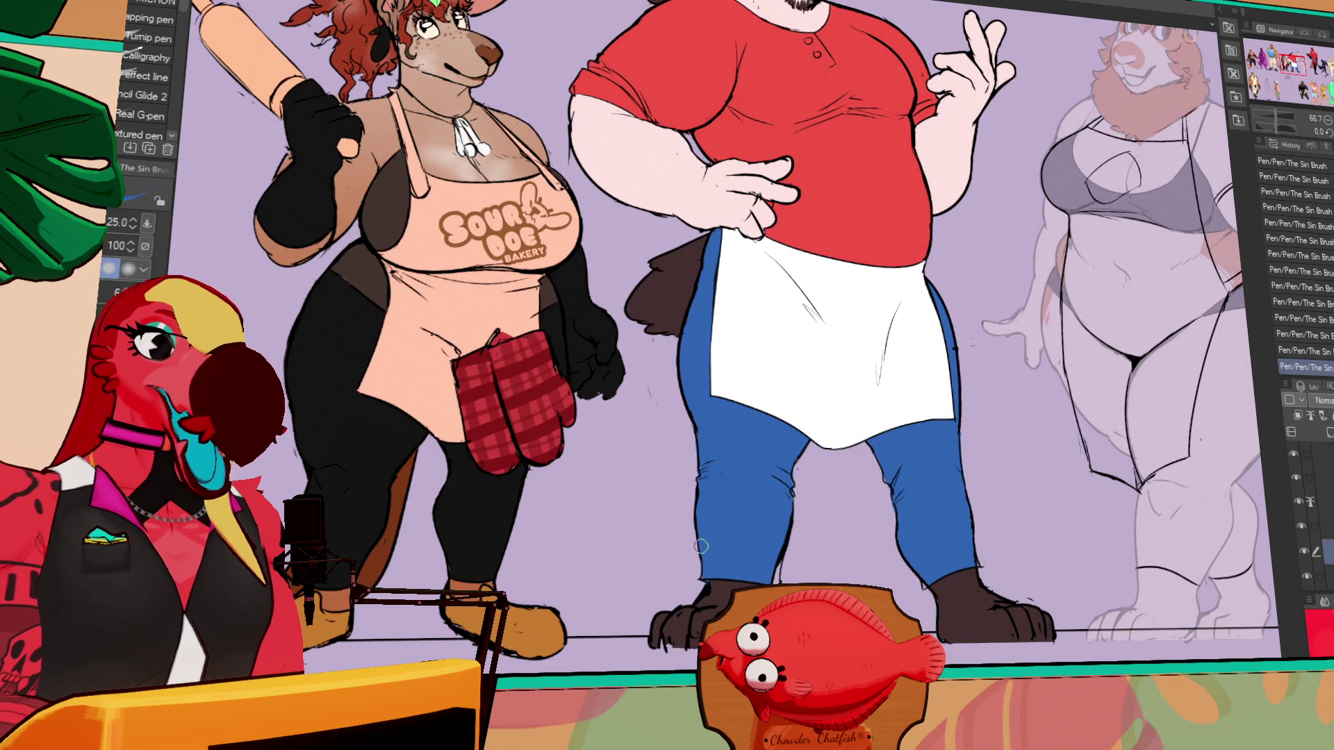
pyautogui.moveTo(777, 549); pyautogui.dragTo(775, 577)
pyautogui.scroll(4, 1026, 339)
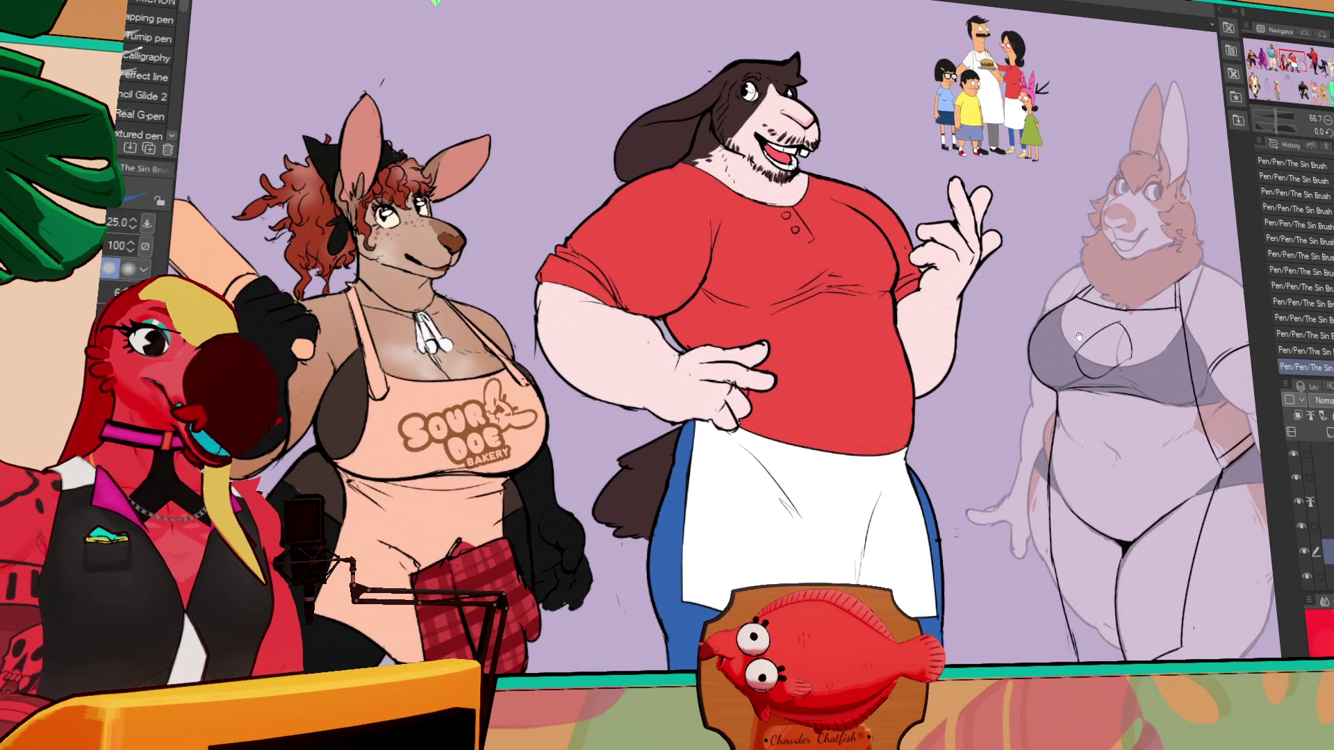
# - Pan over to the rabbit sketch, select its layer and raise that layer's opacity to full
pyautogui.scroll(2, 1079, 338)
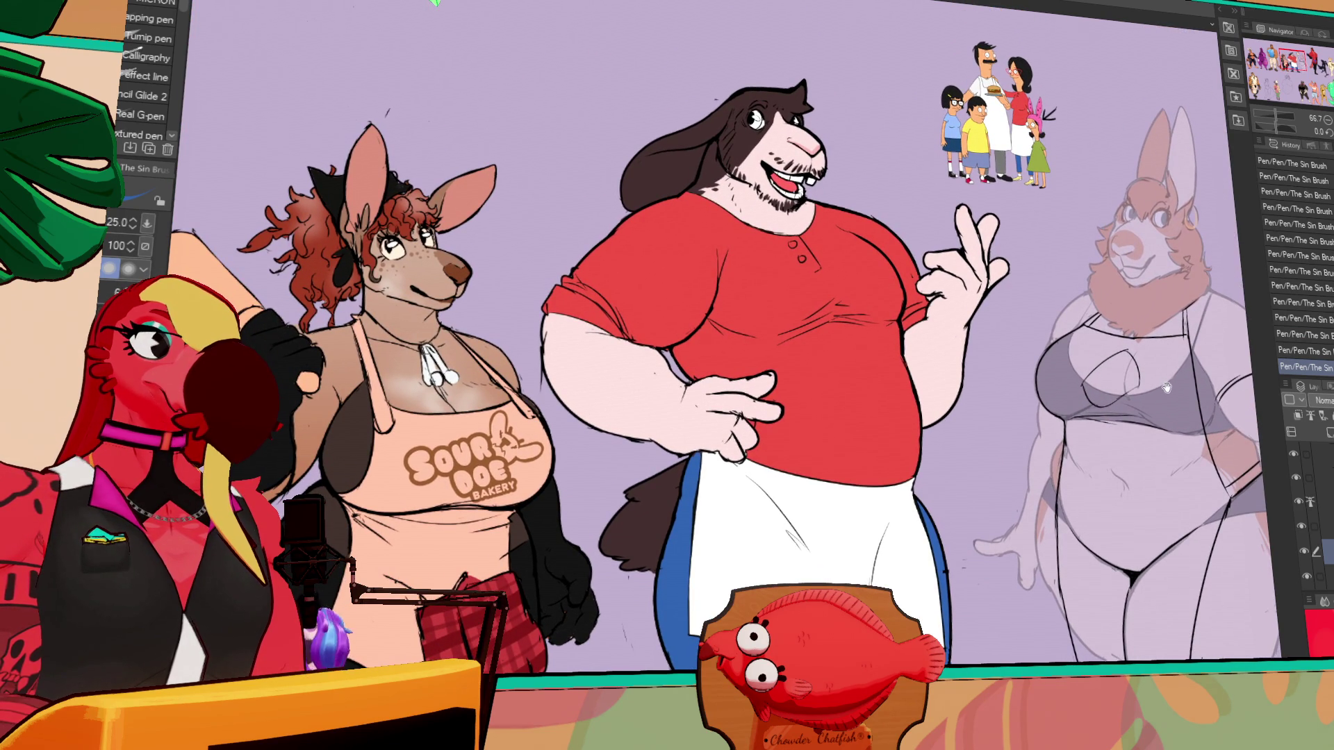
pyautogui.moveTo(1169, 376); pyautogui.dragTo(951, 304)
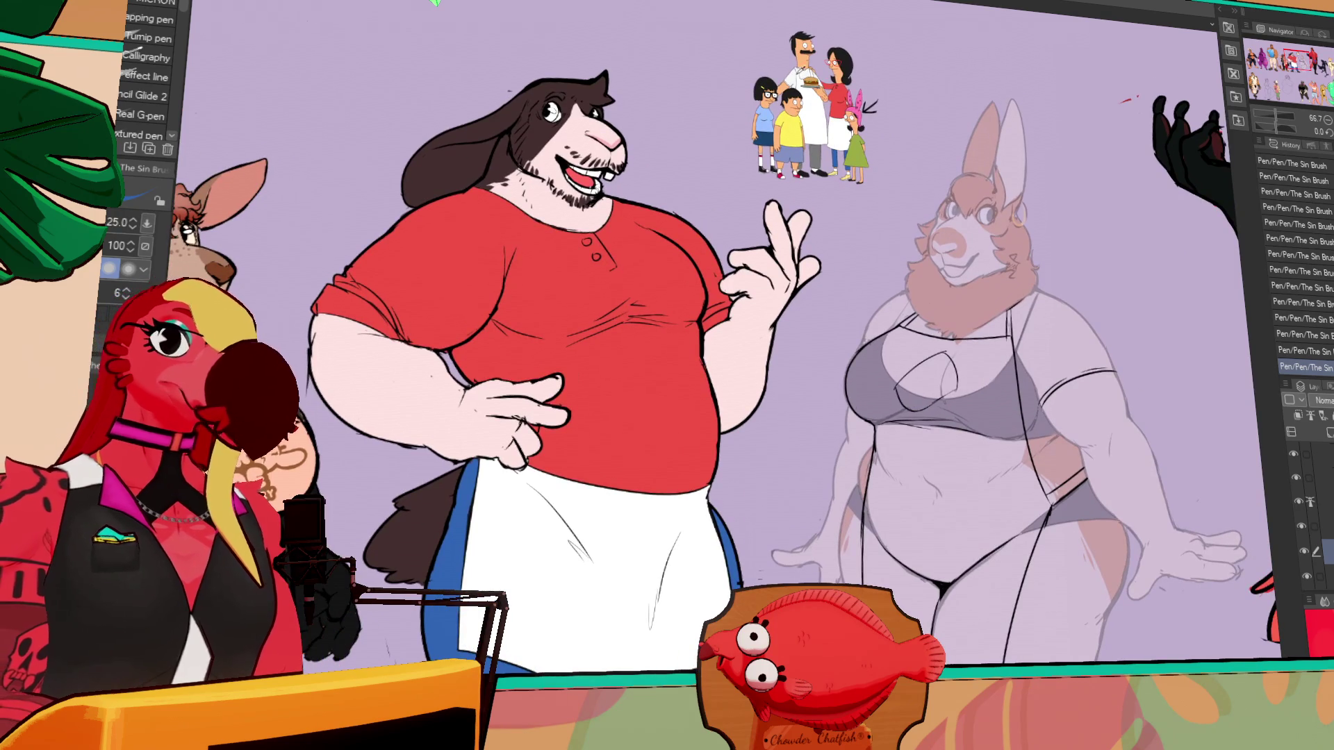
pyautogui.moveTo(957, 84); pyautogui.dragTo(926, 49)
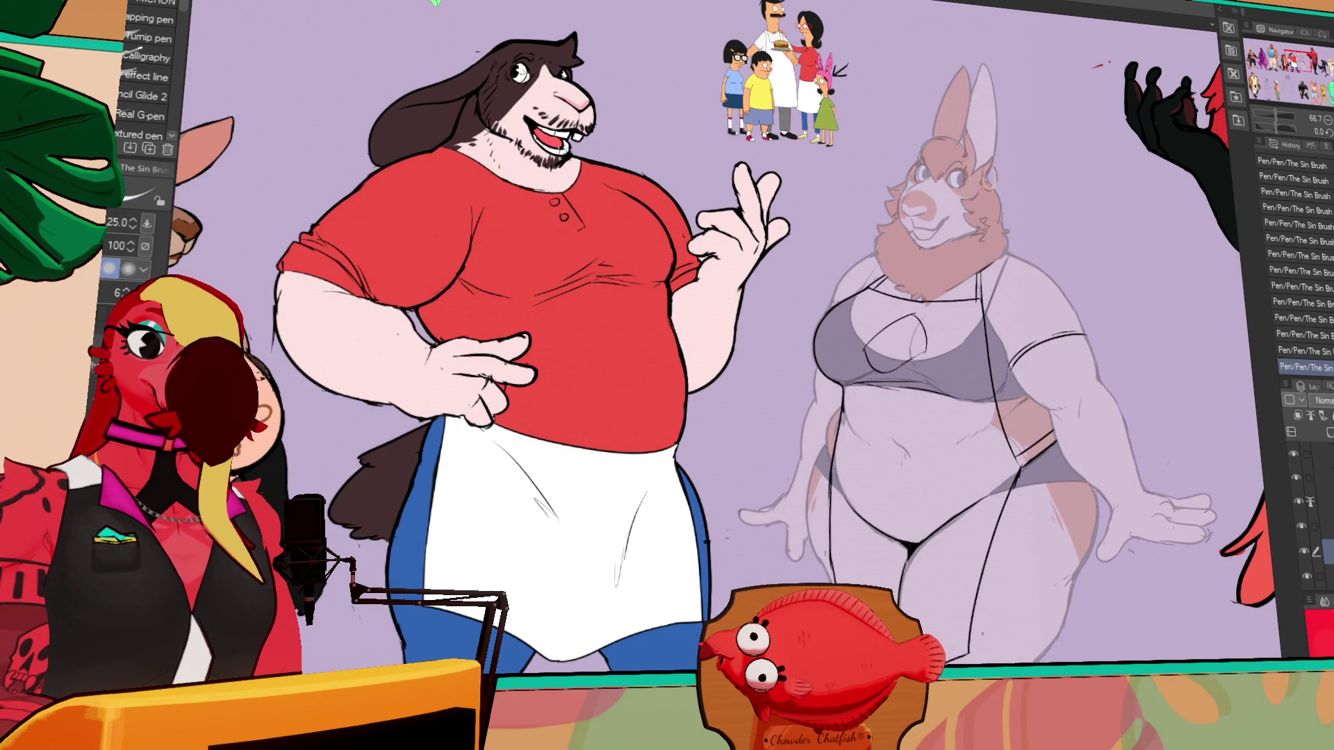
pyautogui.click(1317, 526)
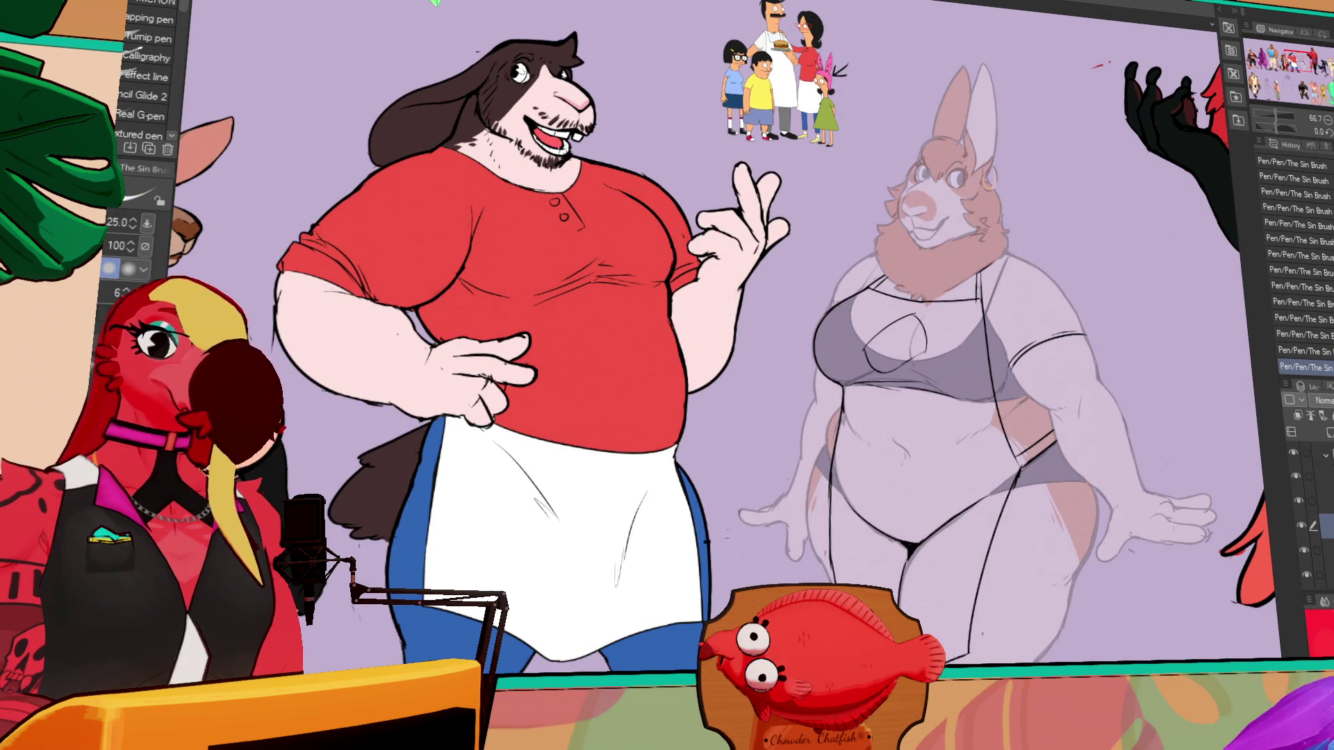
pyautogui.press('m')
pyautogui.hotkey('ctrl', 'shift', 'o')
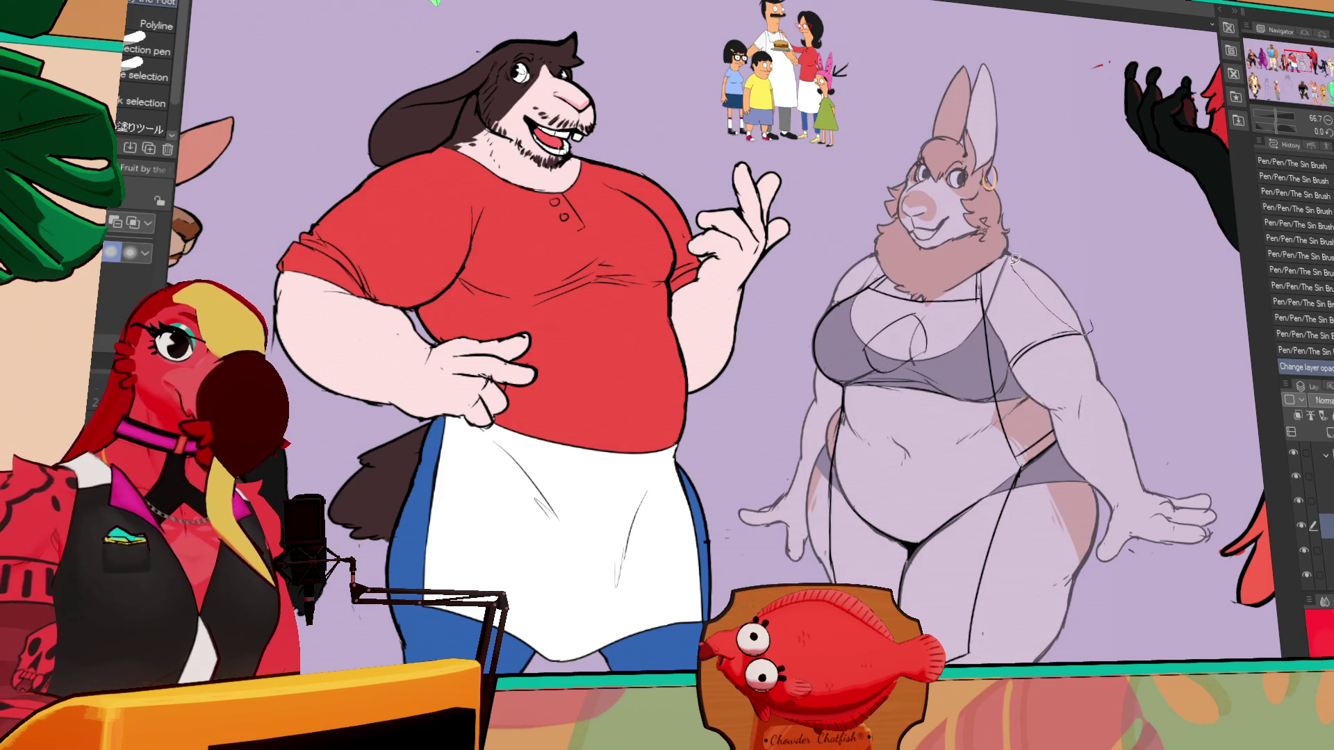
# - Lasso around the rabbit sketch's arm and shoulder and down its left side
pyautogui.moveTo(1109, 282); pyautogui.dragTo(1088, 328)
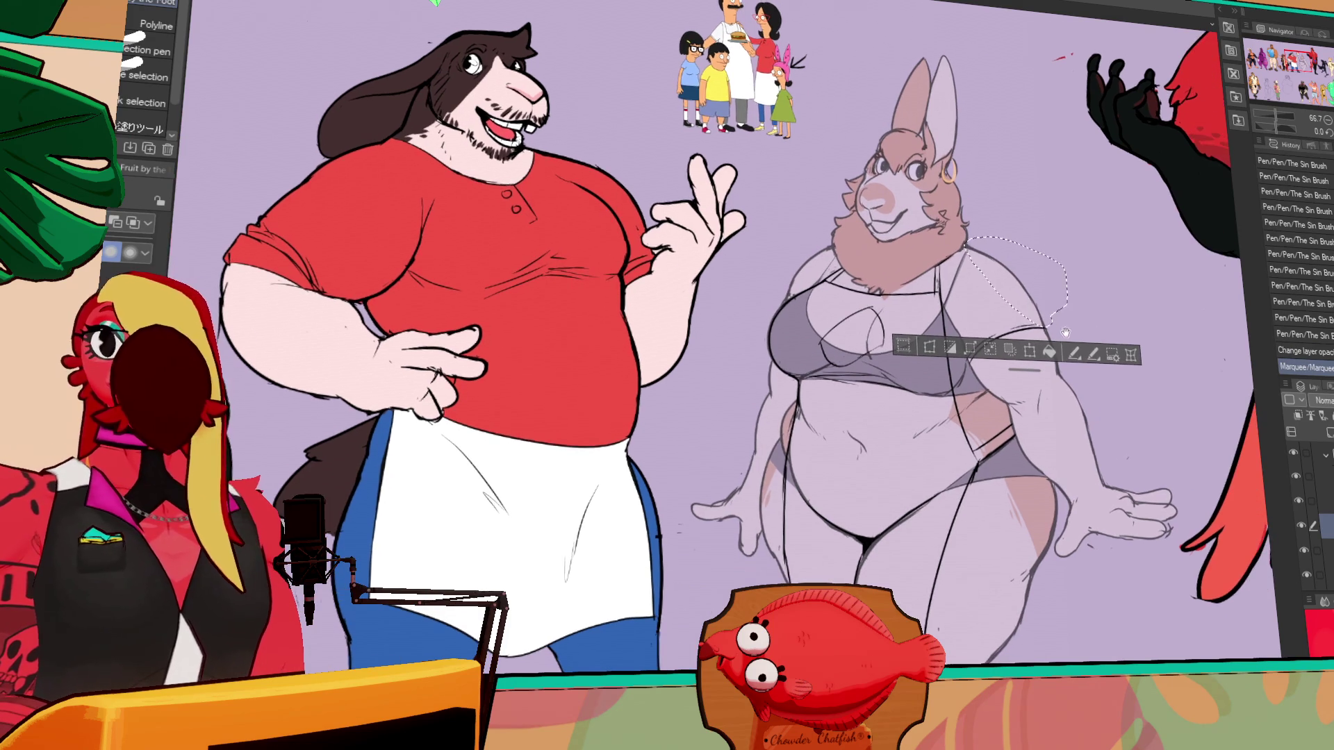
pyautogui.scroll(2, 1038, 257)
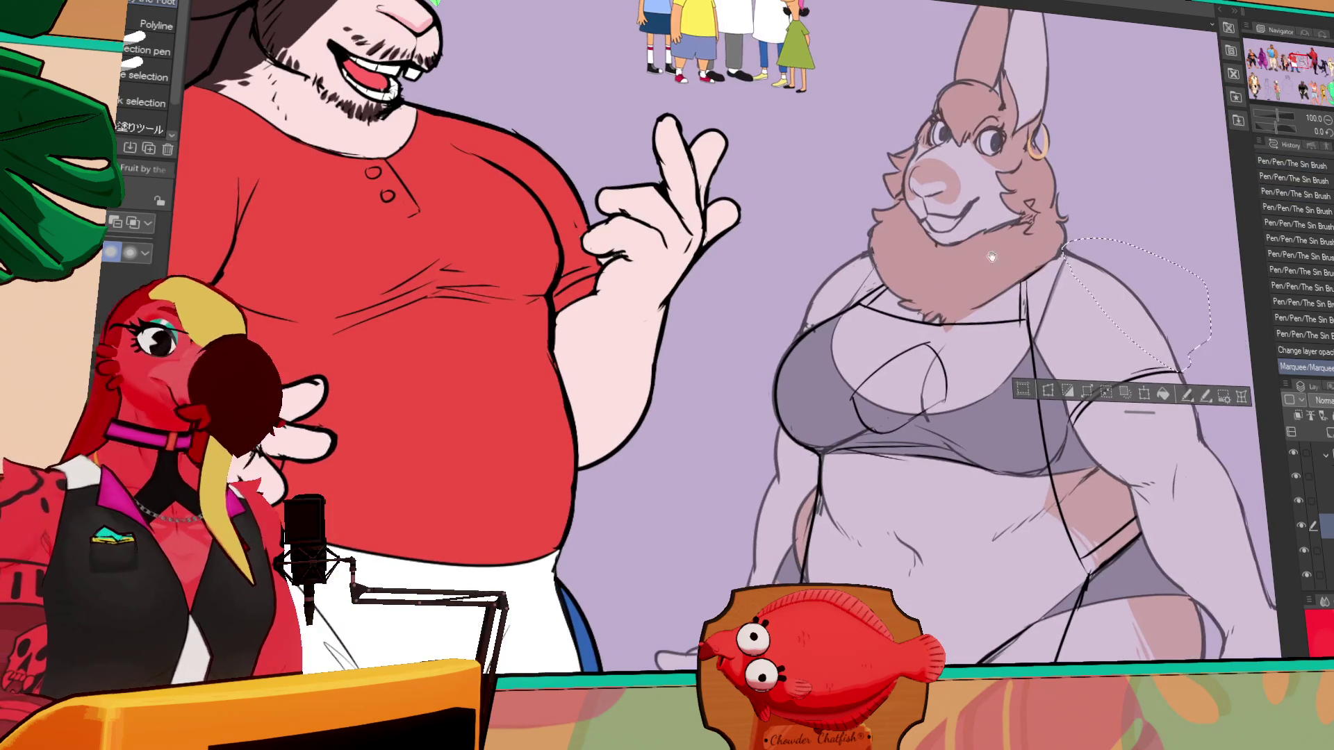
pyautogui.moveTo(875, 258)
pyautogui.mouseDown()
pyautogui.moveTo(799, 295)
pyautogui.moveTo(881, 268)
pyautogui.mouseUp()
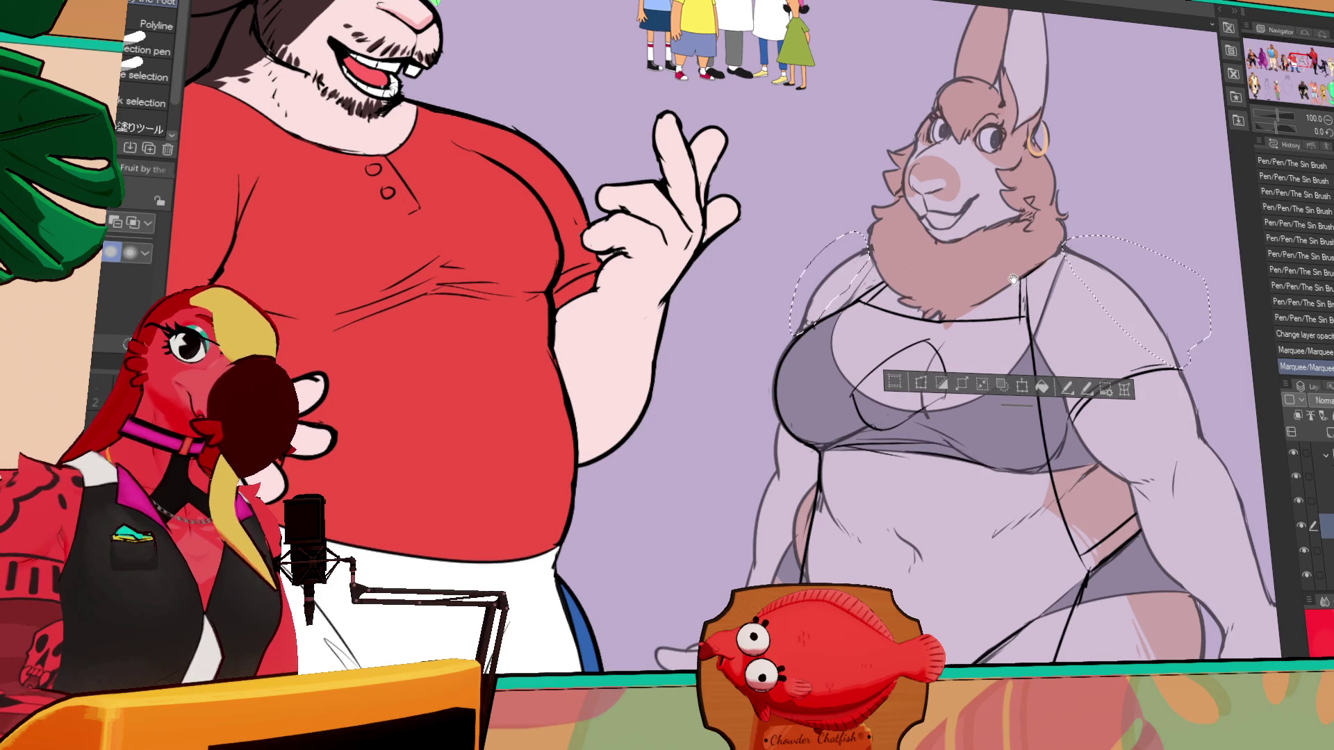
pyautogui.moveTo(868, 259); pyautogui.dragTo(876, 274)
pyautogui.moveTo(869, 498); pyautogui.dragTo(852, 313)
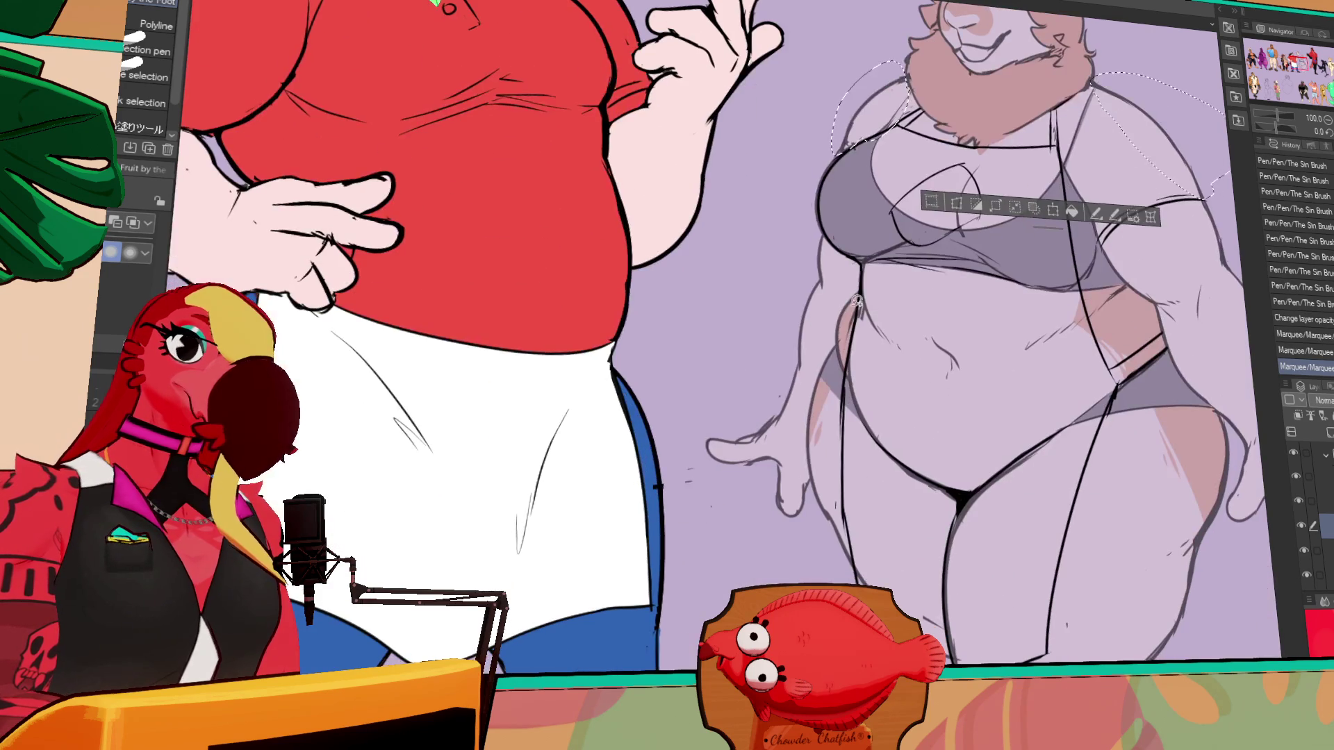
pyautogui.moveTo(807, 454)
pyautogui.mouseDown()
pyautogui.moveTo(826, 537)
pyautogui.moveTo(848, 465)
pyautogui.mouseUp()
# - Extend the lasso selection through the hips and down both legs
pyautogui.moveTo(1251, 444)
pyautogui.mouseDown()
pyautogui.moveTo(1081, 367)
pyautogui.moveTo(1045, 292)
pyautogui.moveTo(946, 264)
pyautogui.moveTo(1016, 277)
pyautogui.mouseUp()
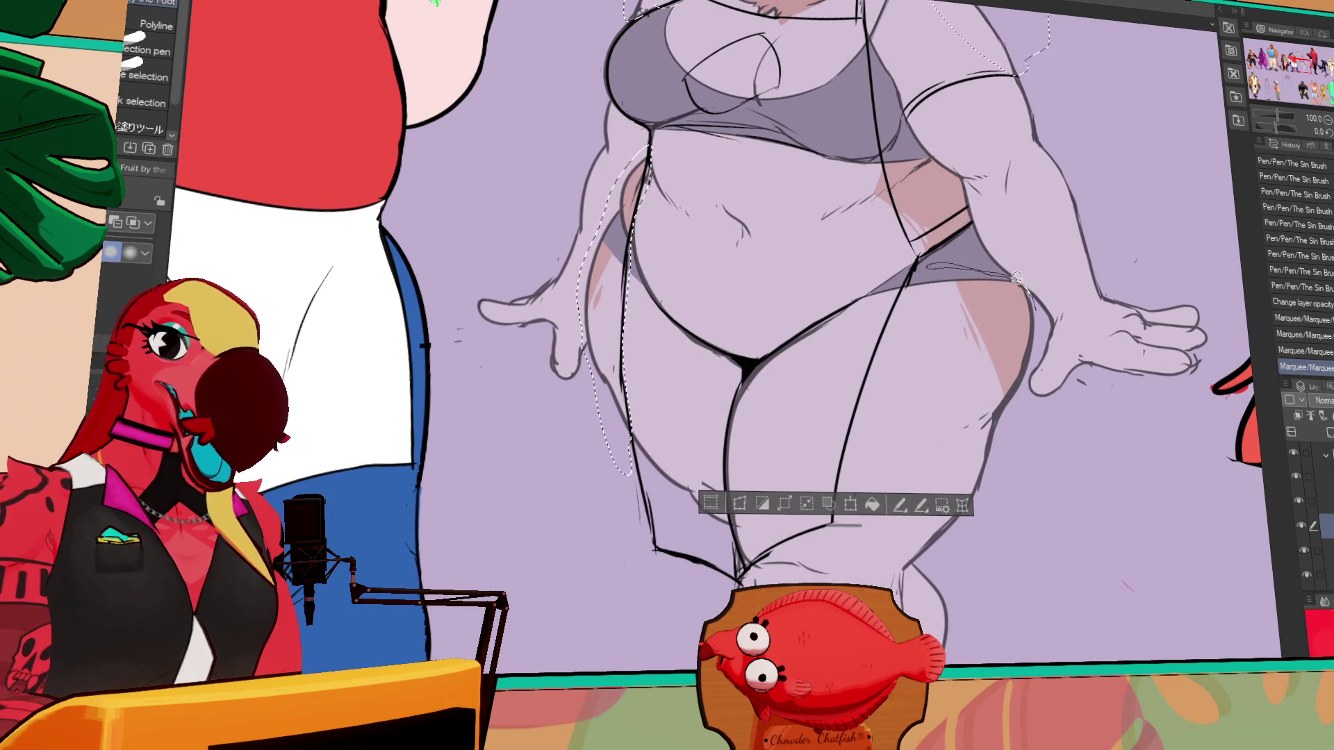
pyautogui.moveTo(1009, 360); pyautogui.dragTo(938, 455)
pyautogui.moveTo(1036, 431); pyautogui.dragTo(1042, 314)
pyautogui.scroll(-3, 980, 433)
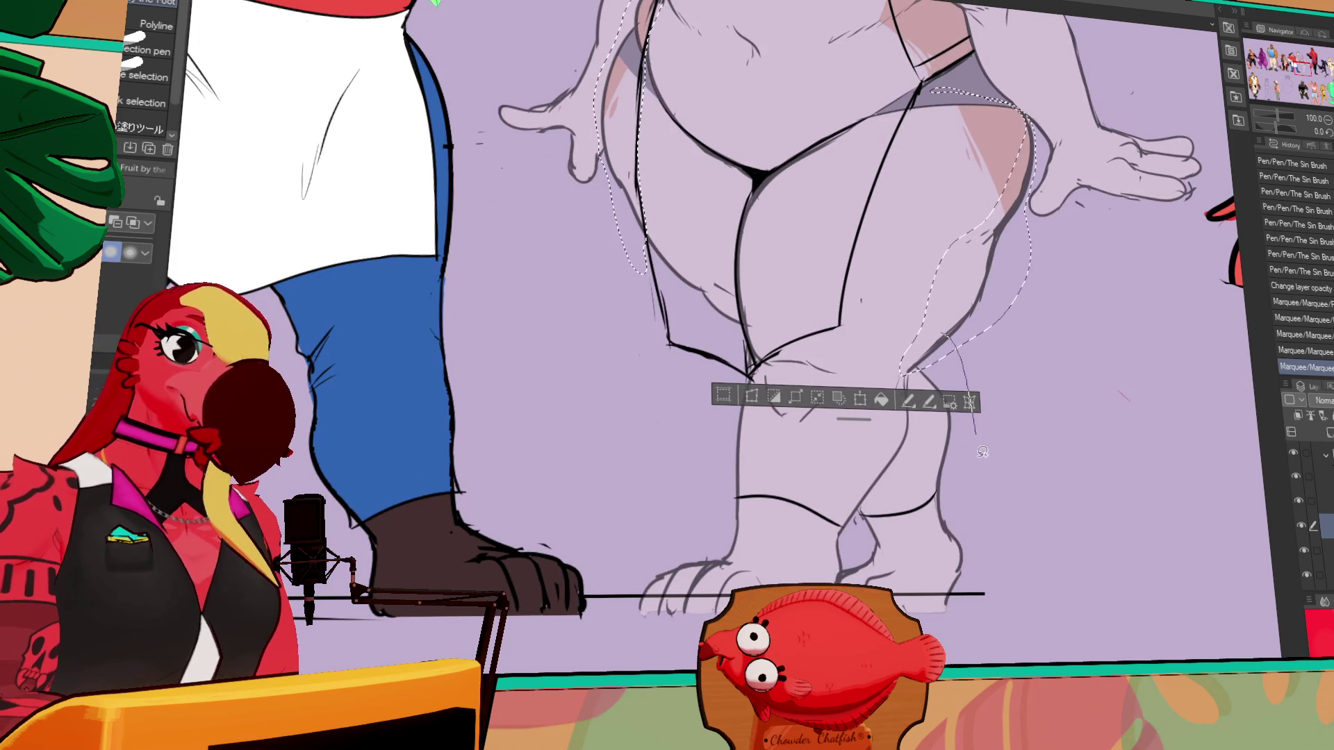
pyautogui.moveTo(932, 489); pyautogui.dragTo(931, 494)
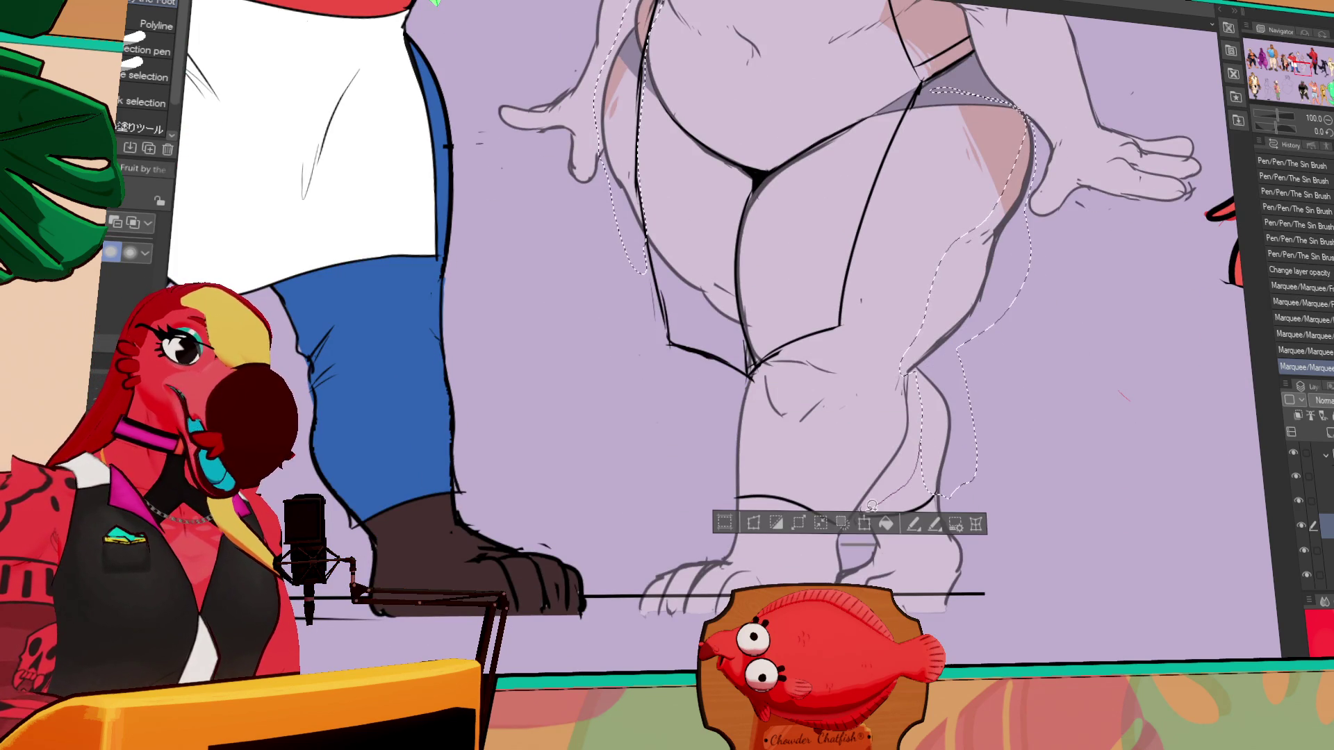
pyautogui.moveTo(846, 511); pyautogui.dragTo(945, 320)
pyautogui.moveTo(756, 474); pyautogui.dragTo(818, 446, button='middle')
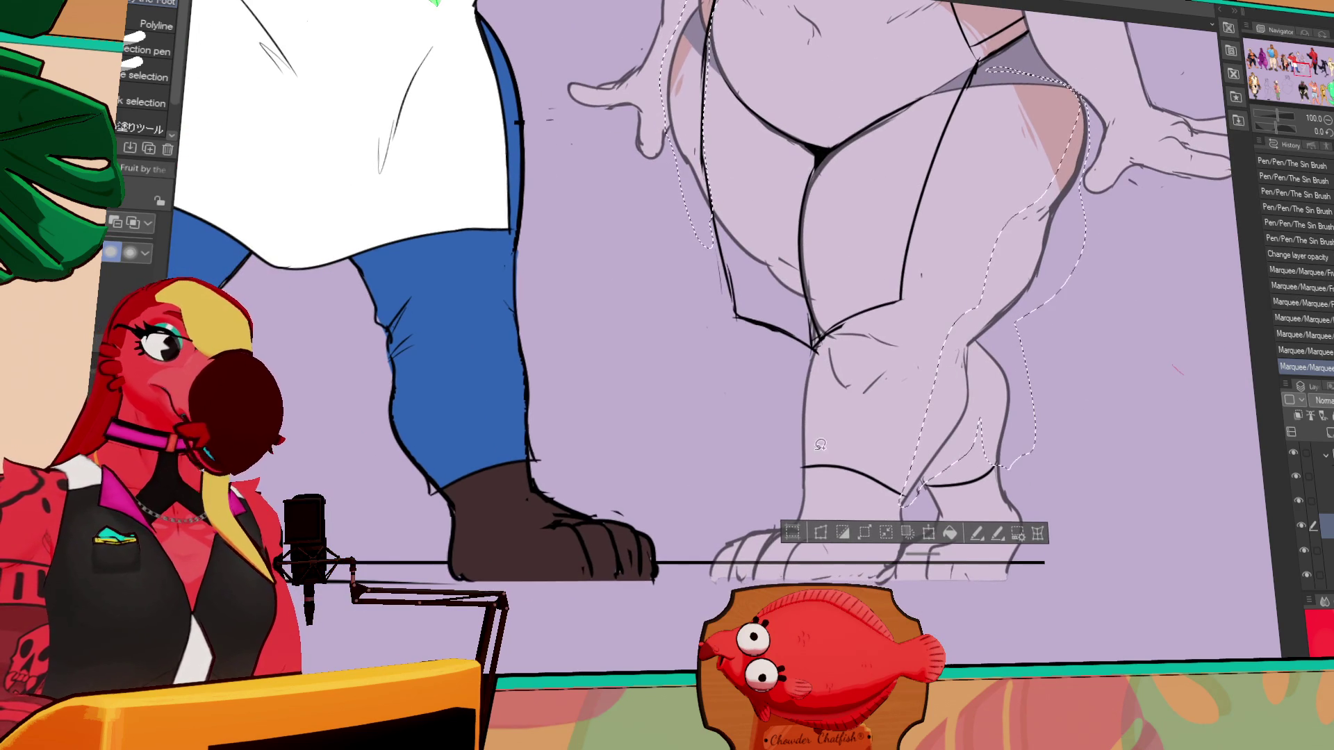
pyautogui.moveTo(822, 409); pyautogui.dragTo(820, 389)
pyautogui.moveTo(1019, 329); pyautogui.dragTo(1019, 377, button='middle')
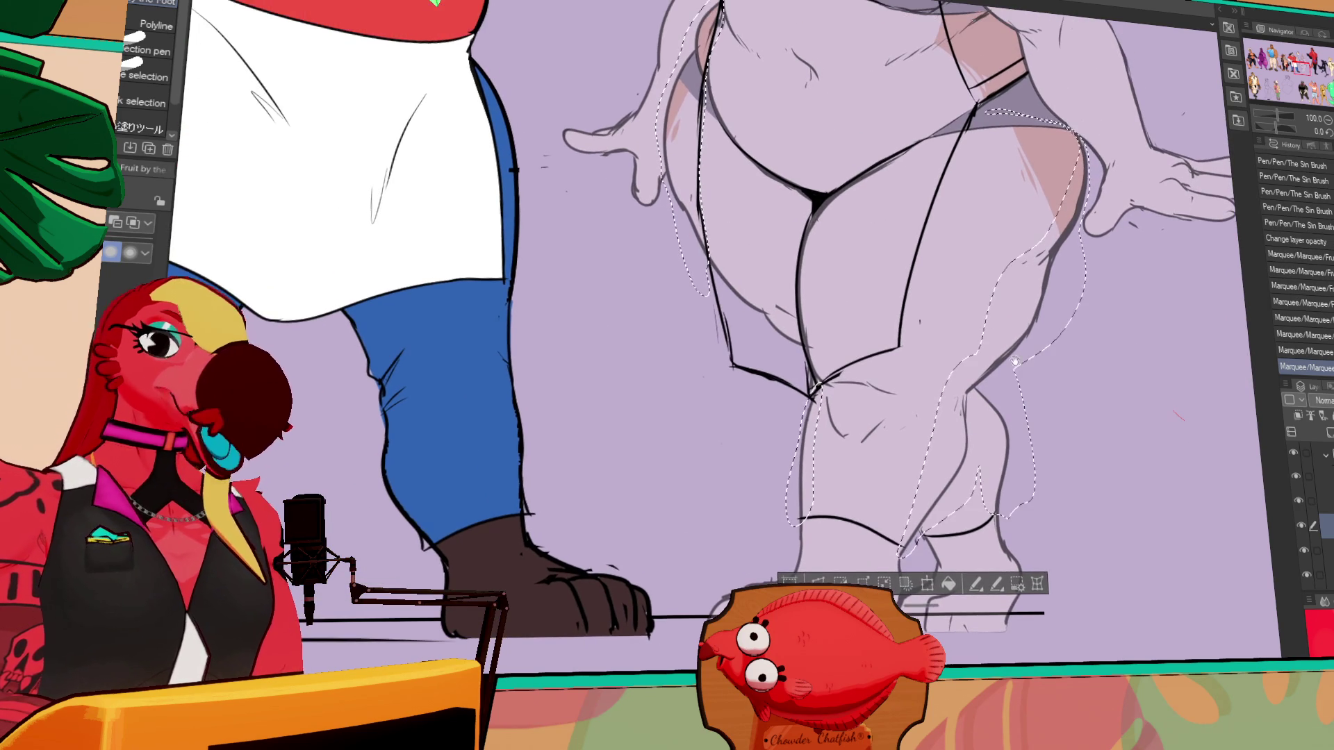
pyautogui.scroll(2, 1144, 272)
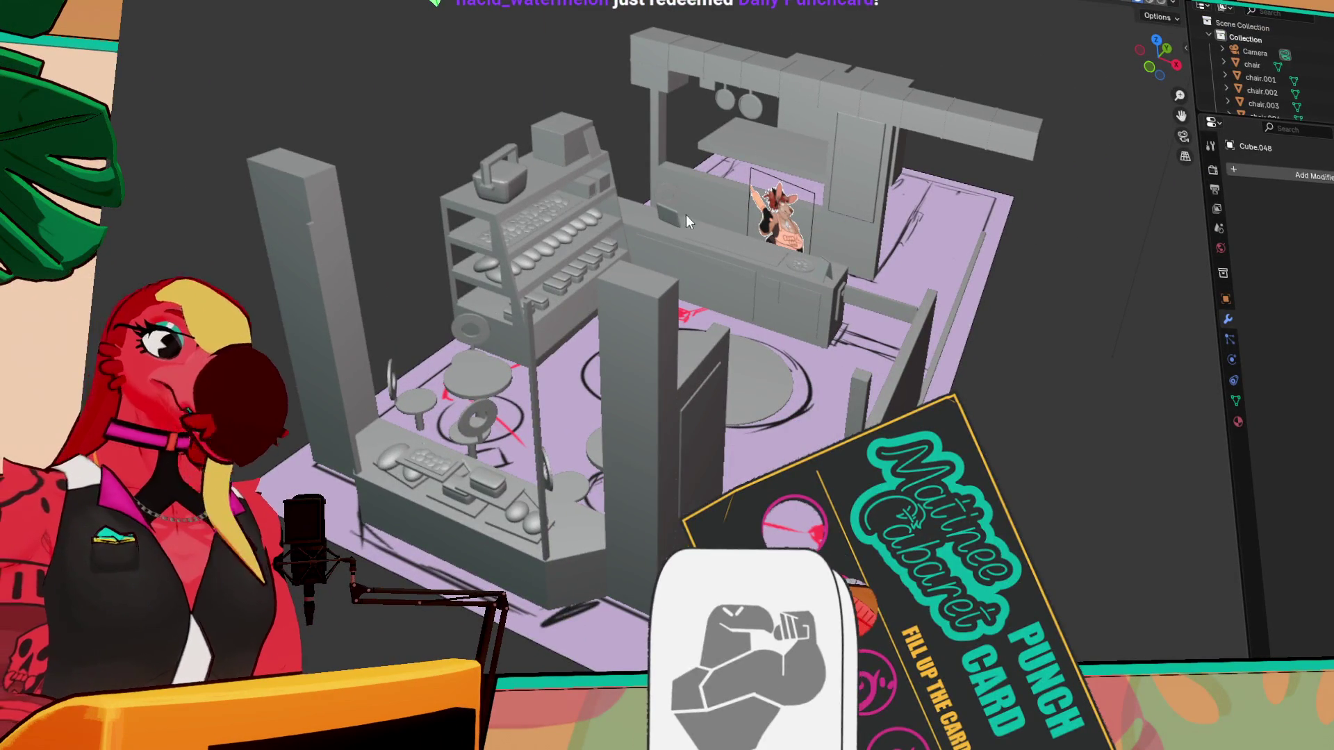
pyautogui.moveTo(1014, 343); pyautogui.dragTo(931, 310, button='middle')
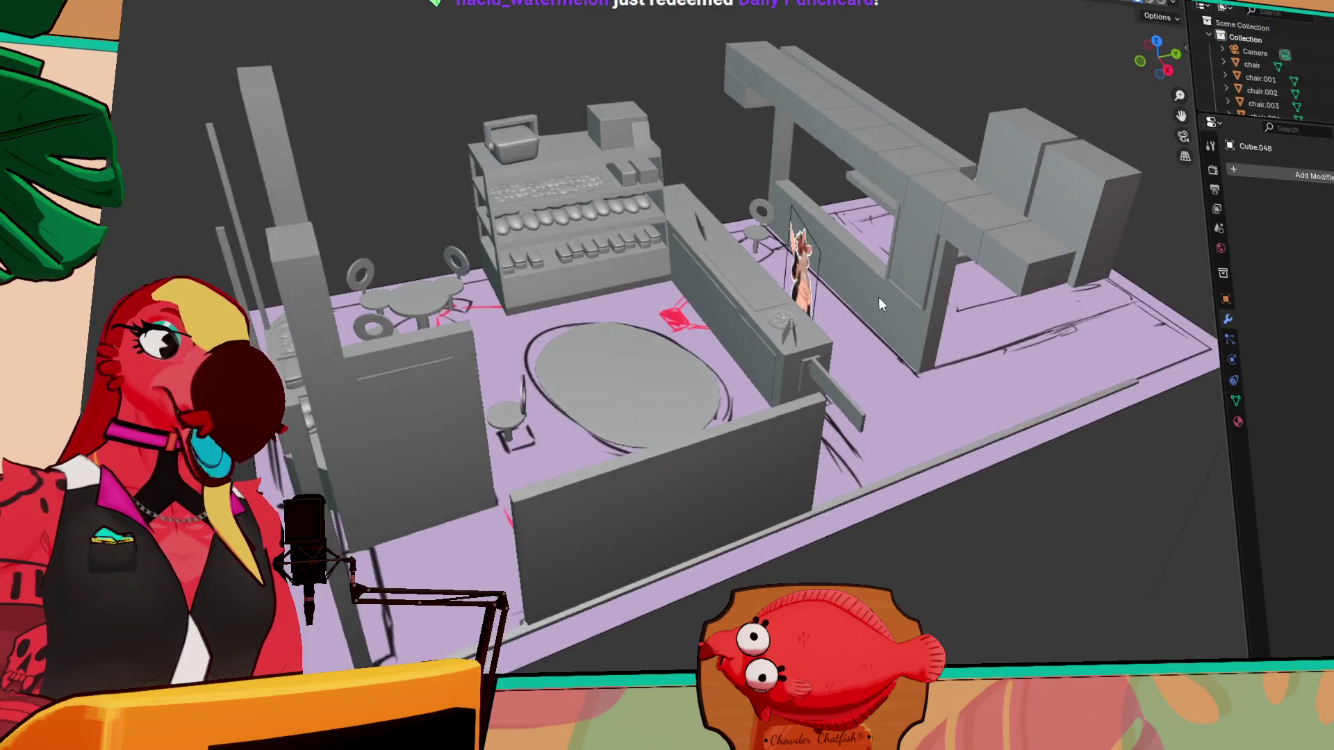
pyautogui.scroll(5, 505, 232)
pyautogui.moveTo(506, 232); pyautogui.dragTo(560, 179, button='middle')
pyautogui.scroll(-5, 548, 209)
pyautogui.moveTo(536, 238); pyautogui.dragTo(531, 273, button='middle')
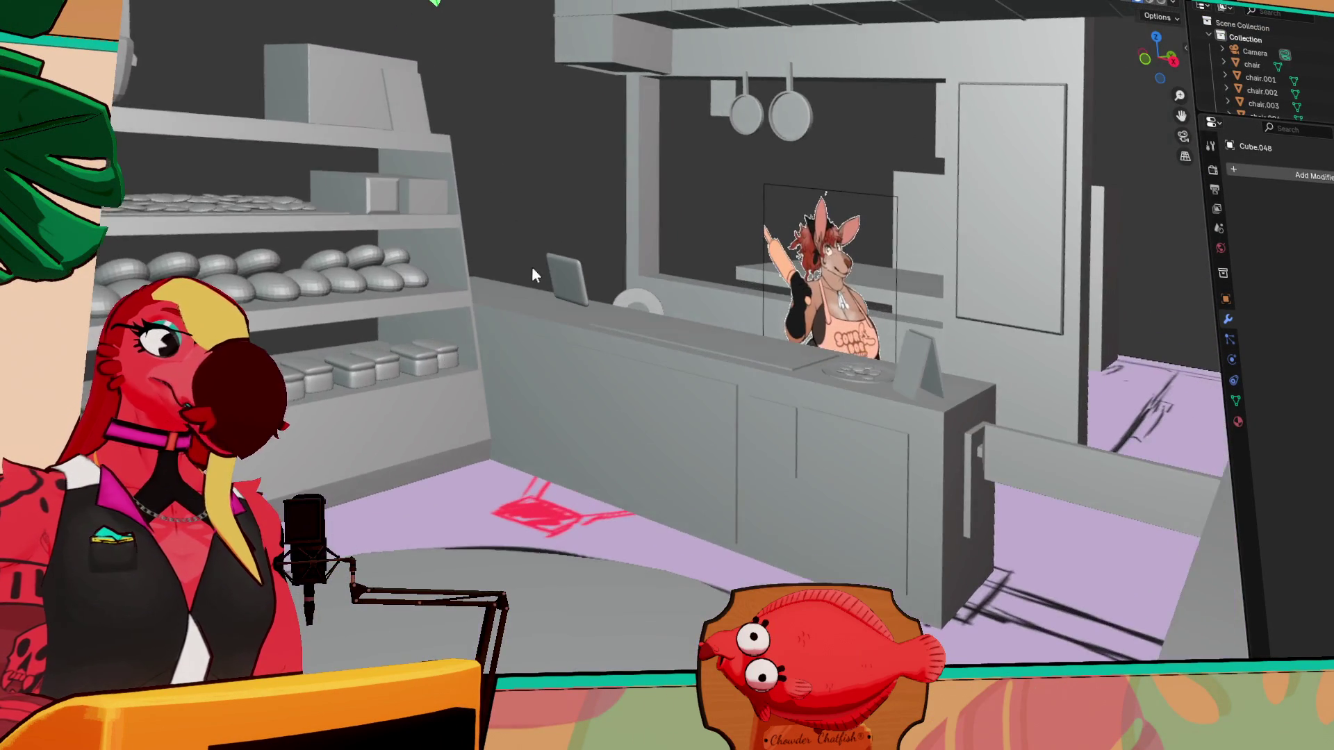
pyautogui.scroll(5, 563, 261)
pyautogui.scroll(-5, 563, 261)
pyautogui.moveTo(651, 206)
pyautogui.mouseDown(button='middle')
pyautogui.moveTo(690, 314)
pyautogui.moveTo(478, 332)
pyautogui.moveTo(294, 298)
pyautogui.moveTo(543, 320)
pyautogui.mouseUp(button='middle')
pyautogui.scroll(4, 456, 332)
pyautogui.moveTo(456, 332)
pyautogui.mouseDown(button='middle')
pyautogui.moveTo(614, 382)
pyautogui.moveTo(541, 385)
pyautogui.moveTo(589, 347)
pyautogui.moveTo(756, 374)
pyautogui.mouseUp(button='middle')
pyautogui.click(614, 389)
pyautogui.hotkey('shift', 'd')
pyautogui.click(903, 332)
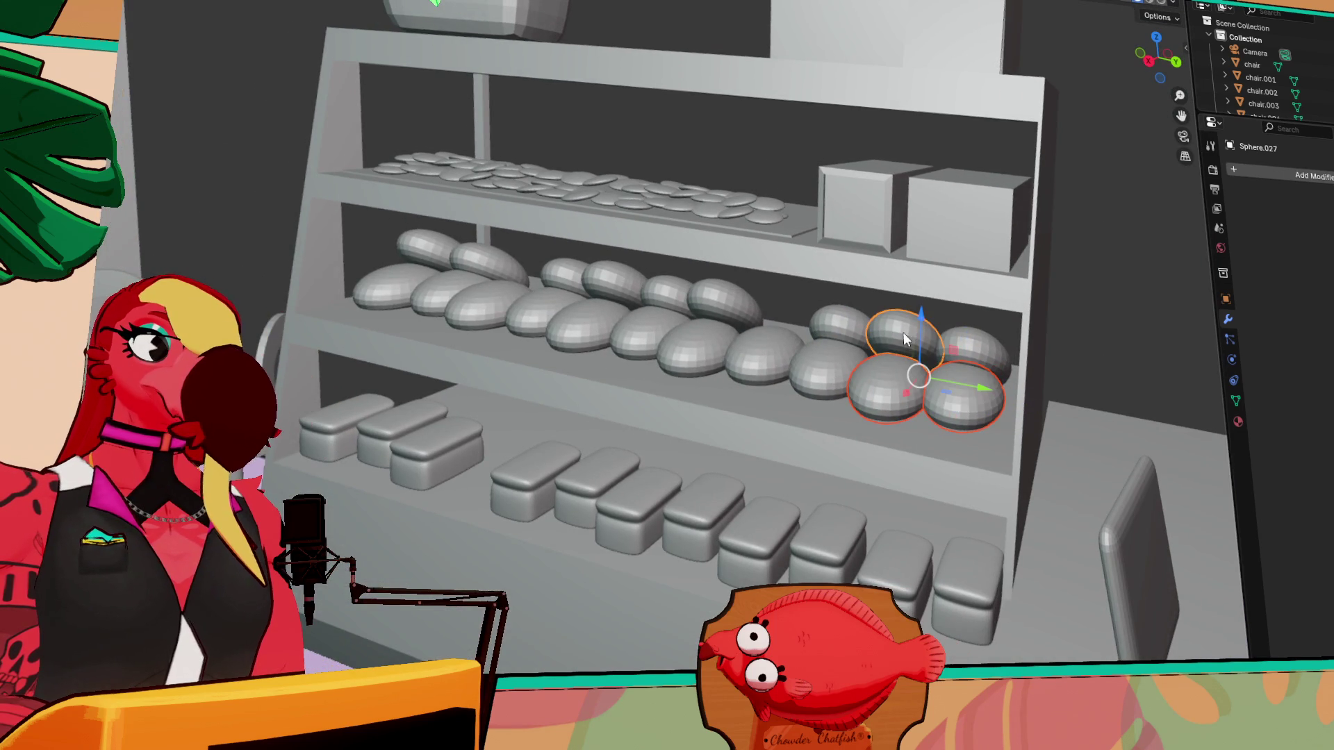
pyautogui.moveTo(903, 332); pyautogui.dragTo(370, 178, button='middle')
pyautogui.scroll(-4, 870, 356)
pyautogui.click(899, 503)
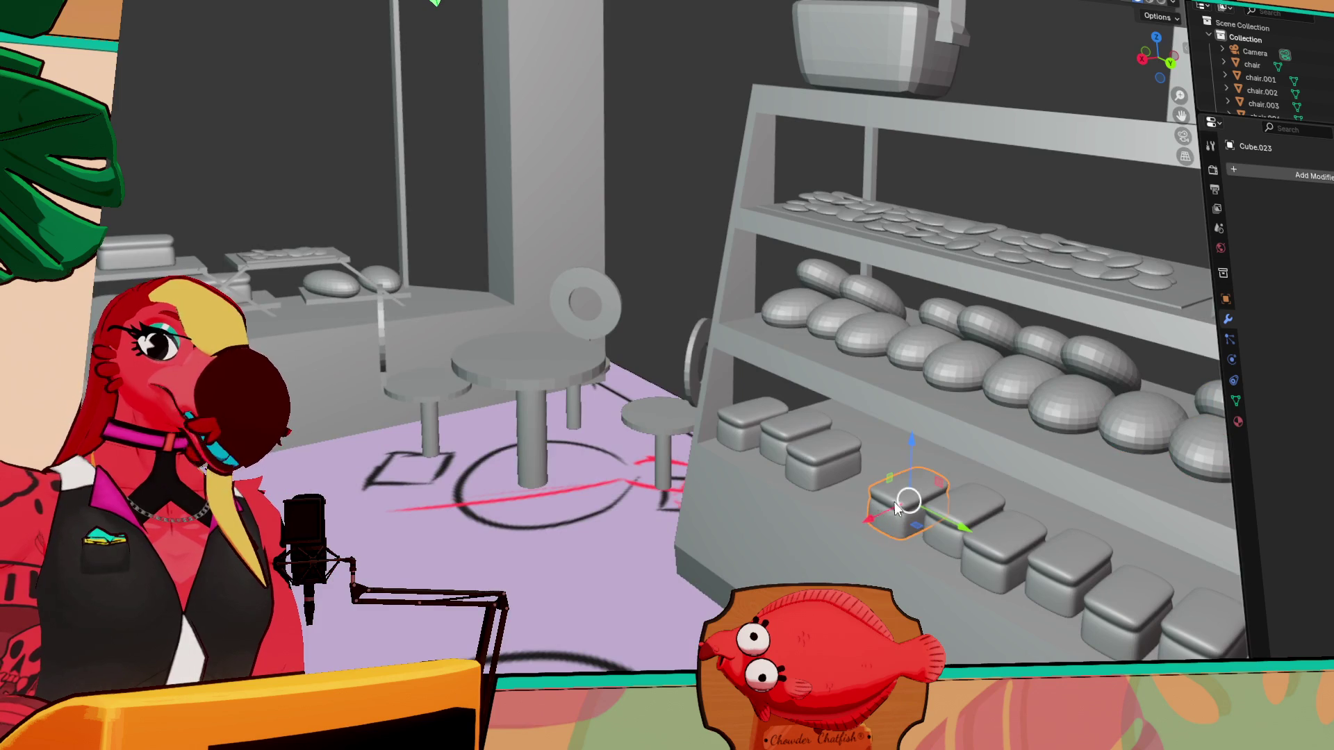
pyautogui.press('KP_Decimal')
pyautogui.moveTo(631, 426); pyautogui.dragTo(867, 441, button='middle')
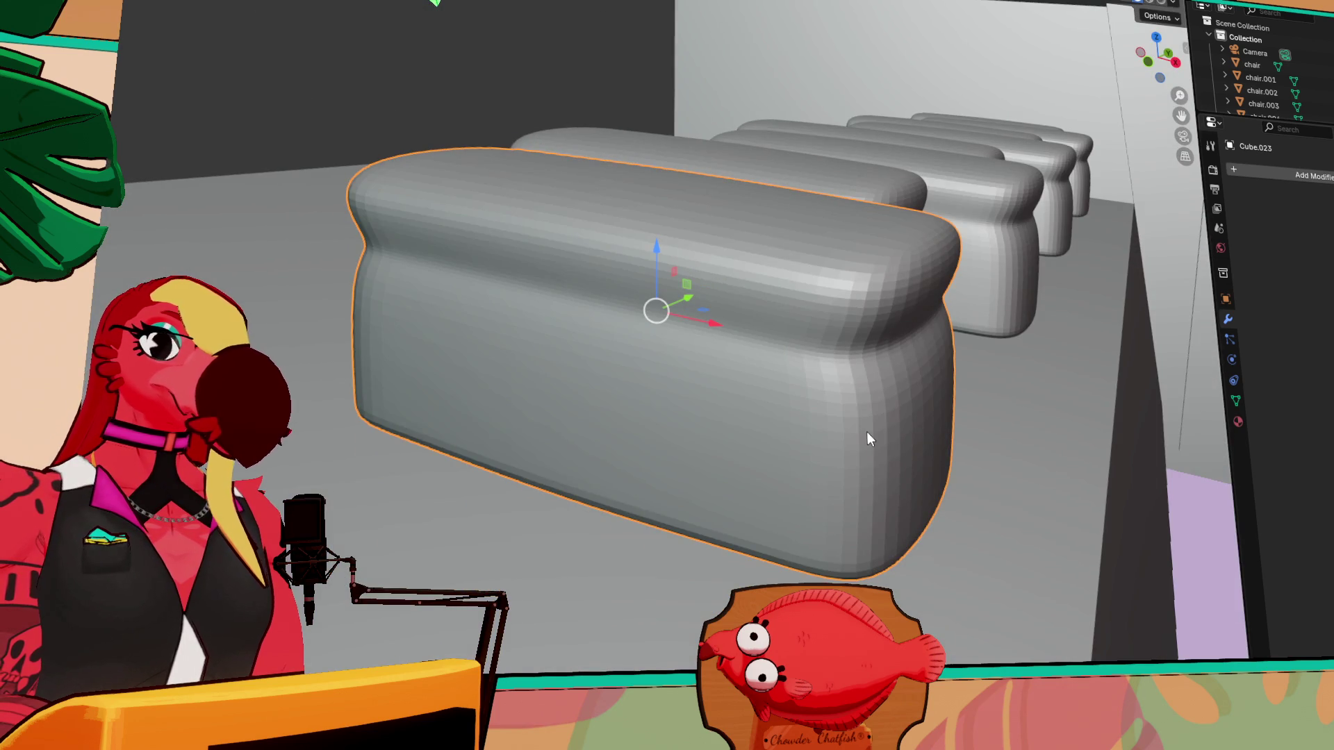
pyautogui.scroll(-6, 835, 312)
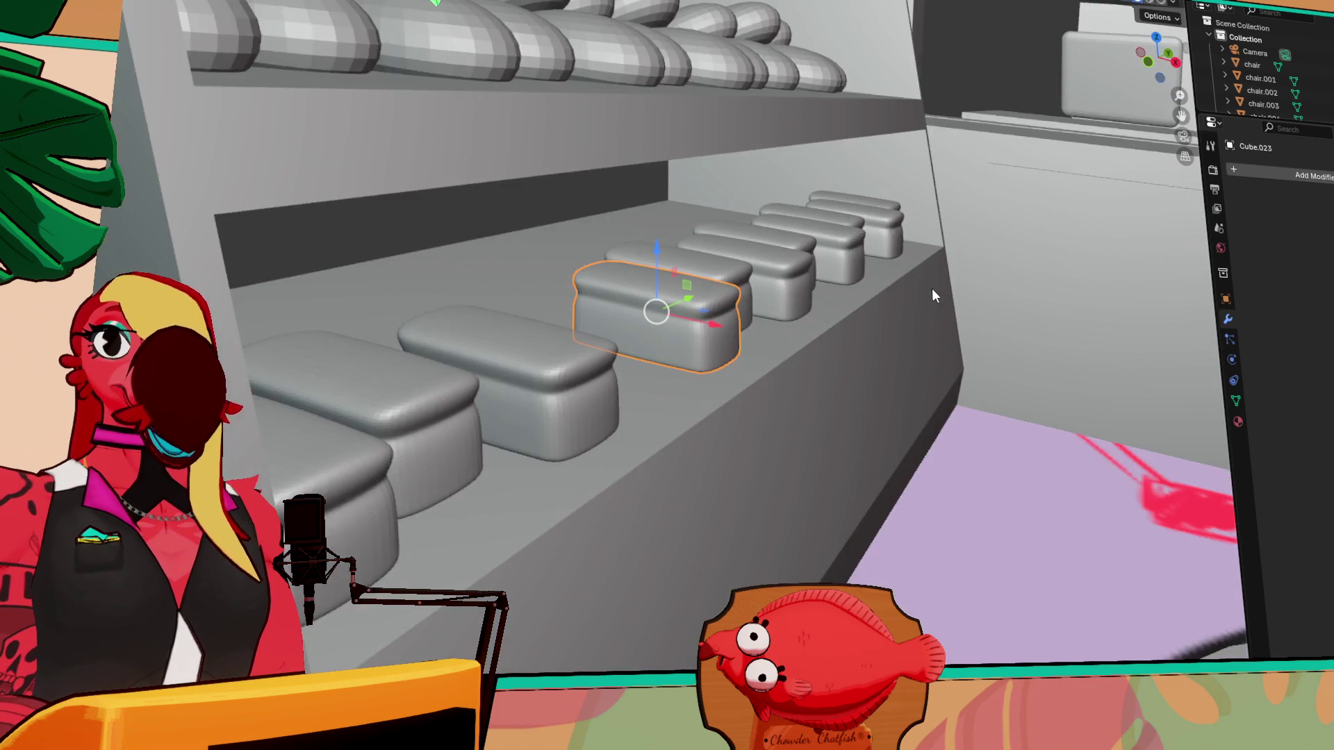
pyautogui.scroll(-8, 931, 289)
pyautogui.moveTo(1064, 231); pyautogui.dragTo(549, 507, button='middle')
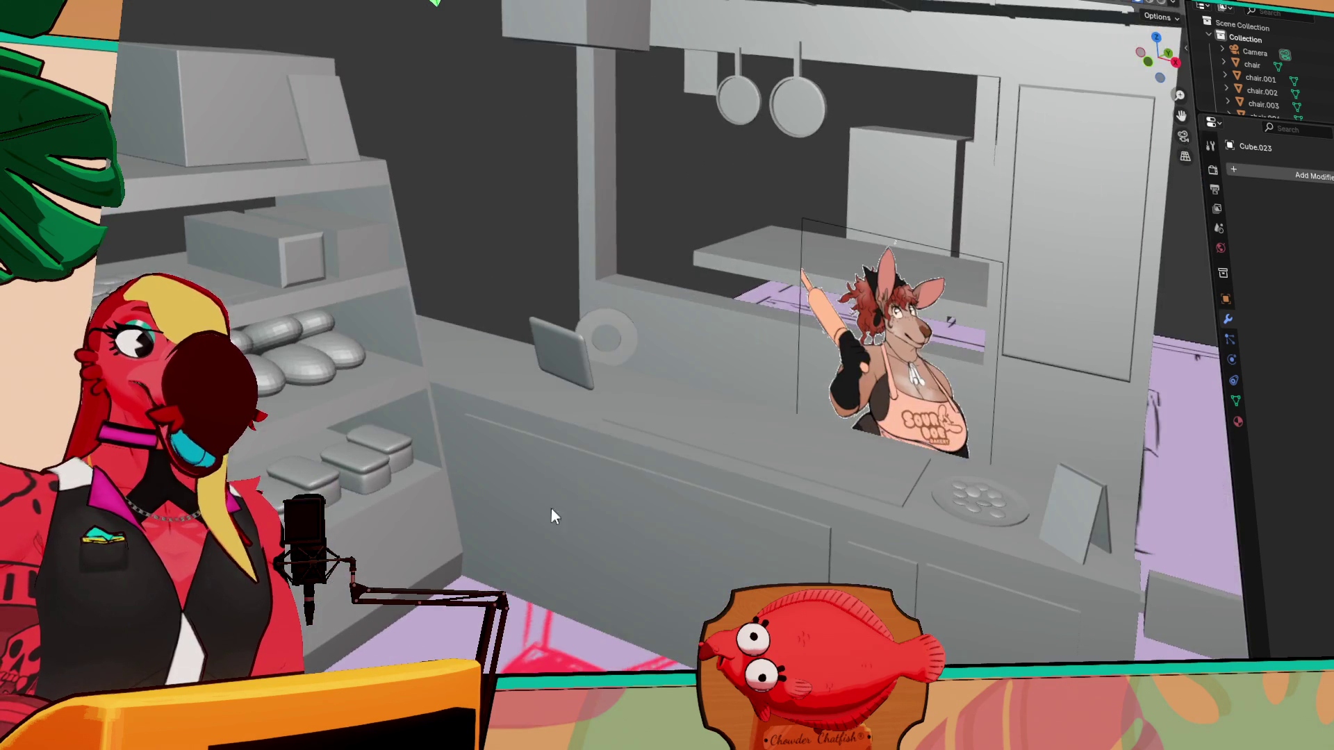
pyautogui.scroll(-2, 820, 406)
pyautogui.moveTo(857, 405)
pyautogui.mouseDown(button='middle')
pyautogui.moveTo(885, 330)
pyautogui.moveTo(775, 211)
pyautogui.moveTo(698, 215)
pyautogui.moveTo(727, 220)
pyautogui.moveTo(727, 272)
pyautogui.mouseUp(button='middle')
pyautogui.click(677, 284)
pyautogui.moveTo(725, 18); pyautogui.dragTo(694, 43, button='middle')
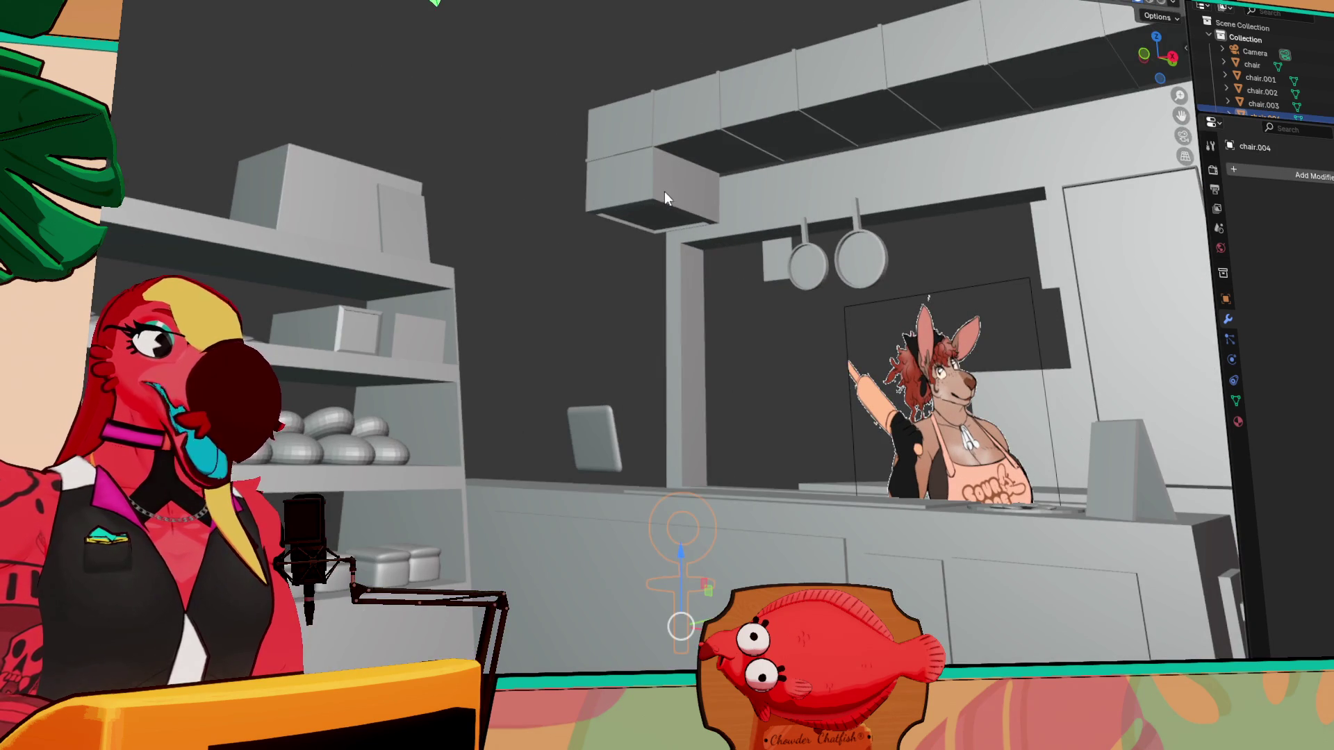
pyautogui.moveTo(728, 270)
pyautogui.mouseDown(button='middle')
pyautogui.moveTo(544, 331)
pyautogui.moveTo(777, 326)
pyautogui.moveTo(636, 319)
pyautogui.moveTo(626, 274)
pyautogui.moveTo(627, 314)
pyautogui.mouseUp(button='middle')
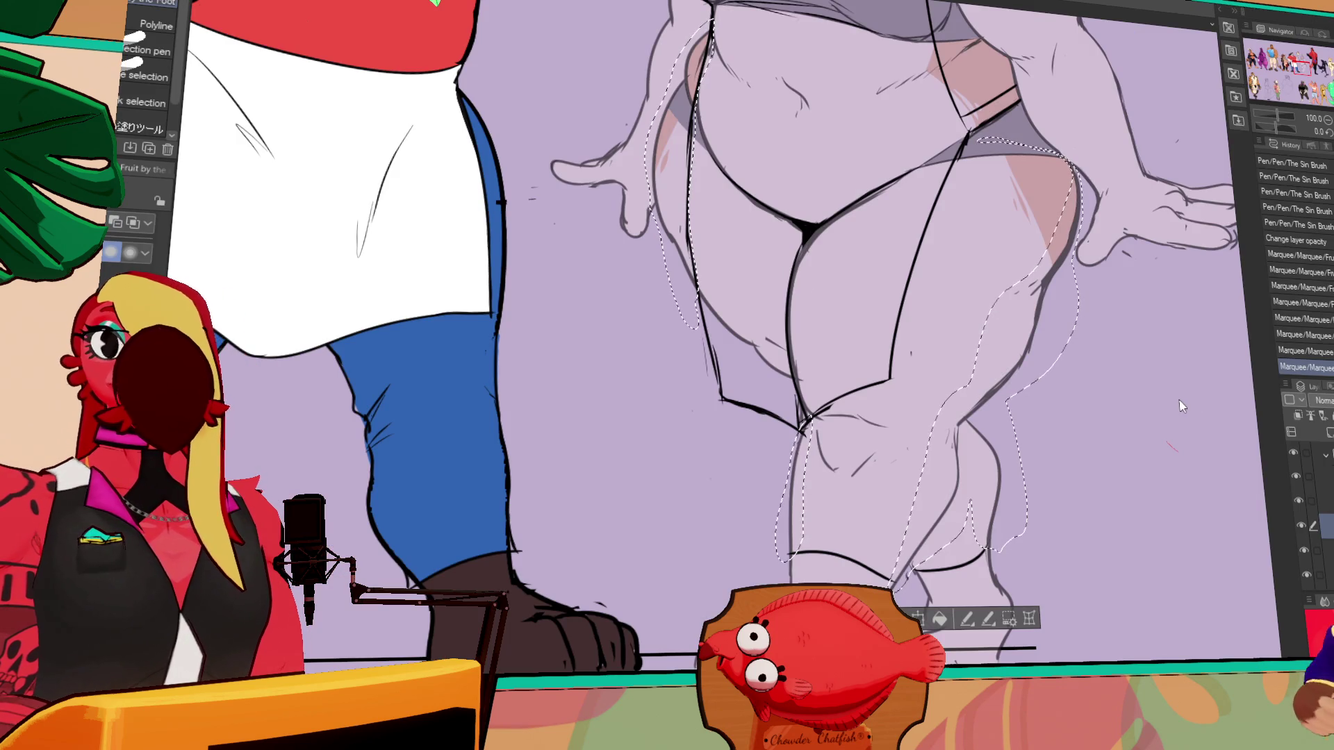
pyautogui.hotkey('ctrl', '-')
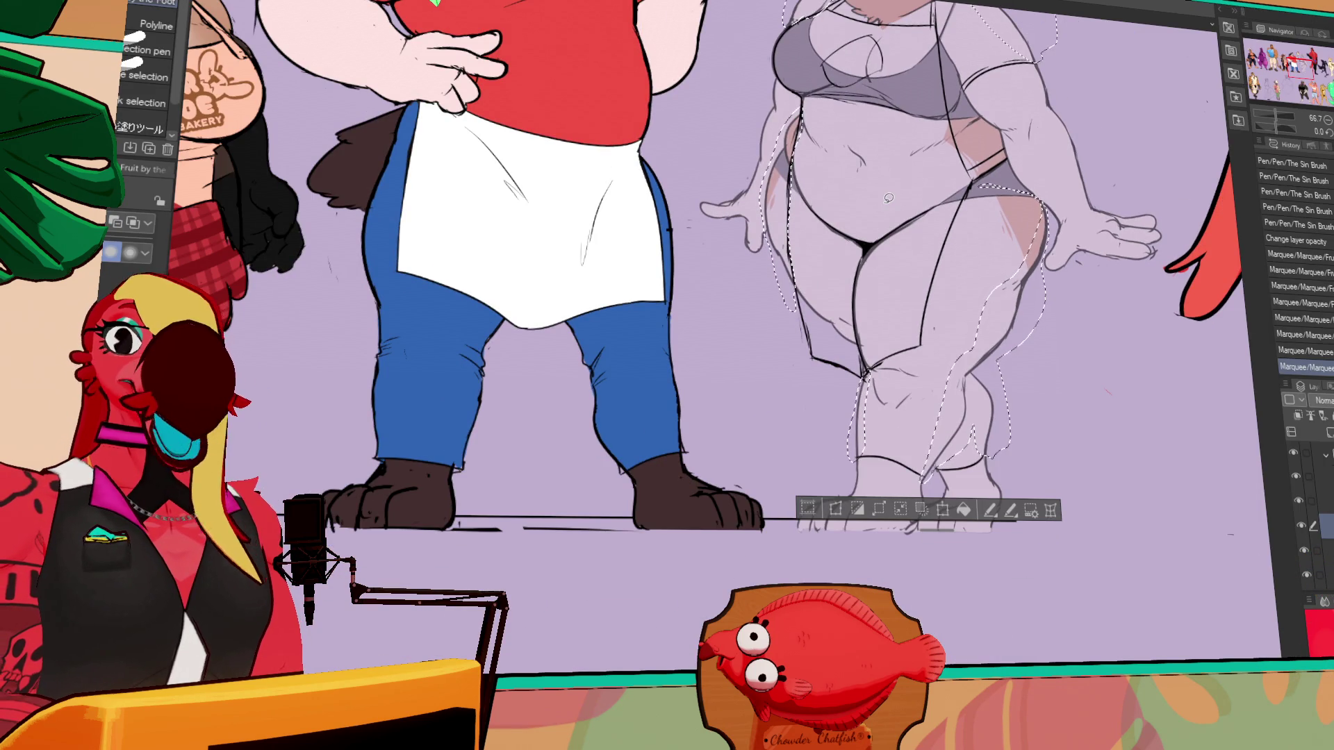
pyautogui.moveTo(907, 162); pyautogui.dragTo(988, 338)
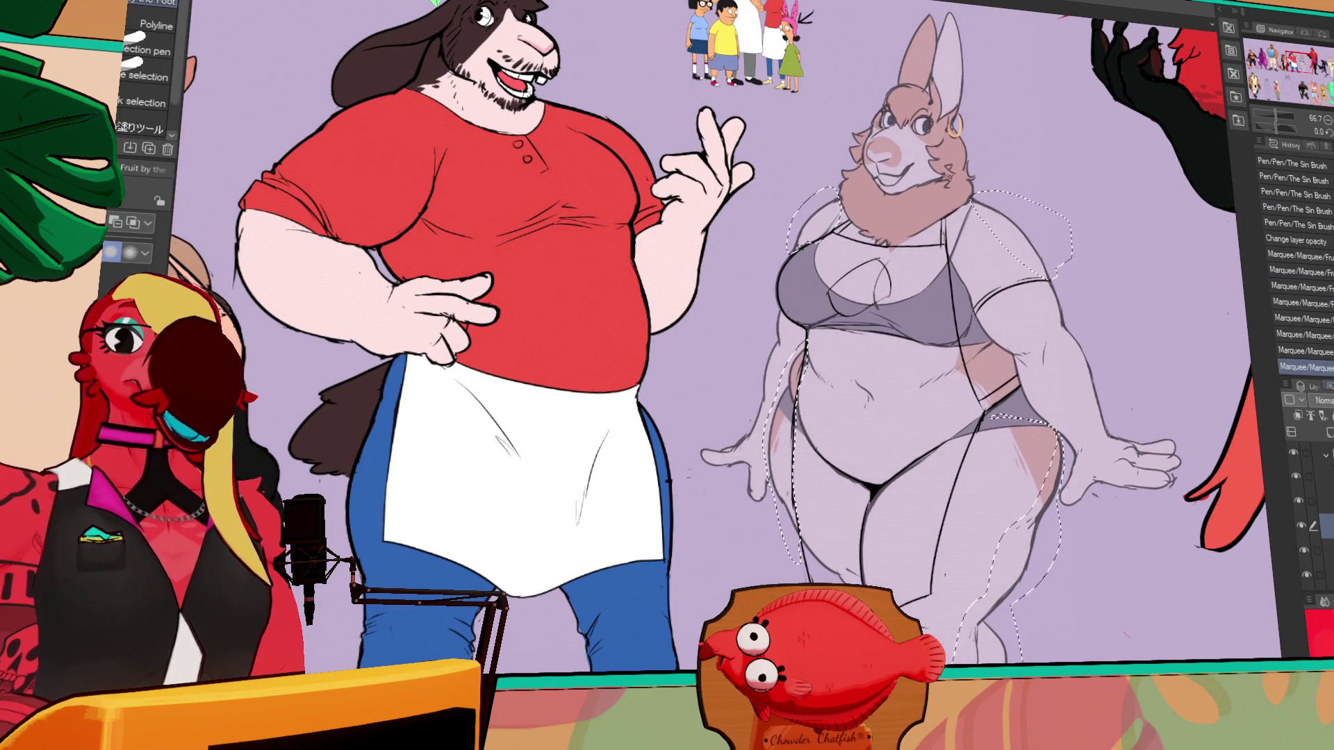
pyautogui.scroll(2, 842, 133)
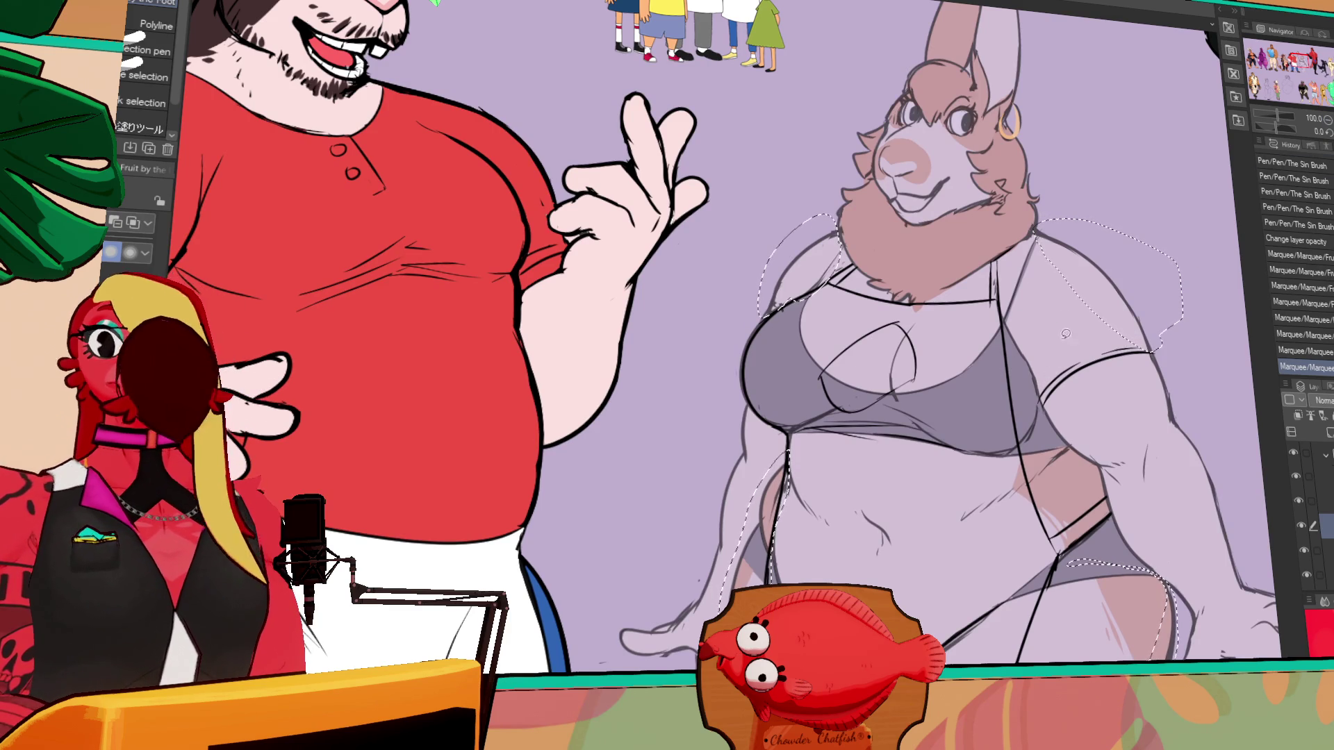
pyautogui.moveTo(1065, 324); pyautogui.dragTo(994, 421)
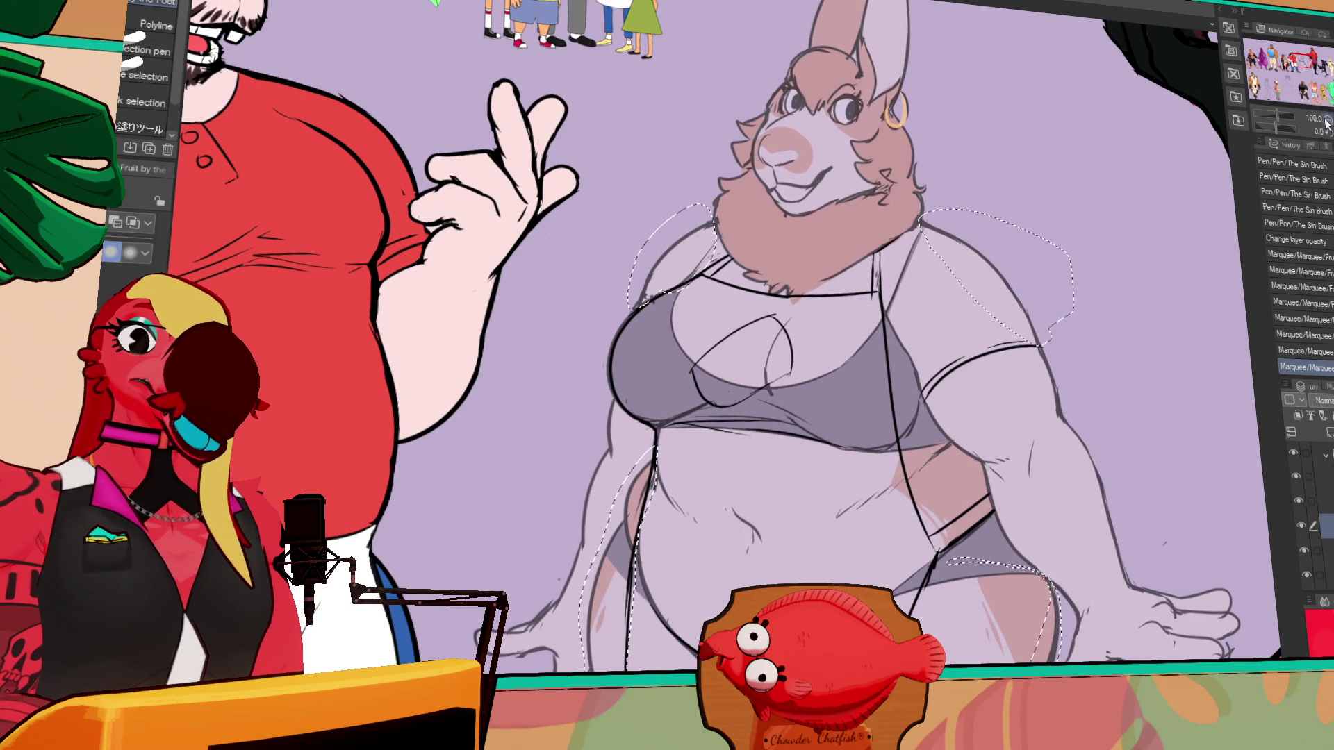
pyautogui.hotkey('ctrl', '-')
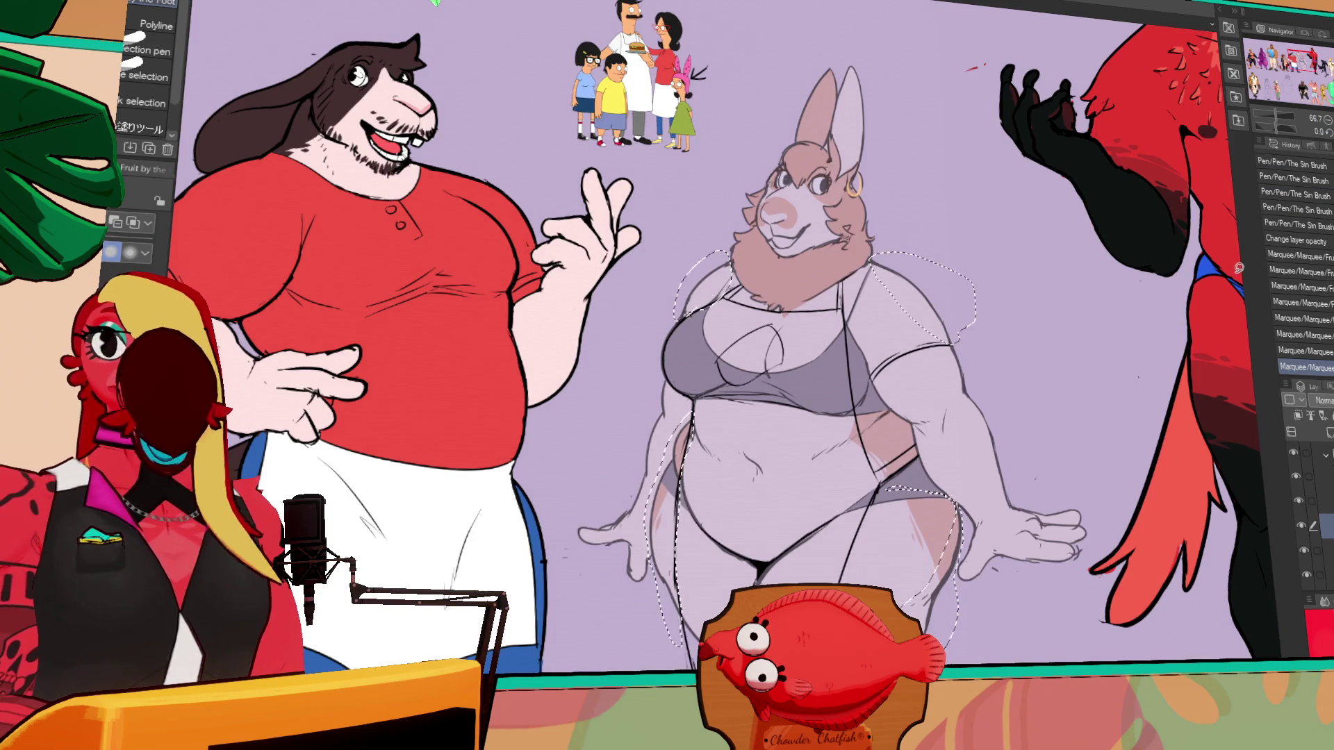
pyautogui.moveTo(1222, 306)
pyautogui.mouseDown()
pyautogui.moveTo(1041, 277)
pyautogui.moveTo(870, 164)
pyautogui.mouseUp()
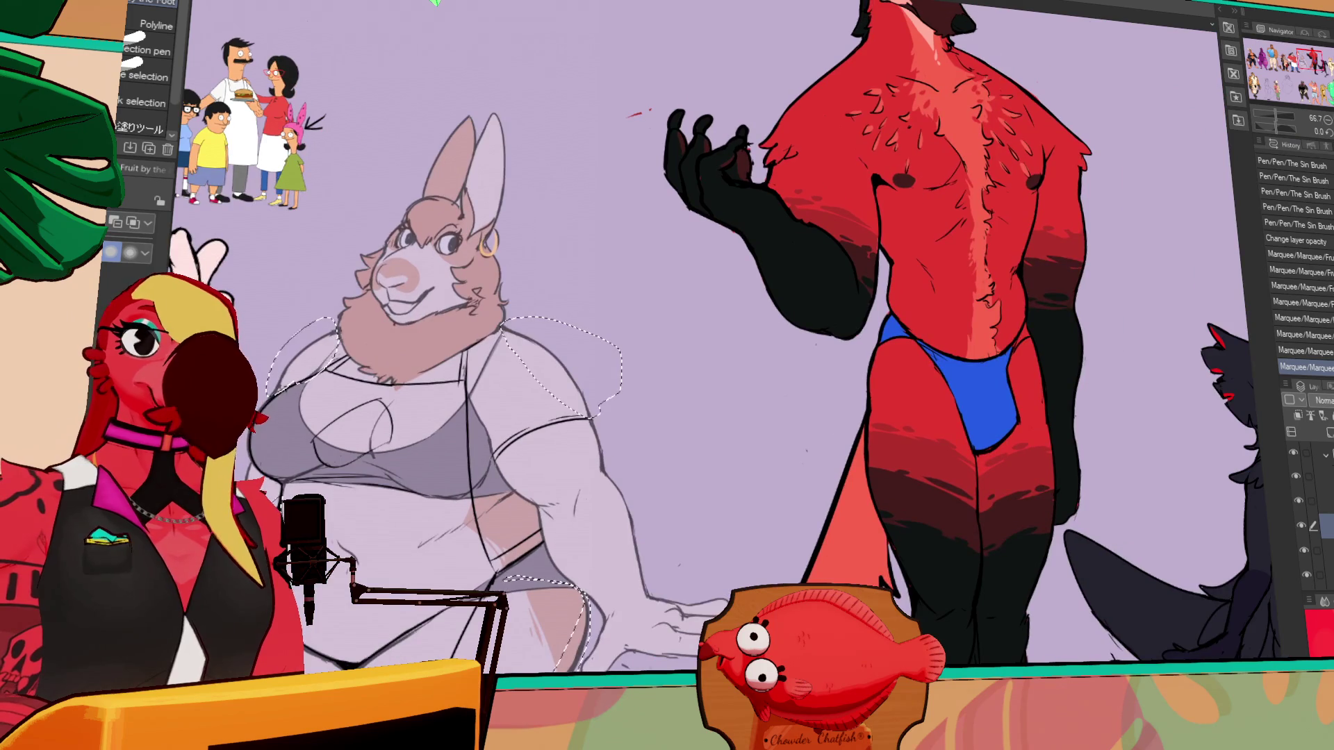
pyautogui.scroll(-1, 870, 164)
pyautogui.moveTo(1104, 270)
pyautogui.mouseDown()
pyautogui.moveTo(1008, 264)
pyautogui.moveTo(952, 330)
pyautogui.mouseUp()
pyautogui.scroll(2, 1008, 264)
pyautogui.hotkey('ctrl', 'd')
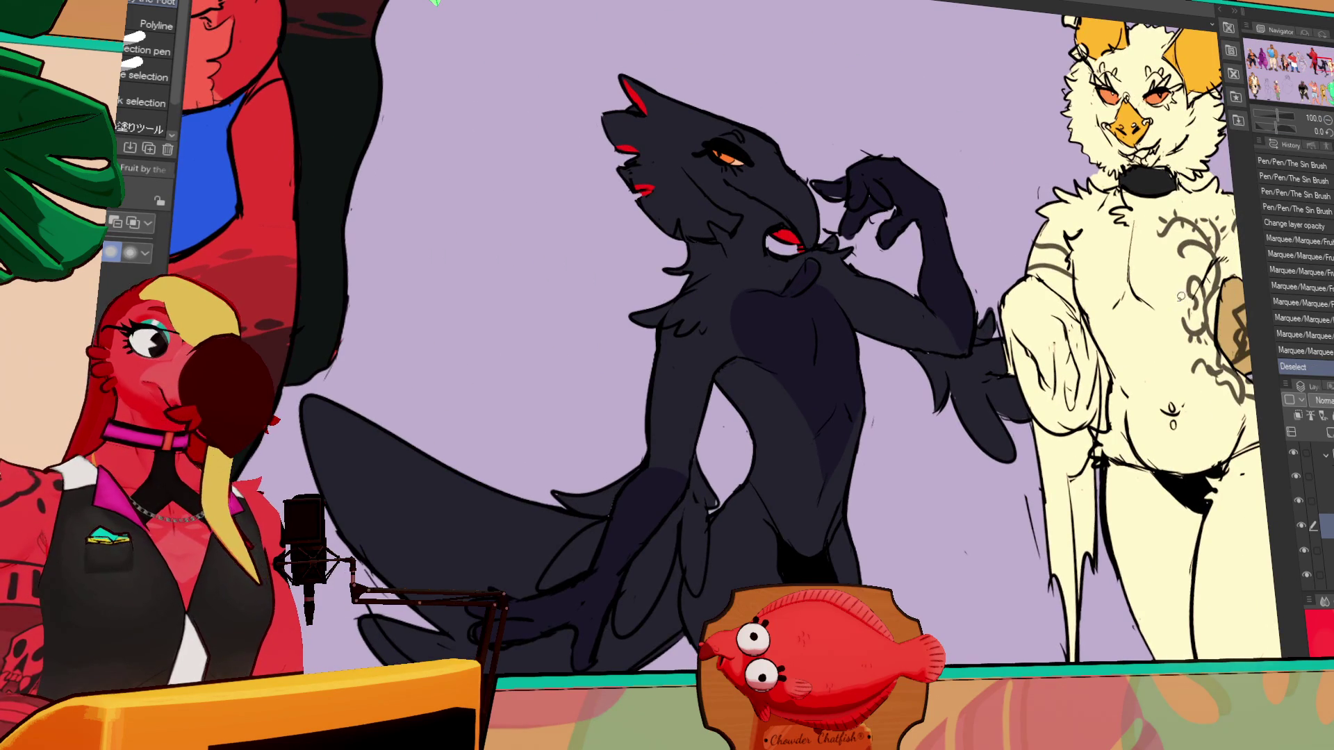
pyautogui.hotkey('ctrl', 'z')
pyautogui.moveTo(1222, 261)
pyautogui.mouseDown()
pyautogui.moveTo(1136, 385)
pyautogui.moveTo(1090, 382)
pyautogui.moveTo(1125, 396)
pyautogui.mouseUp()
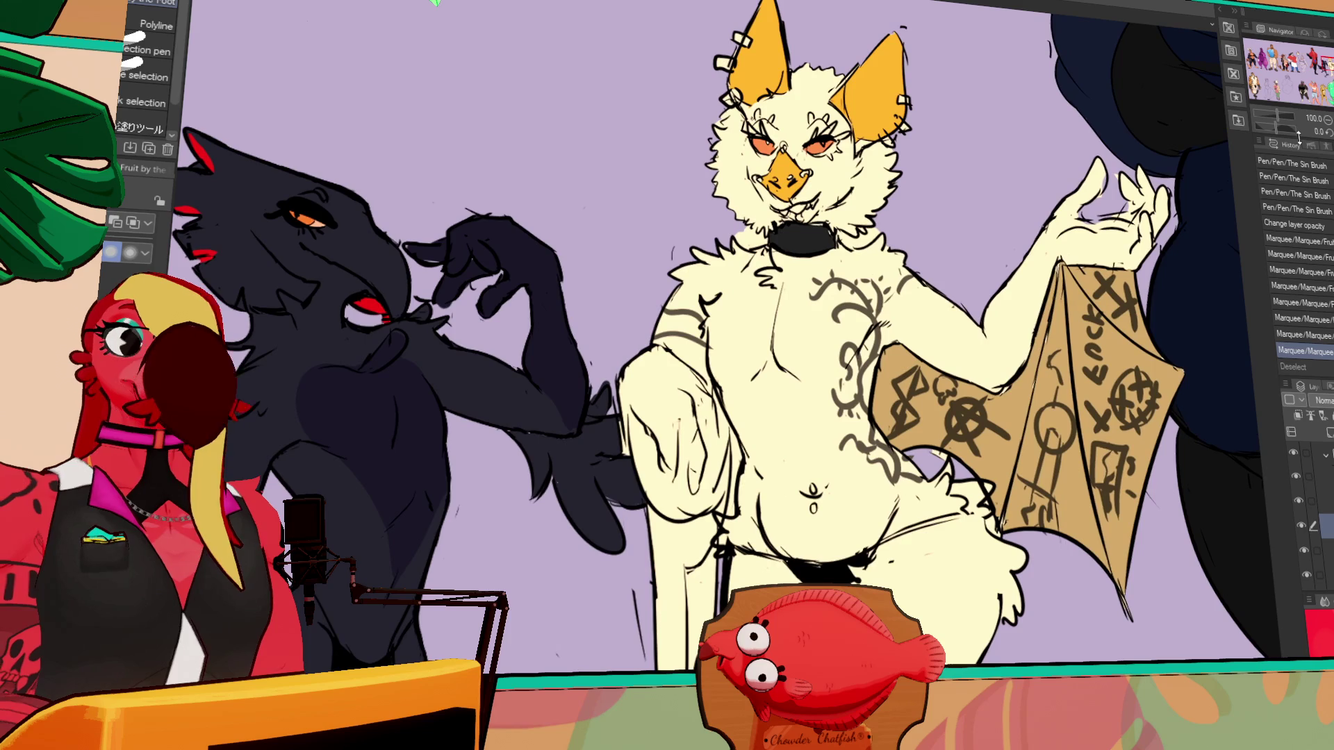
pyautogui.click(1327, 119)
pyautogui.moveTo(1146, 478); pyautogui.dragTo(820, 520)
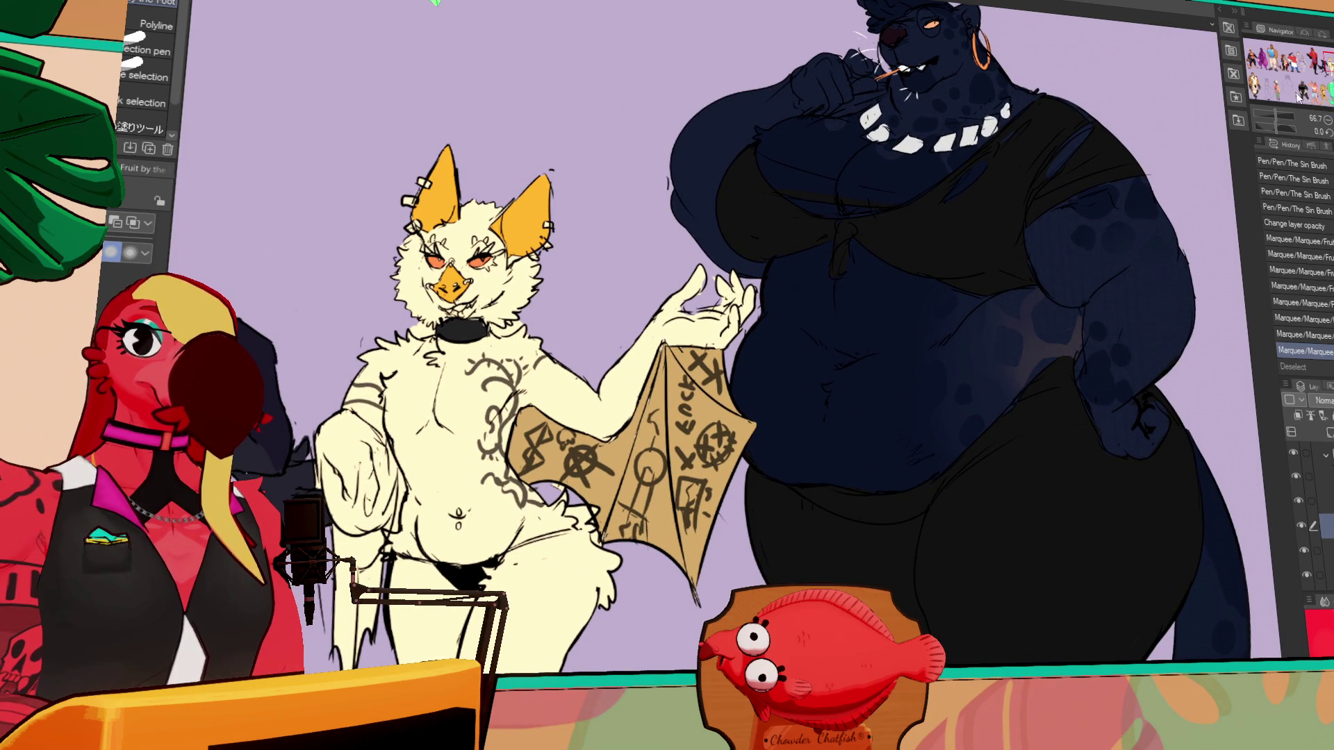
pyautogui.moveTo(1265, 67); pyautogui.dragTo(1296, 60)
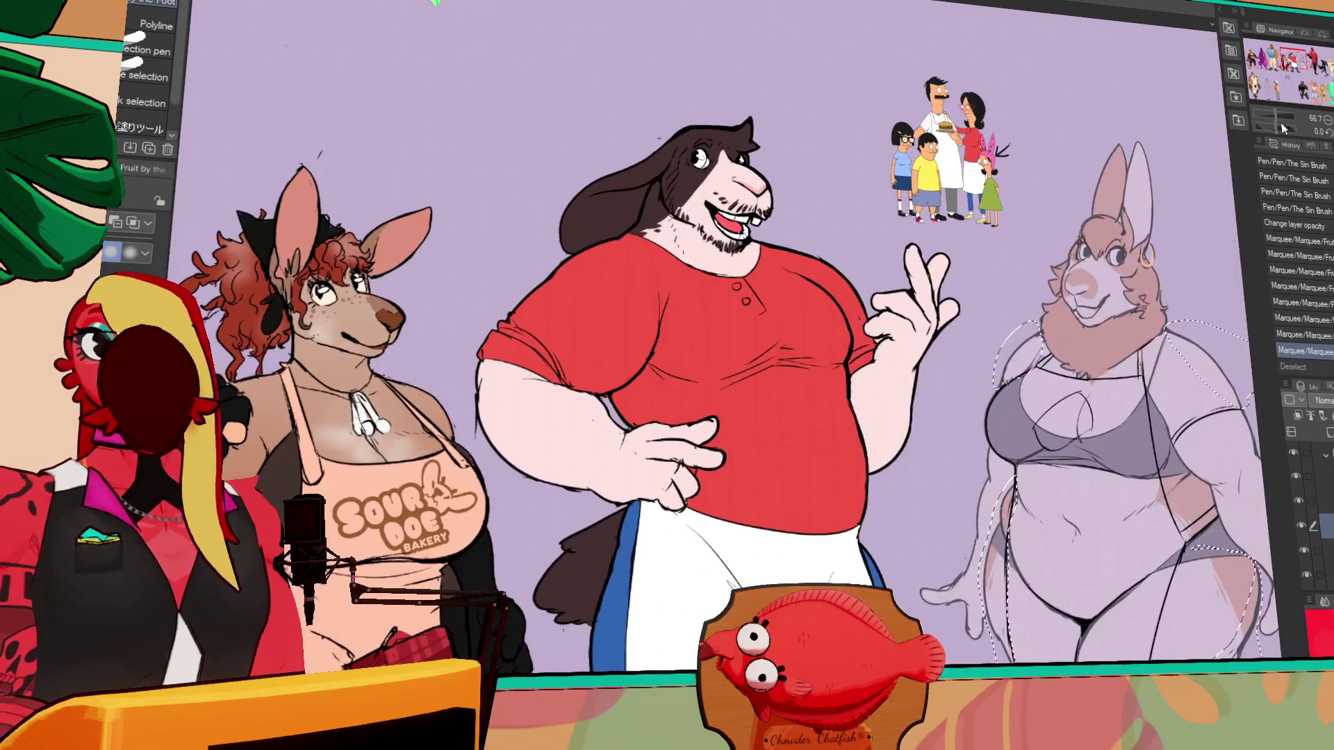
pyautogui.scroll(-2, 1027, 370)
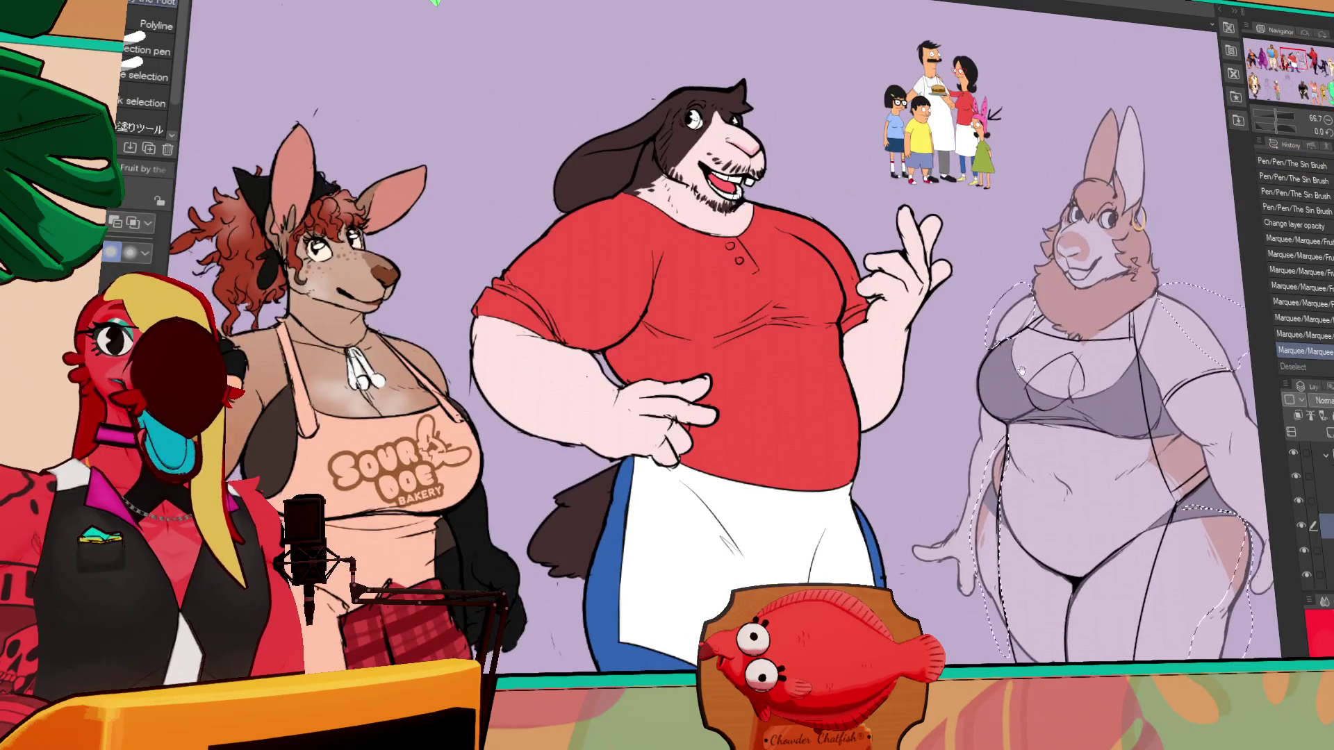
pyautogui.hscroll(5, 1085, 302)
pyautogui.hotkey('ctrl', '+')
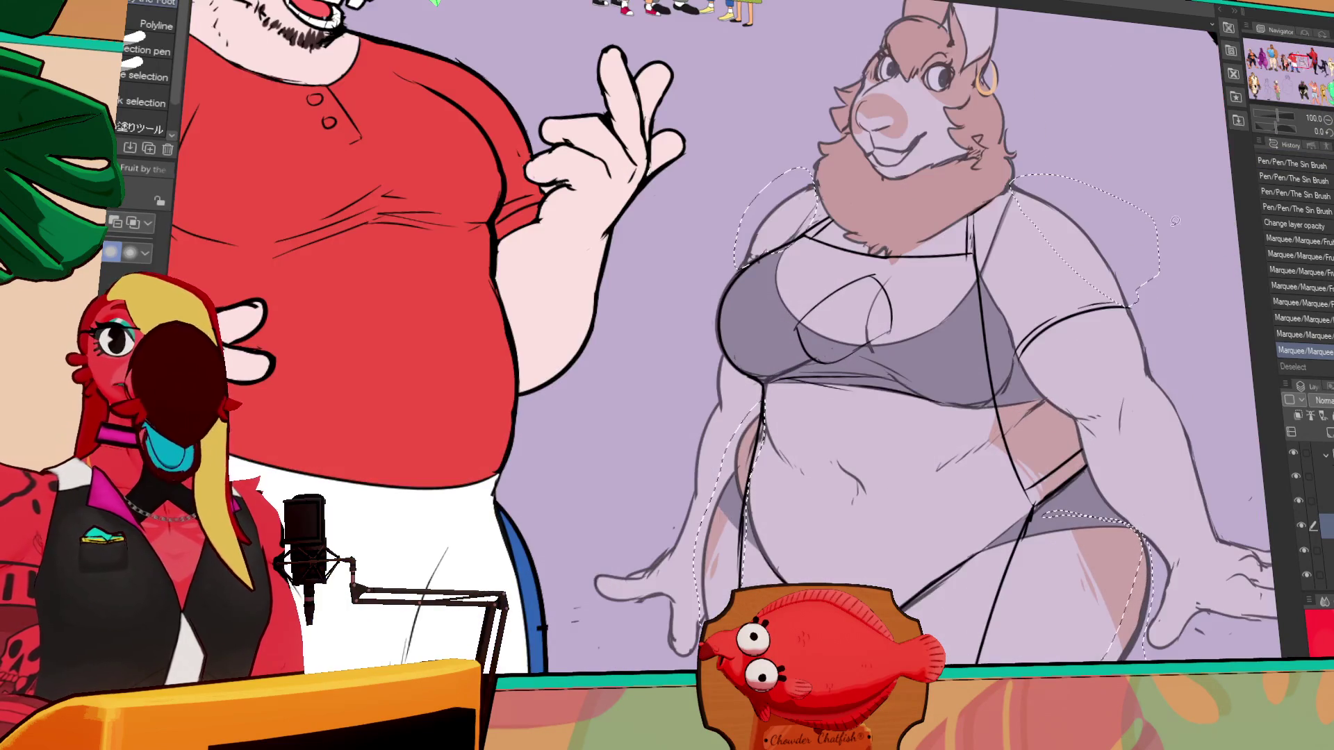
pyautogui.moveTo(1045, 426)
pyautogui.mouseDown()
pyautogui.moveTo(1053, 379)
pyautogui.moveTo(1087, 435)
pyautogui.mouseUp()
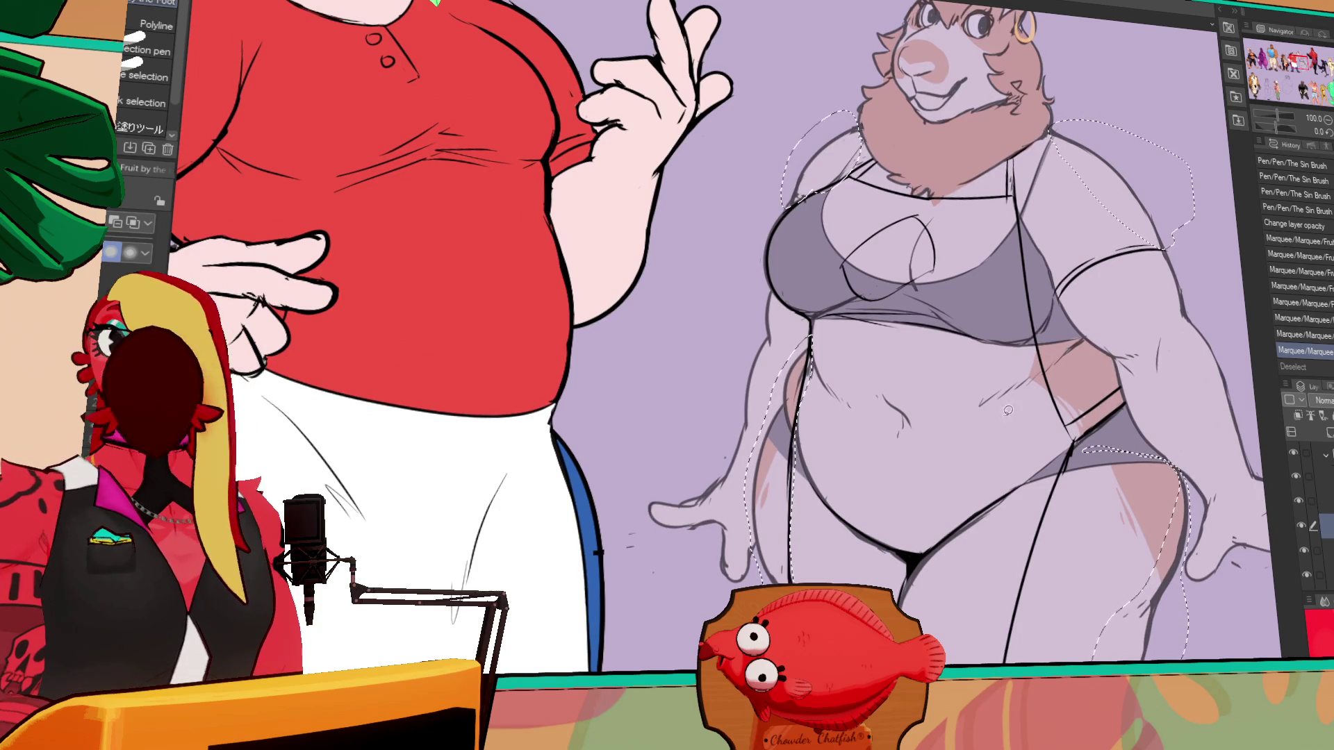
pyautogui.scroll(-5, 1204, 340)
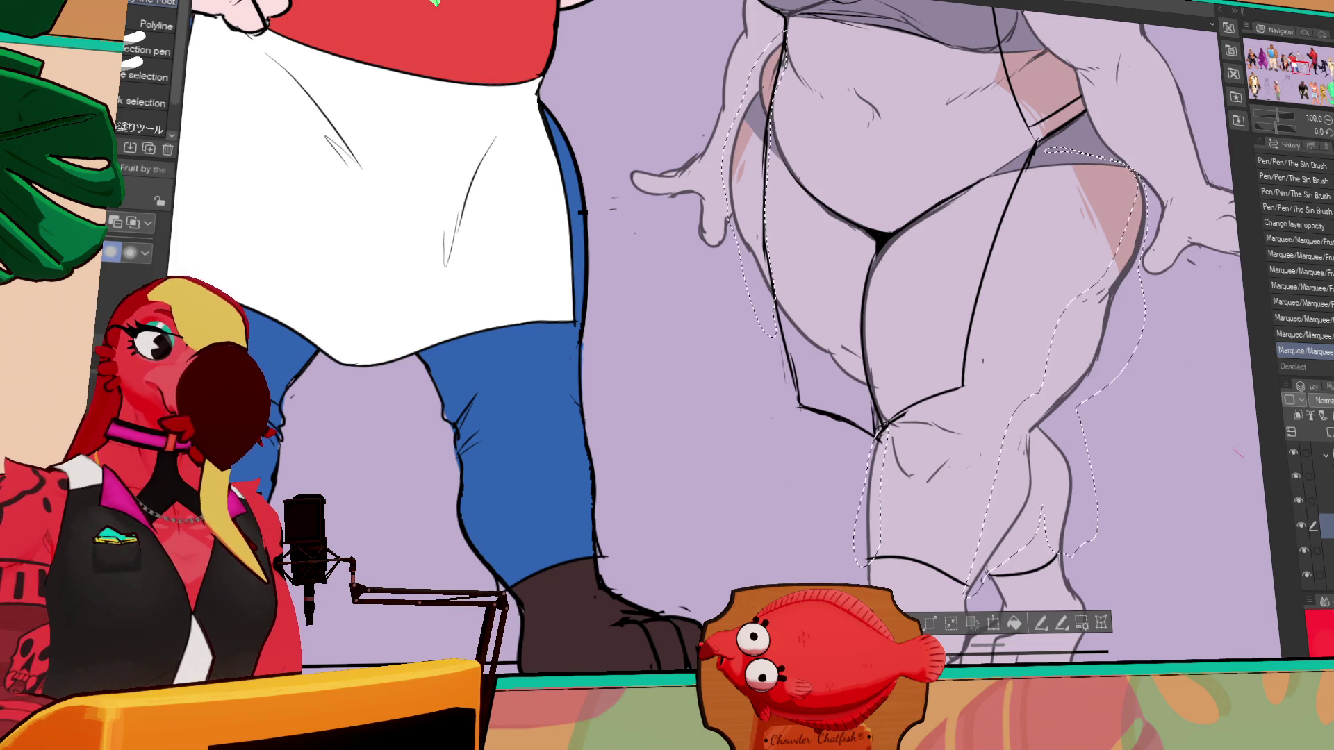
# - Paste the copied linework, darken it, merge it into the layer below, deselect, and zoom out
pyautogui.hotkey('ctrl', 'v')
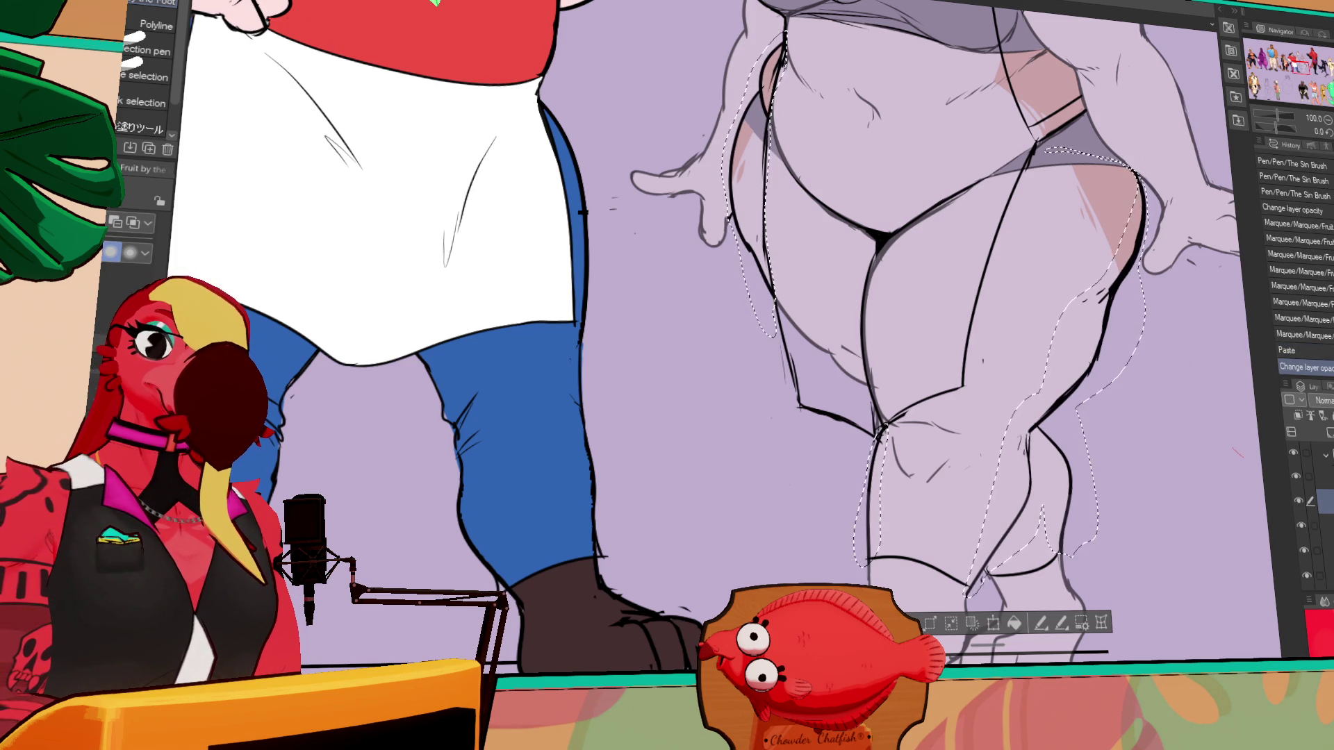
pyautogui.hotkey('ctrl', 'e')
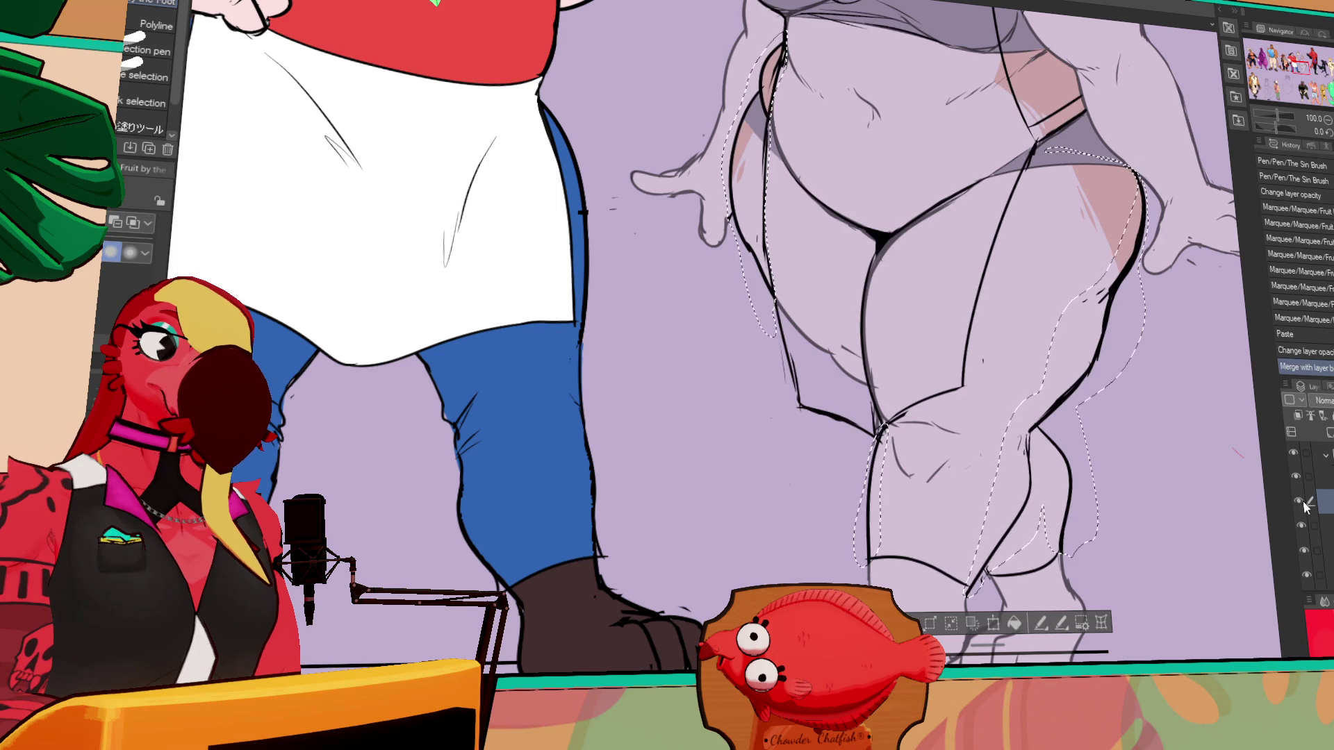
pyautogui.hotkey('ctrl', 'd')
pyautogui.scroll(-1, 1215, 497)
pyautogui.click(1328, 120)
pyautogui.click(1328, 120)
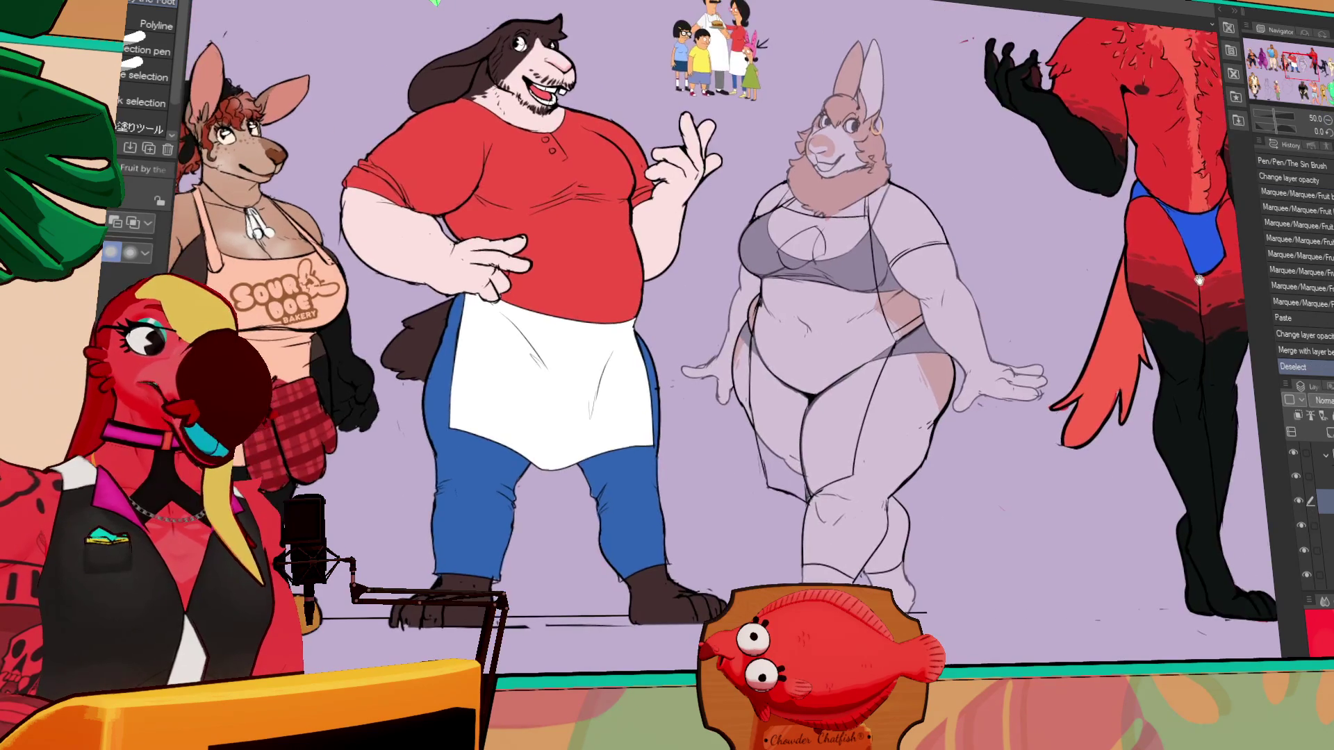